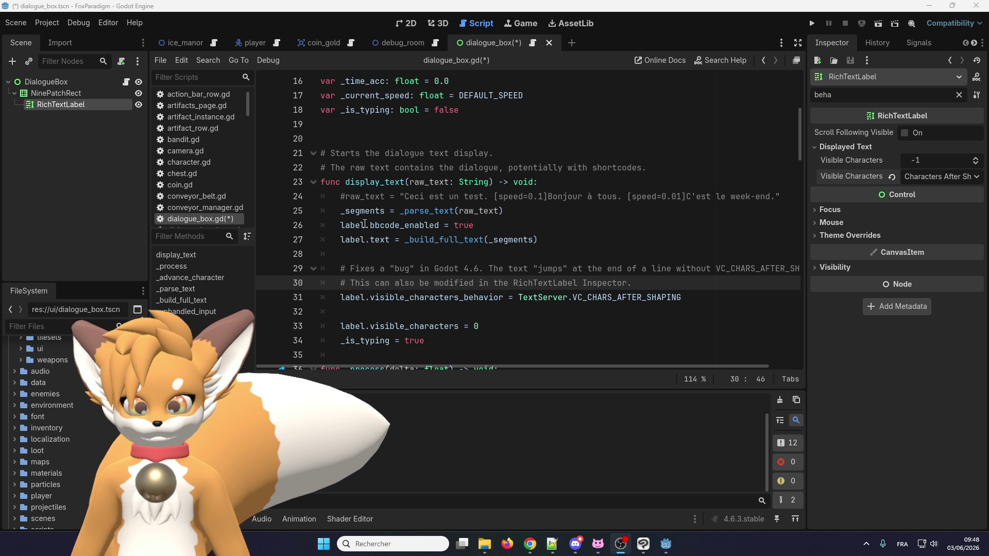
- Save the dialogue box scene and the edited dialogue_box.gd script with Ctrl+S
{"action": "left_click", "coordinate": [464, 269]}
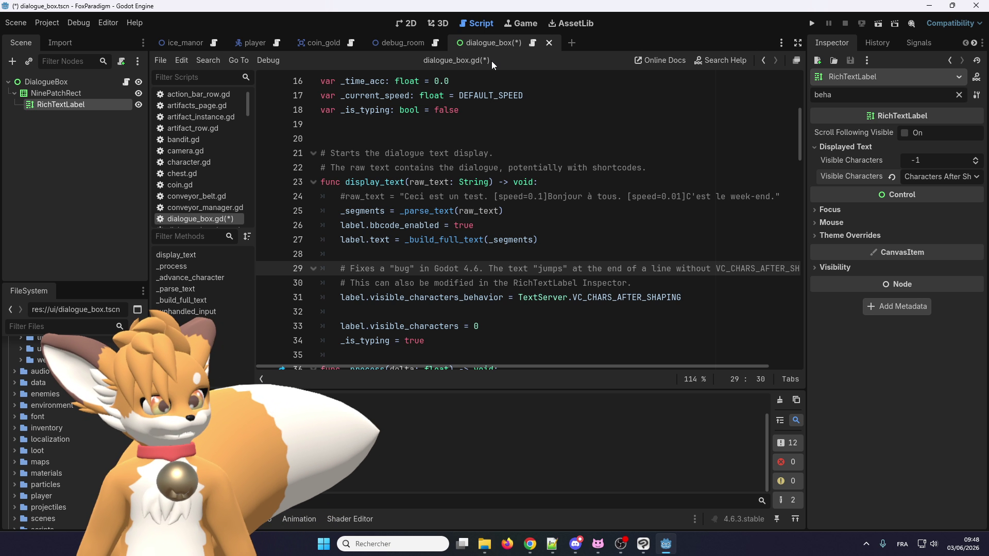
{"action": "scroll", "coordinate": [433, 234], "scroll_direction": "up", "scroll_amount": 5}
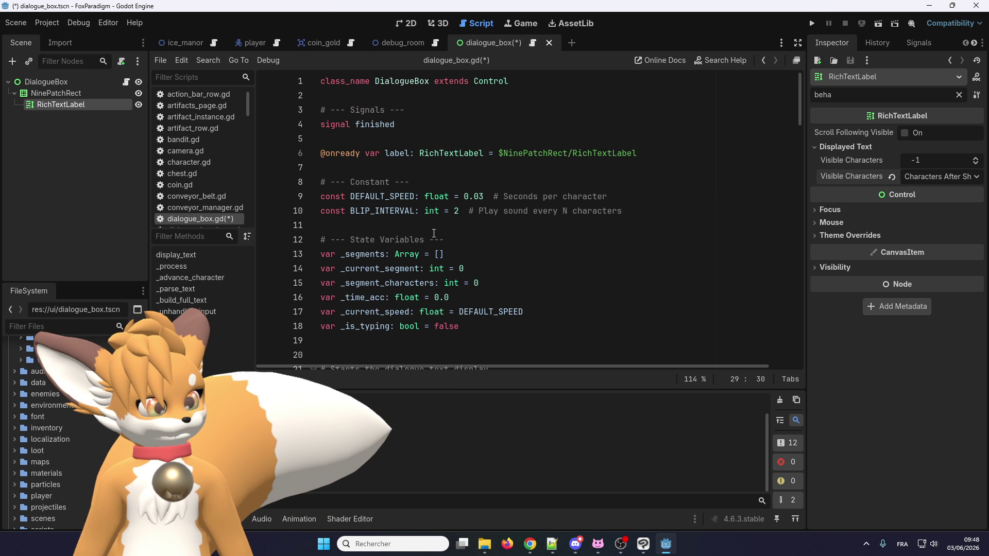
{"action": "key", "text": "ctrl+s"}
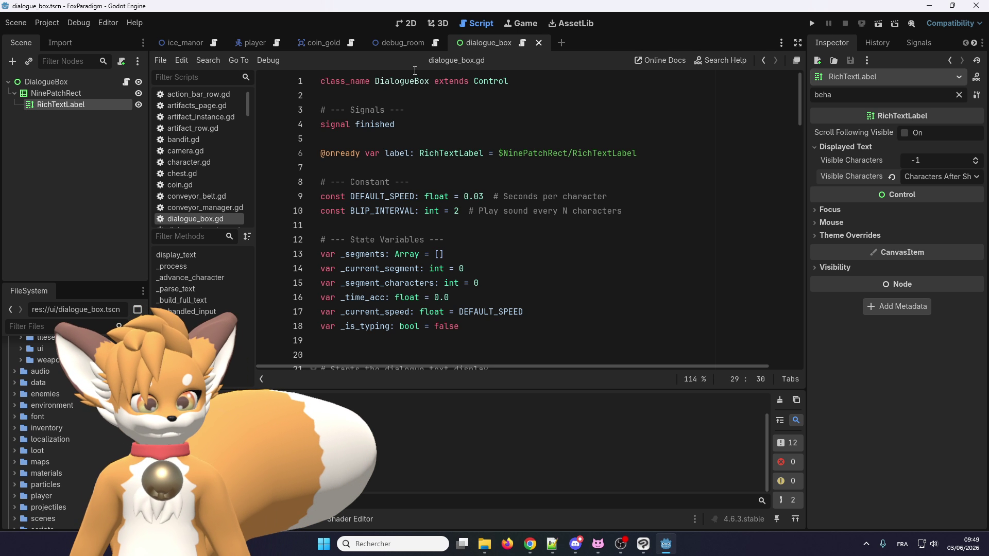
- View the dialogue box in the 2D canvas with the RichTextLabel deselected, then go to the file browser
{"action": "left_click", "coordinate": [402, 22]}
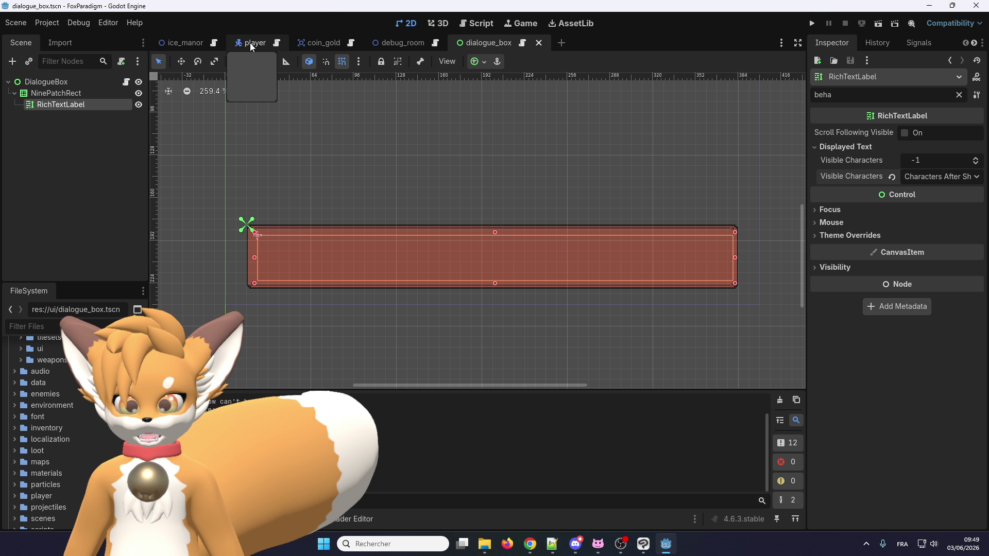
{"action": "left_click", "coordinate": [35, 173]}
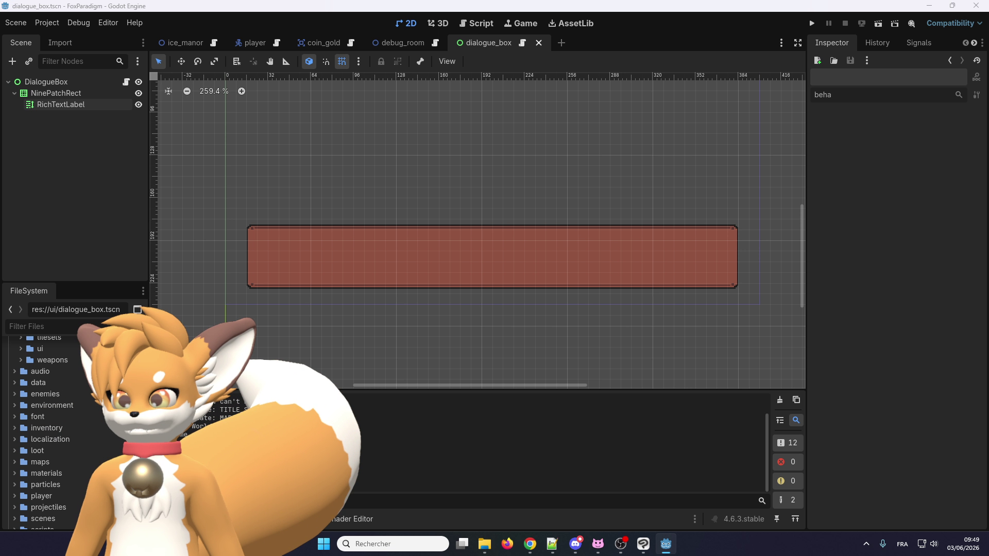
{"action": "key", "text": "alt+Tab"}
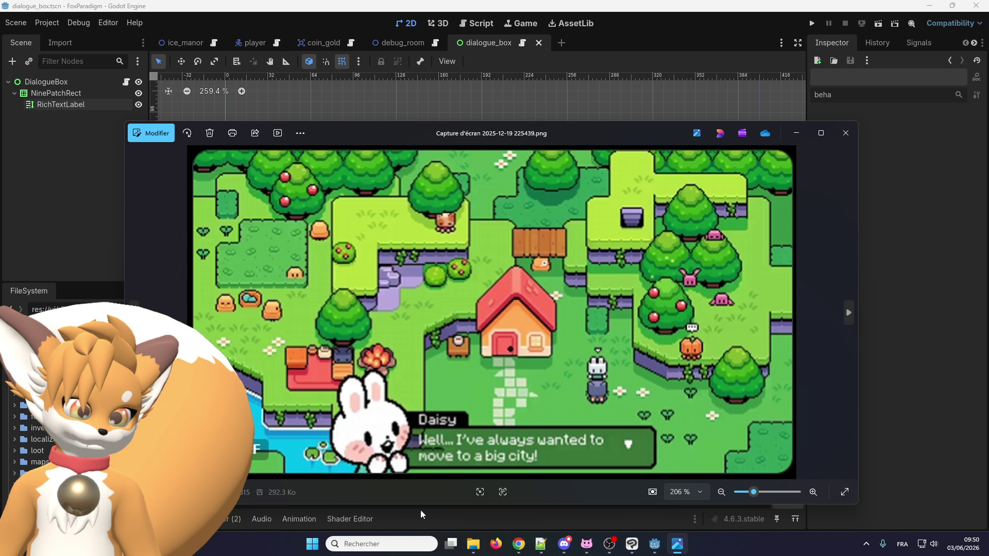
- Zoom into the bunny dialogue reference and open the dungeon portrait screenshot in a new window
{"action": "scroll", "coordinate": [250, 387], "scroll_direction": "up", "scroll_amount": 5}
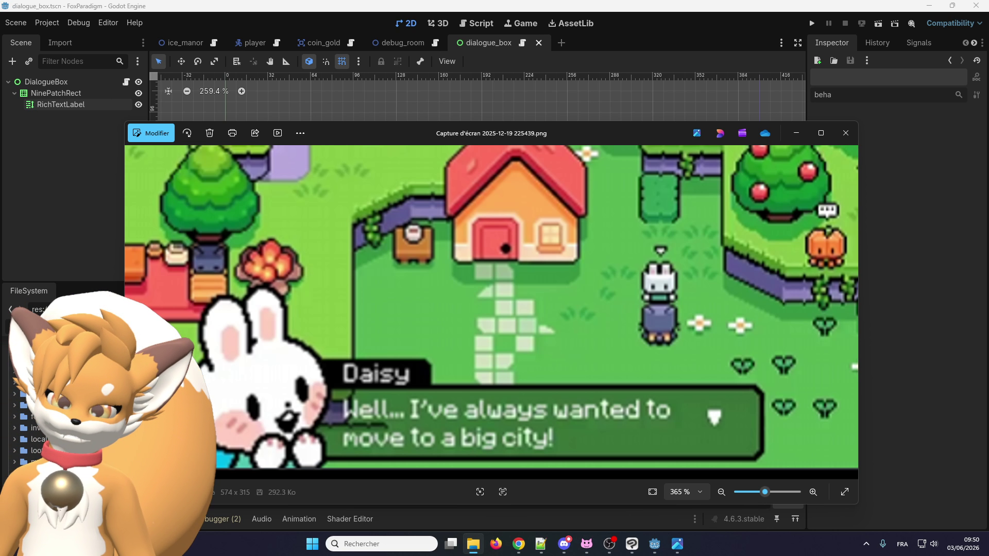
{"action": "key", "text": "Return"}
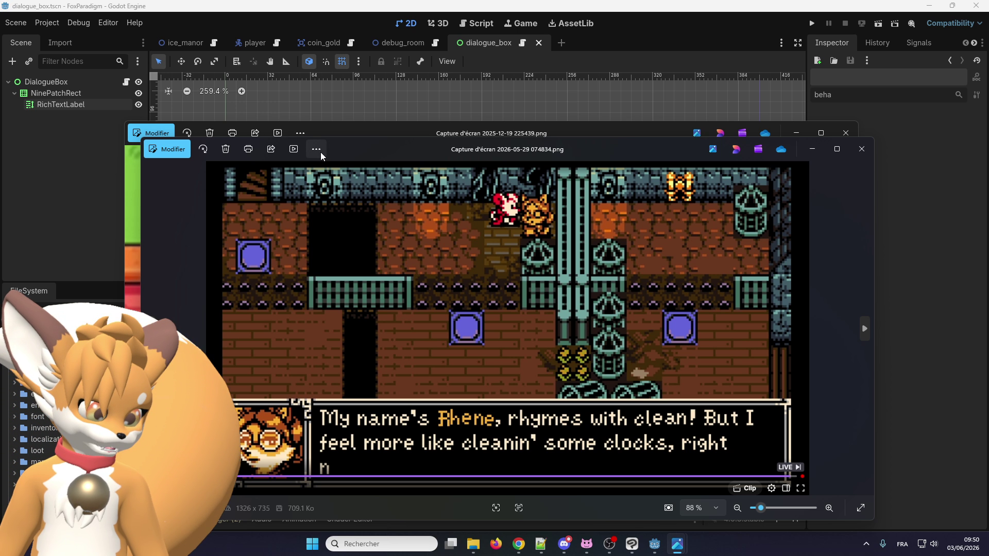
- Drag the dungeon screenshot window aside to compare both references, then put it away
{"action": "mouse_move", "coordinate": [367, 150]}
{"action": "left_mouse_down"}
{"action": "mouse_move", "coordinate": [521, 139]}
{"action": "mouse_move", "coordinate": [392, 149]}
{"action": "mouse_move", "coordinate": [369, 484]}
{"action": "mouse_move", "coordinate": [336, 145]}
{"action": "mouse_move", "coordinate": [320, 100]}
{"action": "mouse_move", "coordinate": [335, 142]}
{"action": "mouse_move", "coordinate": [342, 131]}
{"action": "mouse_move", "coordinate": [345, 458]}
{"action": "mouse_move", "coordinate": [331, 518]}
{"action": "mouse_move", "coordinate": [351, 144]}
{"action": "mouse_move", "coordinate": [353, 156]}
{"action": "left_mouse_up"}
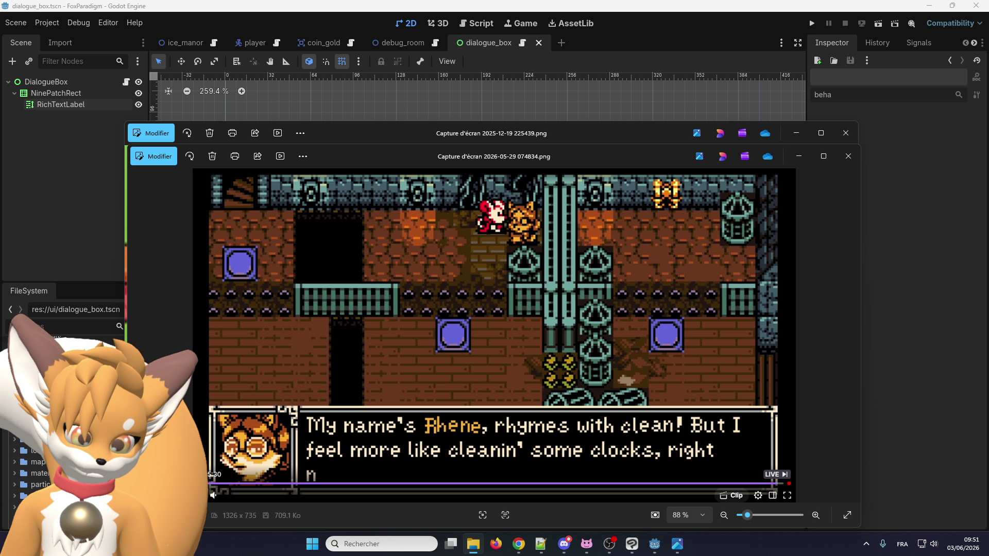
{"action": "mouse_move", "coordinate": [482, 156]}
{"action": "left_mouse_down"}
{"action": "mouse_move", "coordinate": [707, 152]}
{"action": "mouse_move", "coordinate": [404, 124]}
{"action": "mouse_move", "coordinate": [428, 122]}
{"action": "mouse_move", "coordinate": [411, 464]}
{"action": "mouse_move", "coordinate": [480, 328]}
{"action": "mouse_move", "coordinate": [484, 175]}
{"action": "mouse_move", "coordinate": [462, 158]}
{"action": "left_mouse_up"}
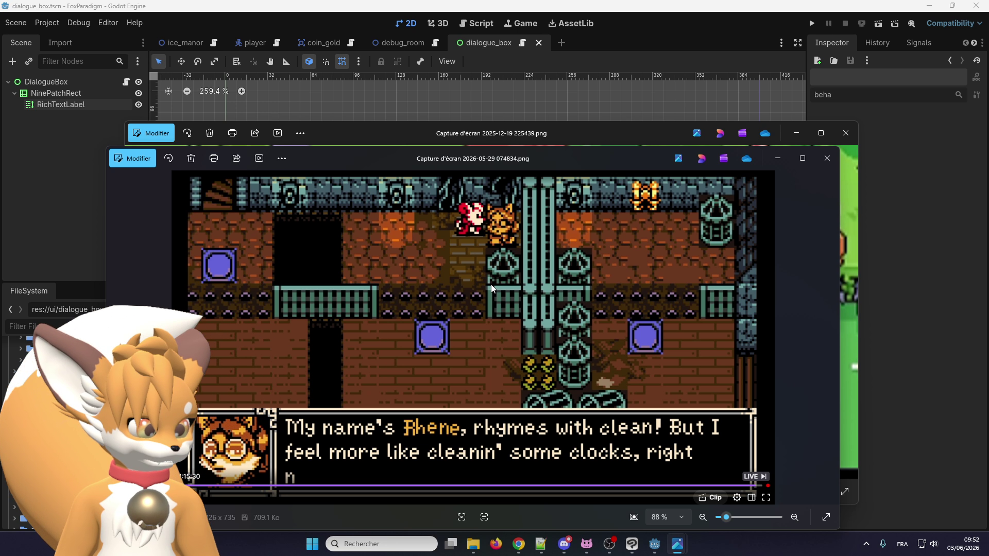
{"action": "left_click", "coordinate": [780, 155]}
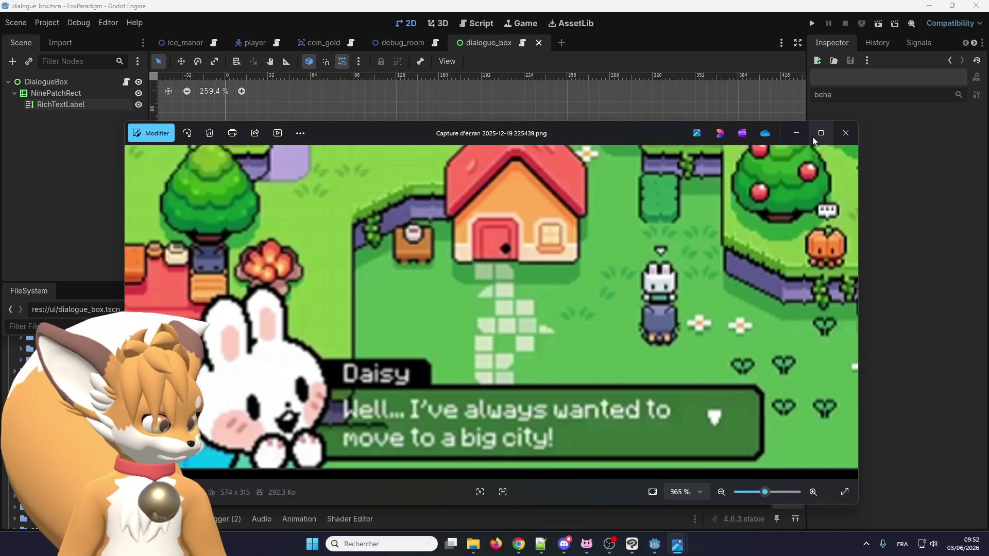
- With DialogueBox selected, save the scene as a copy named dialogue_box_npc.tscn in res://ui
{"action": "left_click", "coordinate": [799, 135]}
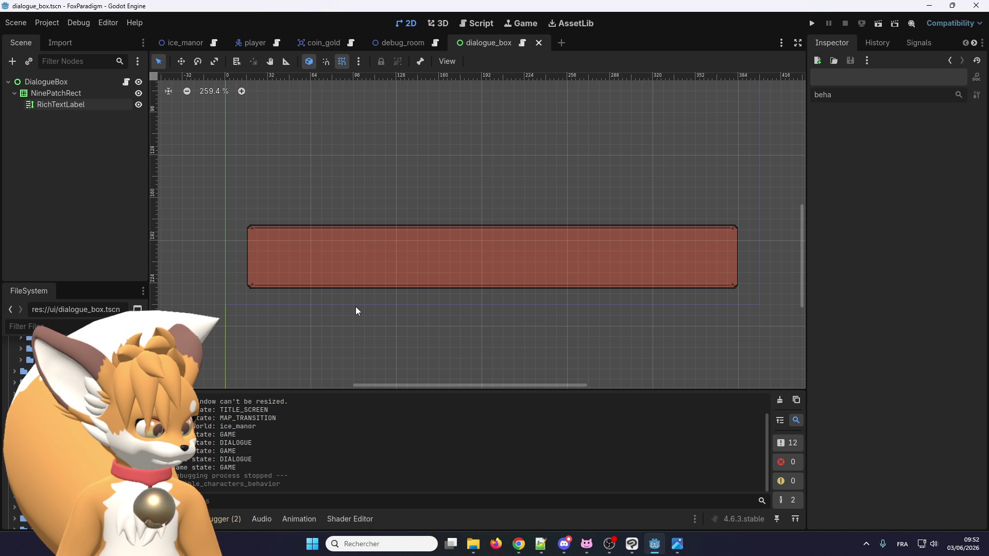
{"action": "scroll", "coordinate": [295, 255], "scroll_direction": "up", "scroll_amount": 3}
{"action": "left_click", "coordinate": [69, 84]}
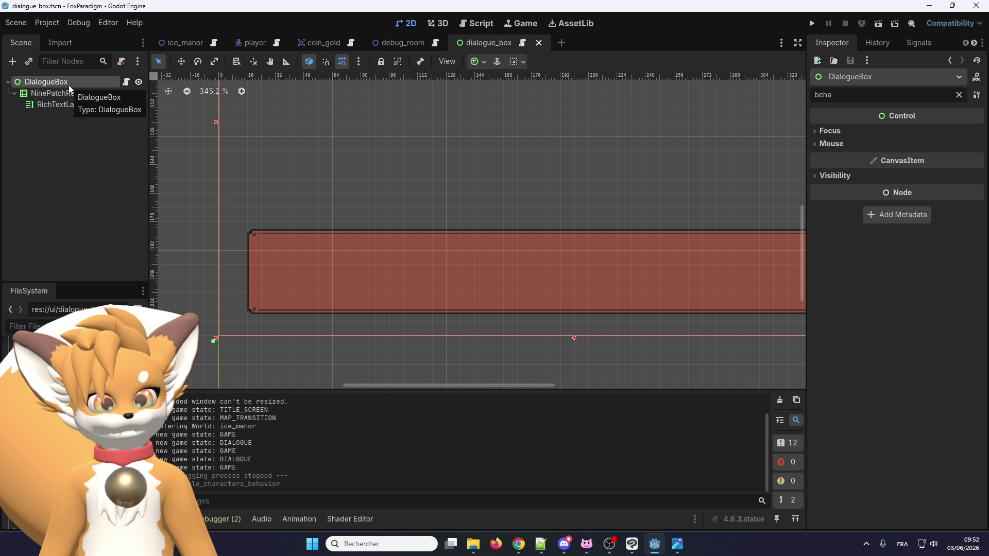
{"action": "left_click", "coordinate": [17, 24]}
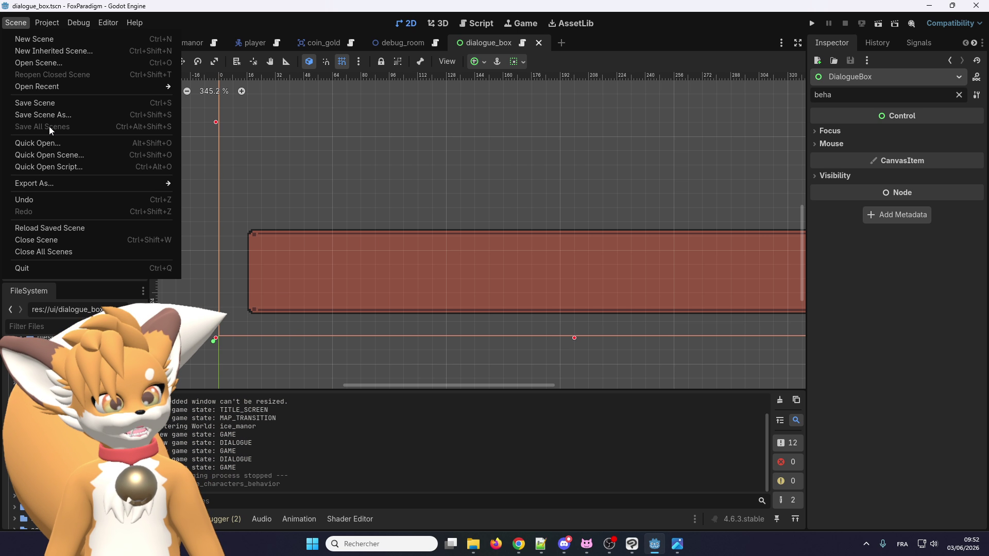
{"action": "left_click", "coordinate": [52, 113]}
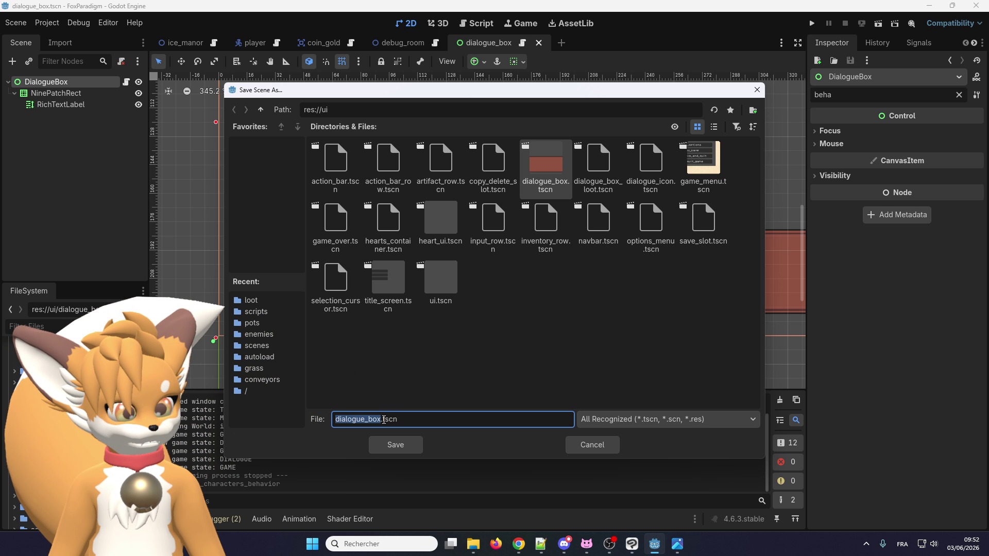
{"action": "left_click", "coordinate": [381, 418]}
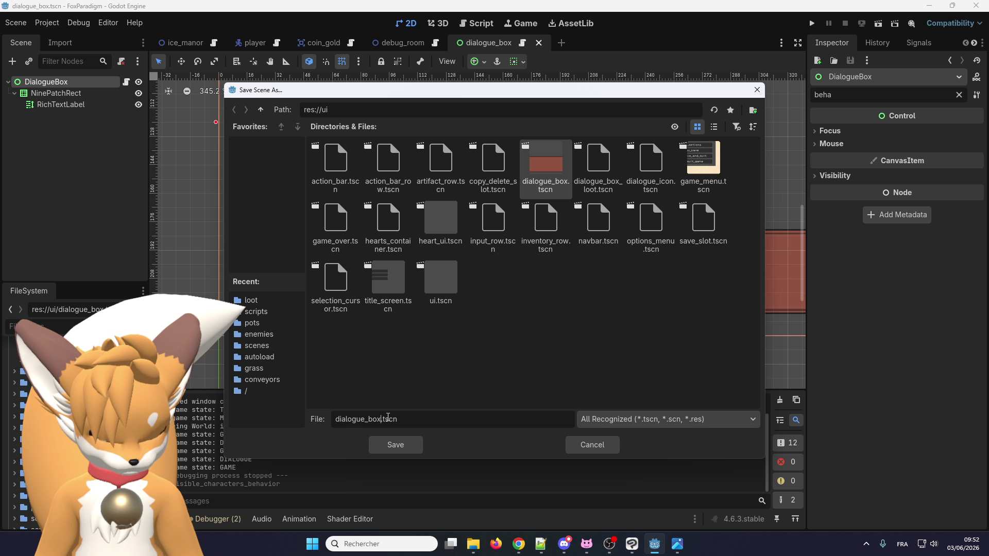
{"action": "type", "text": "_npc"}
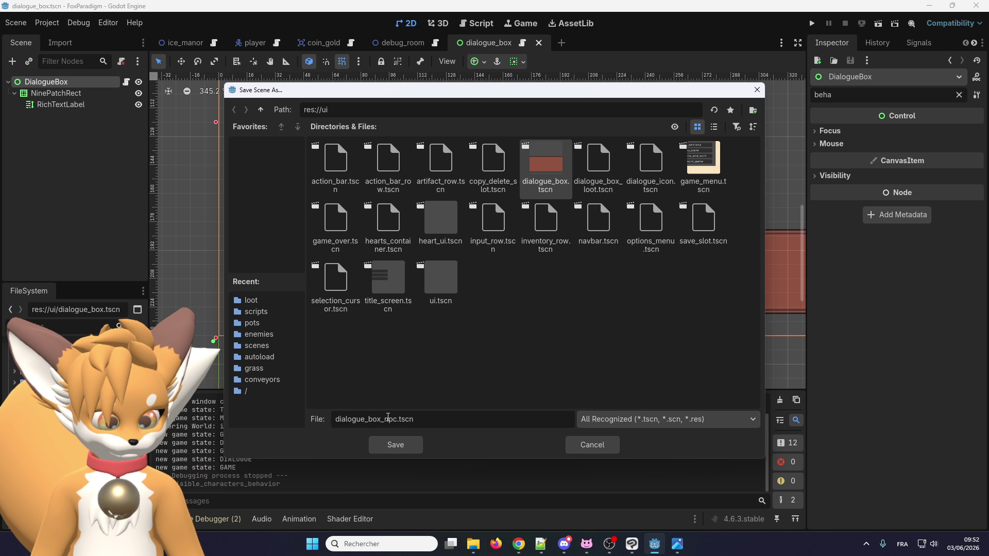
{"action": "left_click", "coordinate": [385, 445]}
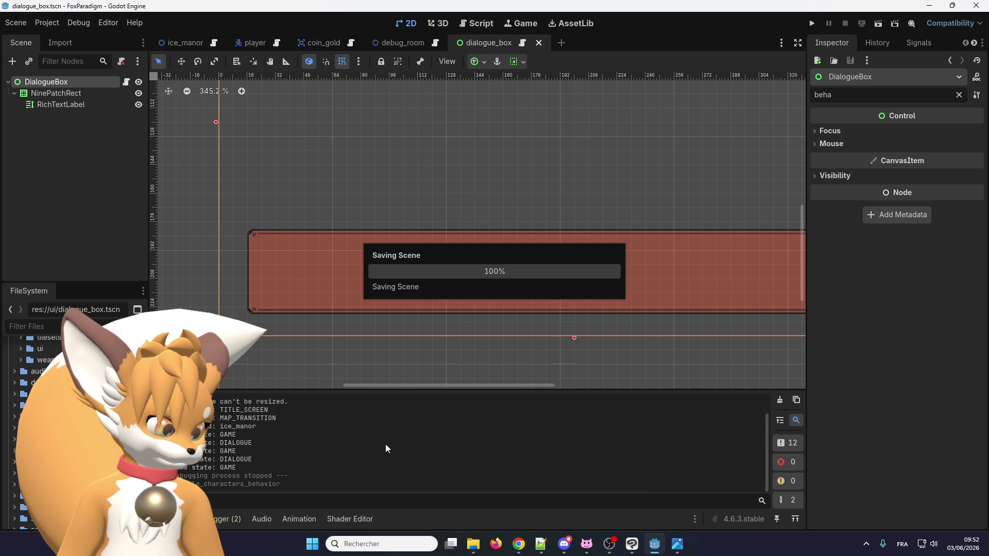
- Rename the new scene's root node to DialogueBoxNPC
{"action": "double_click", "coordinate": [89, 85]}
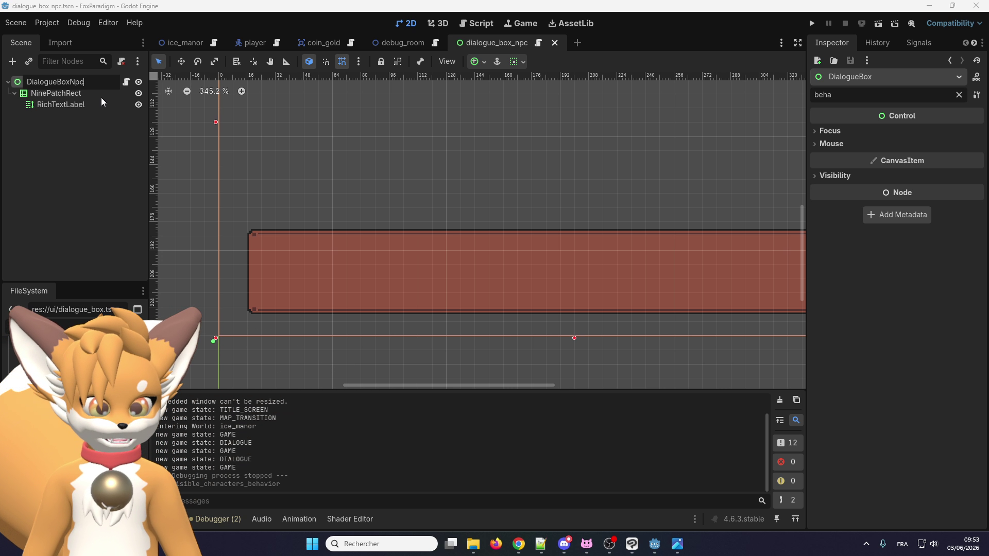
{"action": "type", "text": "pc"}
{"action": "key", "text": "Return"}
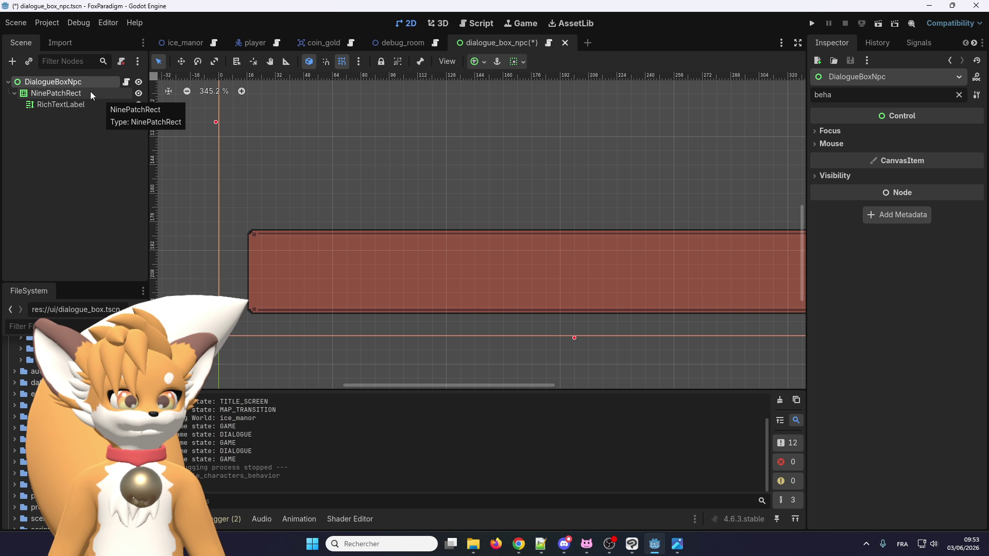
{"action": "double_click", "coordinate": [78, 83]}
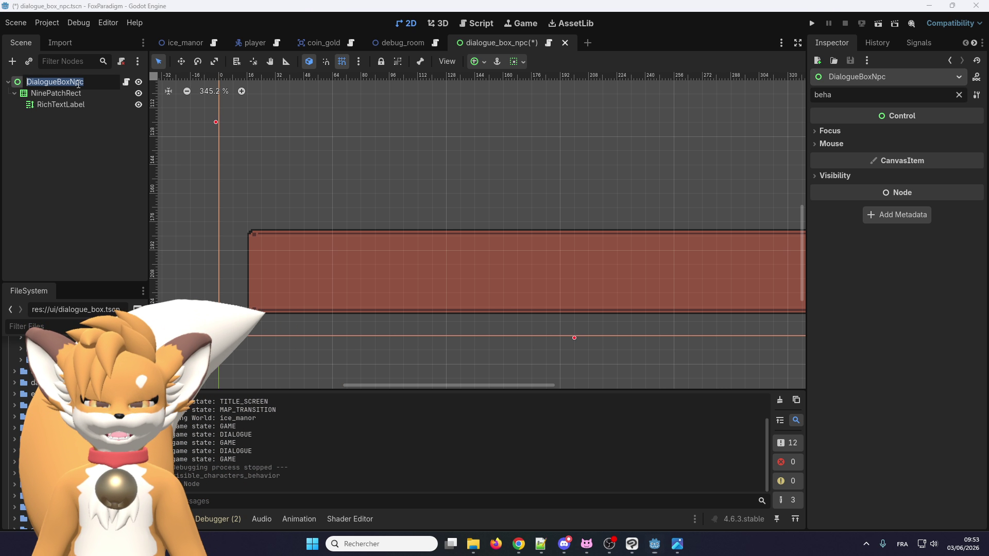
{"action": "left_click", "coordinate": [77, 84]}
{"action": "type", "text": "PC"}
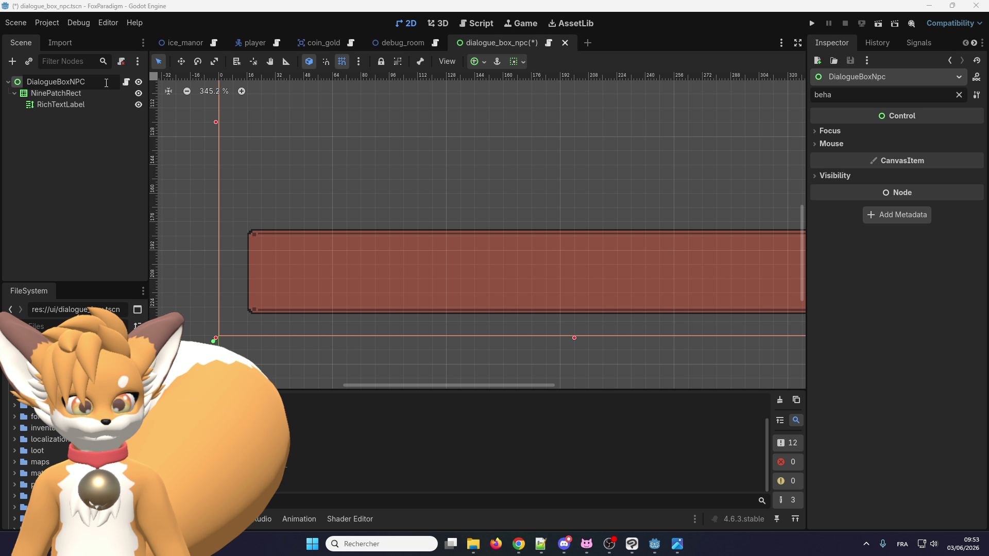
{"action": "key", "text": "Return"}
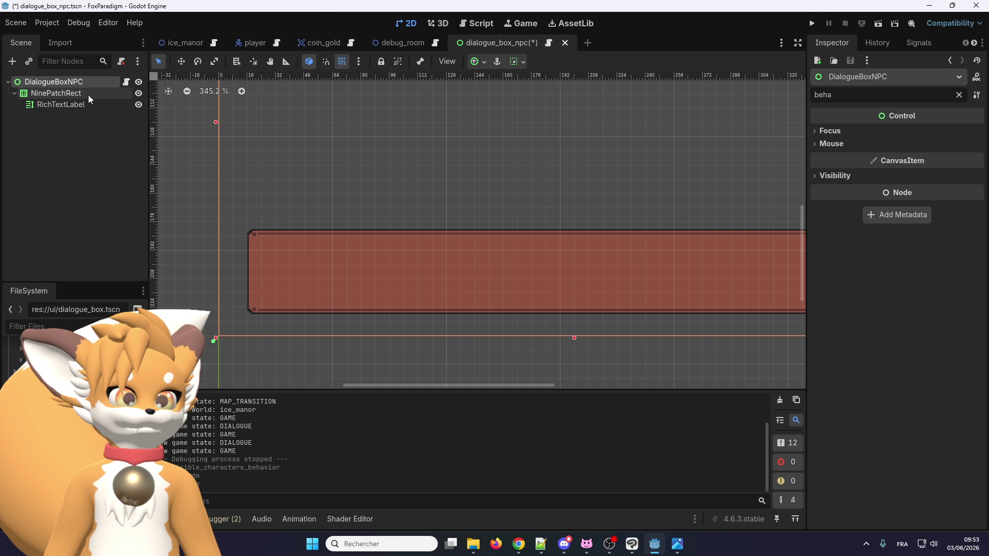
- Select the NinePatchRect panel node so it can be copied
{"action": "scroll", "coordinate": [286, 162], "scroll_direction": "down", "scroll_amount": 3}
{"action": "left_click", "coordinate": [309, 229]}
{"action": "scroll", "coordinate": [286, 228], "scroll_direction": "up", "scroll_amount": 2}
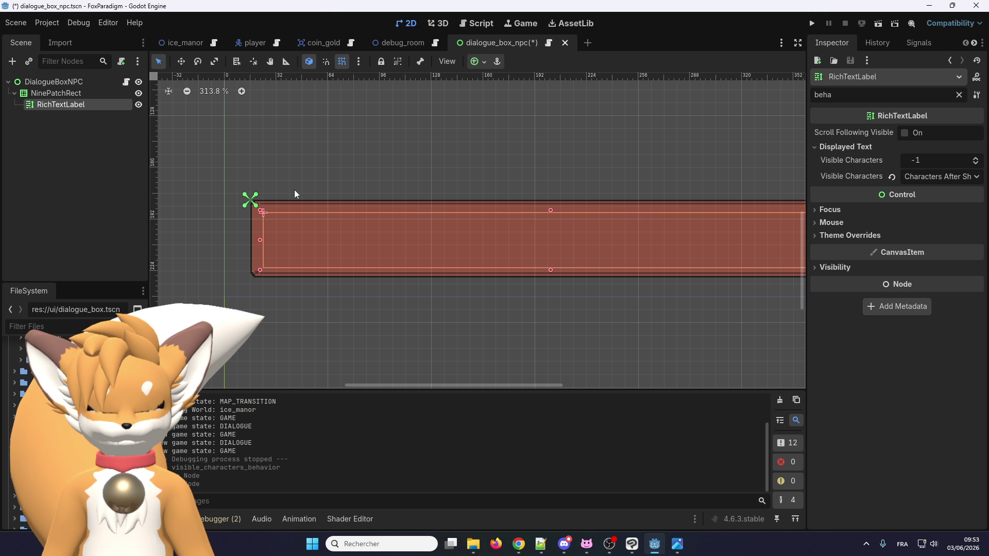
{"action": "left_click", "coordinate": [292, 205]}
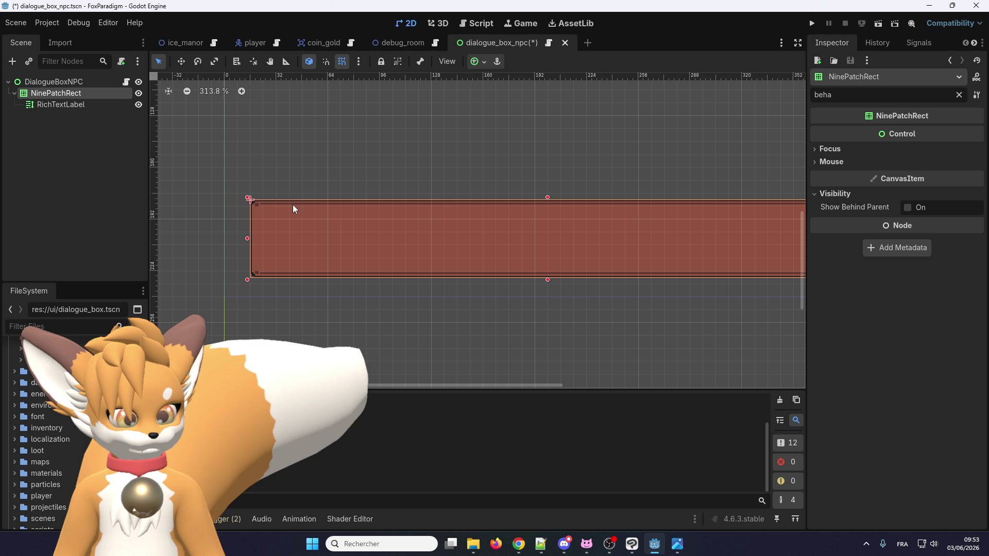
{"action": "left_click", "coordinate": [63, 82]}
{"action": "left_click", "coordinate": [61, 94]}
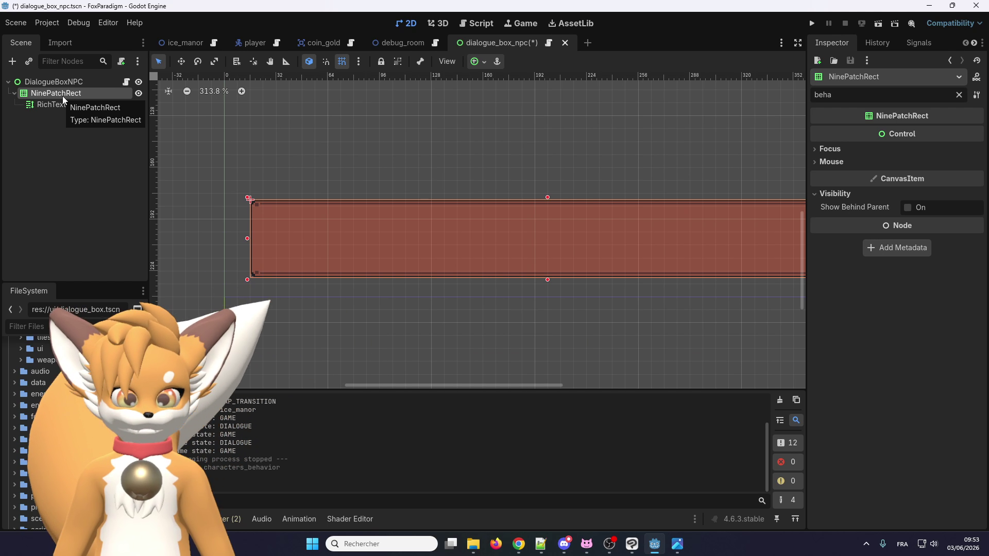
- Duplicate NinePatchRect with its label and shrink the copy into a small name panel at (16, 160)
{"action": "key", "text": "ctrl+d"}
{"action": "scroll", "coordinate": [358, 227], "scroll_direction": "down", "scroll_amount": 1}
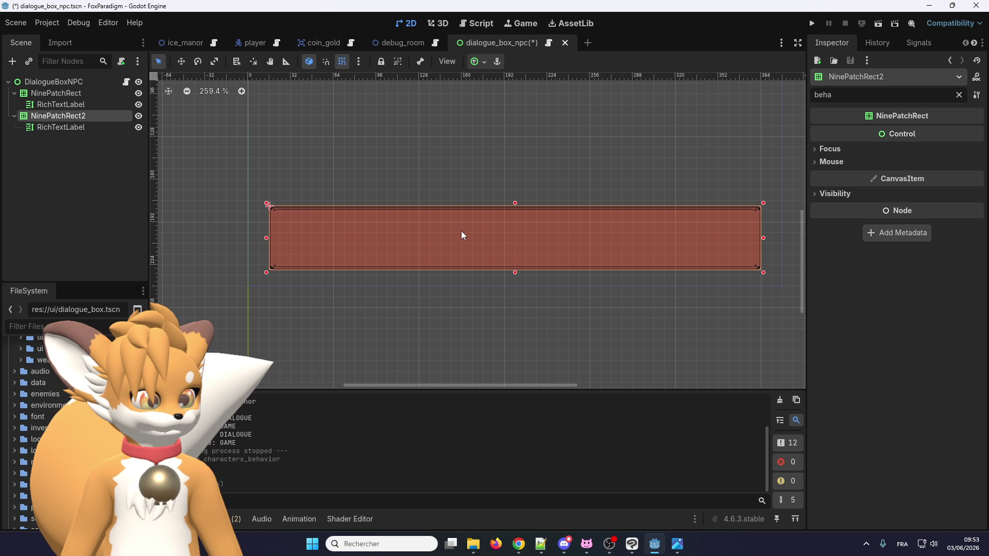
{"action": "mouse_move", "coordinate": [461, 230]}
{"action": "left_mouse_down"}
{"action": "mouse_move", "coordinate": [448, 206]}
{"action": "mouse_move", "coordinate": [449, 224]}
{"action": "left_mouse_up"}
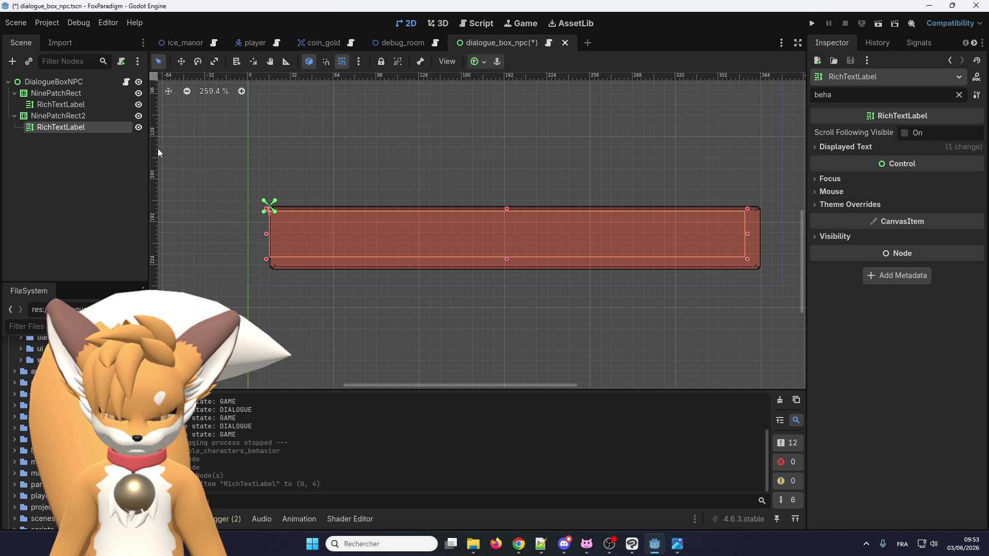
{"action": "left_click", "coordinate": [82, 116]}
{"action": "scroll", "coordinate": [322, 202], "scroll_direction": "up", "scroll_amount": 1}
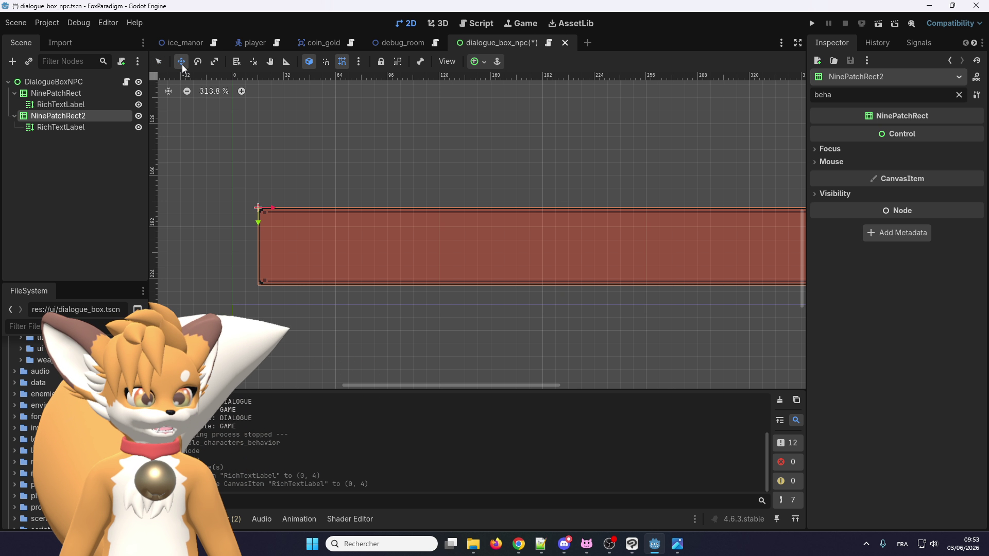
{"action": "left_click_drag", "start_coordinate": [371, 248], "coordinate": [369, 215]}
{"action": "scroll", "coordinate": [397, 230], "scroll_direction": "down", "scroll_amount": 2}
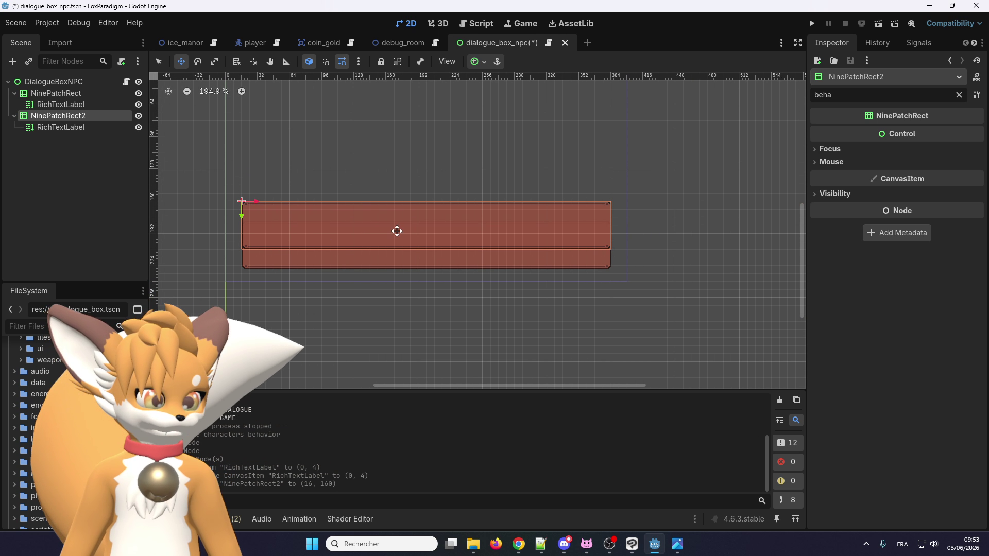
{"action": "scroll", "coordinate": [364, 176], "scroll_direction": "up", "scroll_amount": 1}
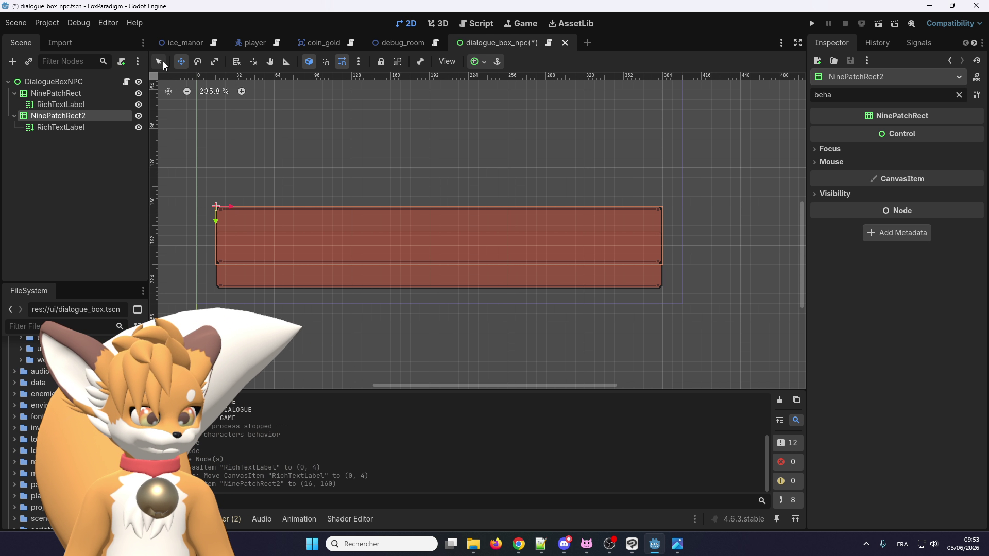
{"action": "mouse_move", "coordinate": [665, 267]}
{"action": "left_mouse_down"}
{"action": "mouse_move", "coordinate": [616, 242]}
{"action": "mouse_move", "coordinate": [324, 238]}
{"action": "left_mouse_up"}
{"action": "scroll", "coordinate": [211, 217], "scroll_direction": "up", "scroll_amount": 4}
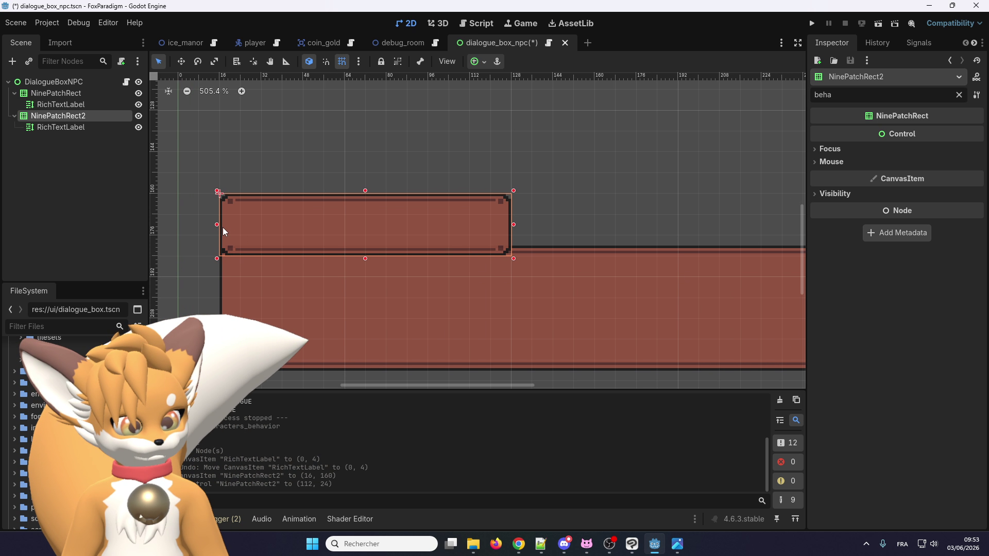
- Shrink and reposition the copied RichTextLabel so it fits inside the name panel
{"action": "left_click", "coordinate": [311, 217]}
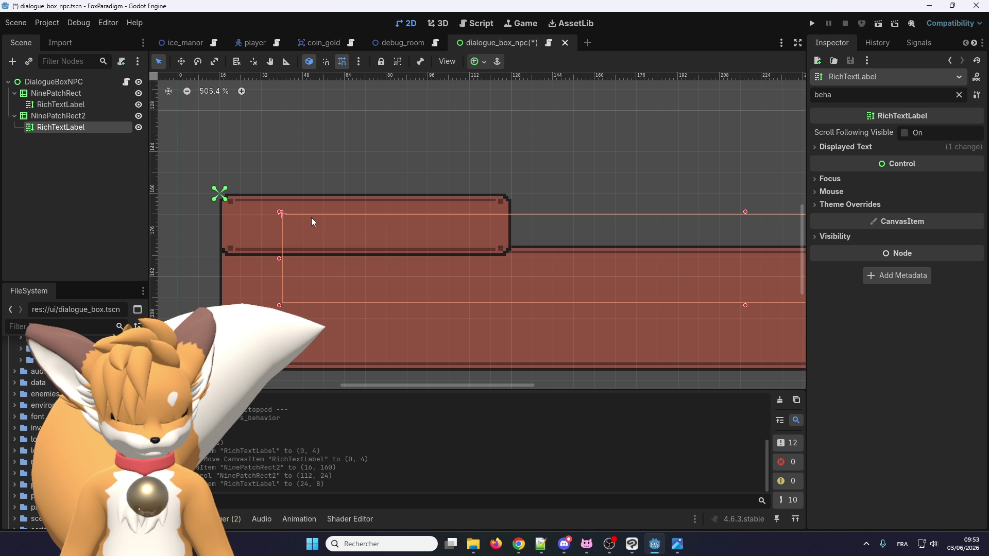
{"action": "scroll", "coordinate": [327, 249], "scroll_direction": "down", "scroll_amount": 2}
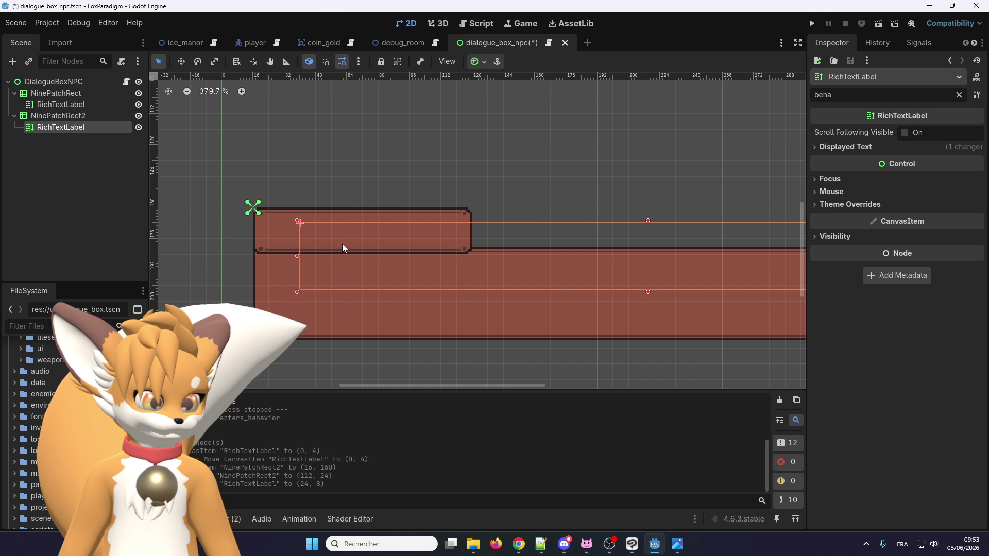
{"action": "left_click_drag", "start_coordinate": [304, 225], "coordinate": [272, 224]}
{"action": "scroll", "coordinate": [640, 289], "scroll_direction": "down", "scroll_amount": 2}
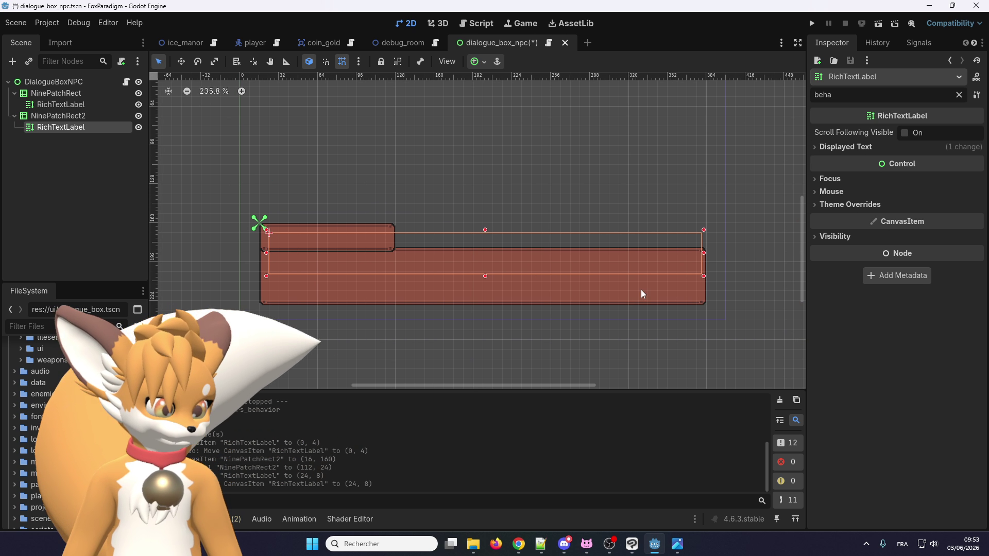
{"action": "mouse_move", "coordinate": [717, 272]}
{"action": "left_mouse_down"}
{"action": "mouse_move", "coordinate": [653, 238]}
{"action": "mouse_move", "coordinate": [320, 236]}
{"action": "mouse_move", "coordinate": [331, 237]}
{"action": "left_mouse_up"}
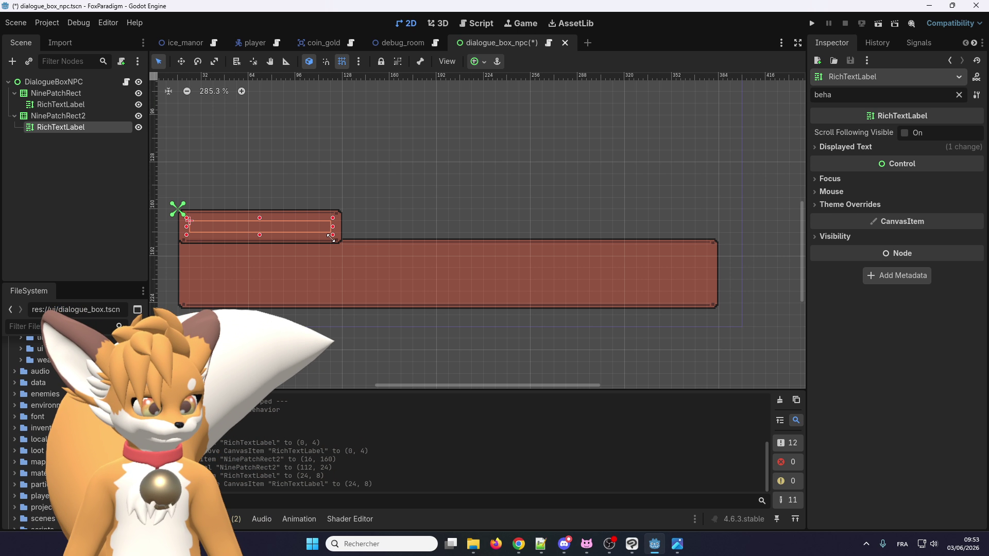
{"action": "scroll", "coordinate": [273, 227], "scroll_direction": "up", "scroll_amount": 5}
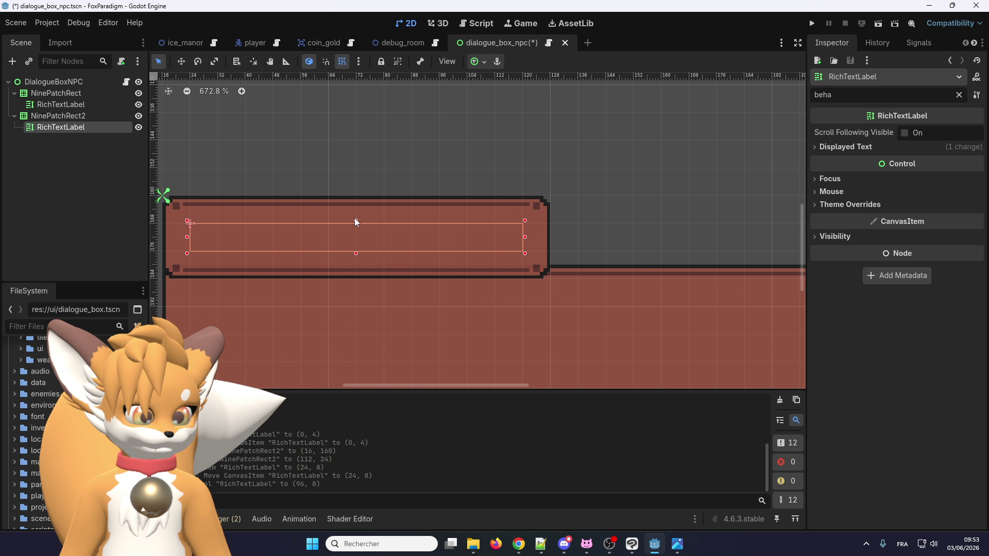
{"action": "left_click_drag", "start_coordinate": [354, 200], "coordinate": [355, 218]}
{"action": "scroll", "coordinate": [298, 217], "scroll_direction": "down", "scroll_amount": 3}
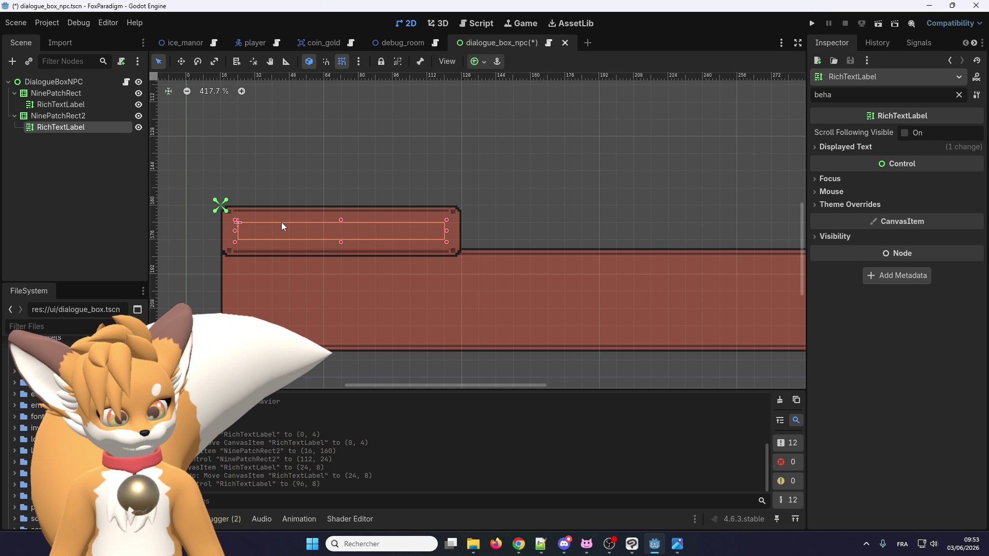
- Shift the name panel further right in Move mode and clear the Inspector property filter
{"action": "left_click", "coordinate": [65, 115]}
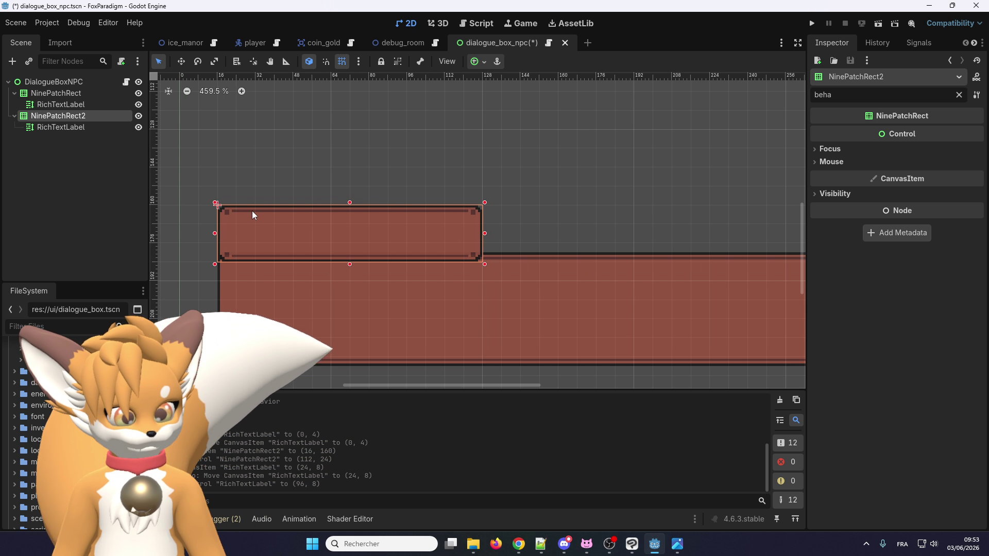
{"action": "left_click", "coordinate": [180, 61]}
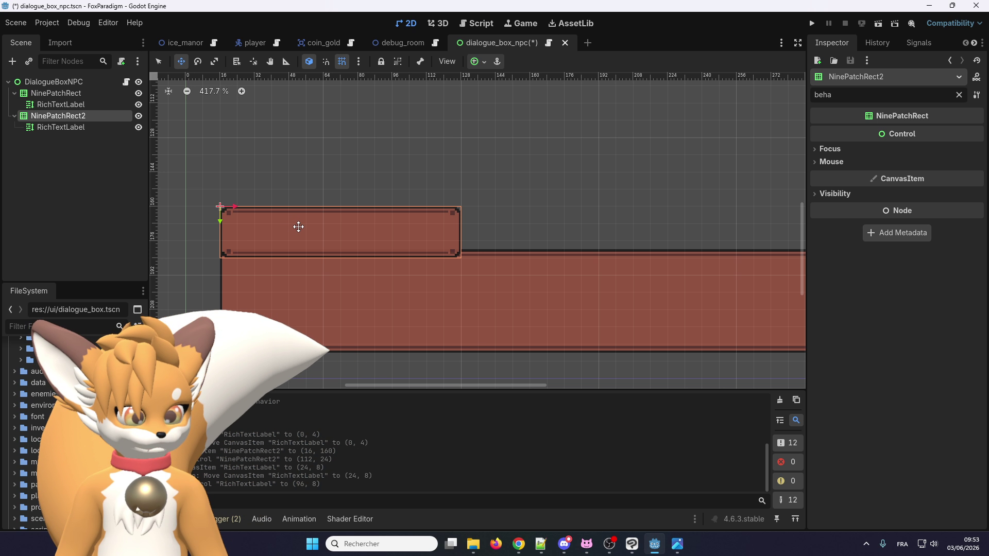
{"action": "left_click_drag", "start_coordinate": [299, 227], "coordinate": [356, 228]}
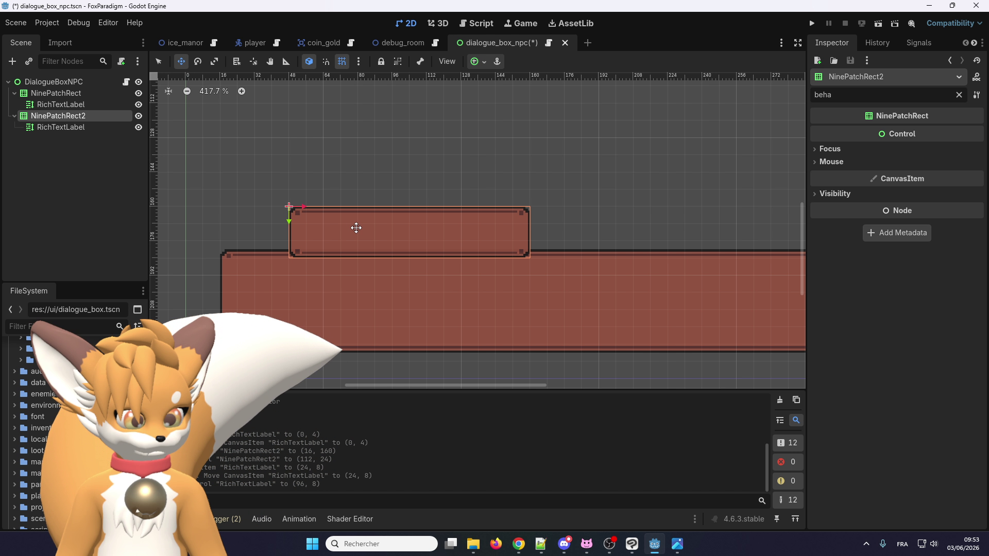
{"action": "scroll", "coordinate": [350, 233], "scroll_direction": "down", "scroll_amount": 7}
{"action": "scroll", "coordinate": [380, 234], "scroll_direction": "up", "scroll_amount": 4}
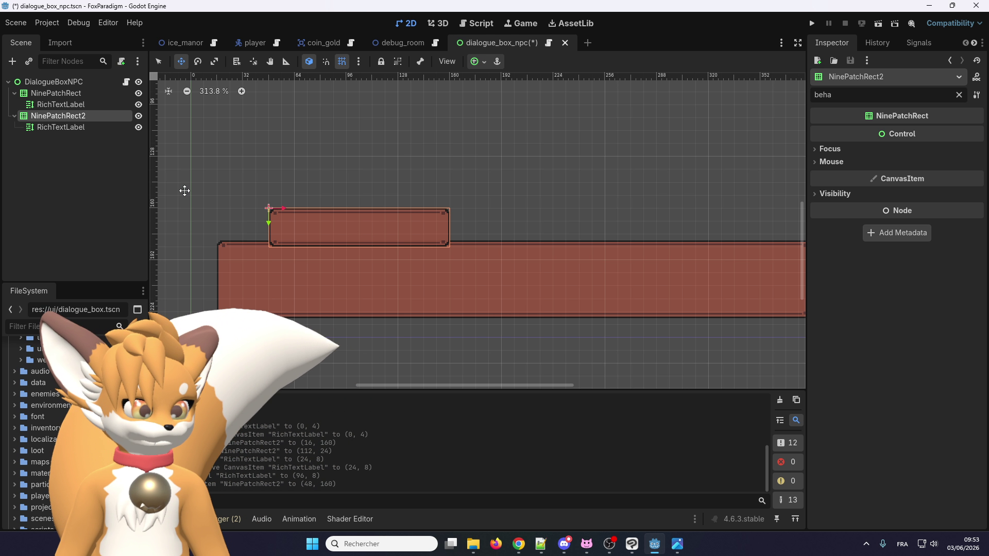
{"action": "left_click", "coordinate": [72, 127]}
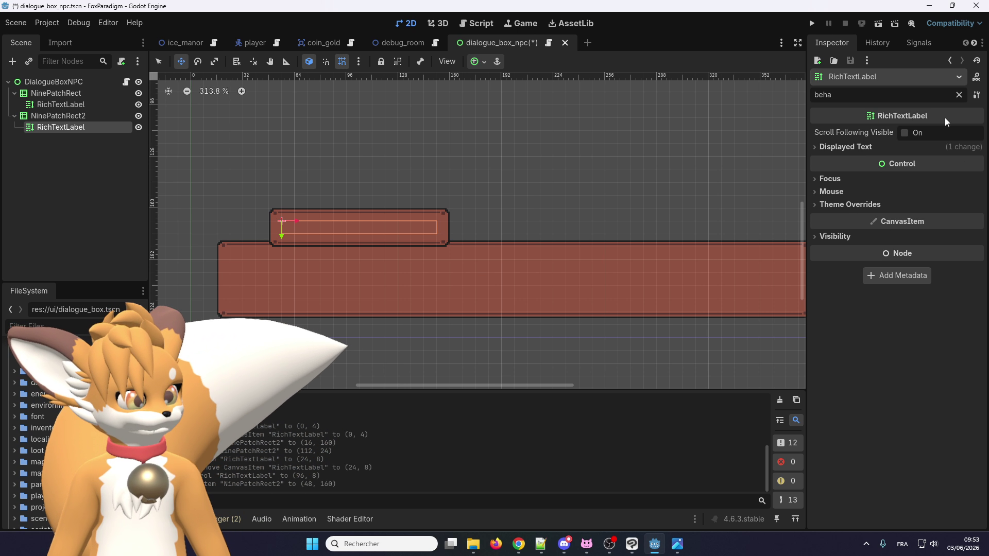
{"action": "left_click", "coordinate": [958, 96]}
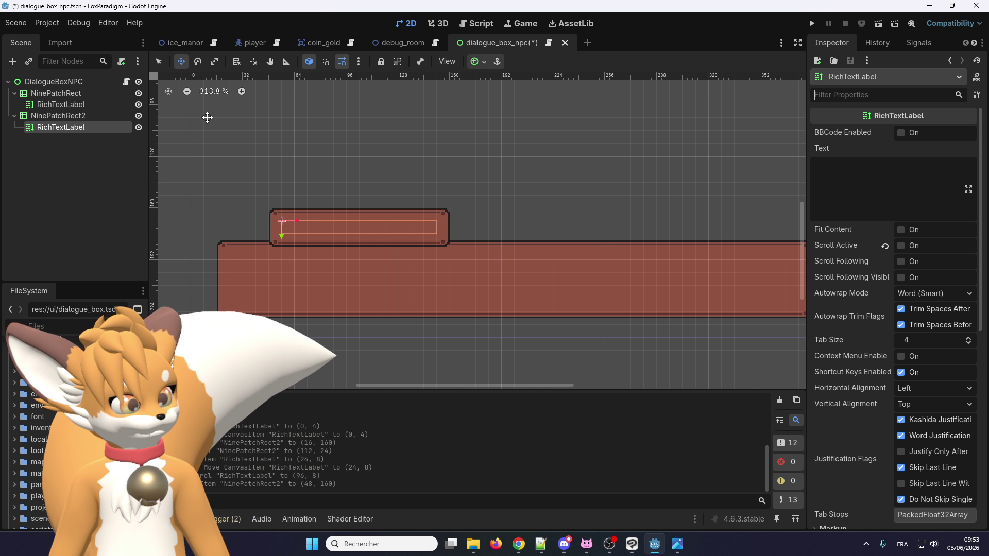
{"action": "left_click", "coordinate": [69, 116]}
{"action": "left_click", "coordinate": [81, 94]}
- Narrow the main NinePatchRect panel by dragging its left edge to the right
{"action": "scroll", "coordinate": [247, 287], "scroll_direction": "down", "scroll_amount": 2}
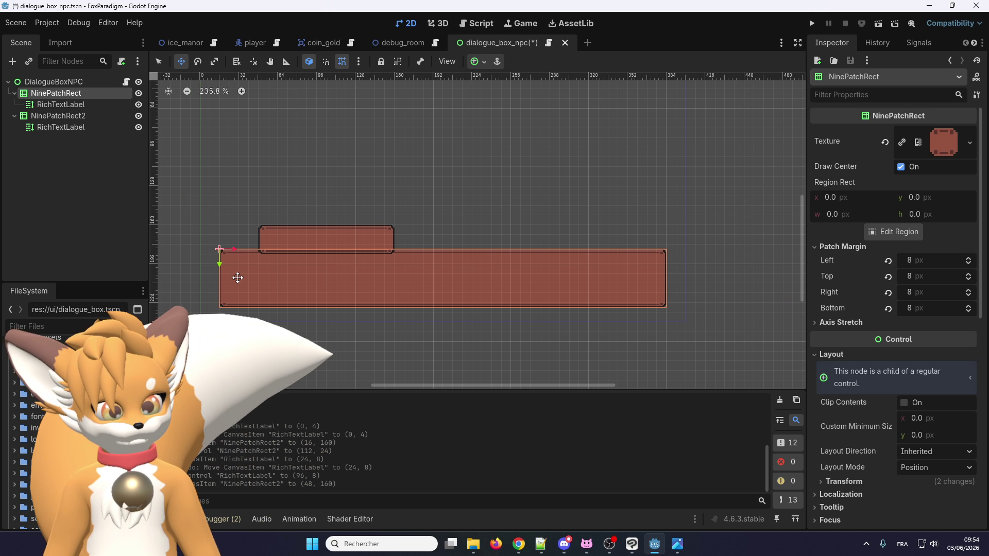
{"action": "scroll", "coordinate": [239, 278], "scroll_direction": "up", "scroll_amount": 2}
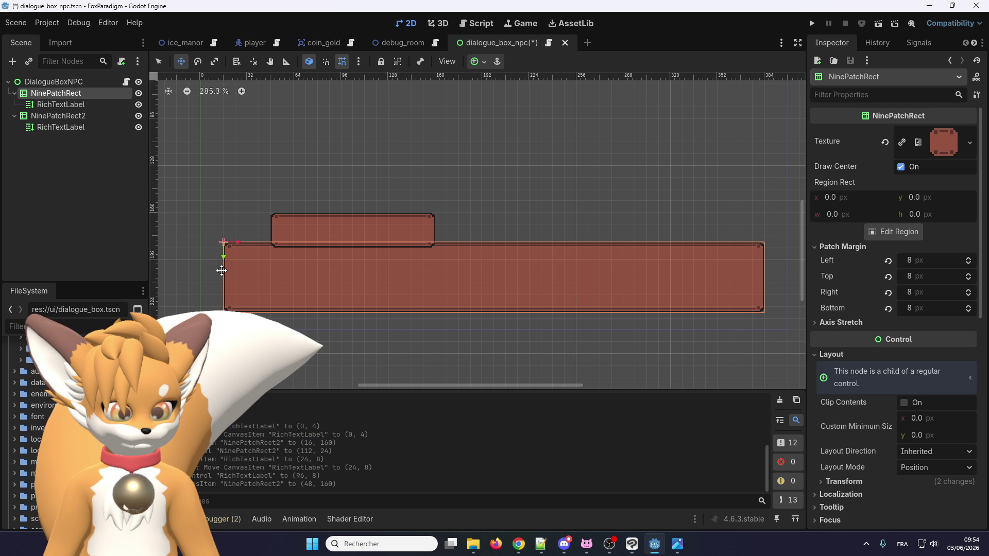
{"action": "scroll", "coordinate": [221, 267], "scroll_direction": "up", "scroll_amount": 1}
{"action": "left_click", "coordinate": [156, 61]}
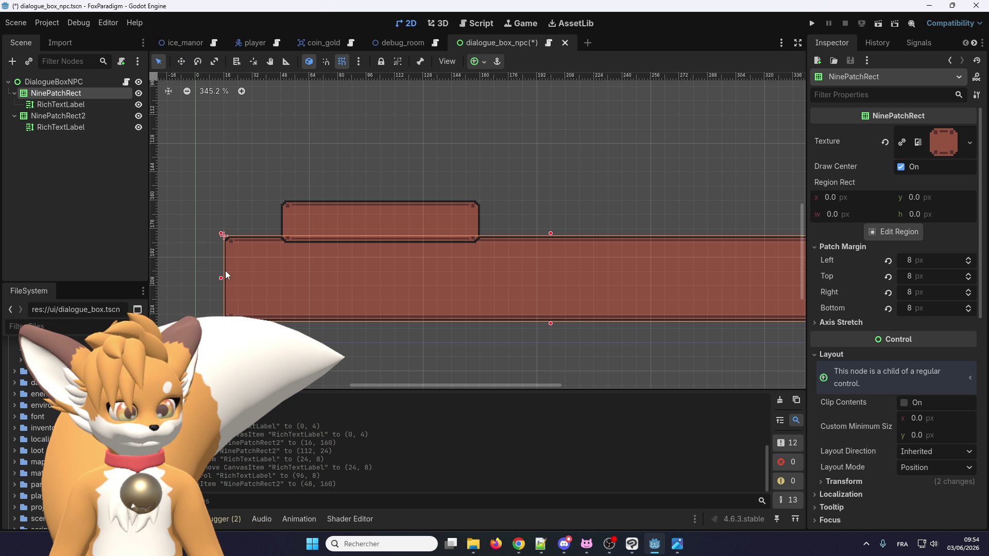
{"action": "scroll", "coordinate": [224, 273], "scroll_direction": "up", "scroll_amount": 1}
{"action": "left_click_drag", "start_coordinate": [241, 278], "coordinate": [299, 280]}
{"action": "scroll", "coordinate": [318, 252], "scroll_direction": "down", "scroll_amount": 1}
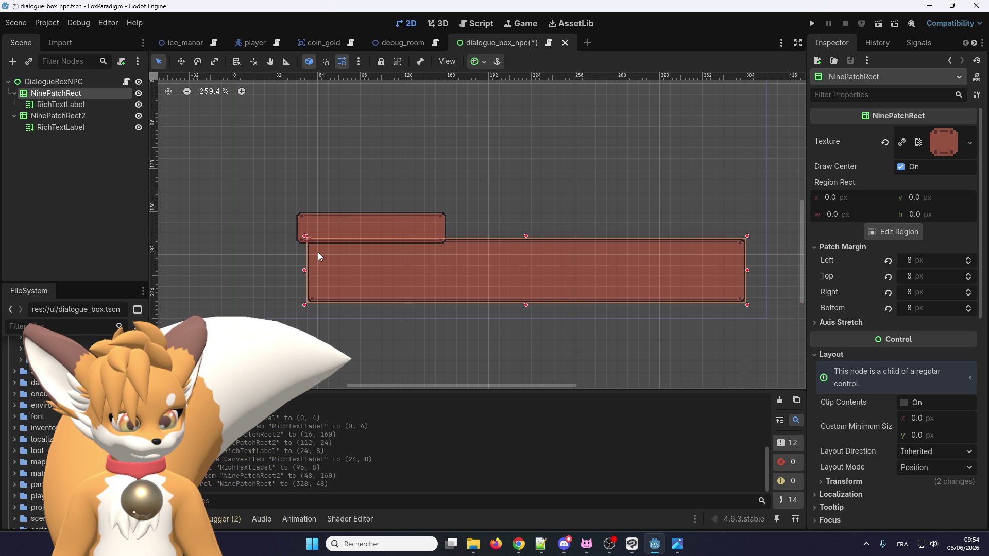
- Pull the main text label's right edge inside the panel, then select the DialogueBoxNPC root
{"action": "left_click", "coordinate": [85, 114]}
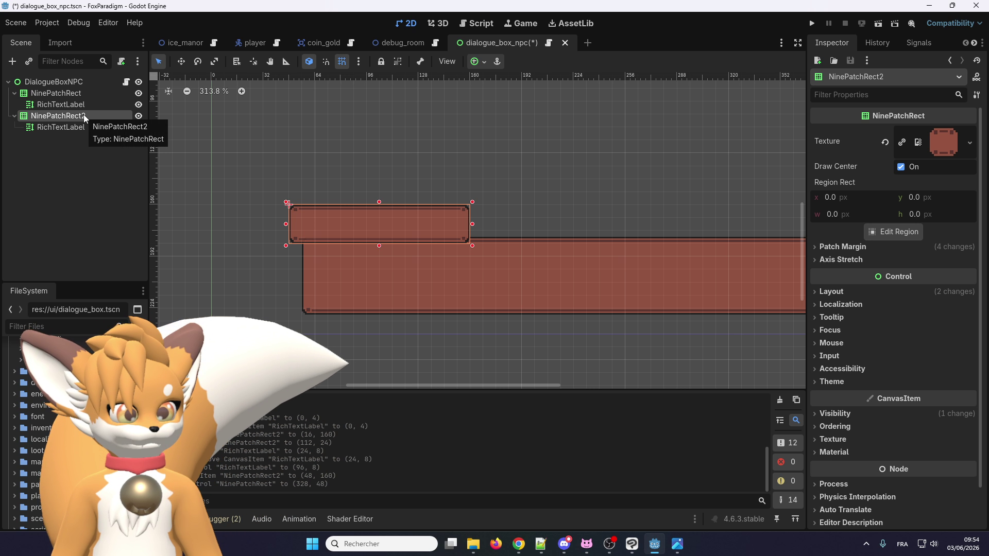
{"action": "left_click", "coordinate": [80, 104]}
{"action": "scroll", "coordinate": [270, 244], "scroll_direction": "down", "scroll_amount": 2}
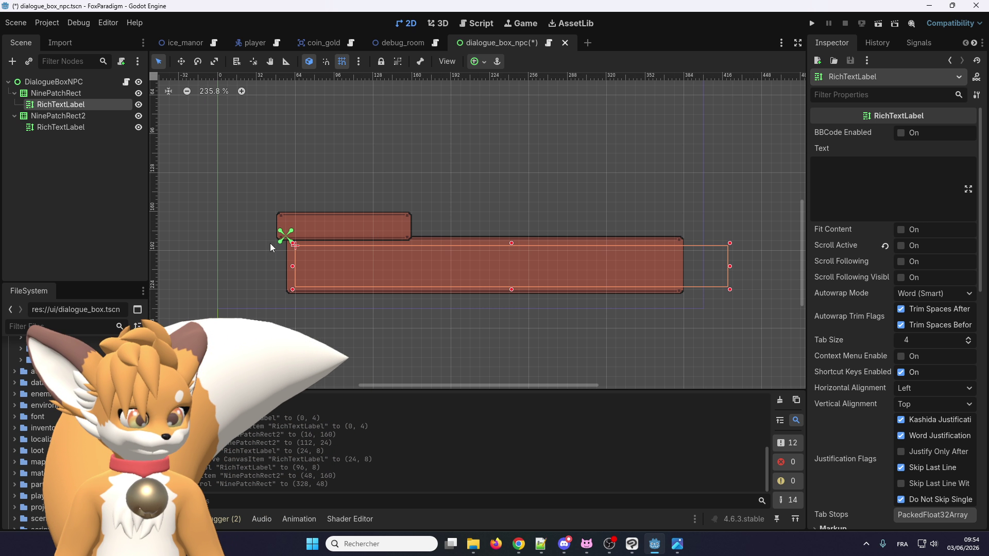
{"action": "left_click_drag", "start_coordinate": [729, 268], "coordinate": [677, 266]}
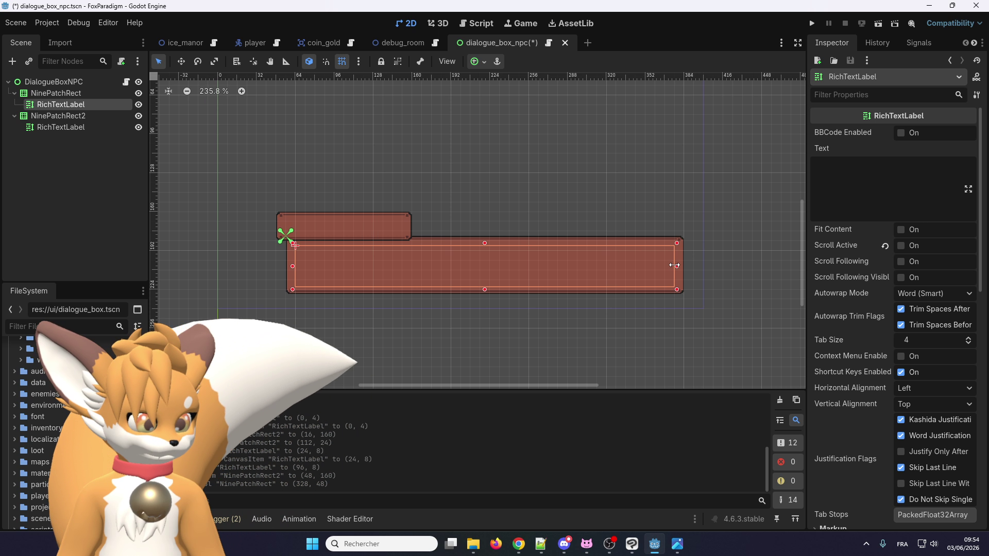
{"action": "left_click", "coordinate": [69, 94]}
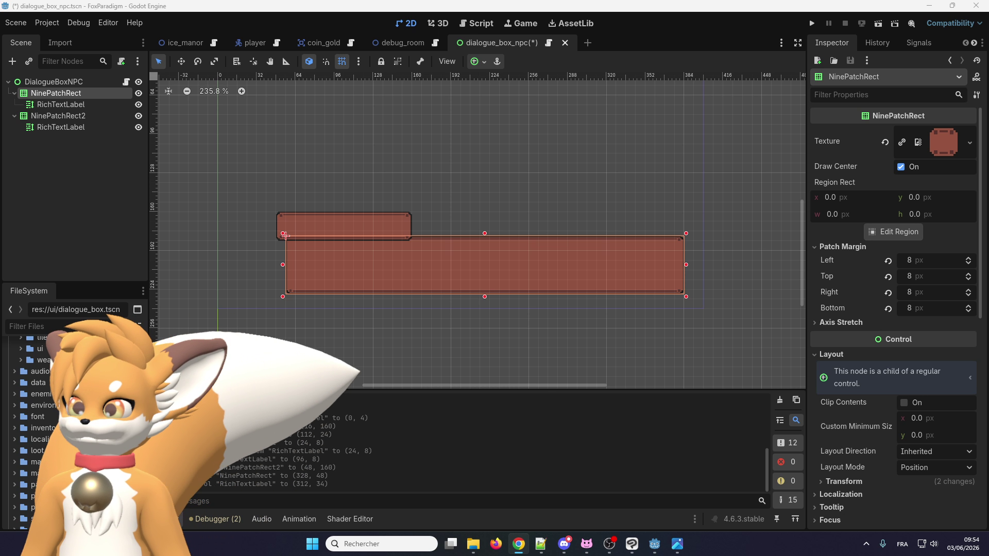
{"action": "scroll", "coordinate": [231, 272], "scroll_direction": "up", "scroll_amount": 2}
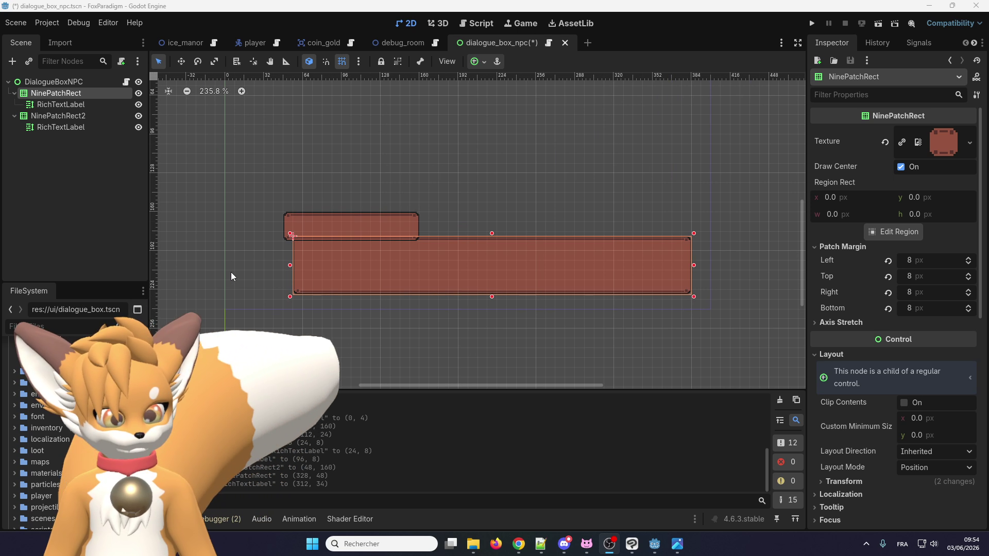
{"action": "left_click", "coordinate": [248, 264]}
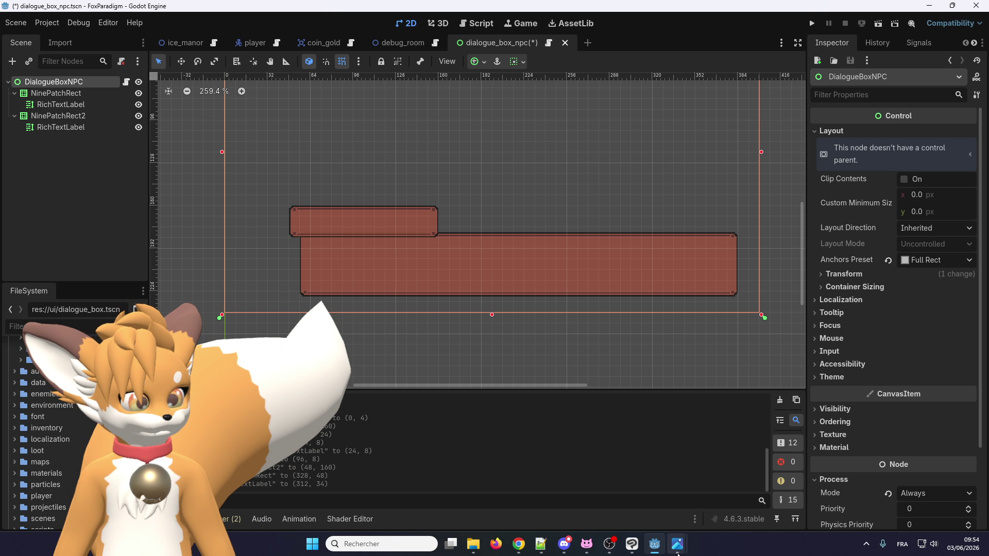
{"action": "mouse_move", "coordinate": [677, 544]}
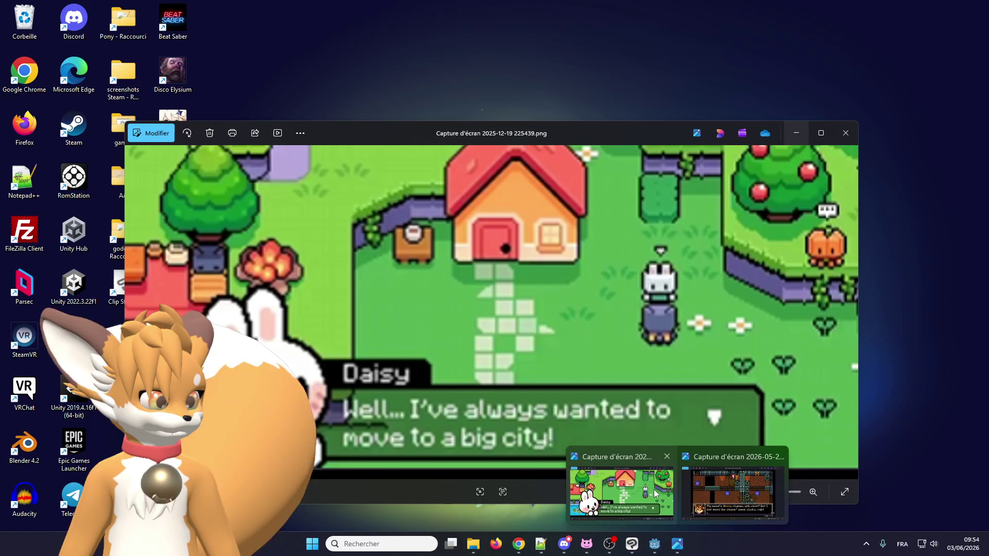
{"action": "left_click", "coordinate": [656, 493]}
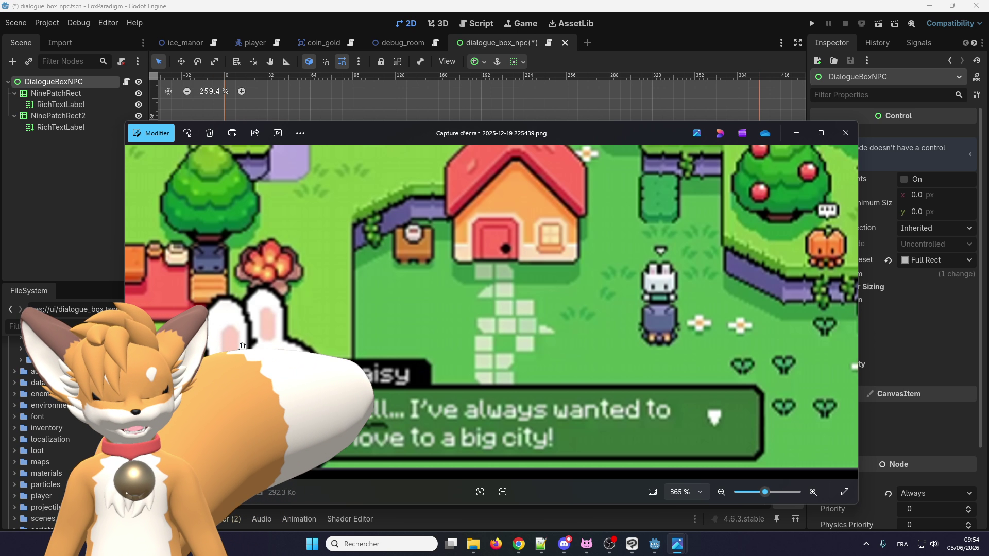
{"action": "mouse_move", "coordinate": [677, 543]}
{"action": "left_click", "coordinate": [694, 486]}
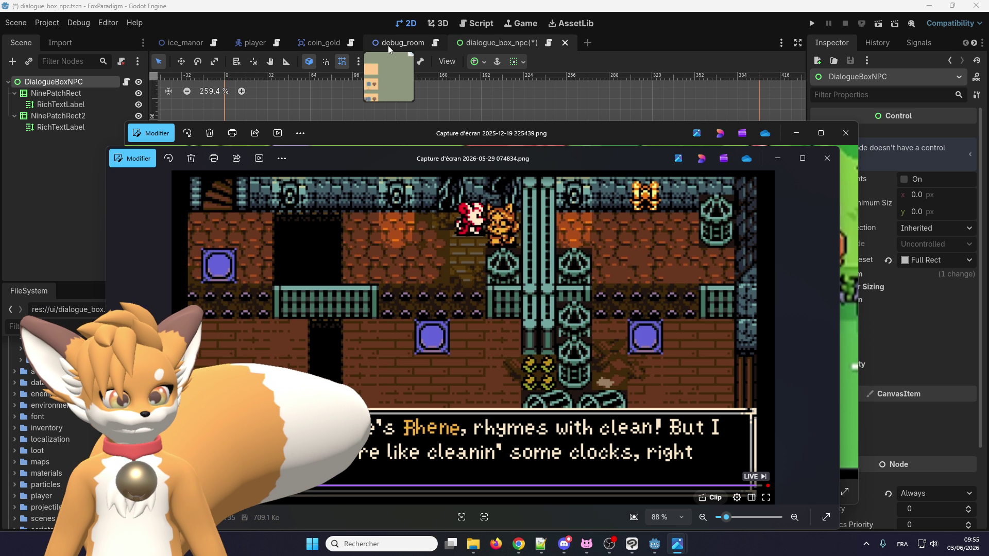
{"action": "left_click", "coordinate": [336, 18]}
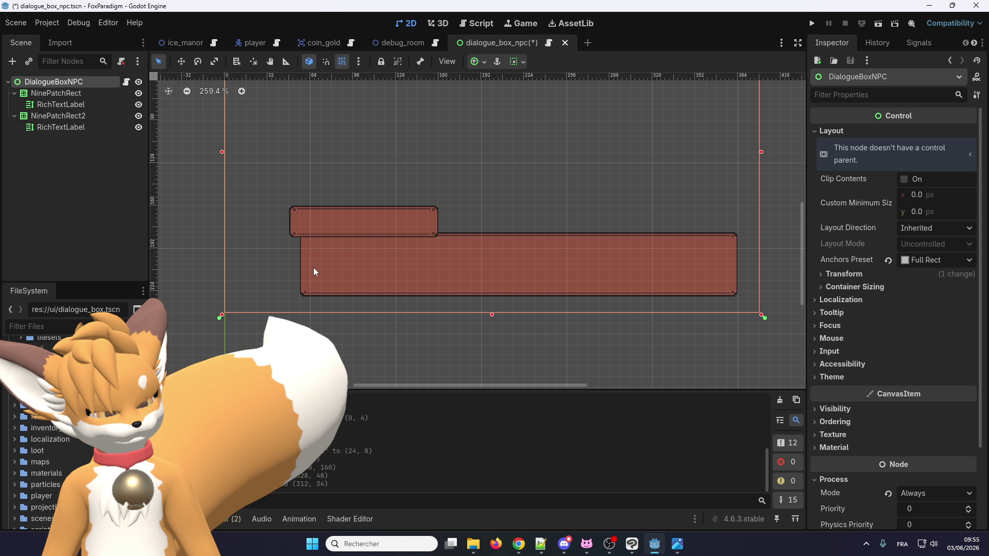
- Display the Faceset.png character portrait in the photo viewer as a reference
{"action": "scroll", "coordinate": [313, 267], "scroll_direction": "up", "scroll_amount": 2}
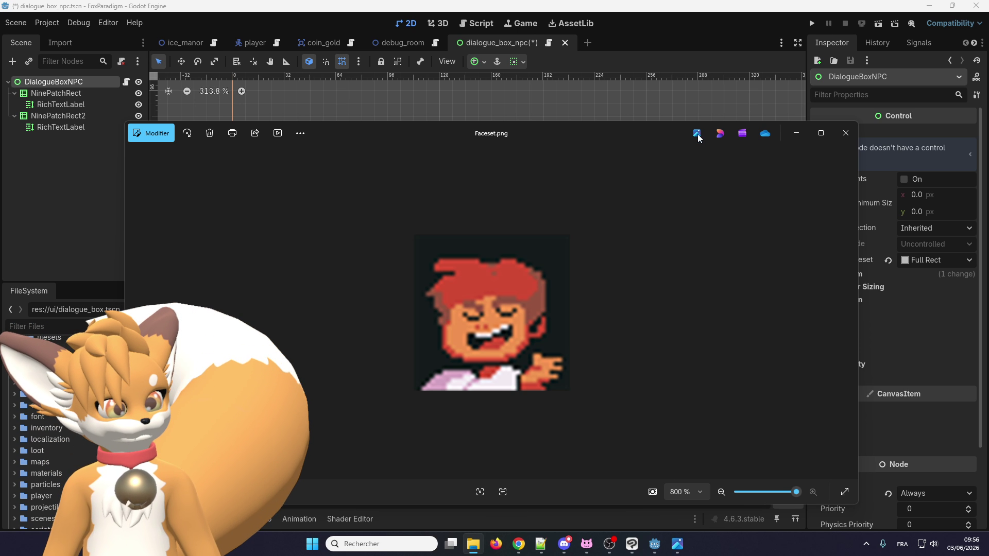
- Check the lower NinePatchRect's size (328×48) and position (56, 180), then bring up Clip Studio Paint
{"action": "left_click", "coordinate": [845, 133]}
{"action": "scroll", "coordinate": [332, 302], "scroll_direction": "up", "scroll_amount": 1}
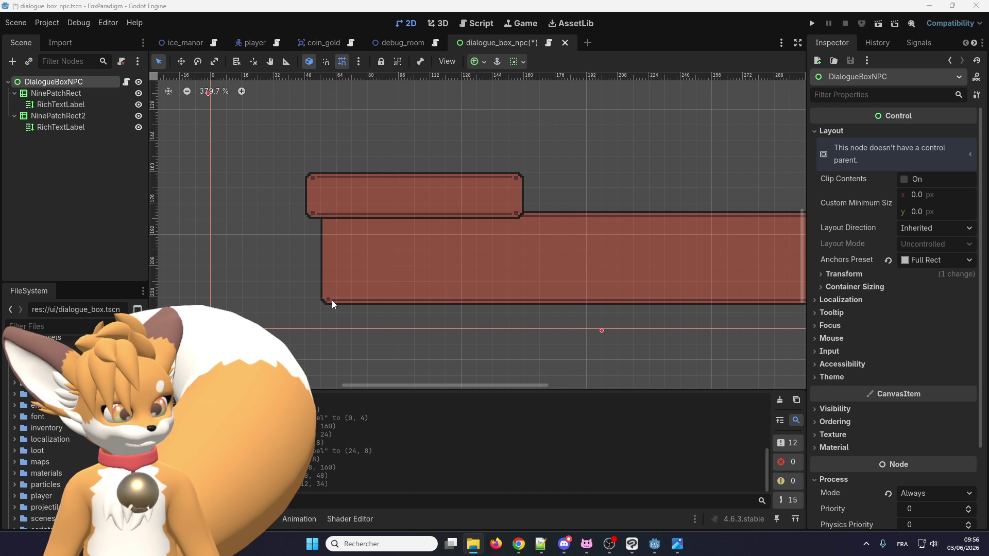
{"action": "scroll", "coordinate": [331, 301], "scroll_direction": "up", "scroll_amount": 3}
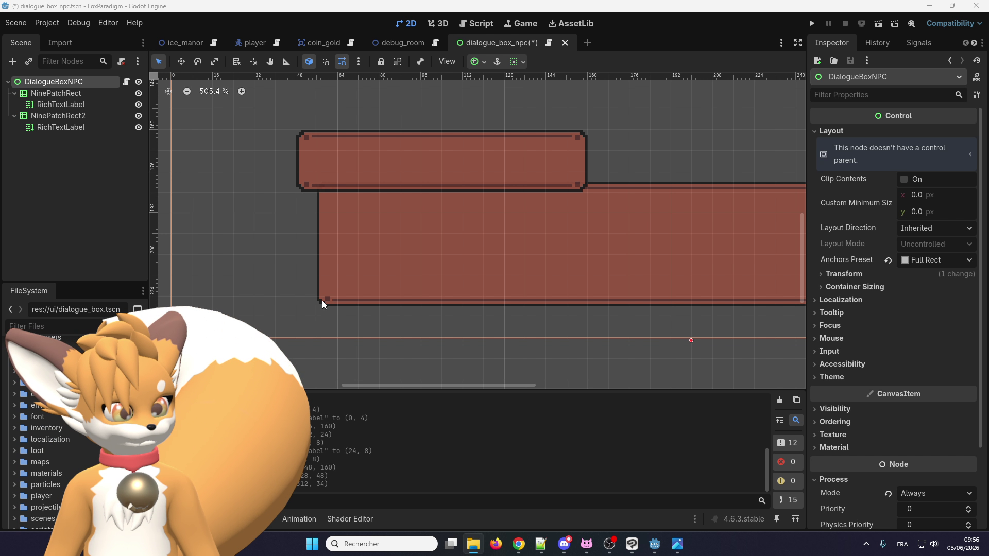
{"action": "left_click", "coordinate": [329, 287]}
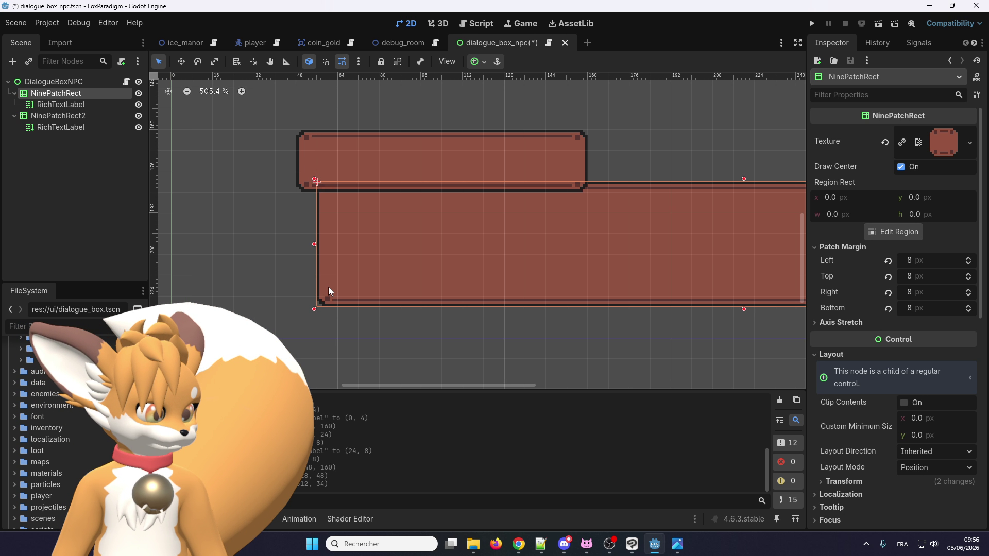
{"action": "scroll", "coordinate": [854, 249], "scroll_direction": "down", "scroll_amount": 3}
{"action": "scroll", "coordinate": [853, 249], "scroll_direction": "down", "scroll_amount": 8}
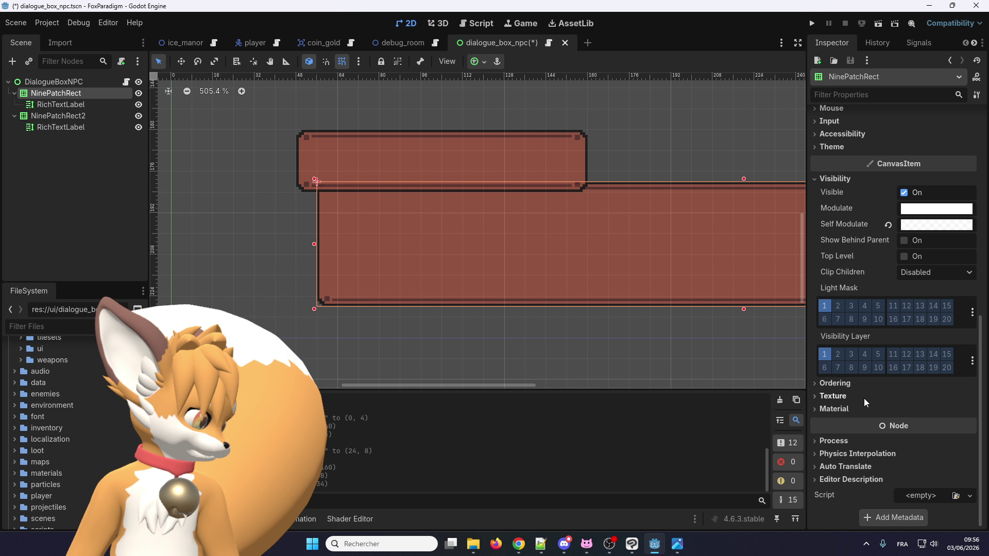
{"action": "scroll", "coordinate": [864, 397], "scroll_direction": "up", "scroll_amount": 10}
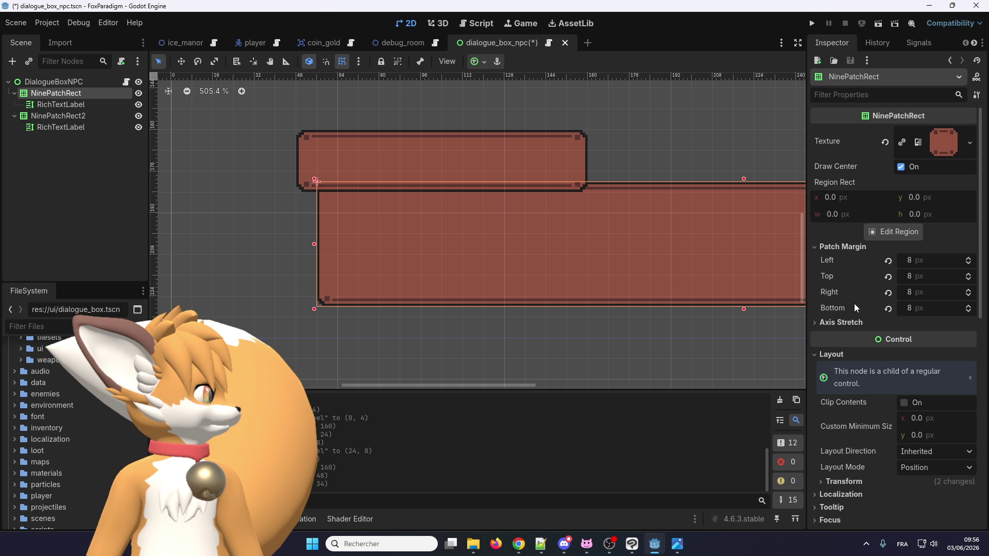
{"action": "scroll", "coordinate": [847, 285], "scroll_direction": "down", "scroll_amount": 3}
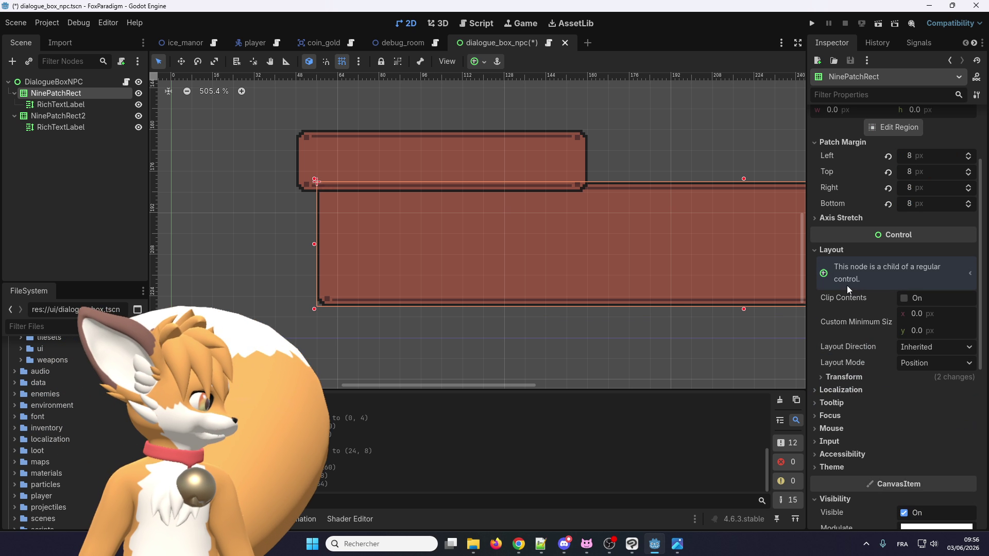
{"action": "left_click", "coordinate": [836, 382]}
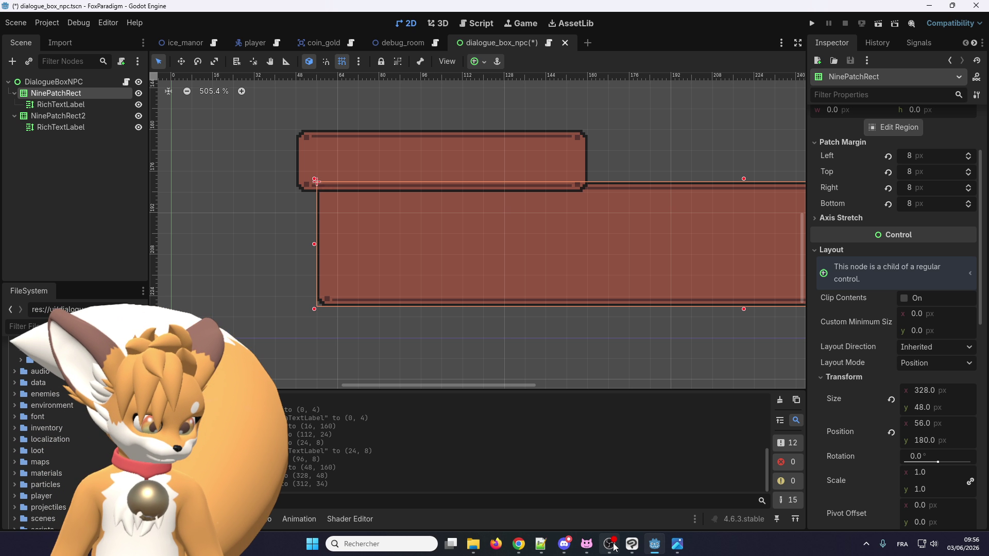
{"action": "left_click", "coordinate": [632, 544]}
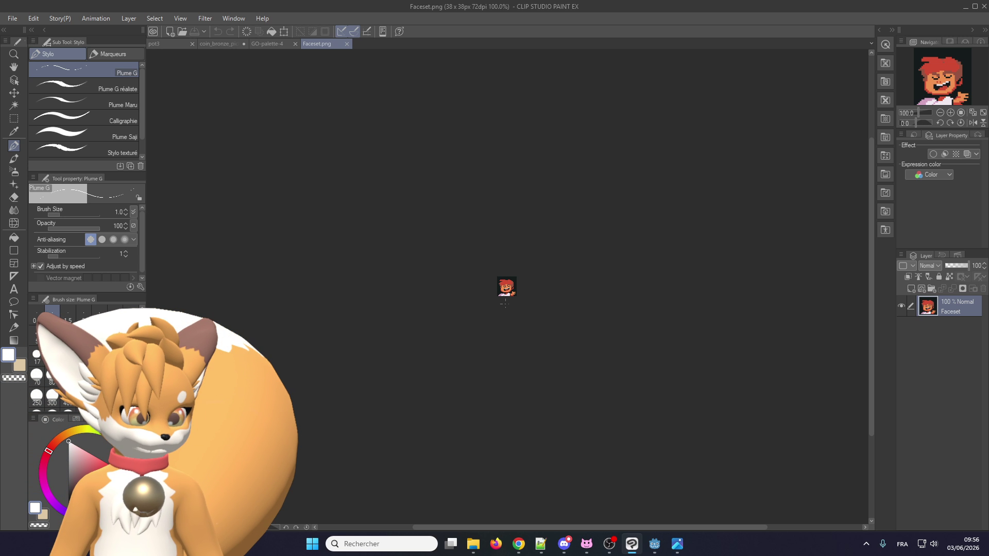
- Zoom in on the Faceset.png portrait, then minimize Clip Studio Paint to get back to Godot
{"action": "scroll", "coordinate": [505, 304], "scroll_direction": "up", "scroll_amount": 5}
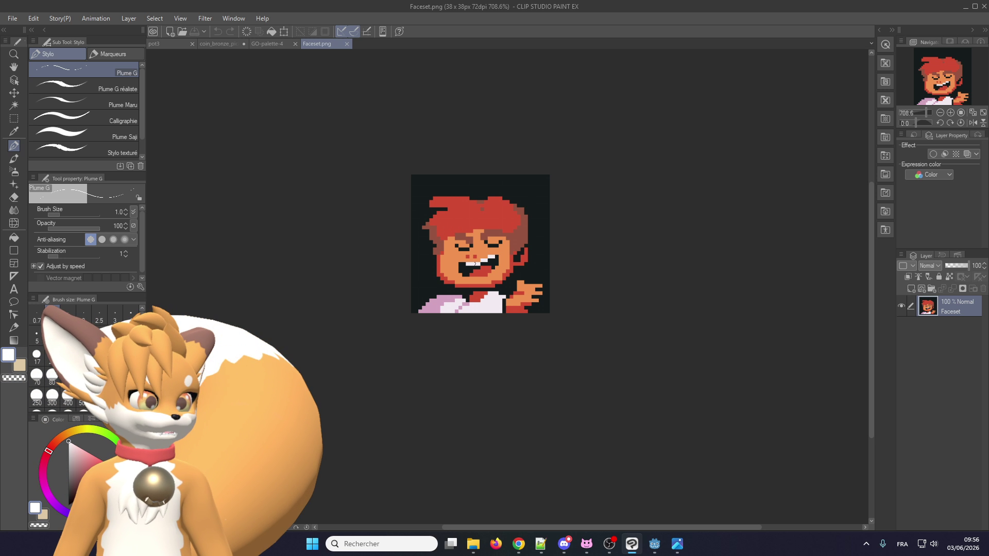
{"action": "key", "text": "alt+Tab"}
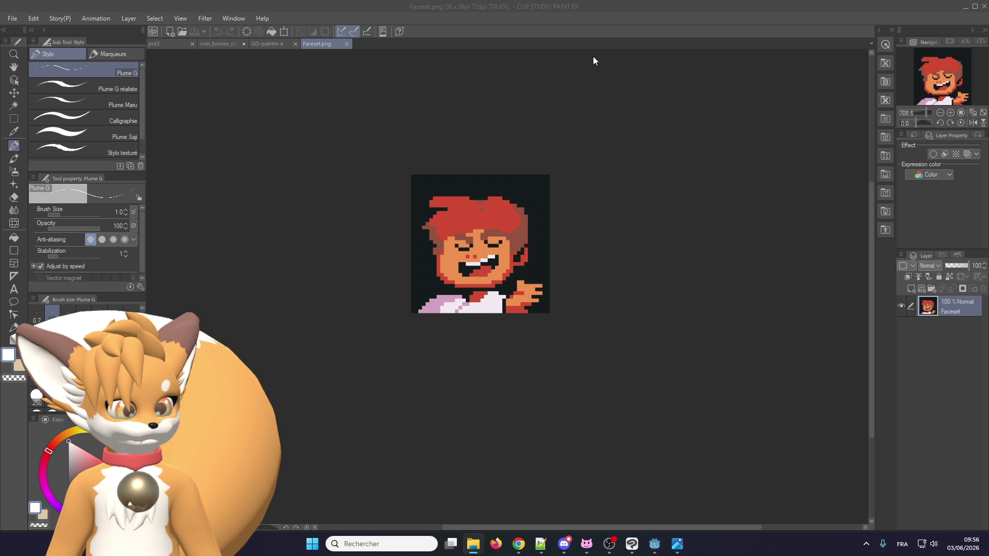
{"action": "left_click", "coordinate": [961, 5]}
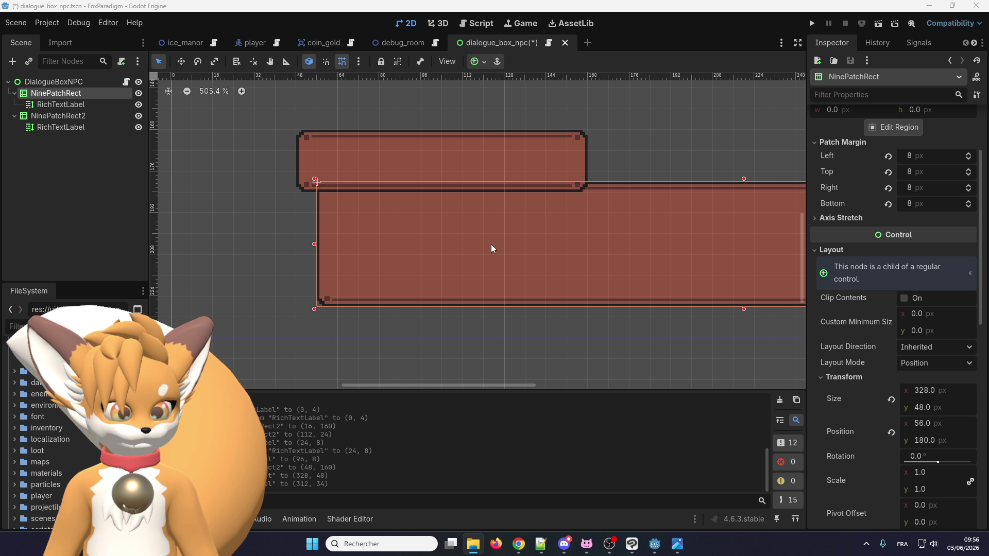
- Read the NinePatchRect texture's load path and locate dialogue_box.png in art/ui/dialogue
{"action": "scroll", "coordinate": [487, 248], "scroll_direction": "down", "scroll_amount": 1}
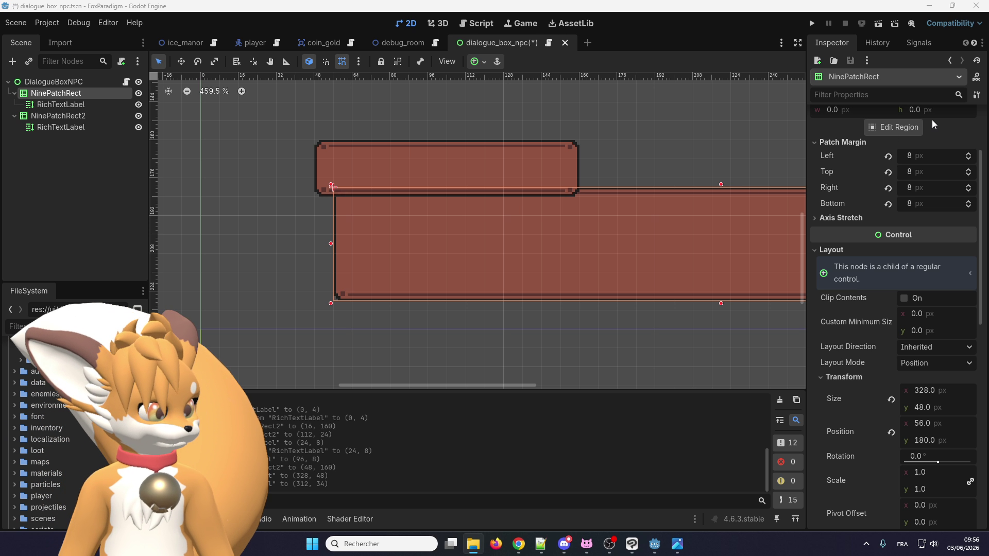
{"action": "scroll", "coordinate": [901, 206], "scroll_direction": "up", "scroll_amount": 3}
{"action": "right_click", "coordinate": [938, 144]}
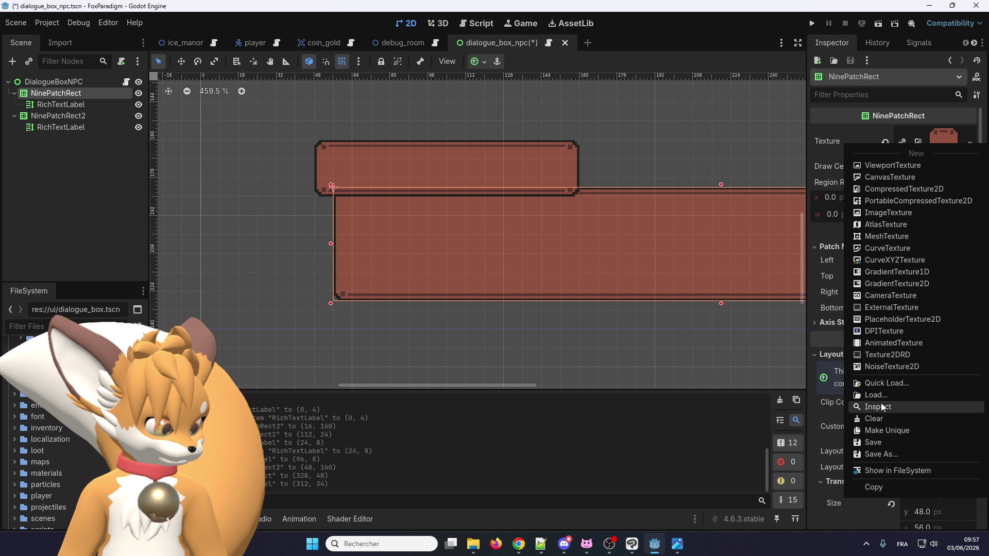
{"action": "key", "text": "Escape"}
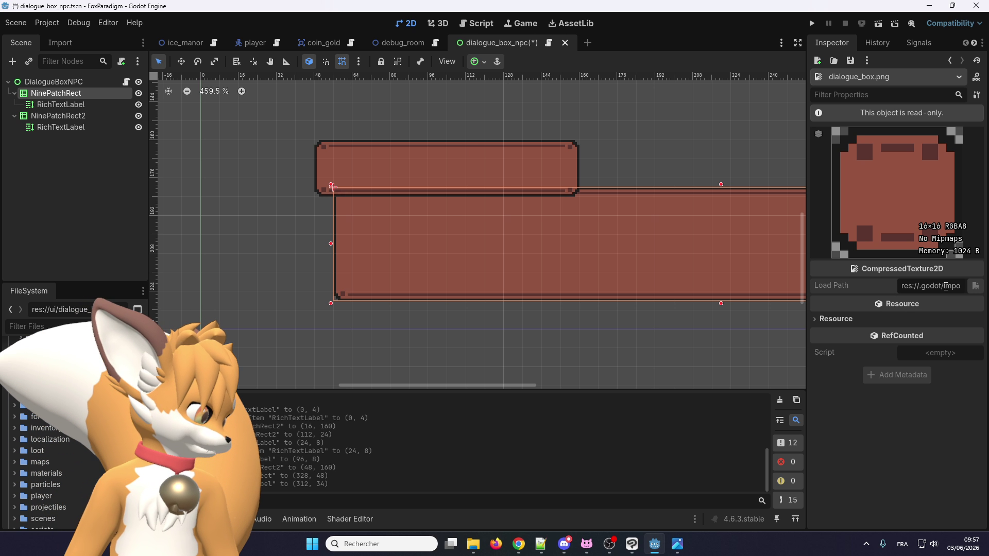
{"action": "triple_click", "coordinate": [945, 286]}
{"action": "left_click", "coordinate": [945, 286]}
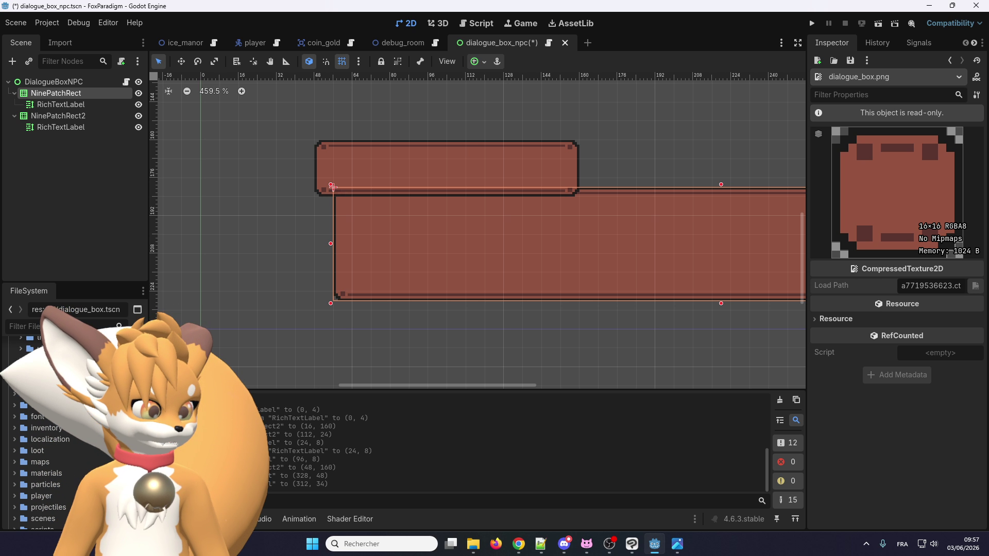
{"action": "key", "text": "Return"}
{"action": "type", "text": "dialogue"}
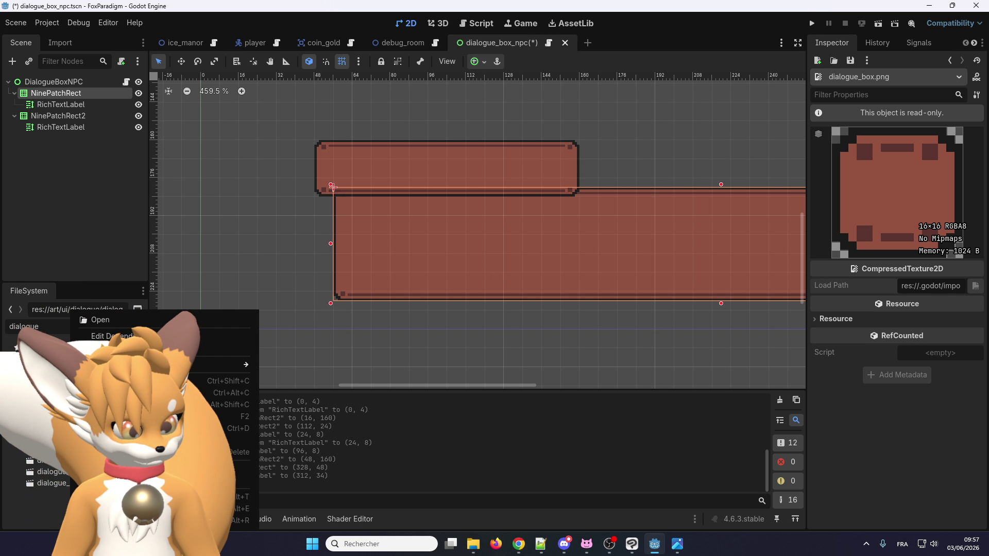
{"action": "key", "text": "Escape"}
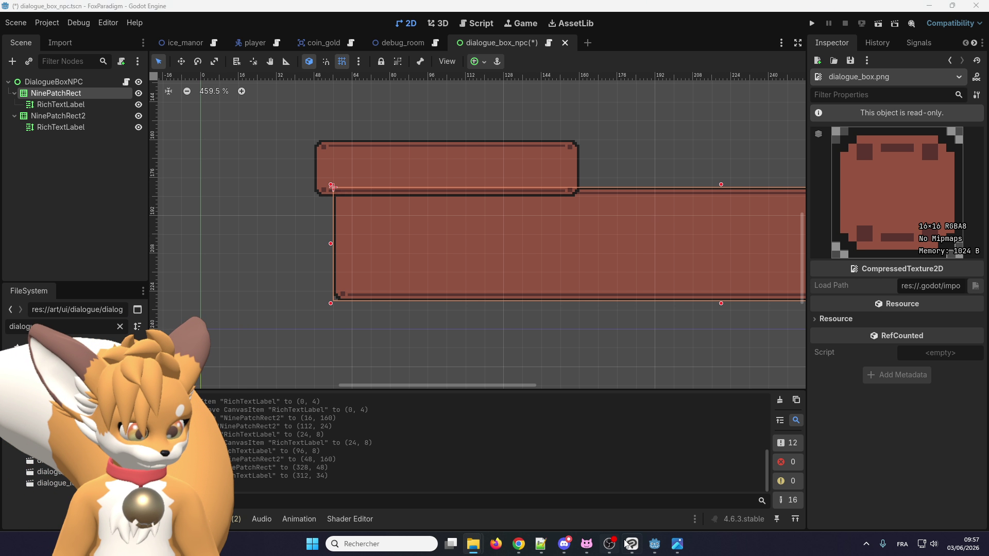
{"action": "left_click", "coordinate": [633, 548]}
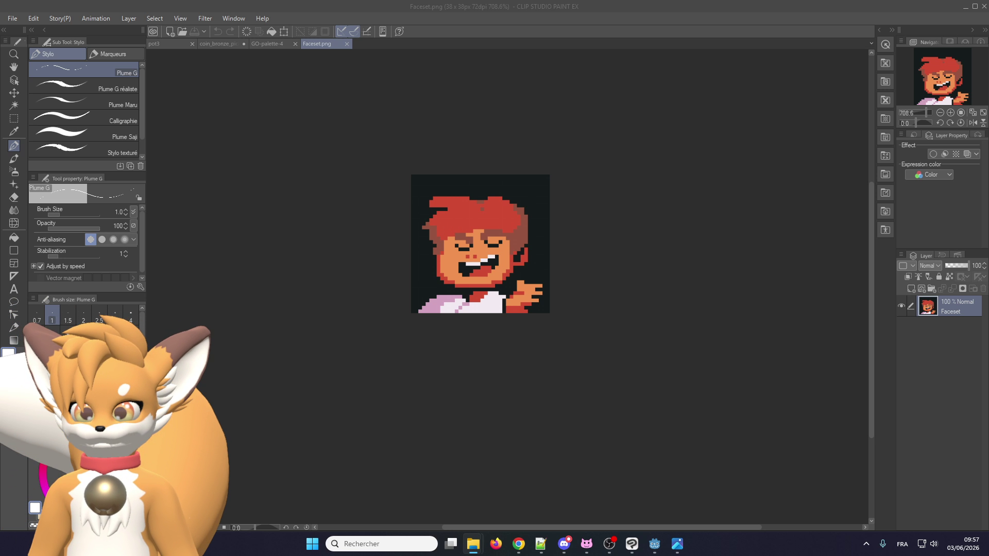
- Open dialogue_box.png in Clip Studio and export it as PNG over art/ui/dialogue/dialogue_box
{"action": "left_click_drag", "start_coordinate": [574, 248], "coordinate": [574, 247]}
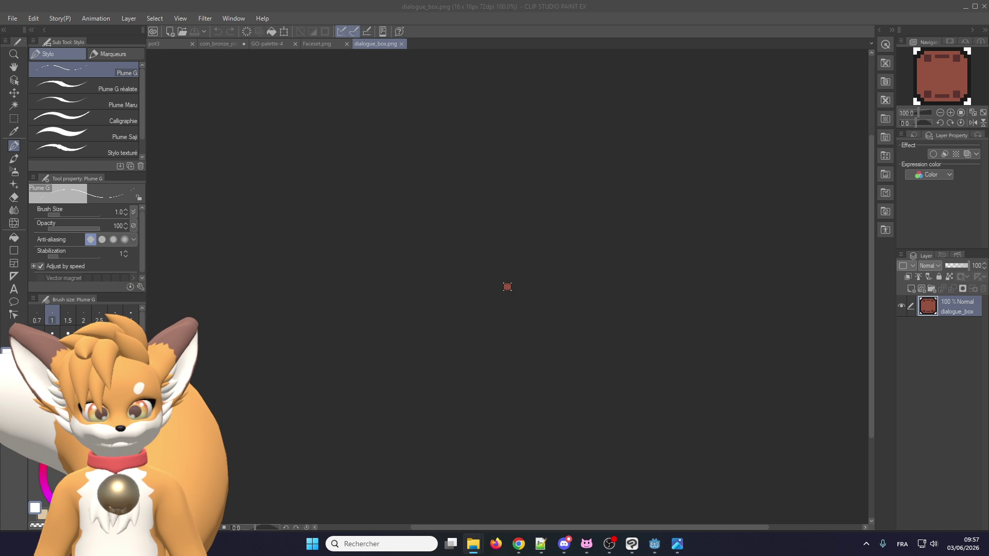
{"action": "scroll", "coordinate": [454, 269], "scroll_direction": "up", "scroll_amount": 6}
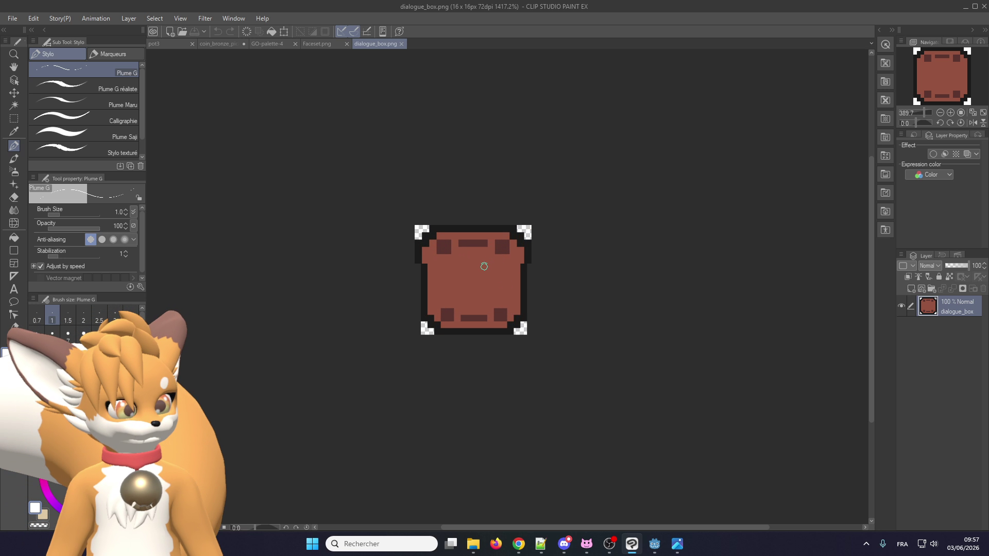
{"action": "left_click", "coordinate": [12, 18]}
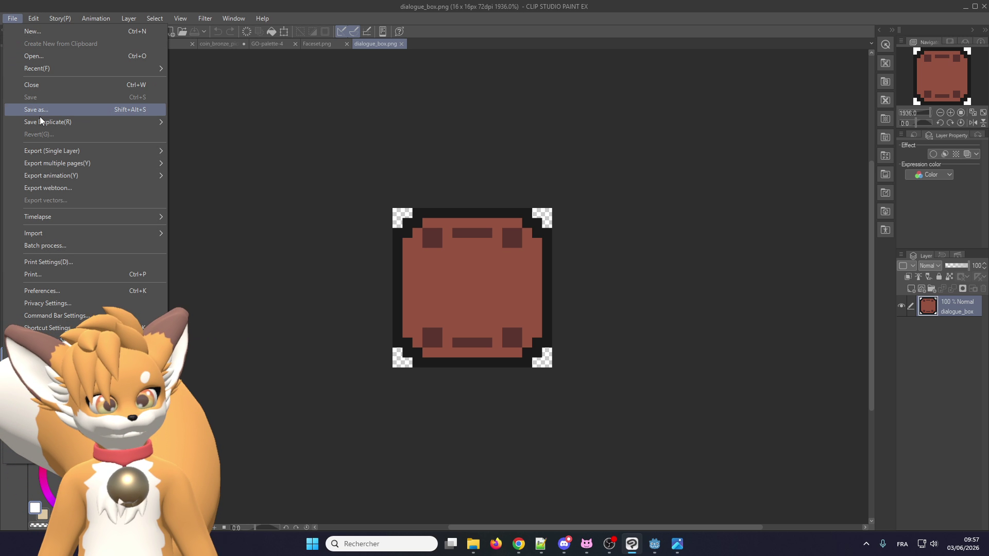
{"action": "mouse_move", "coordinate": [43, 155]}
{"action": "left_click", "coordinate": [219, 175]}
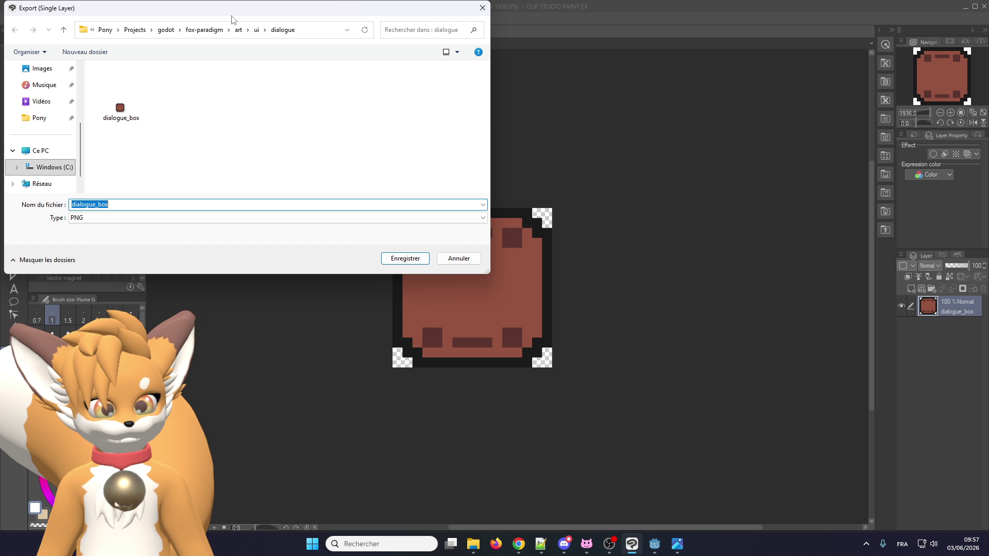
{"action": "key", "text": "Return"}
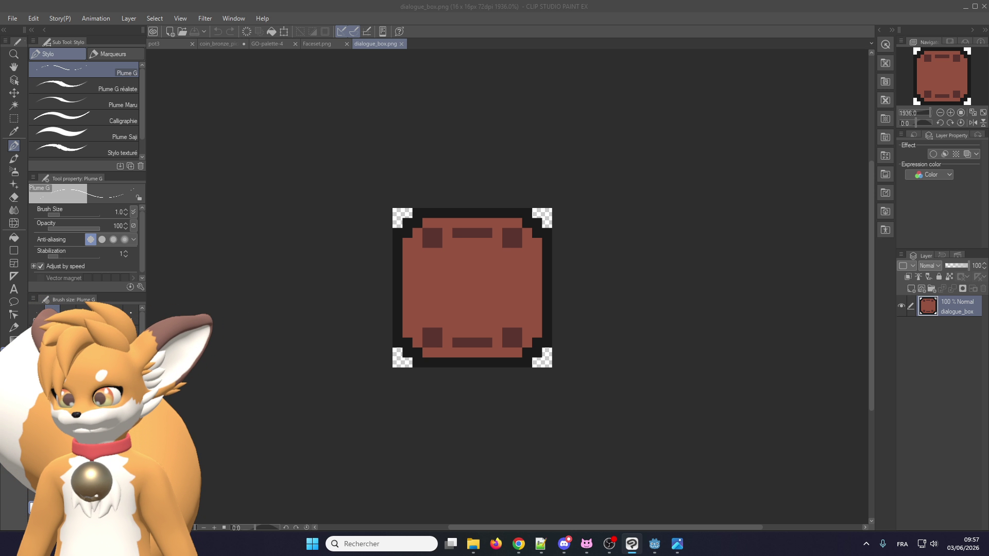
{"action": "key", "text": "ctrl+s"}
- Confirm the PNG export, then draw black inner lines along the box's top, bottom and left
{"action": "left_click", "coordinate": [457, 184]}
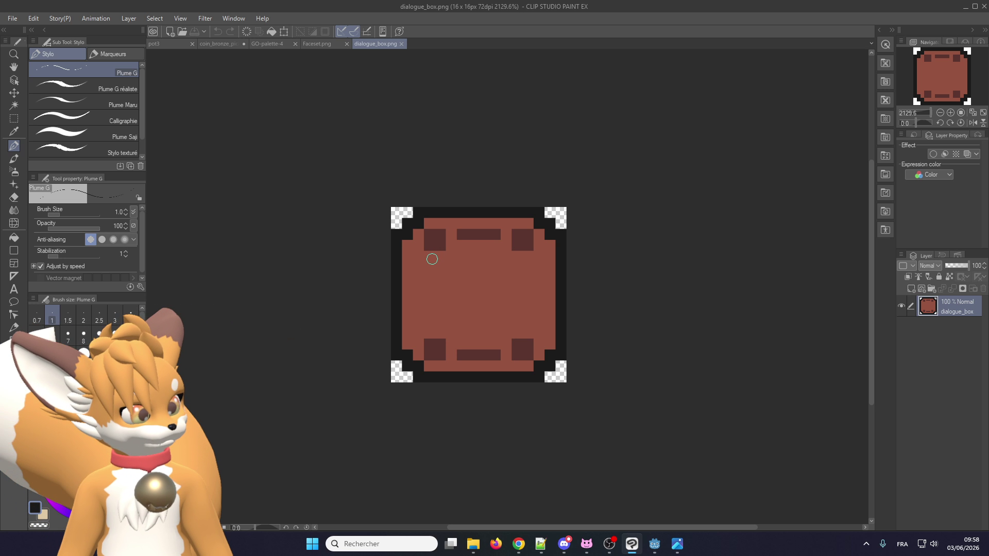
{"action": "mouse_move", "coordinate": [432, 259]}
{"action": "left_mouse_down"}
{"action": "mouse_move", "coordinate": [530, 257]}
{"action": "mouse_move", "coordinate": [538, 336]}
{"action": "mouse_move", "coordinate": [430, 332]}
{"action": "mouse_move", "coordinate": [416, 269]}
{"action": "mouse_move", "coordinate": [418, 299]}
{"action": "left_mouse_up"}
{"action": "left_click", "coordinate": [539, 267]}
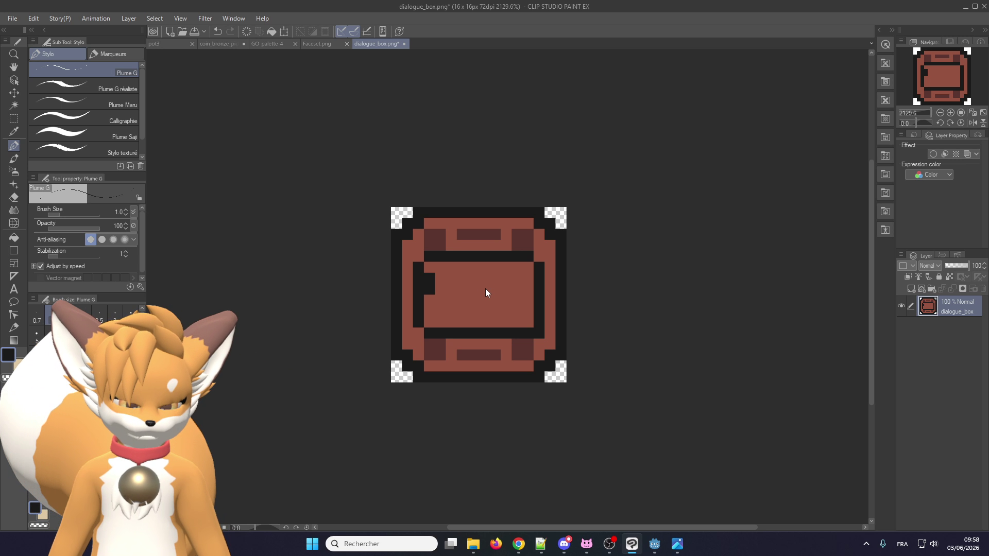
{"action": "key", "text": "ctrl+z"}
{"action": "key", "text": "ctrl+z"}
{"action": "key", "text": "ctrl+z"}
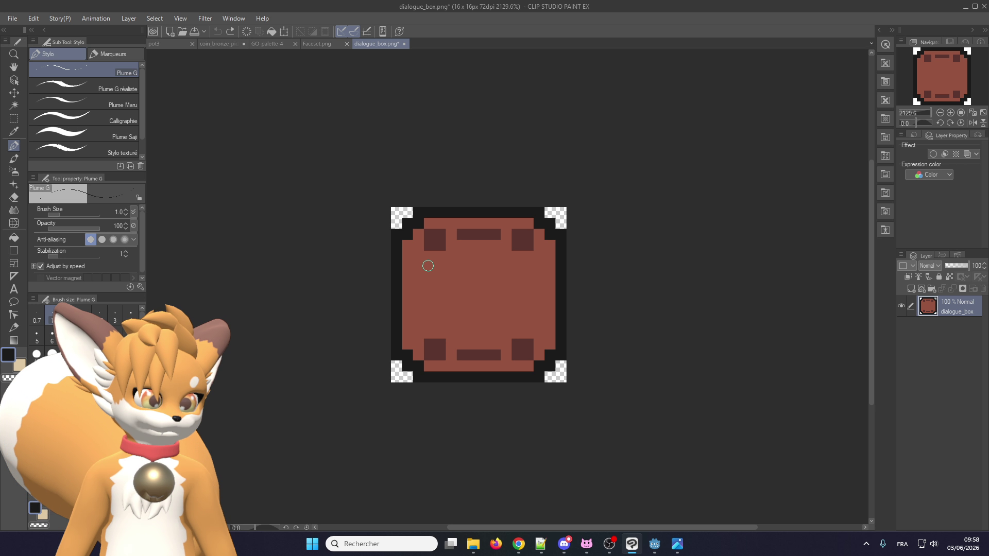
{"action": "left_click_drag", "start_coordinate": [428, 266], "coordinate": [530, 267]}
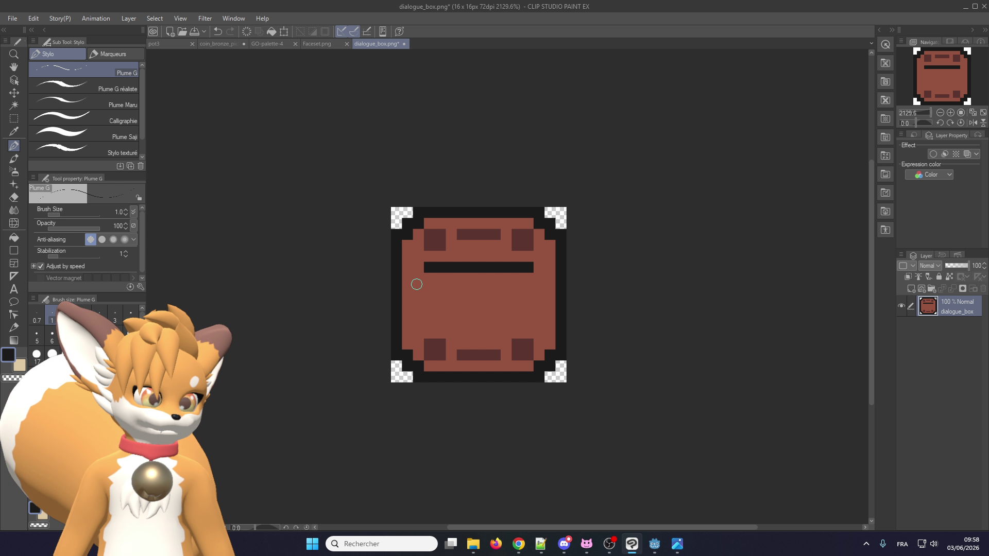
{"action": "key", "text": "ctrl+z"}
{"action": "left_click_drag", "start_coordinate": [427, 256], "coordinate": [530, 256]}
{"action": "left_click_drag", "start_coordinate": [529, 333], "coordinate": [430, 331]}
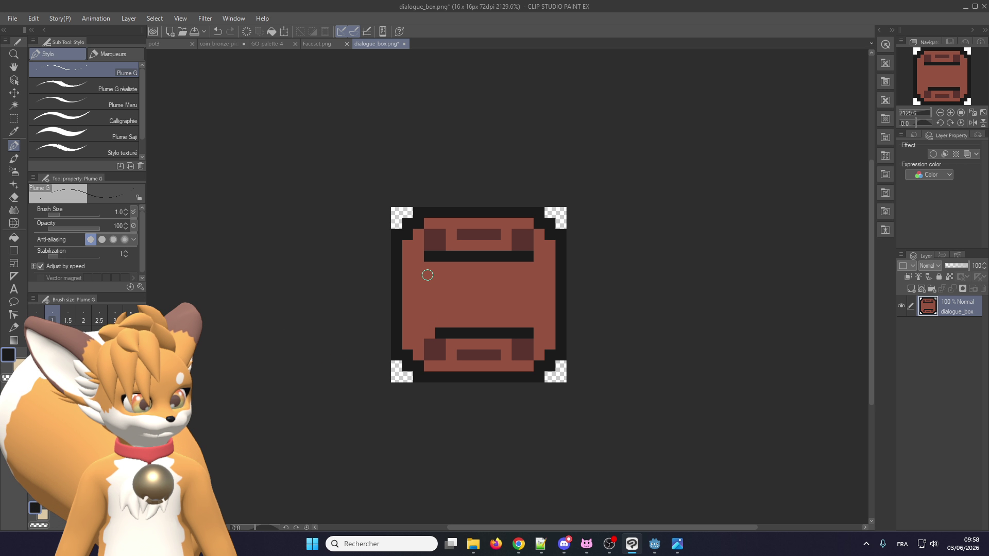
{"action": "left_click_drag", "start_coordinate": [427, 263], "coordinate": [428, 317]}
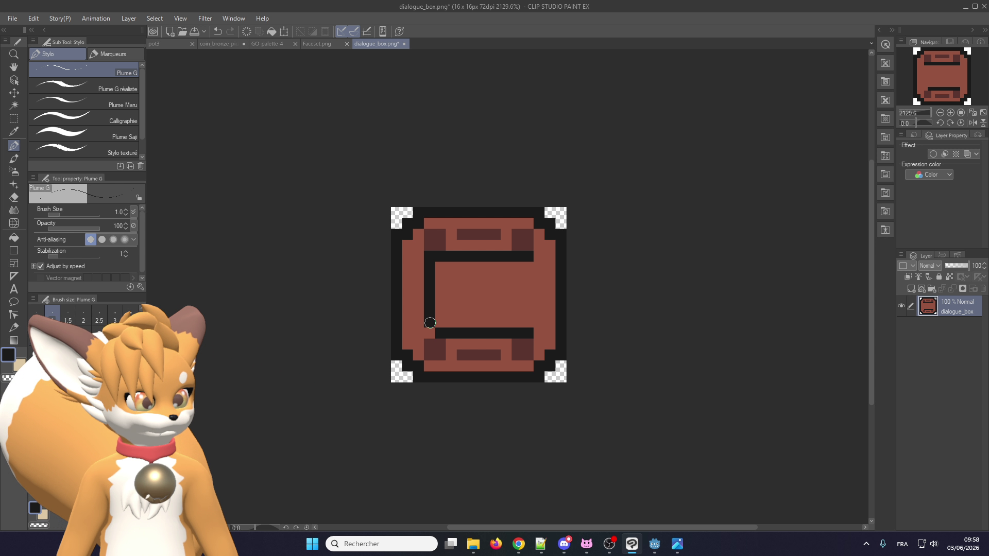
- Draw the right inner black line and repaint both inner top corner pixels brown
{"action": "left_click", "coordinate": [409, 260], "text": "alt"}
{"action": "left_click", "coordinate": [429, 256]}
{"action": "left_click", "coordinate": [508, 258], "text": "alt"}
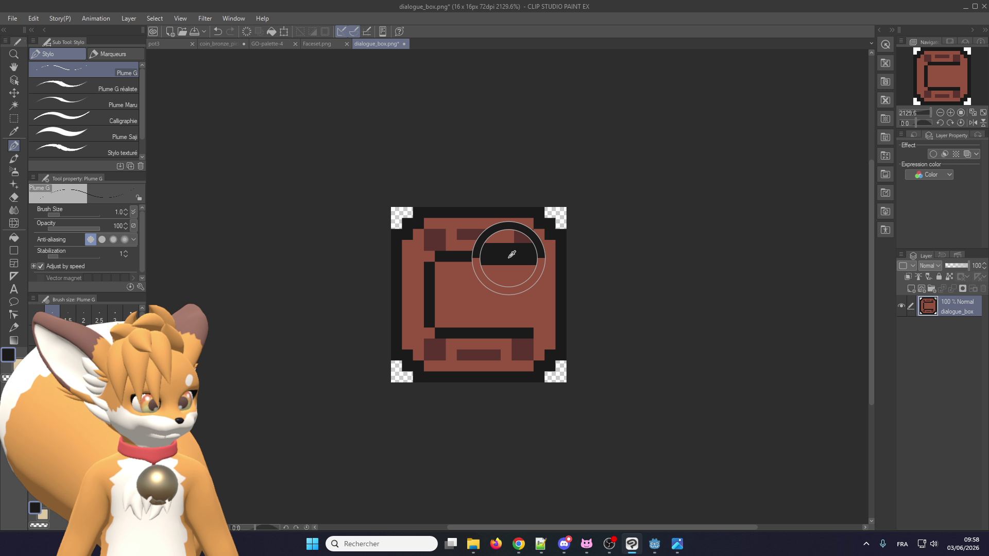
{"action": "left_click_drag", "start_coordinate": [532, 268], "coordinate": [528, 328]}
{"action": "left_click", "coordinate": [526, 328], "text": "alt"}
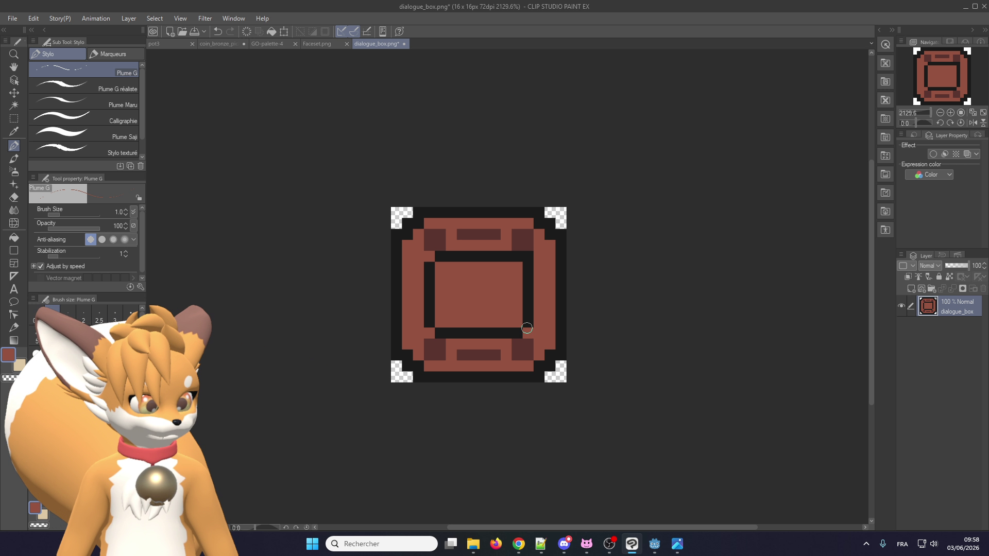
{"action": "left_click", "coordinate": [528, 257]}
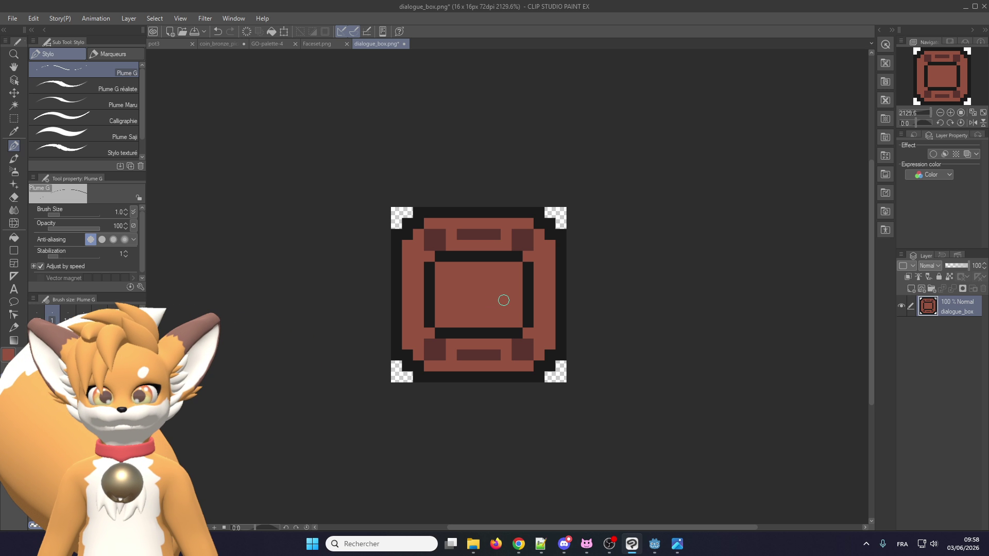
- Erase the box's centre to transparency and fill the gap in the left inner border black
{"action": "mouse_move", "coordinate": [450, 313]}
{"action": "left_mouse_down"}
{"action": "mouse_move", "coordinate": [505, 307]}
{"action": "mouse_move", "coordinate": [443, 309]}
{"action": "mouse_move", "coordinate": [440, 322]}
{"action": "mouse_move", "coordinate": [430, 281]}
{"action": "mouse_move", "coordinate": [464, 265]}
{"action": "mouse_move", "coordinate": [445, 289]}
{"action": "mouse_move", "coordinate": [515, 267]}
{"action": "mouse_move", "coordinate": [517, 317]}
{"action": "mouse_move", "coordinate": [485, 319]}
{"action": "mouse_move", "coordinate": [448, 288]}
{"action": "mouse_move", "coordinate": [505, 284]}
{"action": "mouse_move", "coordinate": [397, 269]}
{"action": "mouse_move", "coordinate": [397, 299]}
{"action": "left_mouse_up"}
{"action": "scroll", "coordinate": [484, 319], "scroll_direction": "up", "scroll_amount": 2}
{"action": "left_click", "coordinate": [398, 243], "text": "alt"}
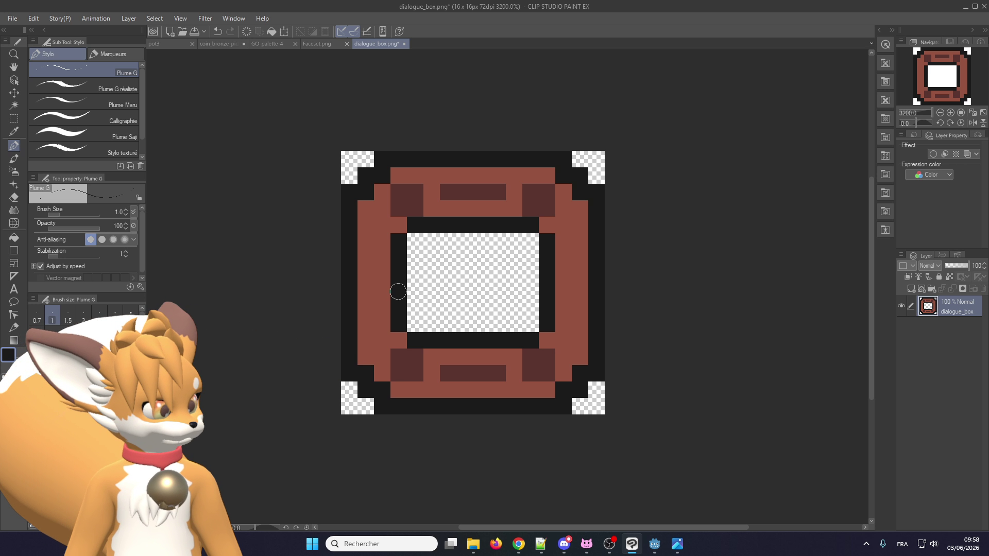
{"action": "scroll", "coordinate": [403, 292], "scroll_direction": "down", "scroll_amount": 1}
{"action": "scroll", "coordinate": [404, 291], "scroll_direction": "down", "scroll_amount": 1}
{"action": "scroll", "coordinate": [419, 243], "scroll_direction": "up", "scroll_amount": 1}
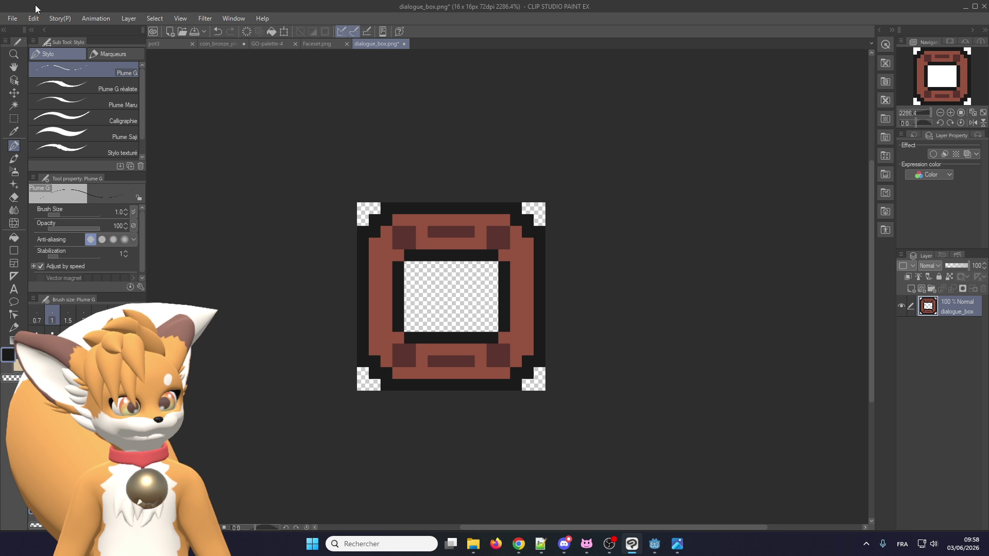
- Save the hollow dialogue box image
{"action": "left_click", "coordinate": [8, 19]}
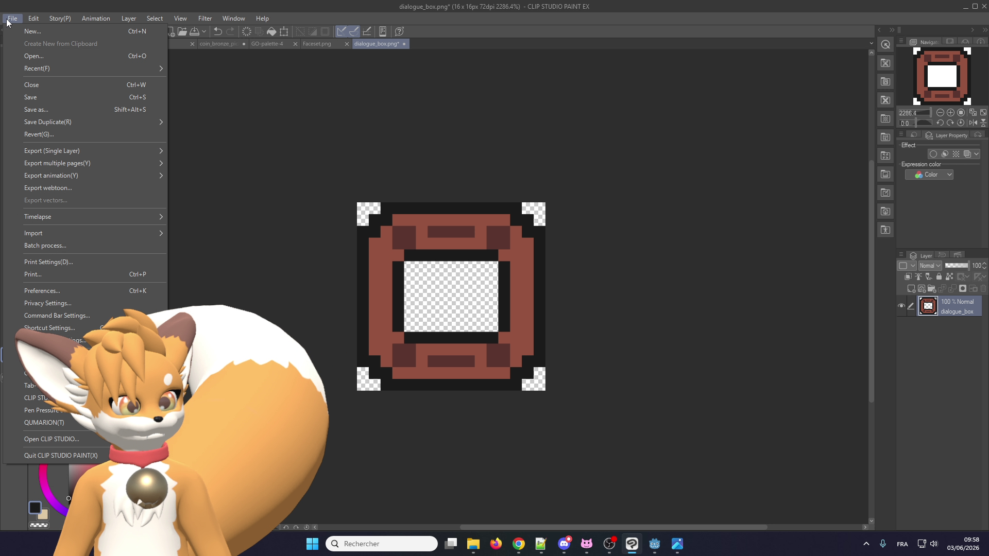
{"action": "mouse_move", "coordinate": [39, 151]}
{"action": "left_click", "coordinate": [39, 101]}
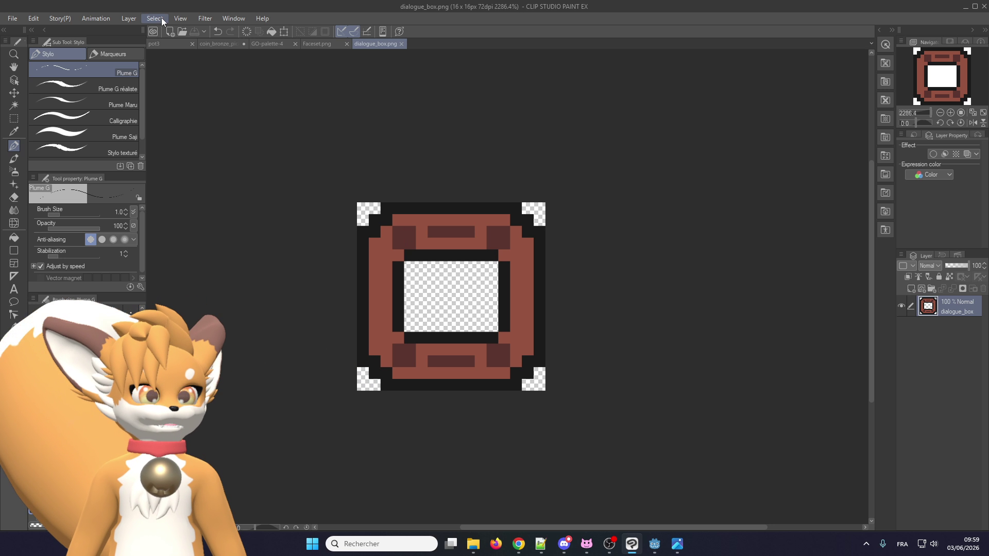
- Export dialogue_box as a single-layer PNG, accepting the export settings and closing the preview
{"action": "left_click", "coordinate": [13, 18]}
{"action": "mouse_move", "coordinate": [48, 153]}
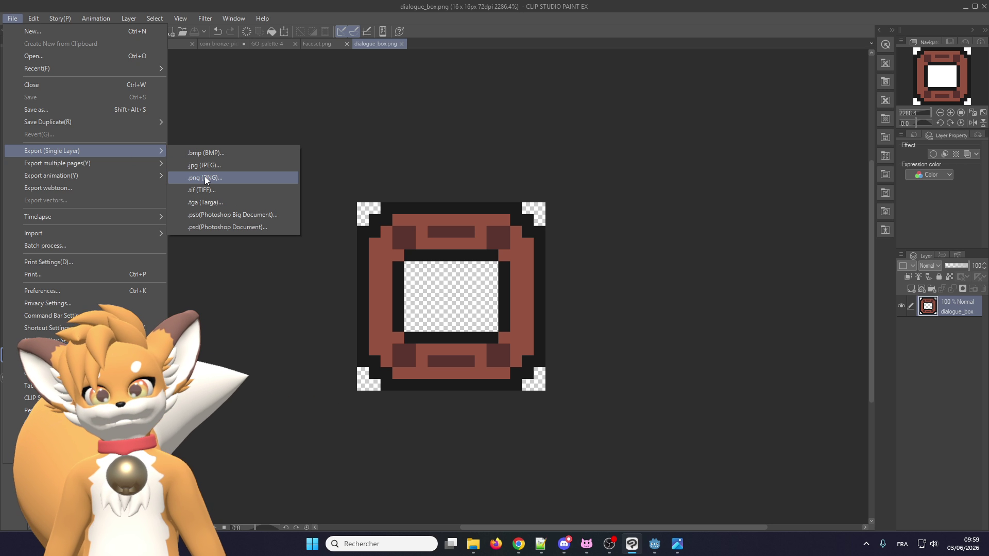
{"action": "left_click", "coordinate": [205, 176]}
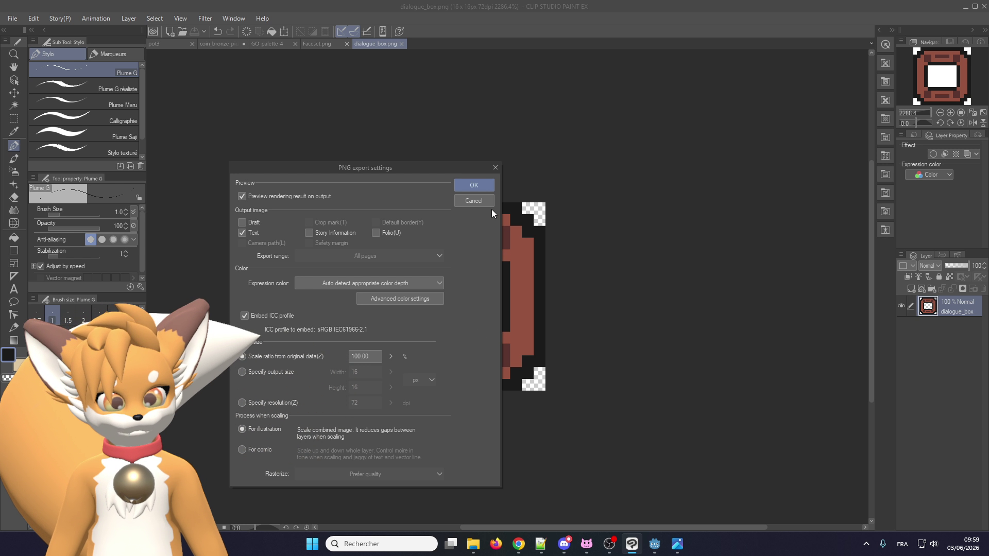
{"action": "left_click", "coordinate": [477, 187]}
{"action": "left_click", "coordinate": [403, 238]}
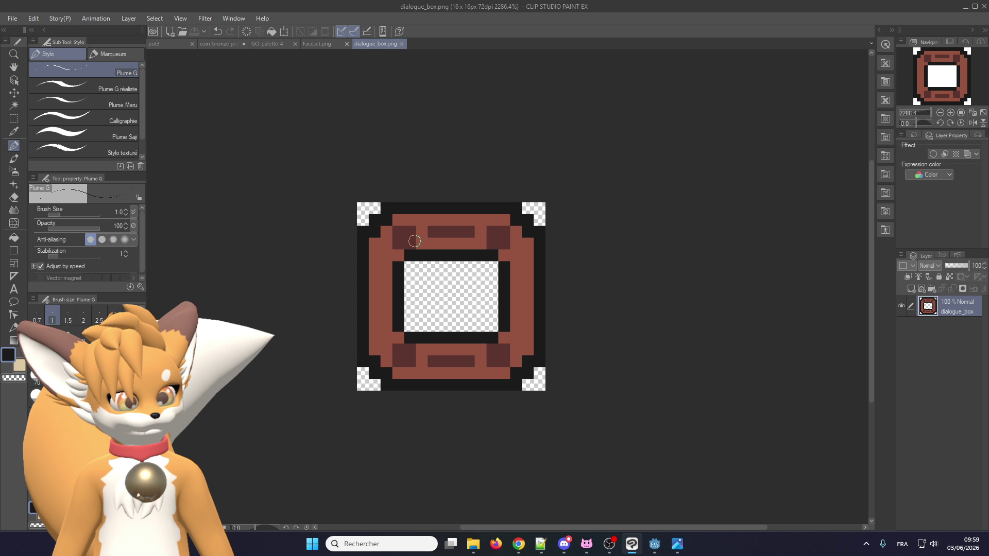
{"action": "left_click", "coordinate": [410, 243]}
- Undo back to the solid brown centre and save dialogue_box.png
{"action": "key", "text": "ctrl+z"}
{"action": "key", "text": "ctrl+z"}
{"action": "key", "text": "ctrl+z"}
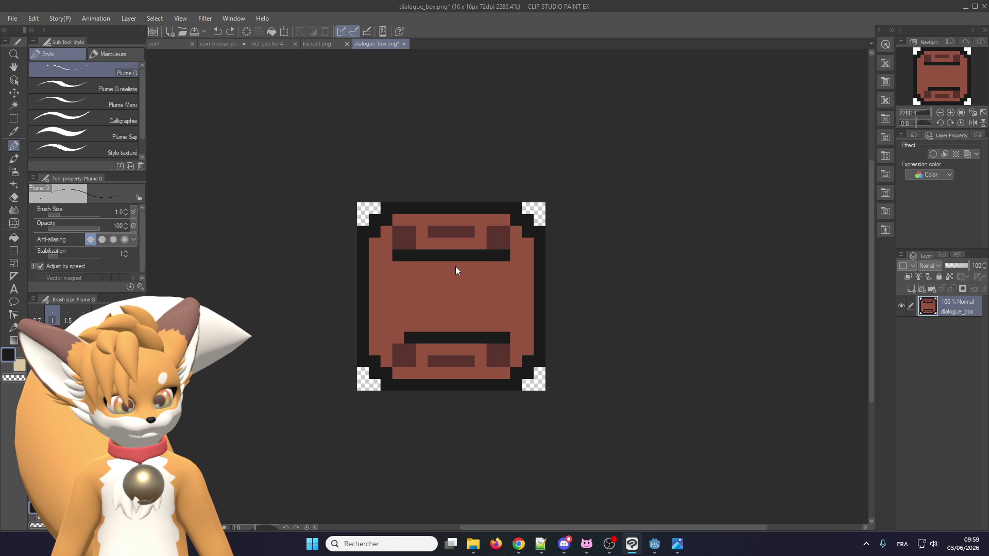
{"action": "key", "text": "ctrl+s"}
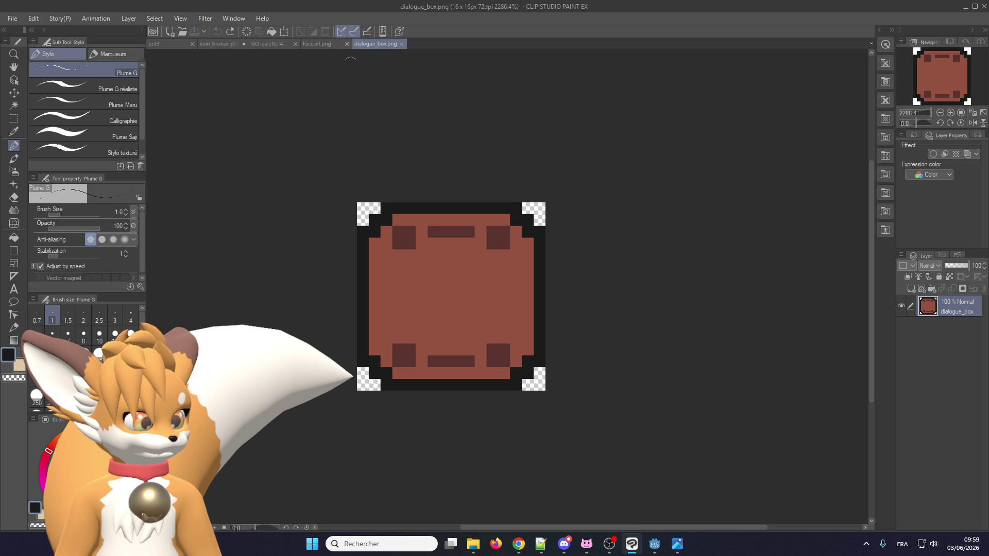
{"action": "mouse_move", "coordinate": [619, 549]}
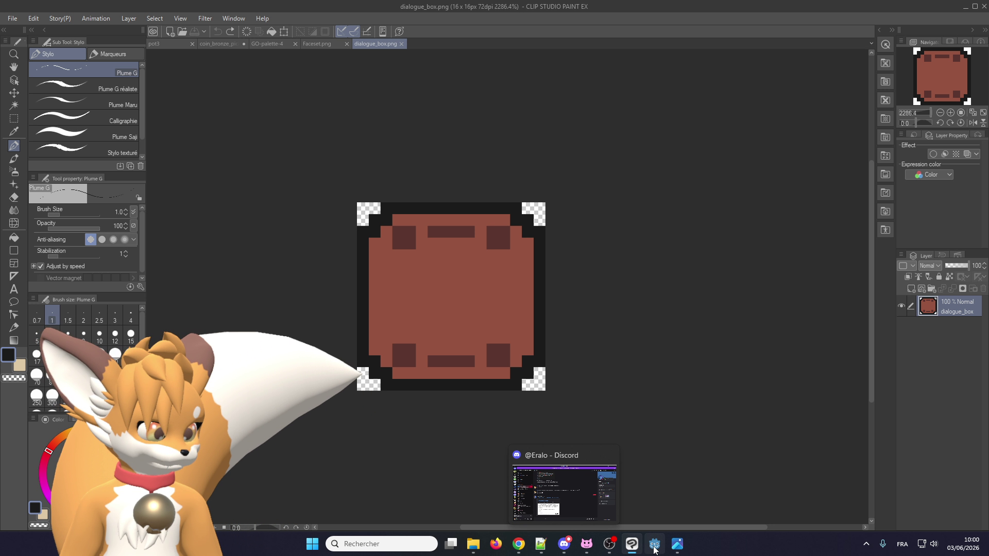
- Back in Godot, duplicate the main NinePatchRect as NinePatchRect3, ordered below NinePatchRect2
{"action": "left_click", "coordinate": [655, 549]}
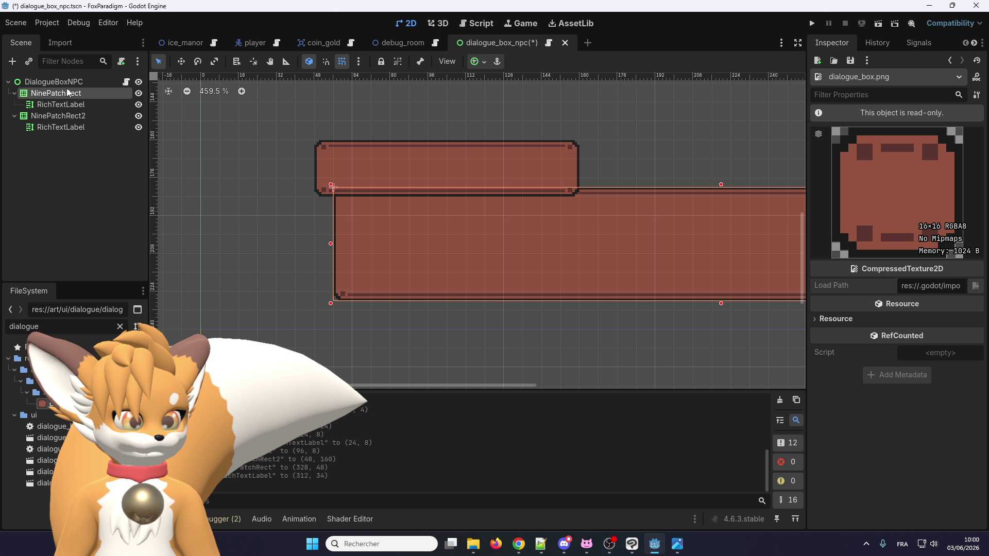
{"action": "left_click", "coordinate": [72, 104]}
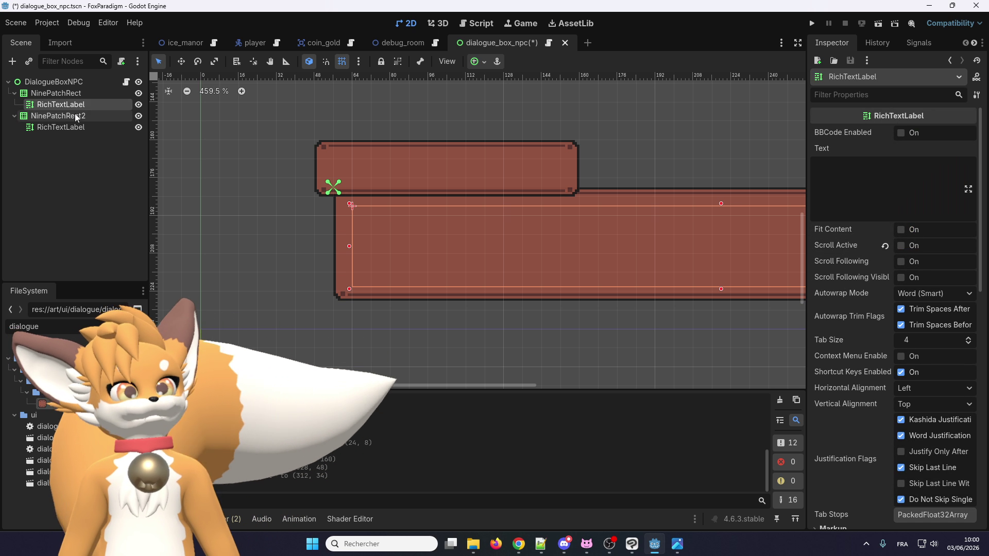
{"action": "left_click", "coordinate": [76, 117]}
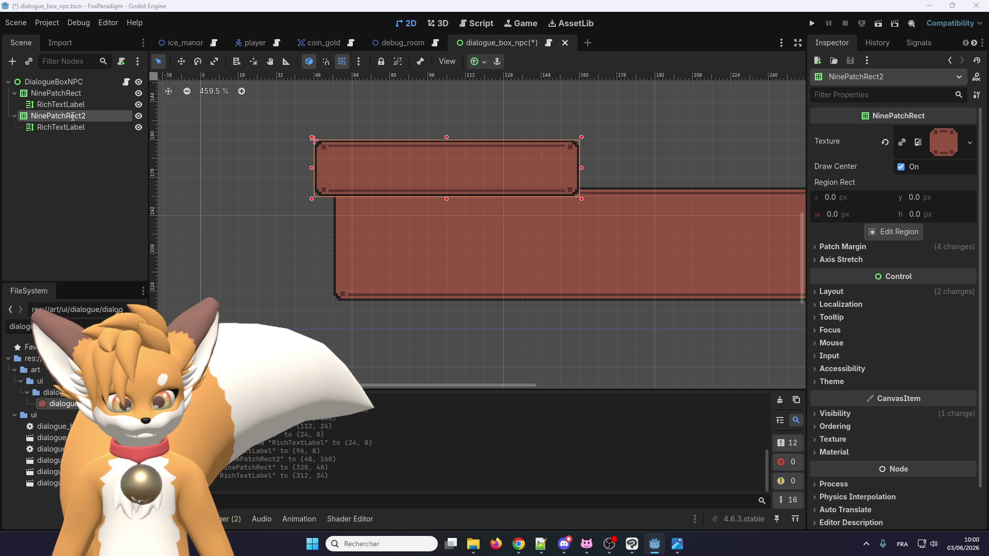
{"action": "key", "text": "F2"}
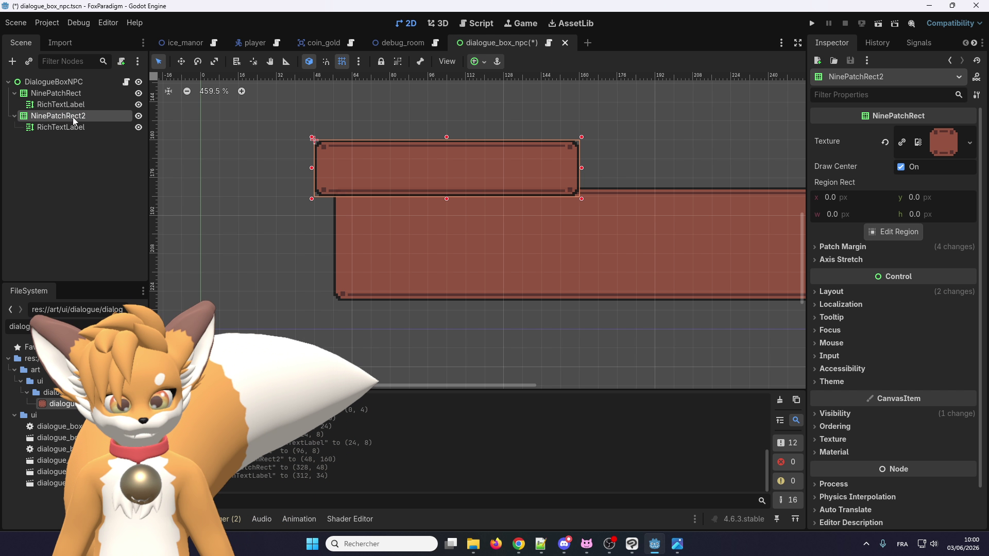
{"action": "left_click", "coordinate": [78, 92]}
{"action": "key", "text": "ctrl+d"}
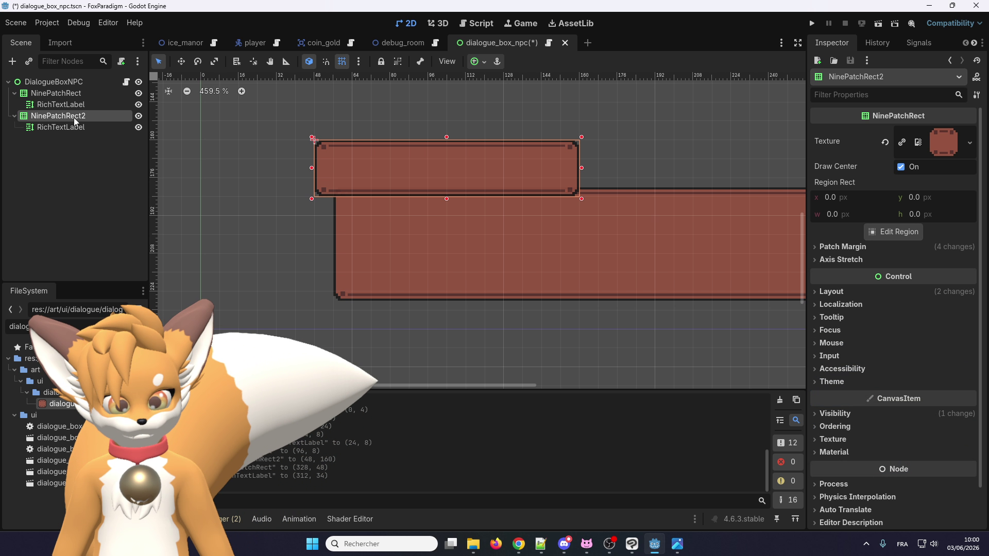
{"action": "key", "text": "ctrl+Down"}
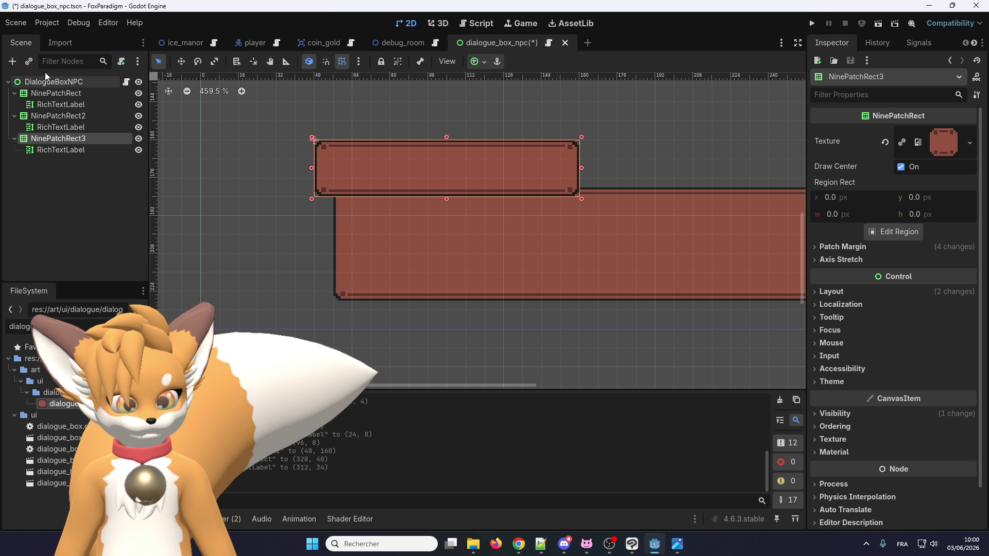
{"action": "key", "text": "ctrl+z"}
{"action": "key", "text": "ctrl+z"}
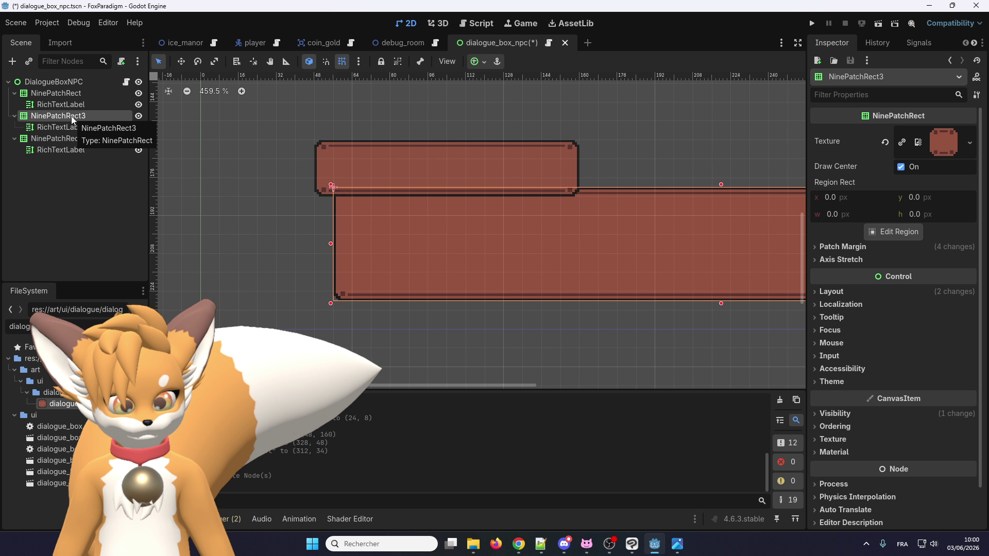
{"action": "left_click_drag", "start_coordinate": [39, 137], "coordinate": [54, 121]}
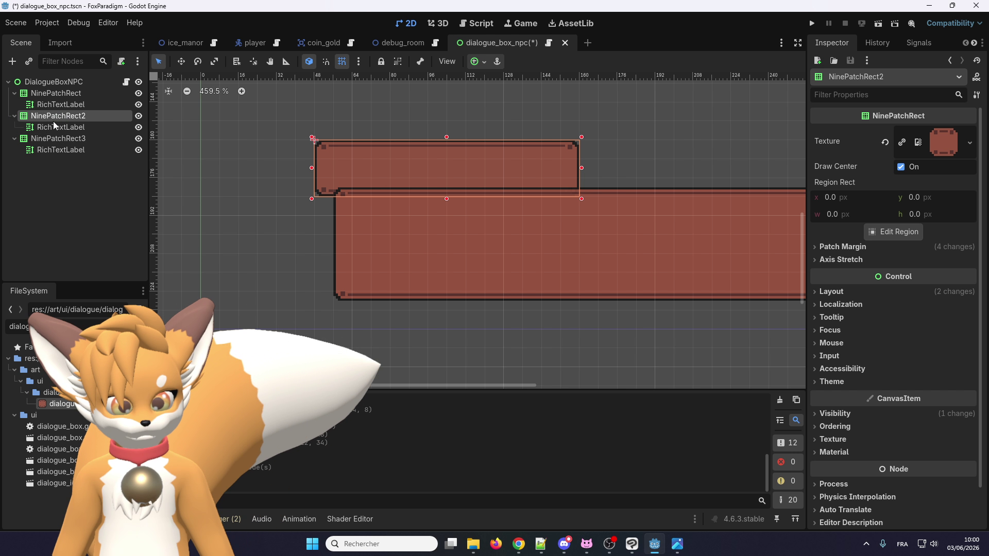
- Move NinePatchRect3 to the main box's left end and shrink it into a small square
{"action": "left_click", "coordinate": [59, 138]}
{"action": "scroll", "coordinate": [378, 247], "scroll_direction": "down", "scroll_amount": 4}
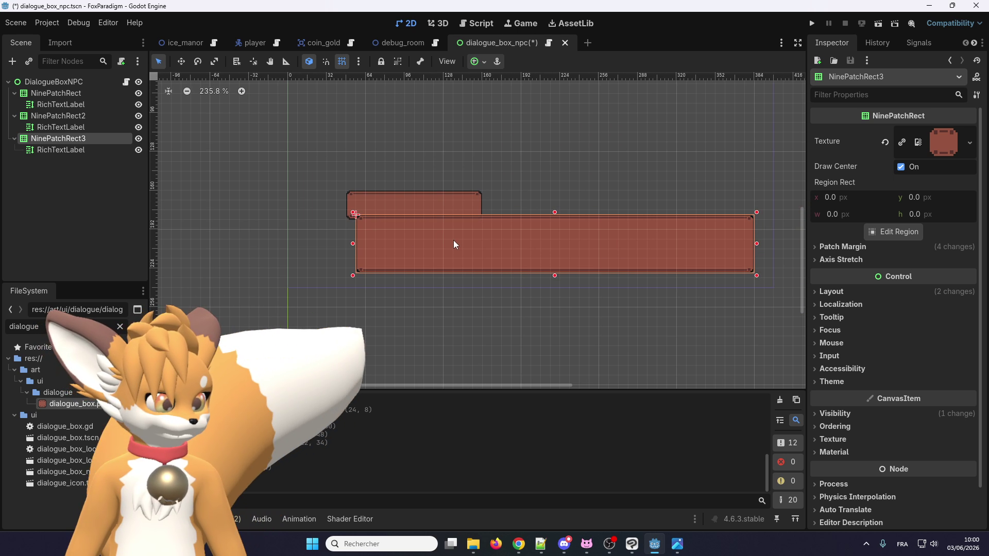
{"action": "left_click_drag", "start_coordinate": [412, 237], "coordinate": [372, 255]}
{"action": "left_click", "coordinate": [52, 139]}
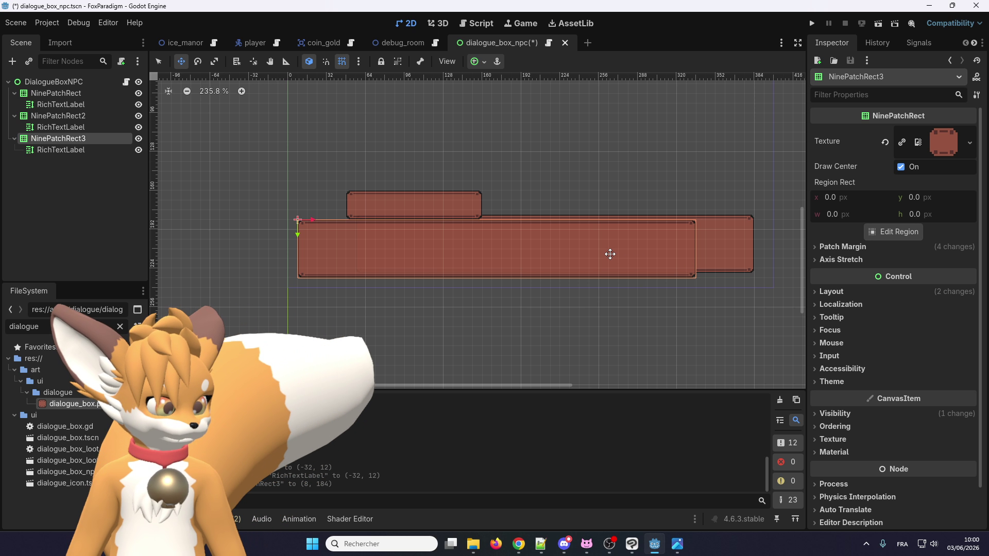
{"action": "scroll", "coordinate": [473, 235], "scroll_direction": "up", "scroll_amount": 2}
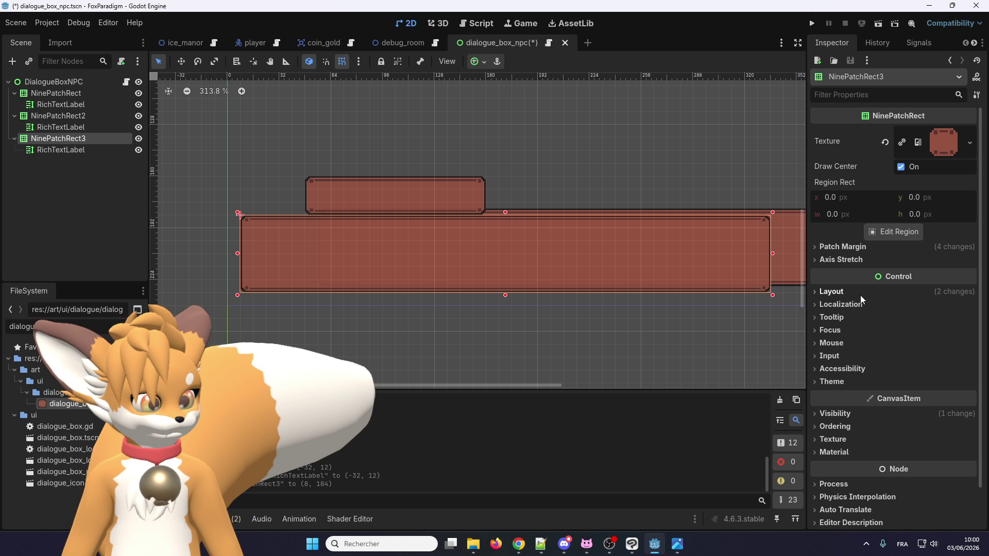
{"action": "left_click_drag", "start_coordinate": [771, 295], "coordinate": [340, 289]}
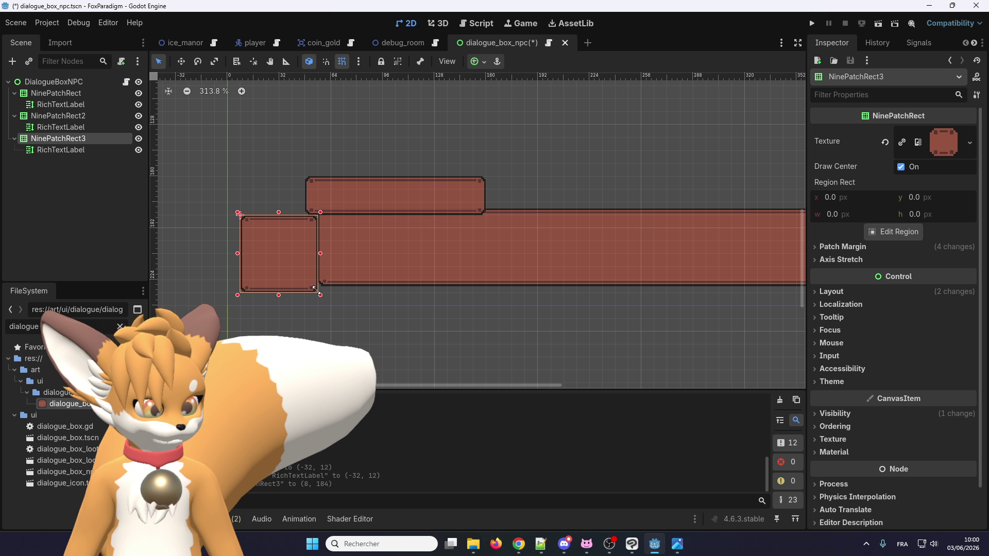
{"action": "scroll", "coordinate": [344, 283], "scroll_direction": "up", "scroll_amount": 4}
{"action": "left_click", "coordinate": [252, 248]}
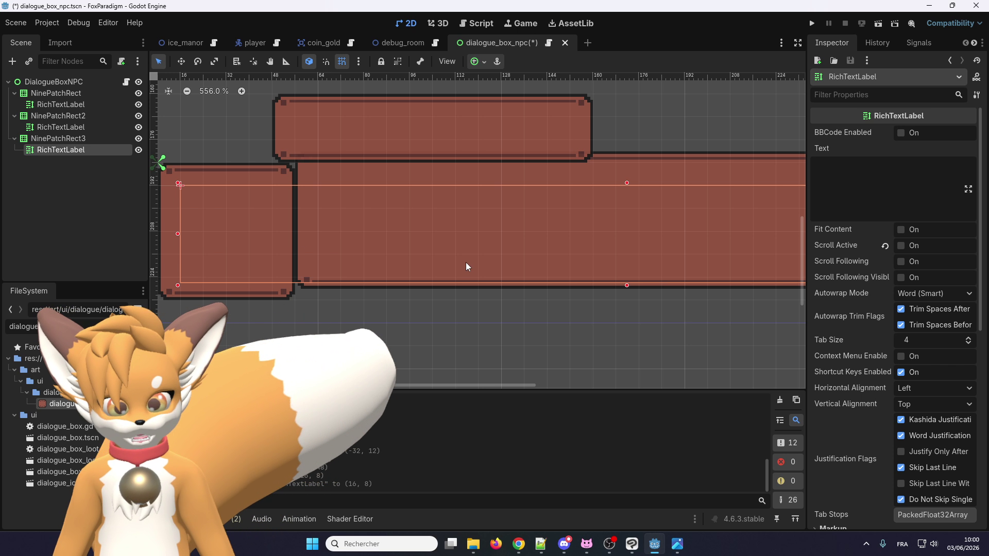
{"action": "key", "text": "ctrl+z"}
{"action": "scroll", "coordinate": [319, 221], "scroll_direction": "down", "scroll_amount": 5}
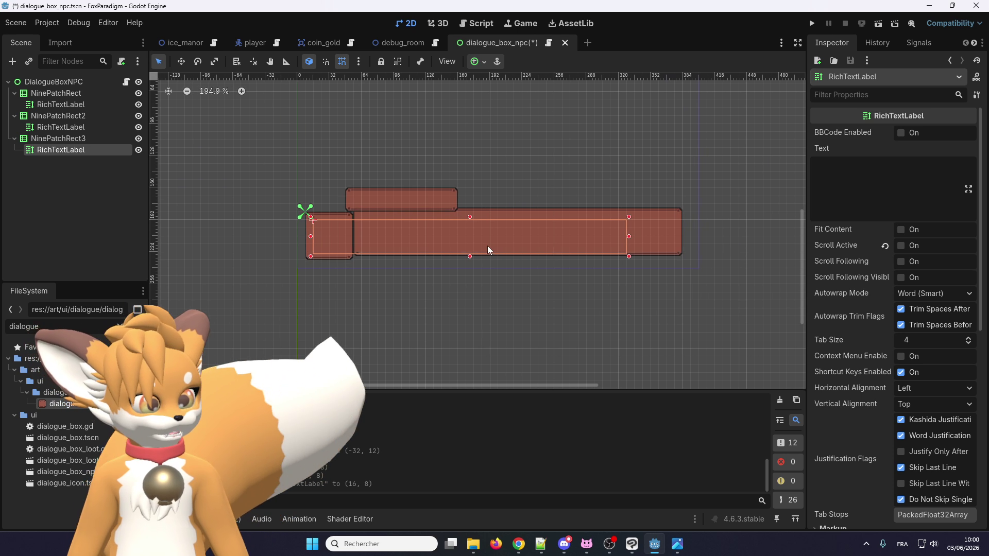
{"action": "scroll", "coordinate": [488, 246], "scroll_direction": "right", "scroll_amount": 3}
- Delete the copied text label from NinePatchRect3, leaving it an empty square box
{"action": "left_click", "coordinate": [51, 150]}
{"action": "key", "text": "Delete"}
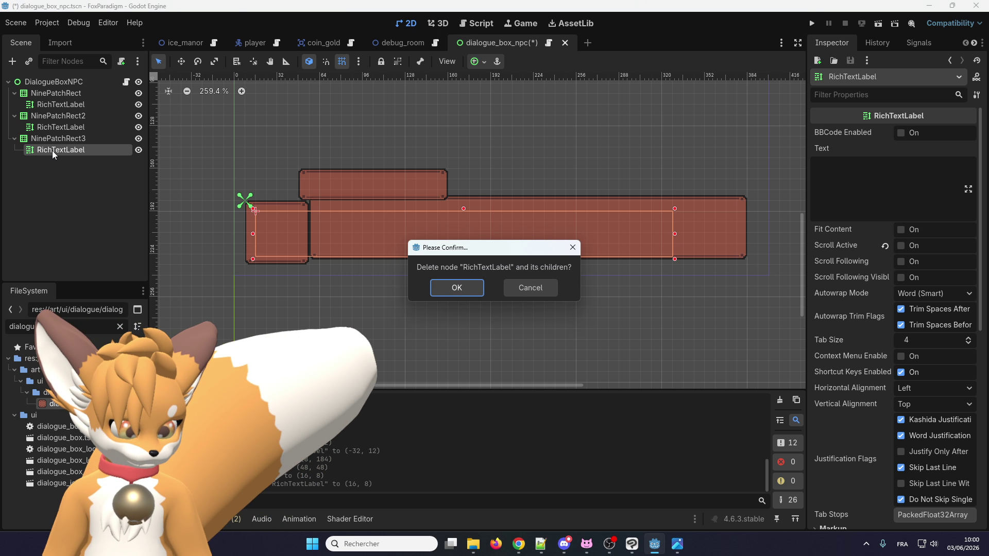
{"action": "left_click", "coordinate": [451, 288]}
{"action": "left_click", "coordinate": [58, 138]}
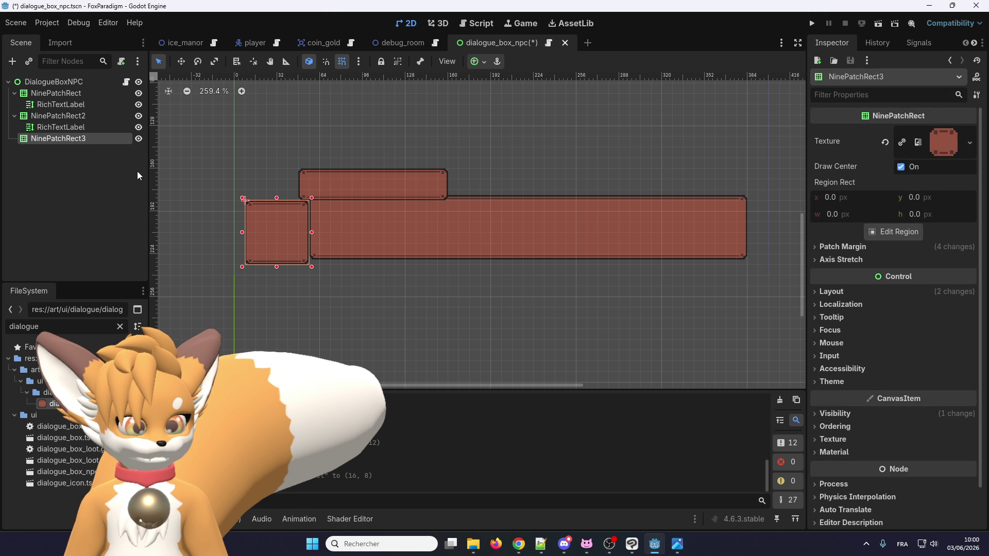
{"action": "scroll", "coordinate": [288, 221], "scroll_direction": "up", "scroll_amount": 3}
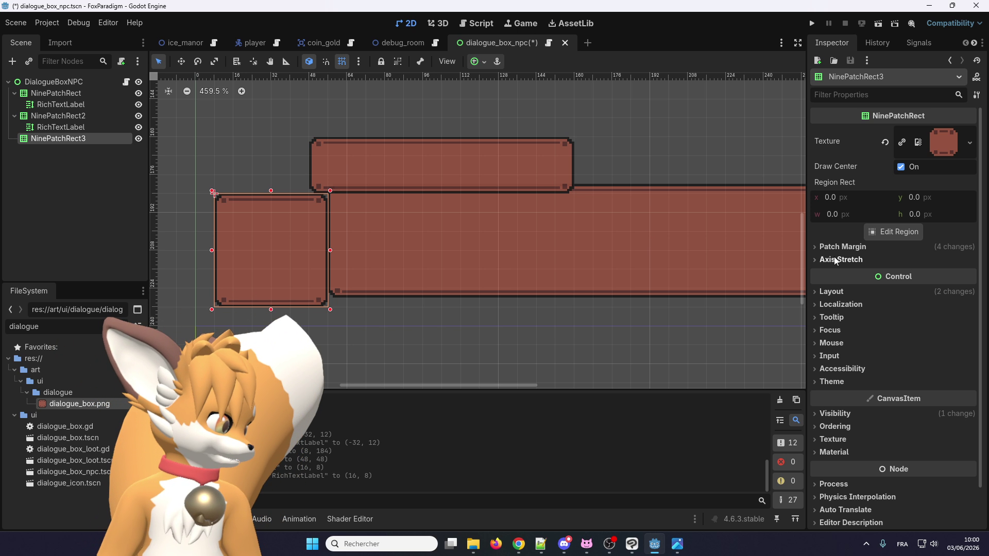
{"action": "left_click", "coordinate": [831, 292]}
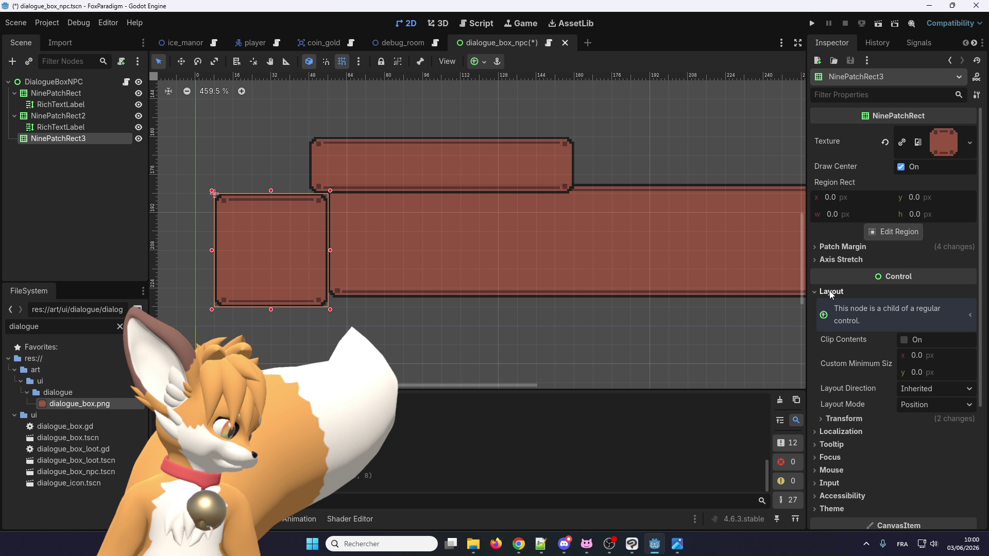
{"action": "left_click", "coordinate": [829, 291]}
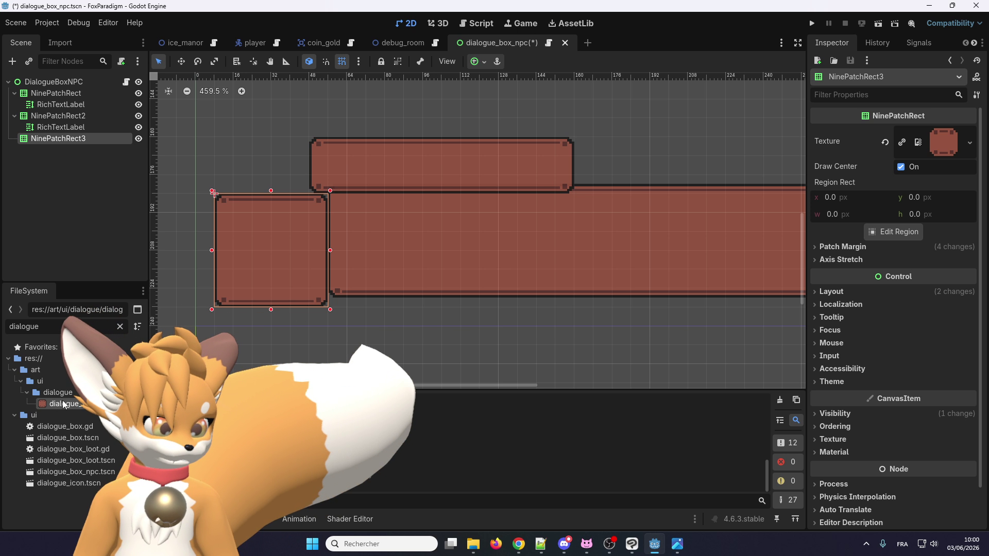
{"action": "mouse_move", "coordinate": [471, 544]}
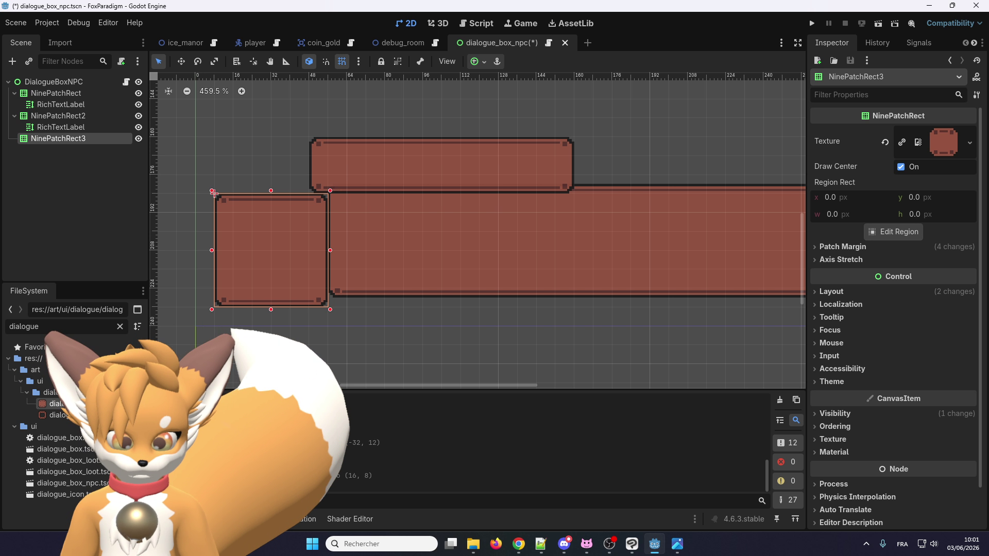
- Assign dialogue_box_portrait.png as NinePatchRect3's texture
{"action": "mouse_move", "coordinate": [62, 449]}
{"action": "left_mouse_down"}
{"action": "mouse_move", "coordinate": [896, 231]}
{"action": "mouse_move", "coordinate": [951, 148]}
{"action": "left_mouse_up"}
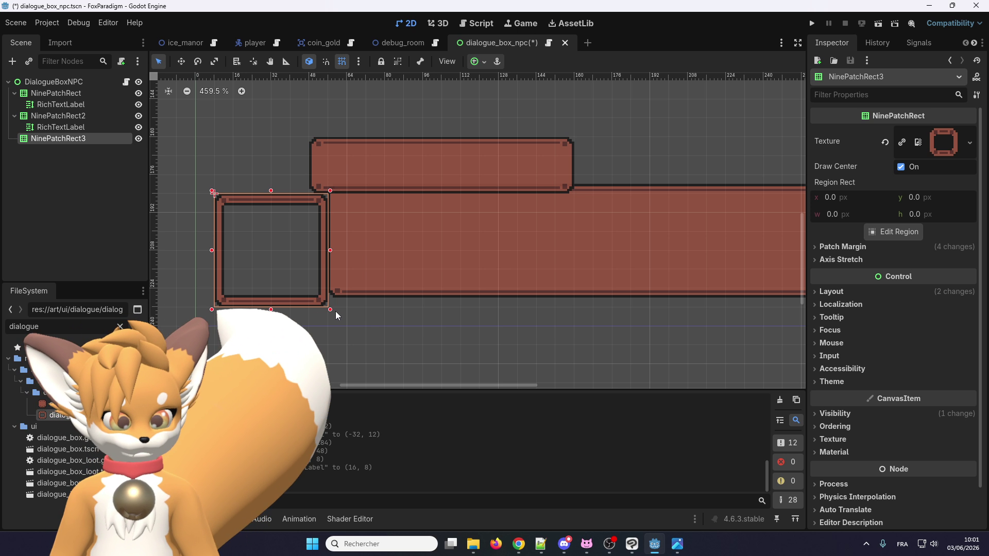
{"action": "scroll", "coordinate": [305, 305], "scroll_direction": "down", "scroll_amount": 1}
{"action": "scroll", "coordinate": [305, 308], "scroll_direction": "up", "scroll_amount": 1}
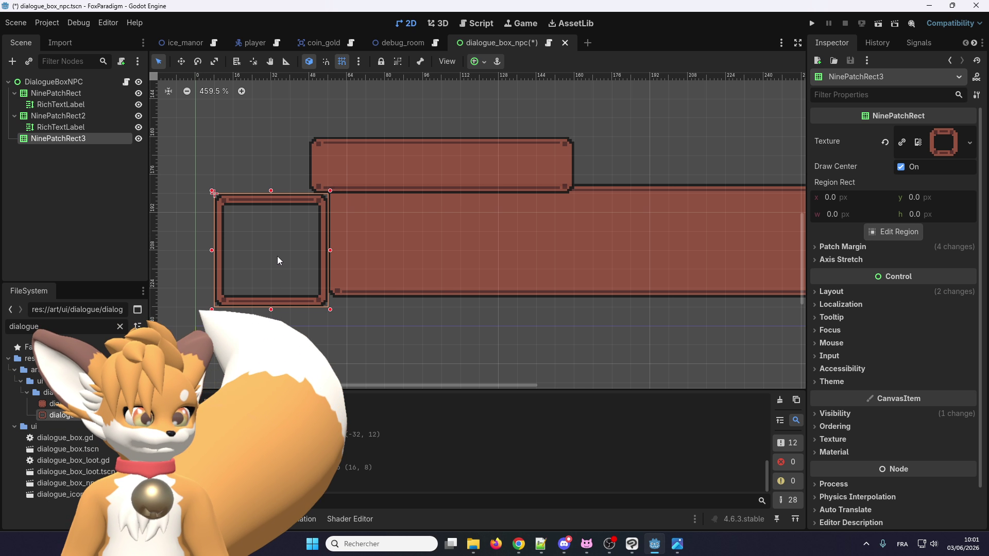
{"action": "left_click", "coordinate": [841, 295]}
{"action": "left_click", "coordinate": [839, 295]}
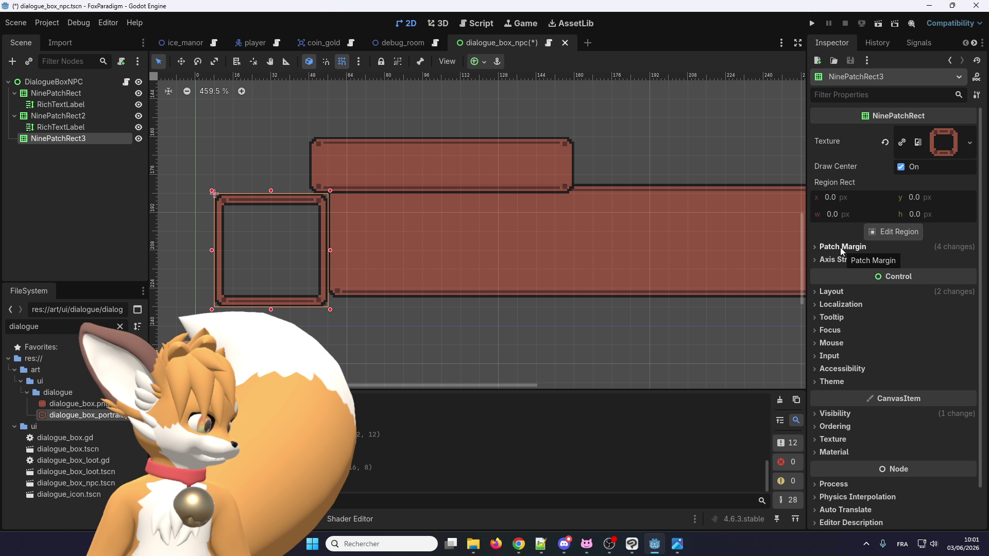
- Check NinePatchRect3's 8 px patch margins and its 48 × 48 size at position (8, 184)
{"action": "left_click", "coordinate": [840, 248]}
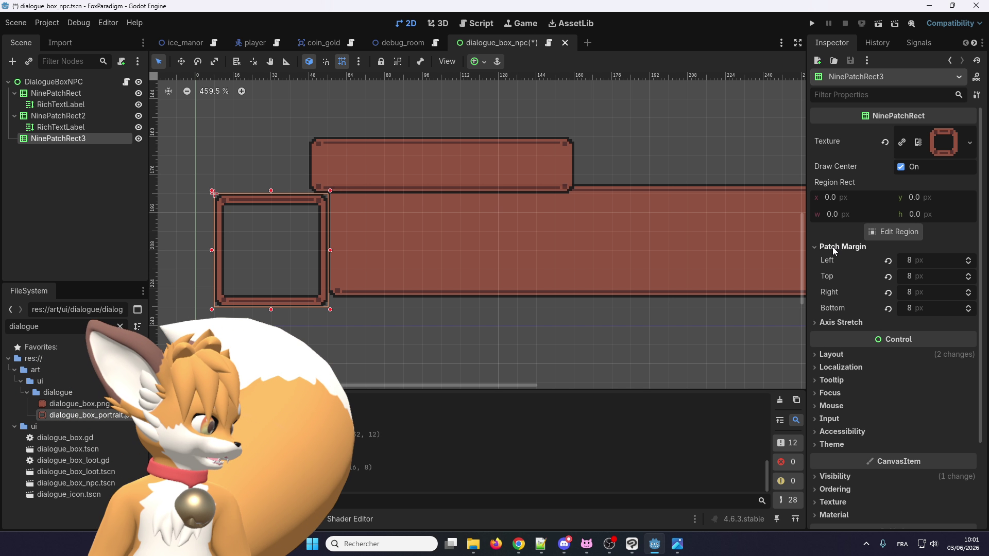
{"action": "left_click", "coordinate": [832, 246]}
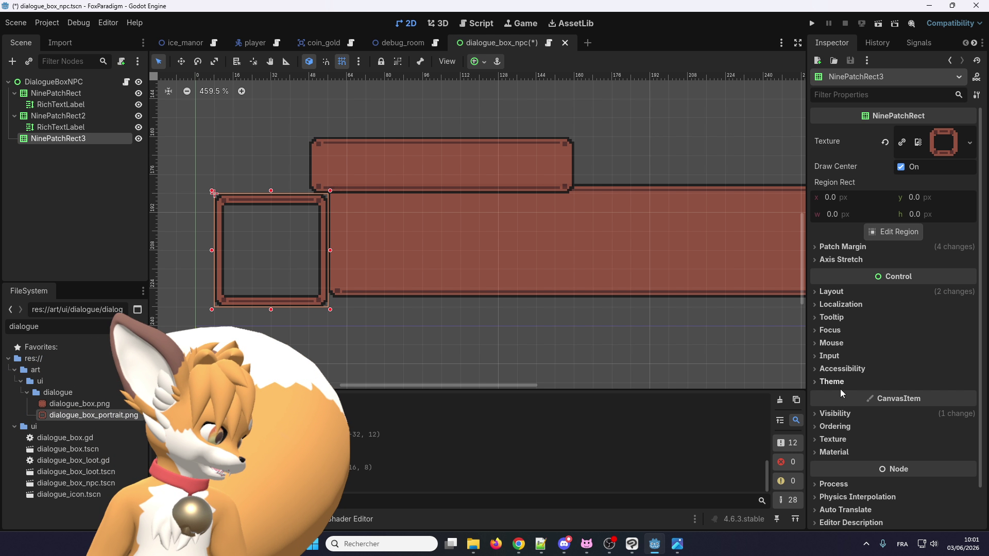
{"action": "left_click", "coordinate": [849, 249]}
{"action": "left_click", "coordinate": [838, 356]}
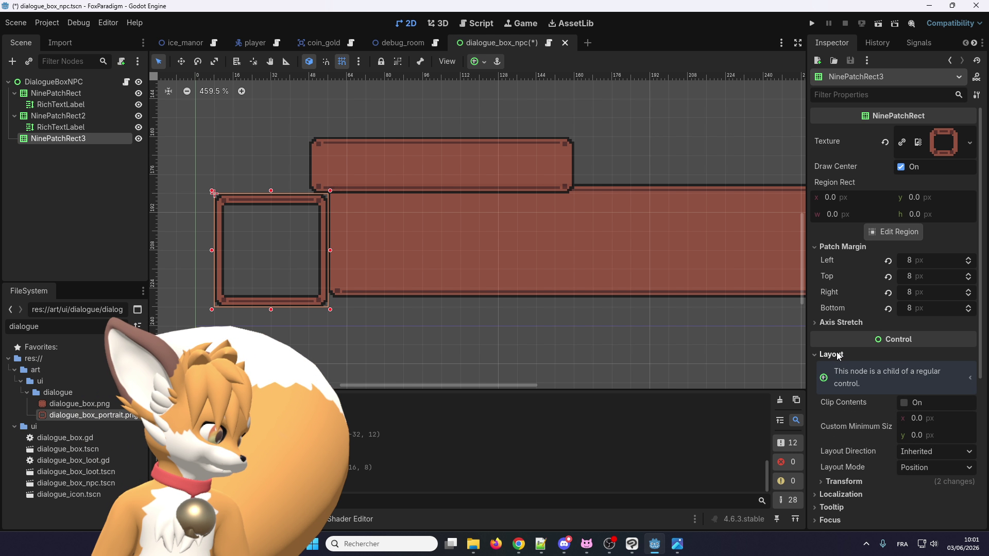
{"action": "scroll", "coordinate": [840, 363], "scroll_direction": "down", "scroll_amount": 3}
{"action": "left_click", "coordinate": [850, 326]}
{"action": "scroll", "coordinate": [857, 328], "scroll_direction": "down", "scroll_amount": 2}
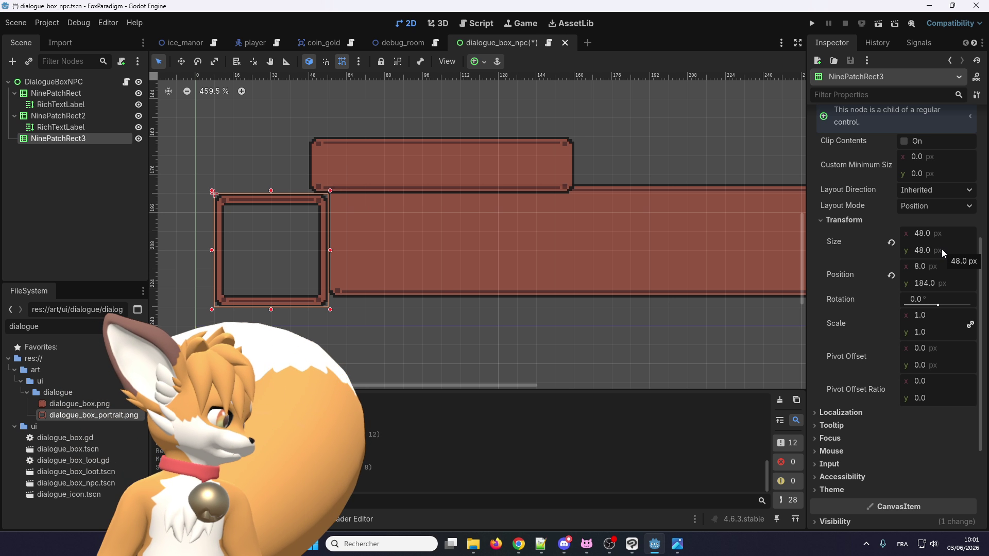
{"action": "scroll", "coordinate": [354, 224], "scroll_direction": "up", "scroll_amount": 1}
{"action": "scroll", "coordinate": [357, 224], "scroll_direction": "down", "scroll_amount": 1}
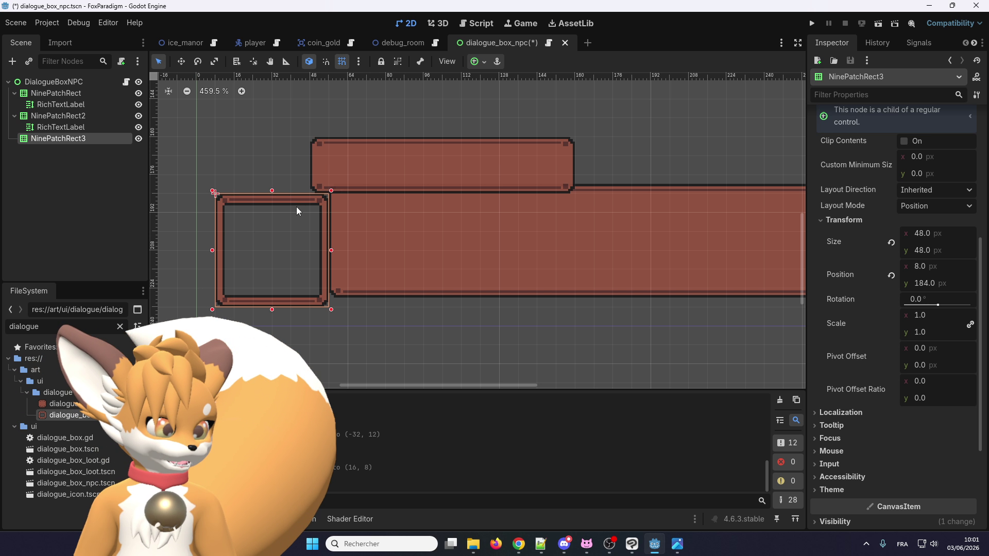
- With grid snapping off, nudge the portrait frame slightly upward
{"action": "left_click", "coordinate": [342, 62]}
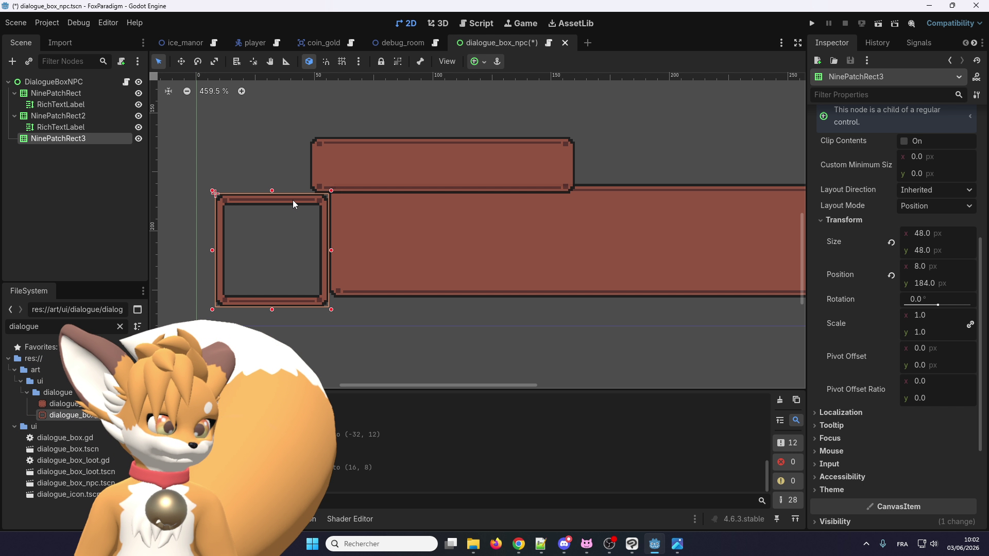
{"action": "left_click_drag", "start_coordinate": [293, 204], "coordinate": [293, 193]}
{"action": "scroll", "coordinate": [284, 299], "scroll_direction": "up", "scroll_amount": 8}
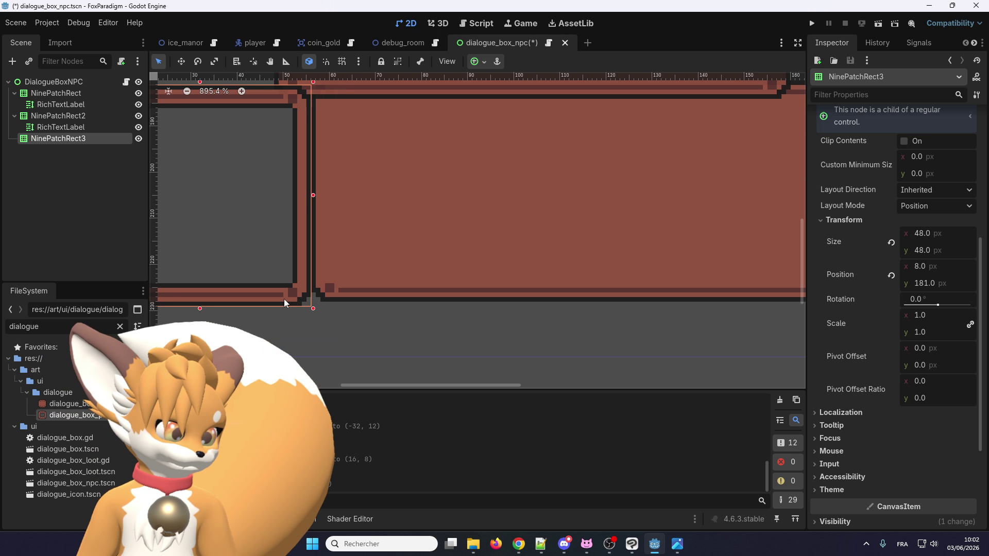
{"action": "left_click_drag", "start_coordinate": [276, 295], "coordinate": [276, 283]}
{"action": "scroll", "coordinate": [445, 289], "scroll_direction": "down", "scroll_amount": 4}
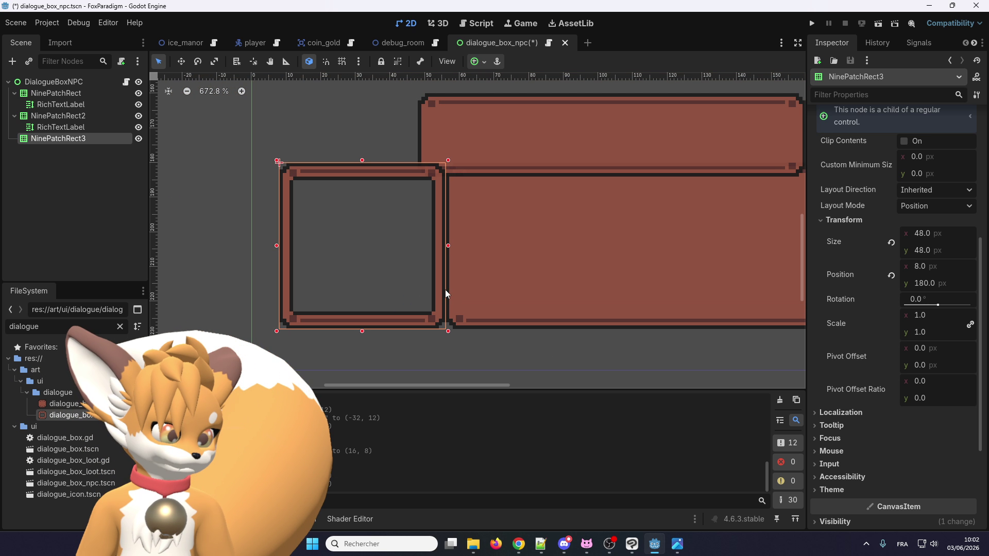
{"action": "scroll", "coordinate": [439, 219], "scroll_direction": "up", "scroll_amount": 2}
- Reorder NinePatchRect2 in the Scene dock, moving it to the top of the node order
{"action": "left_click", "coordinate": [45, 116]}
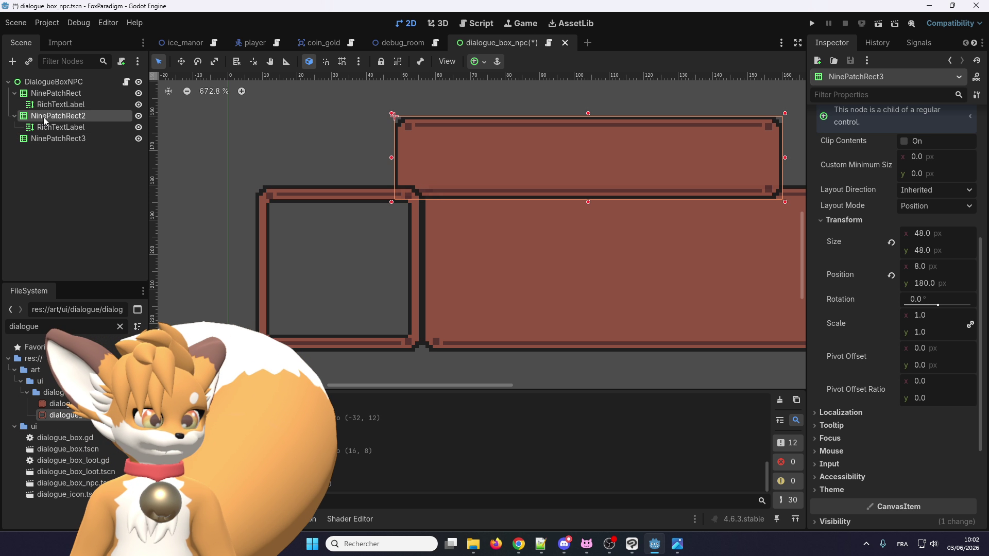
{"action": "mouse_move", "coordinate": [44, 116]}
{"action": "left_mouse_down"}
{"action": "mouse_move", "coordinate": [55, 160]}
{"action": "mouse_move", "coordinate": [54, 143]}
{"action": "left_mouse_up"}
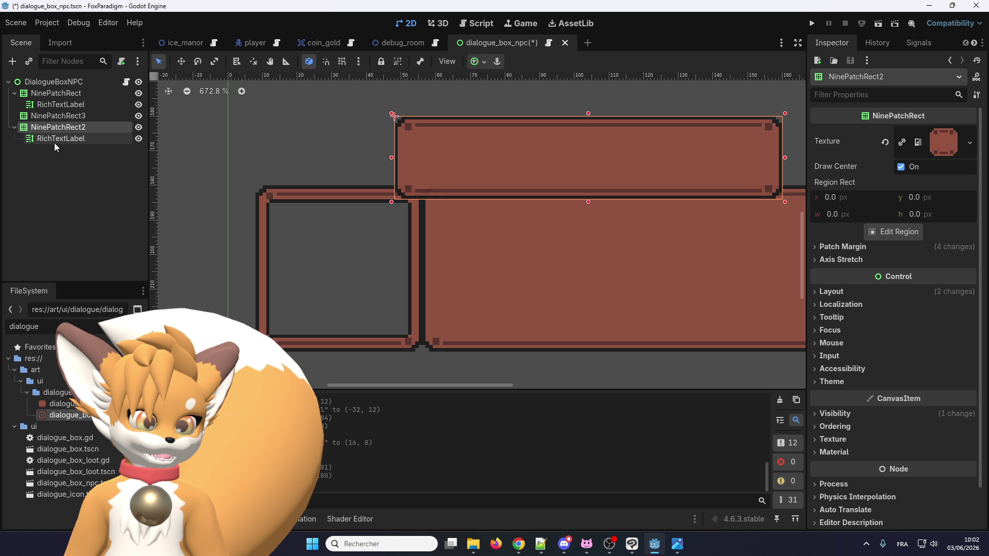
{"action": "scroll", "coordinate": [248, 211], "scroll_direction": "down", "scroll_amount": 3}
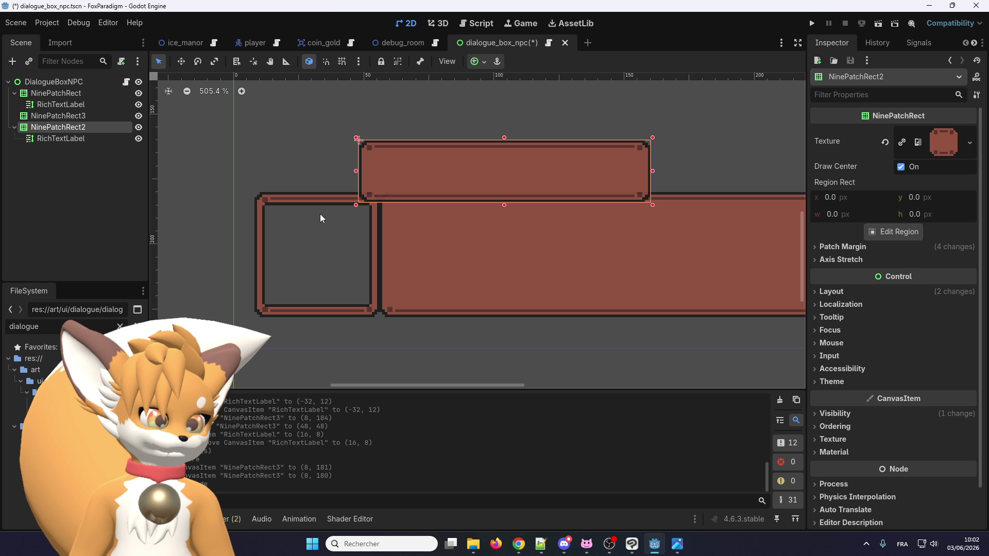
{"action": "left_click", "coordinate": [333, 175]}
{"action": "scroll", "coordinate": [326, 211], "scroll_direction": "down", "scroll_amount": 3}
{"action": "scroll", "coordinate": [330, 215], "scroll_direction": "up", "scroll_amount": 3}
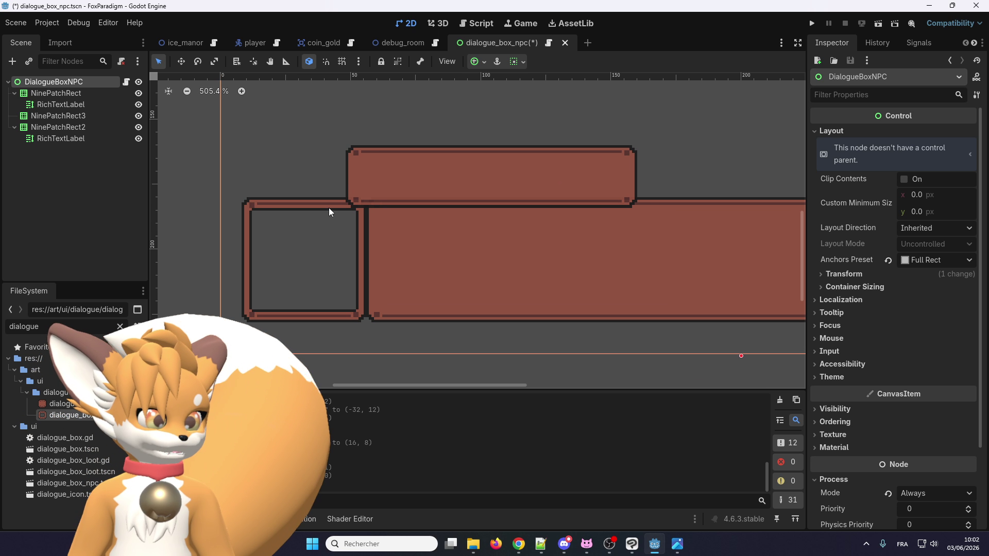
{"action": "left_click", "coordinate": [66, 116]}
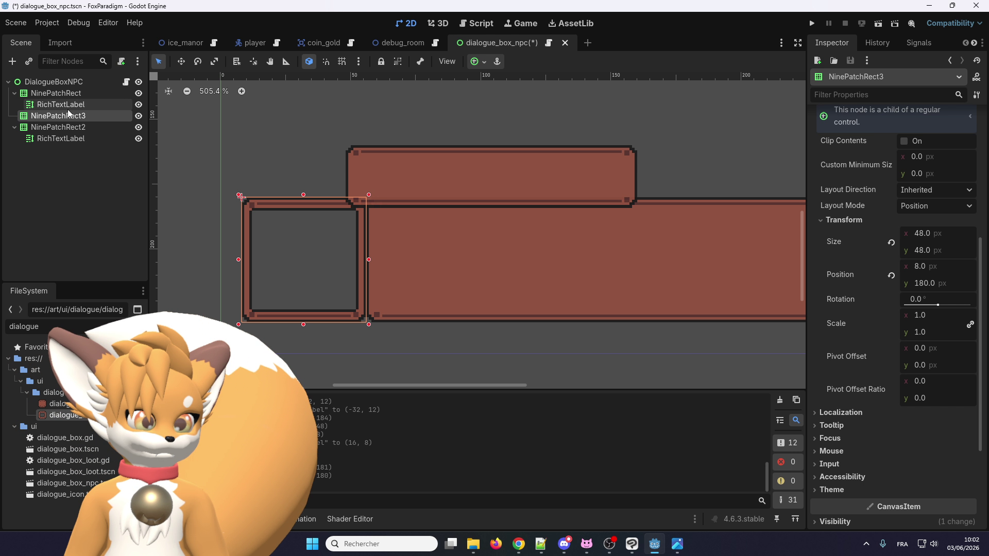
{"action": "left_click_drag", "start_coordinate": [66, 127], "coordinate": [73, 93]}
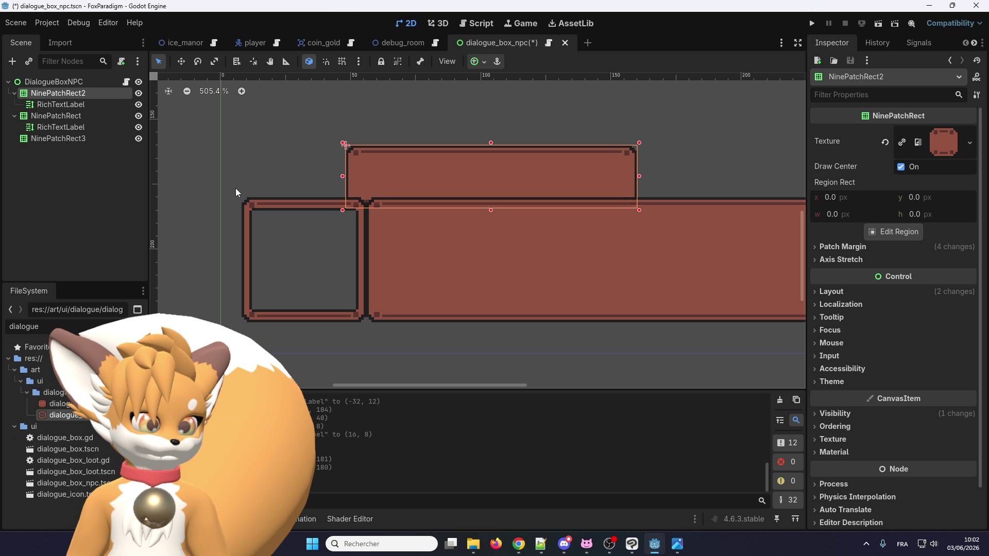
{"action": "left_click", "coordinate": [407, 350]}
{"action": "scroll", "coordinate": [406, 342], "scroll_direction": "down", "scroll_amount": 6}
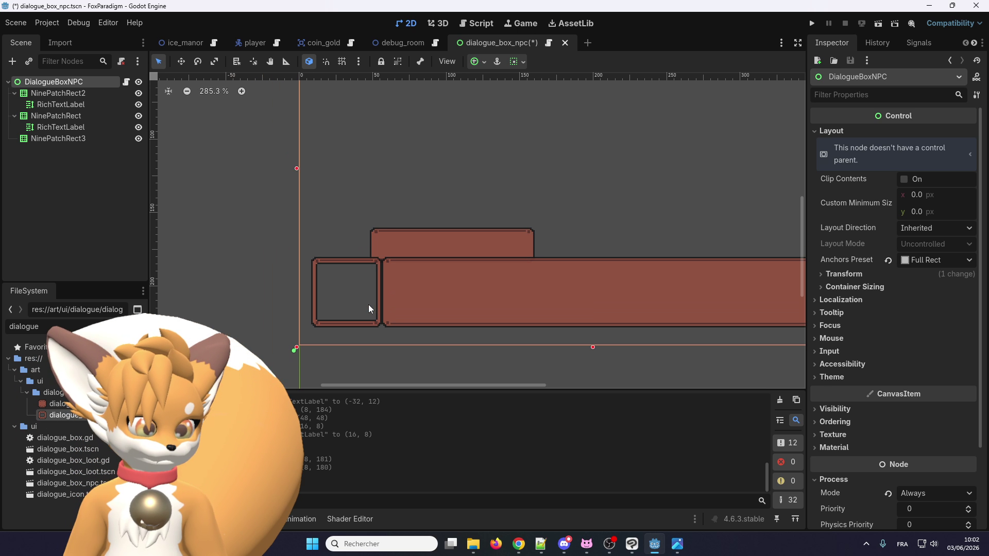
{"action": "scroll", "coordinate": [391, 278], "scroll_direction": "up", "scroll_amount": 6}
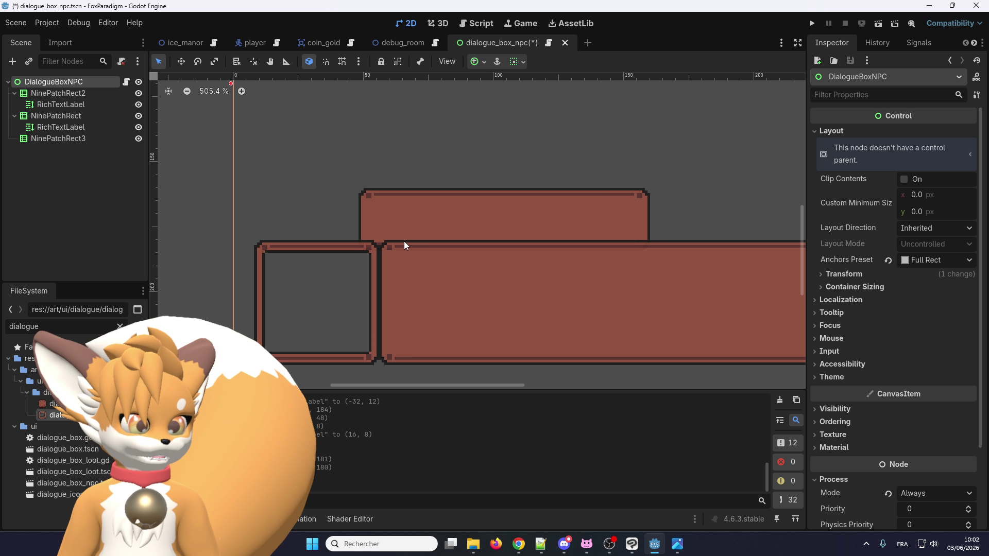
{"action": "scroll", "coordinate": [392, 221], "scroll_direction": "down", "scroll_amount": 6}
{"action": "scroll", "coordinate": [360, 242], "scroll_direction": "up", "scroll_amount": 8}
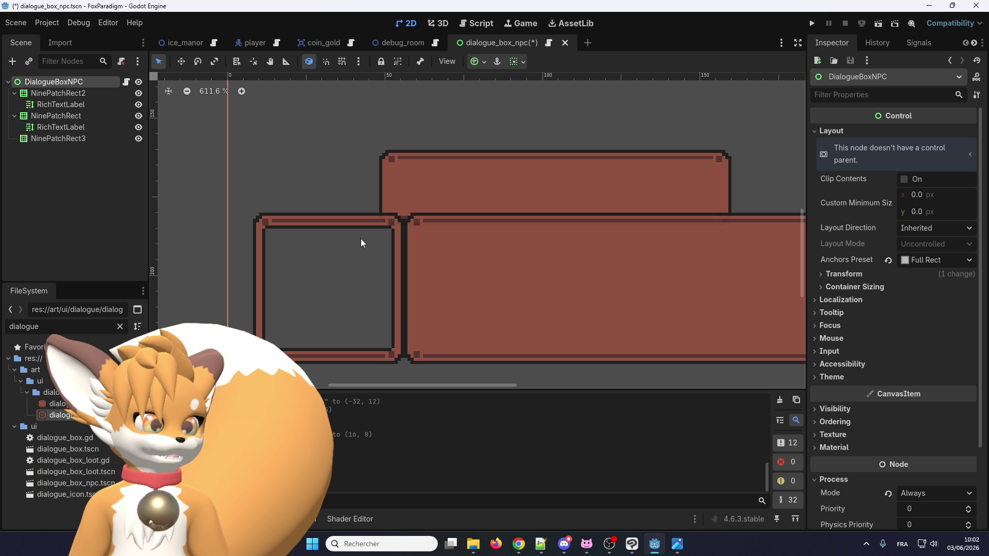
{"action": "scroll", "coordinate": [340, 226], "scroll_direction": "down", "scroll_amount": 12}
{"action": "scroll", "coordinate": [360, 237], "scroll_direction": "up", "scroll_amount": 5}
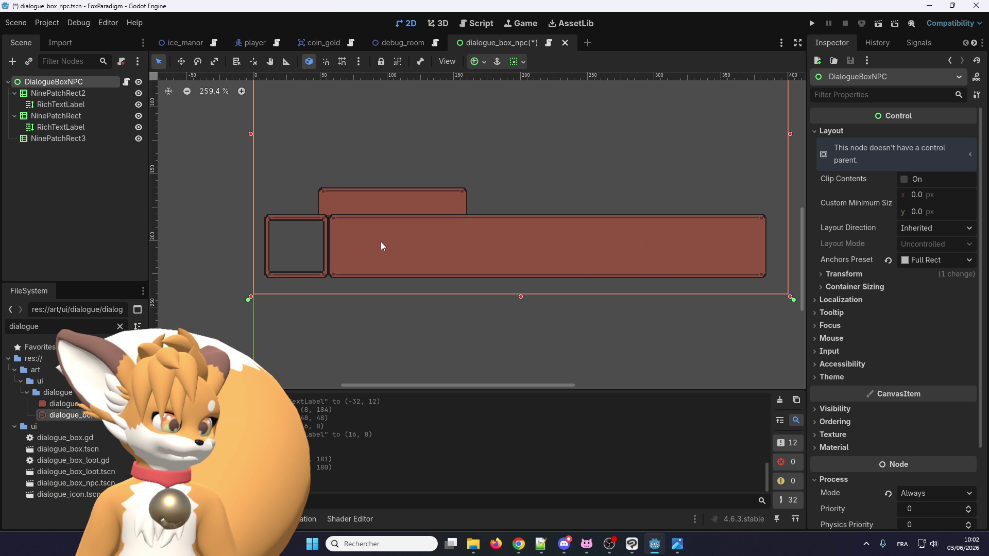
{"action": "scroll", "coordinate": [309, 245], "scroll_direction": "up", "scroll_amount": 3}
- Re-enable grid snapping and move the portrait frame back down to y 180
{"action": "left_click", "coordinate": [289, 205]}
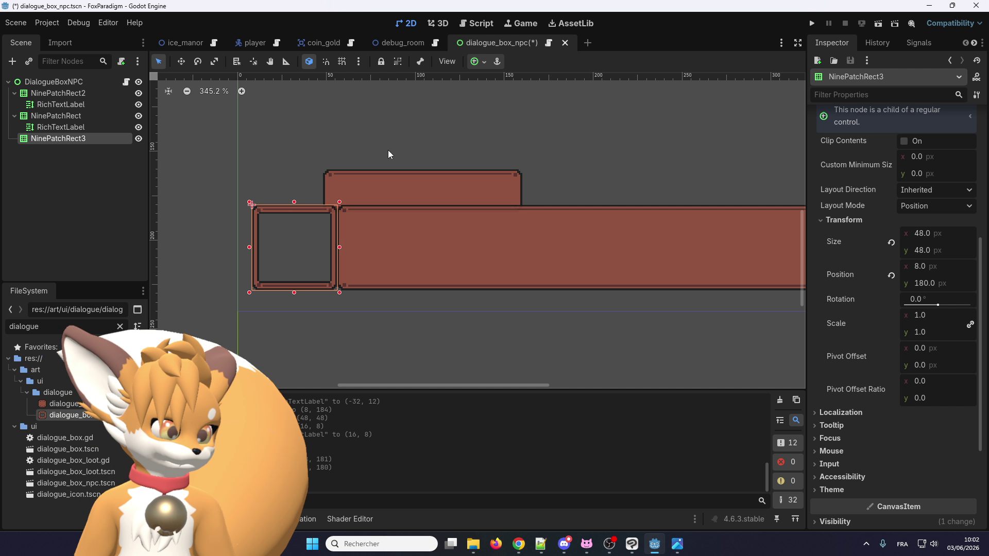
{"action": "left_click", "coordinate": [342, 62]}
{"action": "scroll", "coordinate": [261, 255], "scroll_direction": "up", "scroll_amount": 2}
{"action": "scroll", "coordinate": [235, 253], "scroll_direction": "down", "scroll_amount": 2}
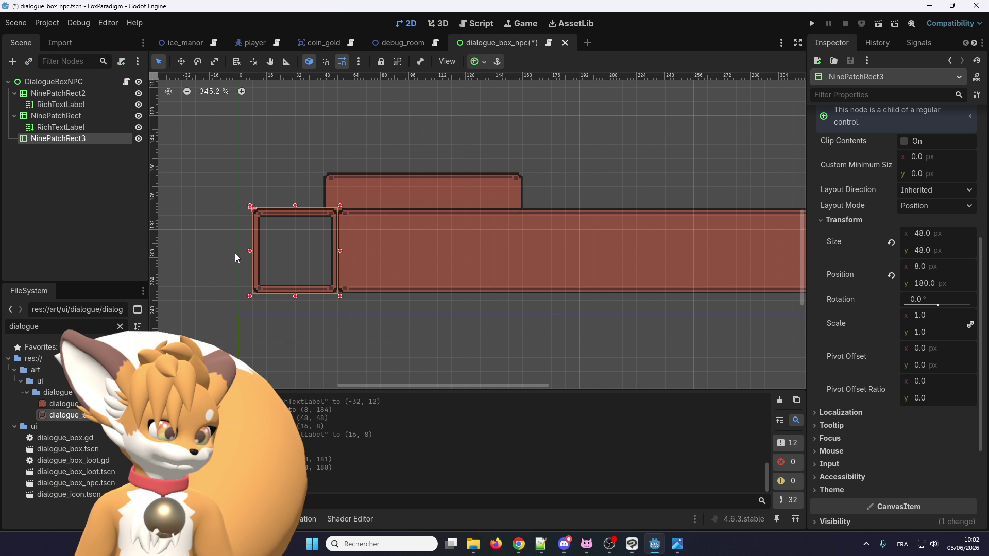
{"action": "scroll", "coordinate": [235, 253], "scroll_direction": "down", "scroll_amount": 1}
{"action": "scroll", "coordinate": [199, 252], "scroll_direction": "down", "scroll_amount": 5}
{"action": "scroll", "coordinate": [477, 232], "scroll_direction": "up", "scroll_amount": 12}
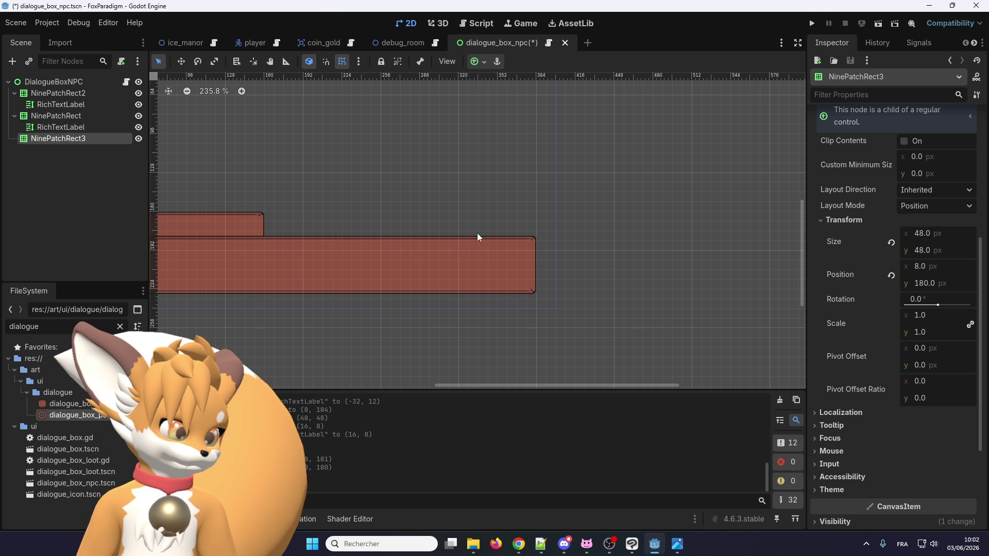
{"action": "scroll", "coordinate": [629, 267], "scroll_direction": "down", "scroll_amount": 10}
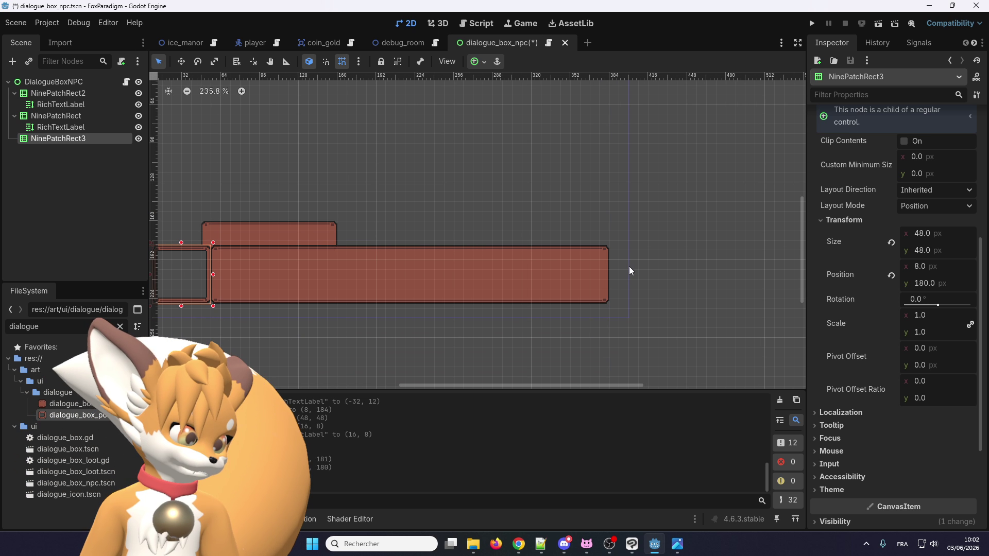
{"action": "scroll", "coordinate": [388, 286], "scroll_direction": "up", "scroll_amount": 5}
{"action": "scroll", "coordinate": [369, 273], "scroll_direction": "up", "scroll_amount": 4}
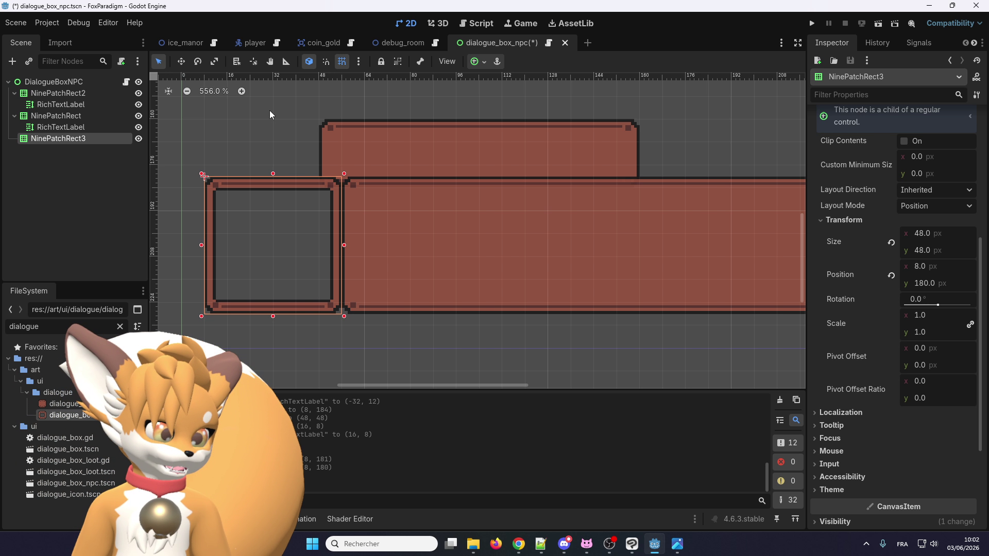
{"action": "mouse_move", "coordinate": [265, 227]}
{"action": "left_mouse_down"}
{"action": "mouse_move", "coordinate": [276, 238]}
{"action": "mouse_move", "coordinate": [277, 229]}
{"action": "left_mouse_up"}
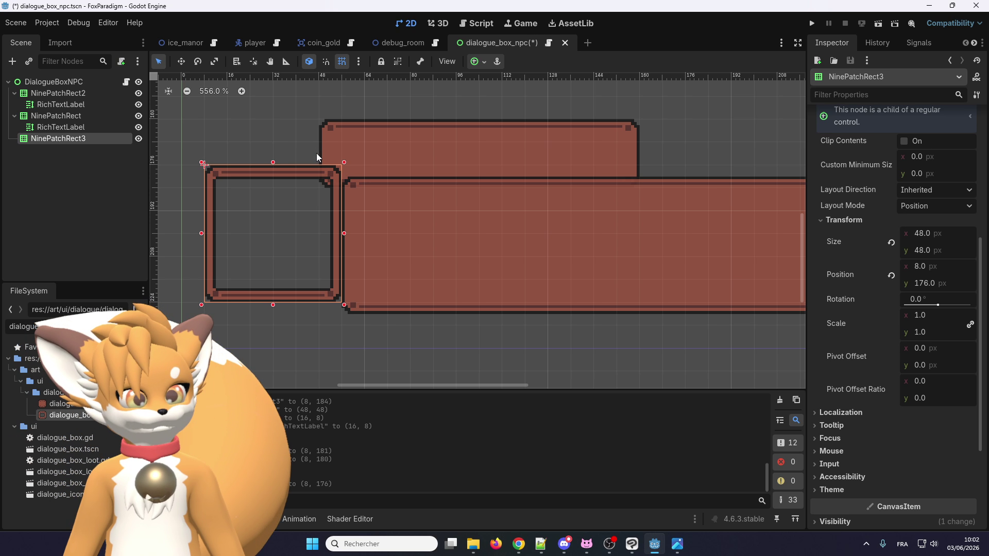
{"action": "left_click_drag", "start_coordinate": [291, 190], "coordinate": [291, 203]}
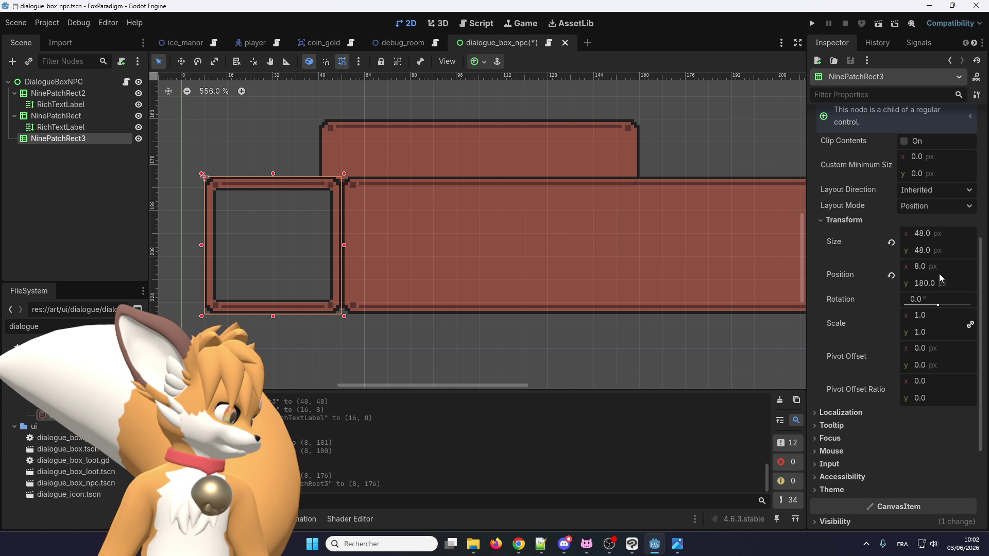
{"action": "scroll", "coordinate": [938, 274], "scroll_direction": "up", "scroll_amount": 2}
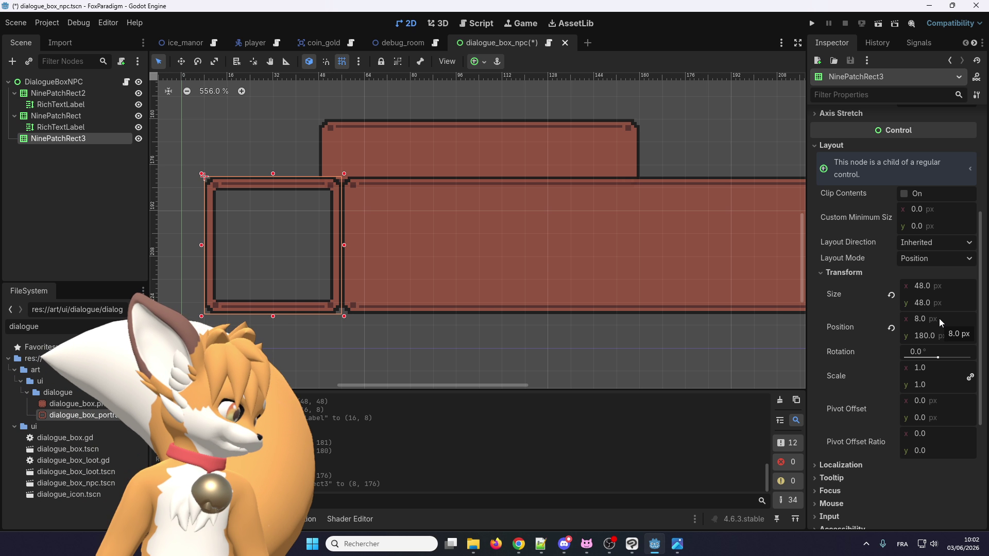
- Set the portrait frame's Position x to 16
{"action": "left_click", "coordinate": [938, 319]}
{"action": "type", "text": "16"}
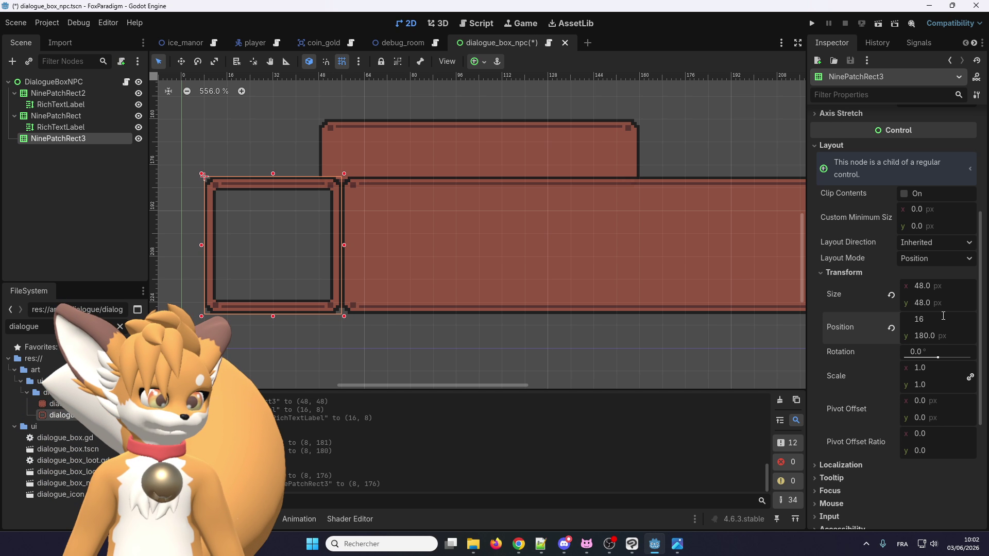
{"action": "key", "text": "Return"}
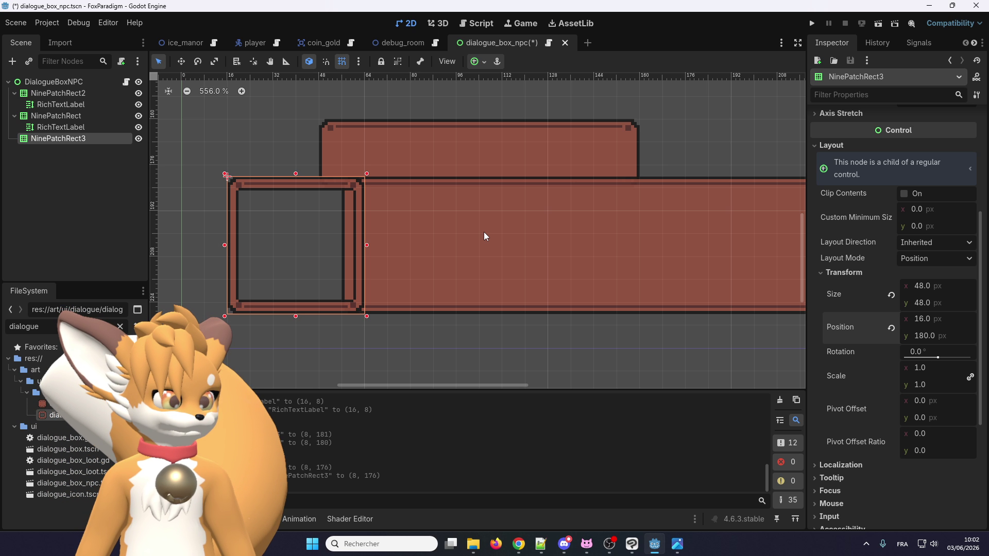
{"action": "left_click", "coordinate": [379, 242]}
- Pull the NinePatchRect text box's left edge clear of the NinePatchRect3 portrait frame, leaving it 320 × 48
{"action": "left_click", "coordinate": [70, 101]}
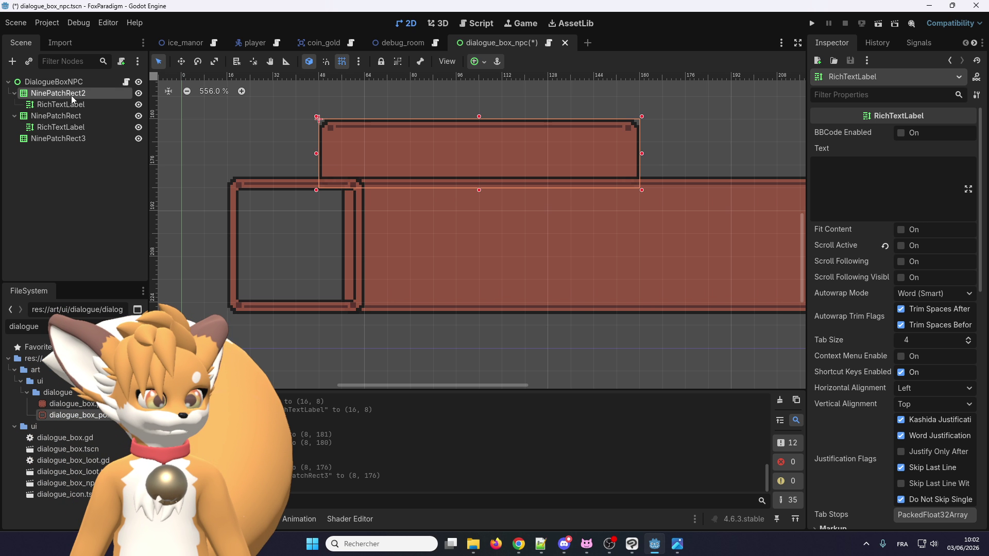
{"action": "left_click", "coordinate": [71, 95]}
{"action": "left_click", "coordinate": [67, 116]}
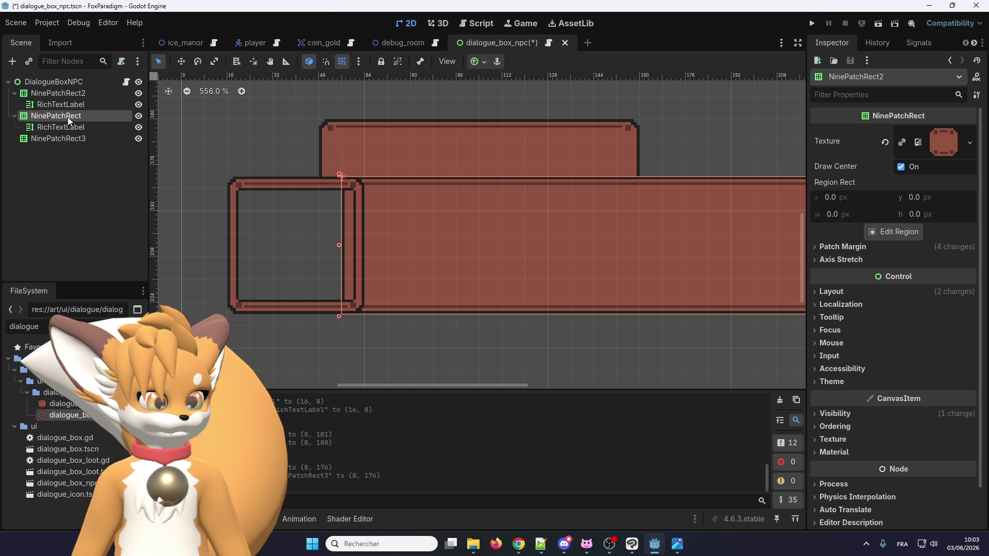
{"action": "left_click_drag", "start_coordinate": [341, 246], "coordinate": [357, 244]}
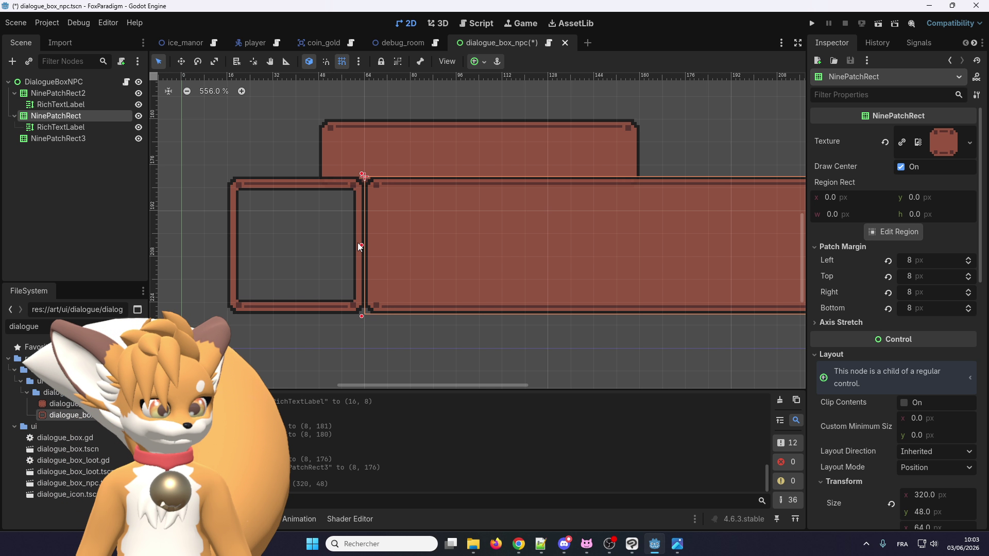
{"action": "scroll", "coordinate": [353, 255], "scroll_direction": "down", "scroll_amount": 3}
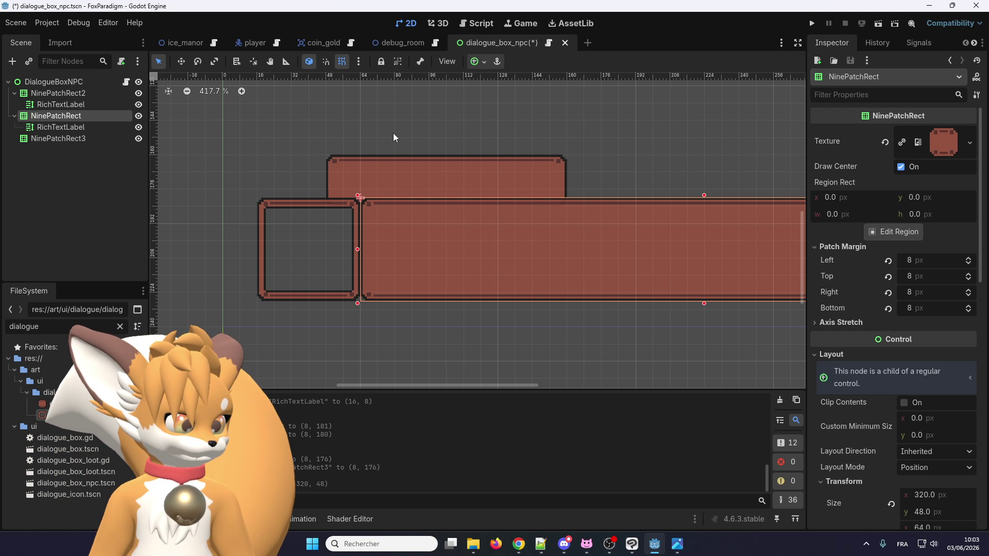
{"action": "left_click", "coordinate": [393, 133]}
{"action": "scroll", "coordinate": [333, 206], "scroll_direction": "down", "scroll_amount": 1}
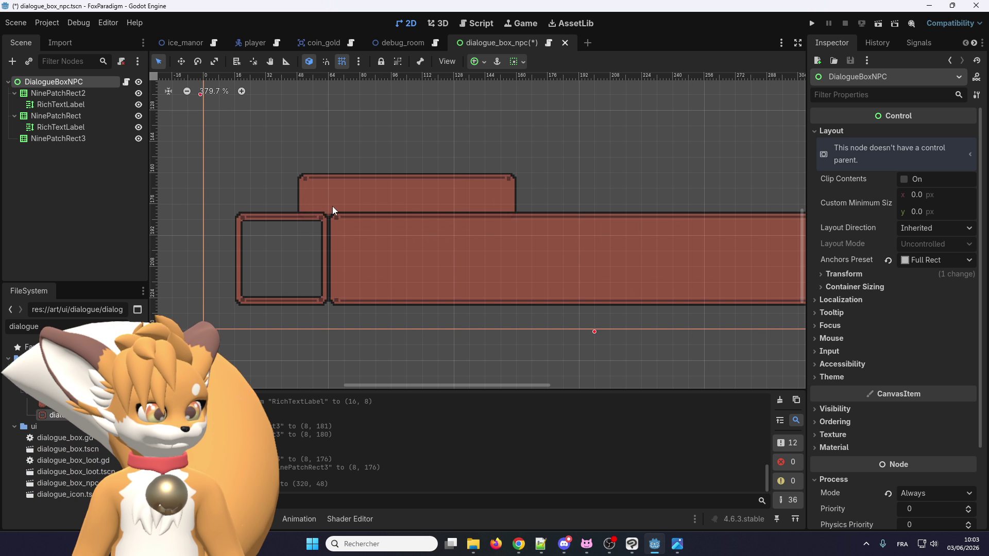
{"action": "left_click", "coordinate": [59, 139]}
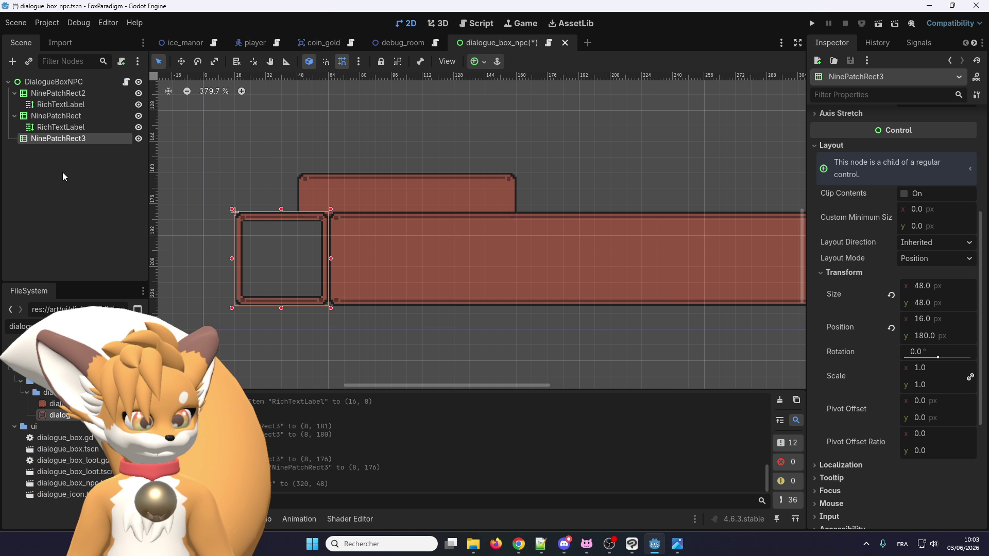
- Add a TextureRect child node to the NinePatchRect3 portrait frame, found by searching 'text'
{"action": "right_click", "coordinate": [40, 87]}
{"action": "right_click", "coordinate": [31, 140]}
{"action": "right_click", "coordinate": [33, 138]}
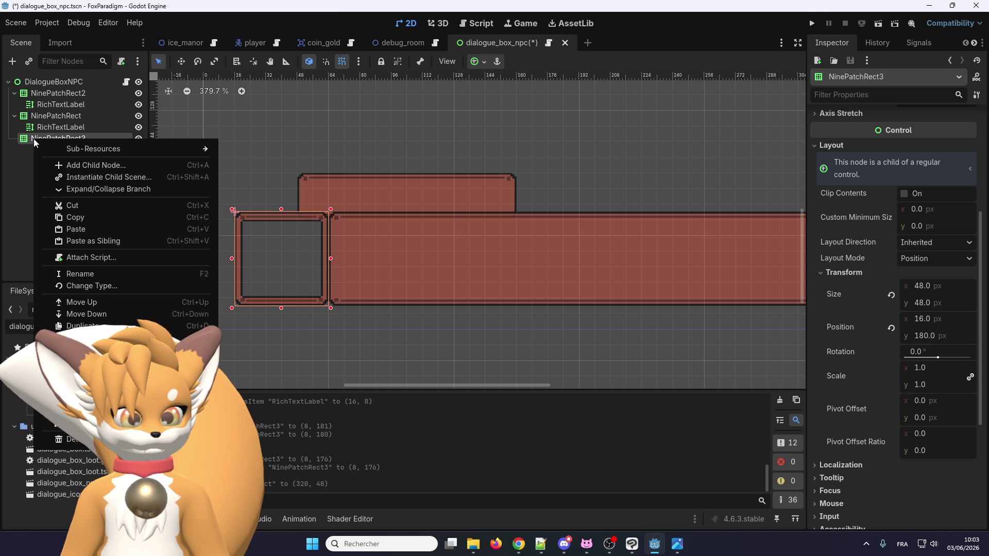
{"action": "left_click", "coordinate": [60, 165]}
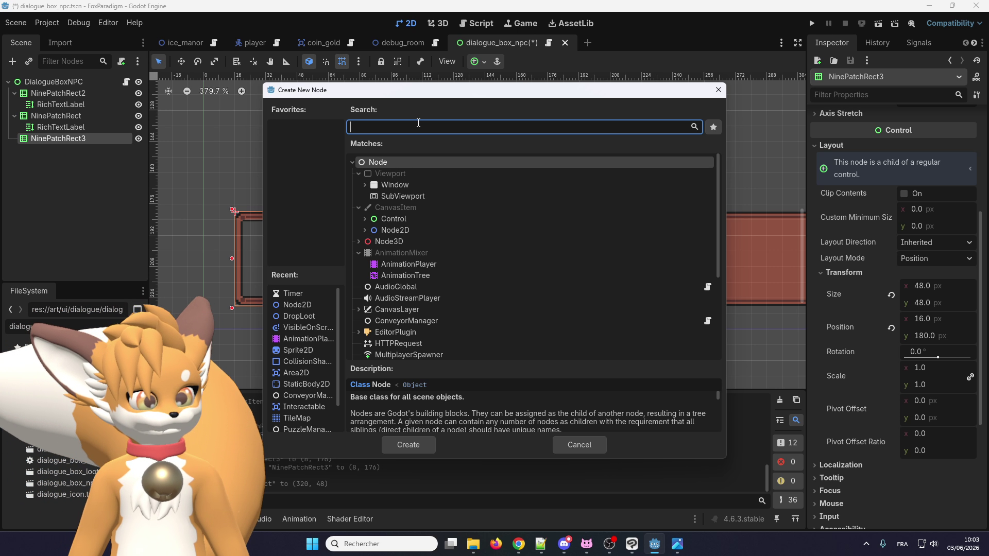
{"action": "type", "text": "text"}
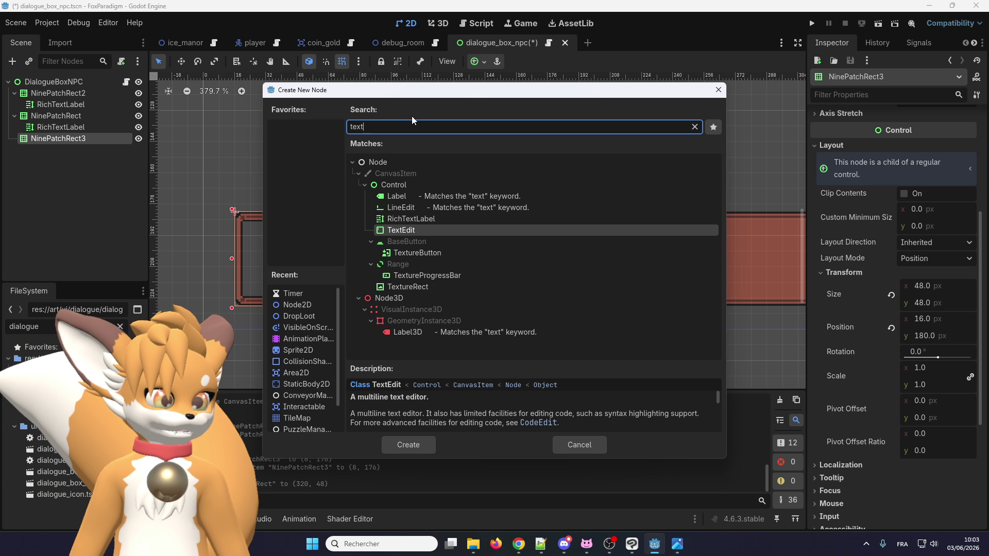
{"action": "double_click", "coordinate": [412, 288]}
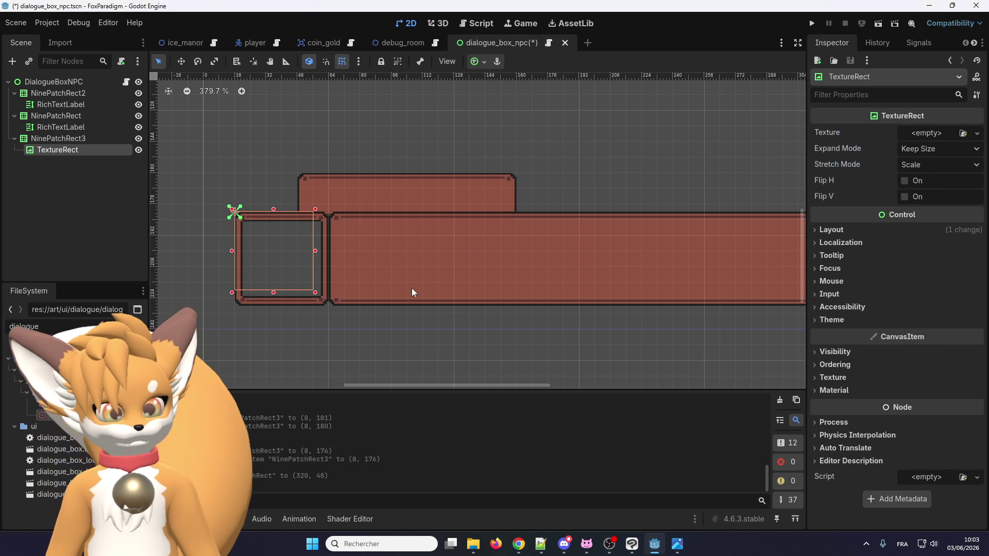
- Move the TextureRect into the frame's inner corner and set its size to 38 × 38 px
{"action": "scroll", "coordinate": [283, 242], "scroll_direction": "up", "scroll_amount": 3}
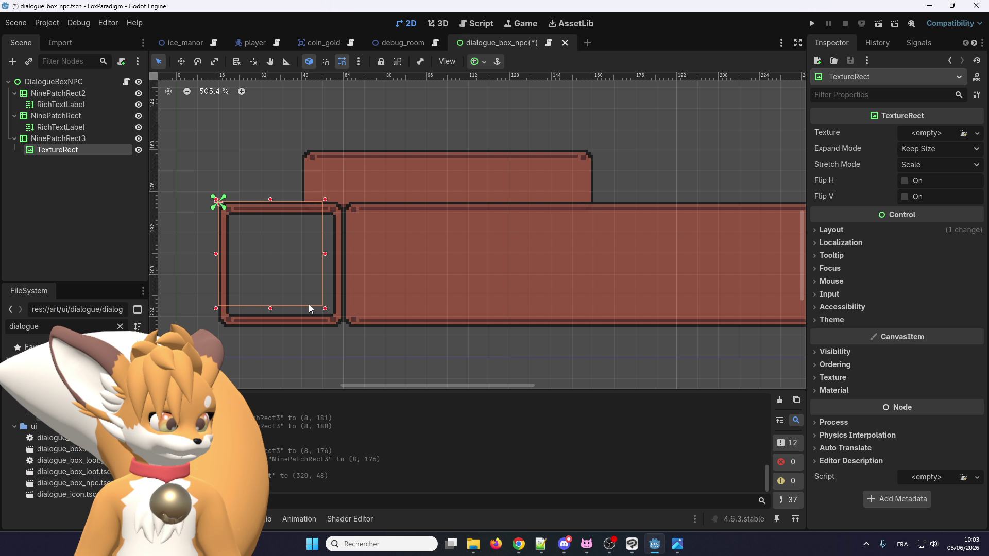
{"action": "mouse_move", "coordinate": [306, 293]}
{"action": "left_mouse_down"}
{"action": "mouse_move", "coordinate": [276, 274]}
{"action": "mouse_move", "coordinate": [287, 276]}
{"action": "left_mouse_up"}
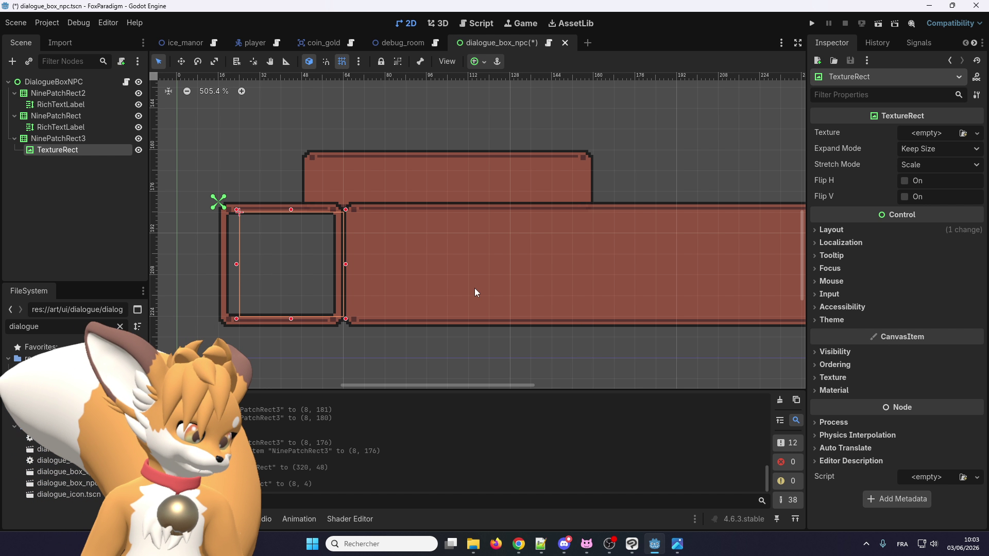
{"action": "left_click", "coordinate": [847, 232]}
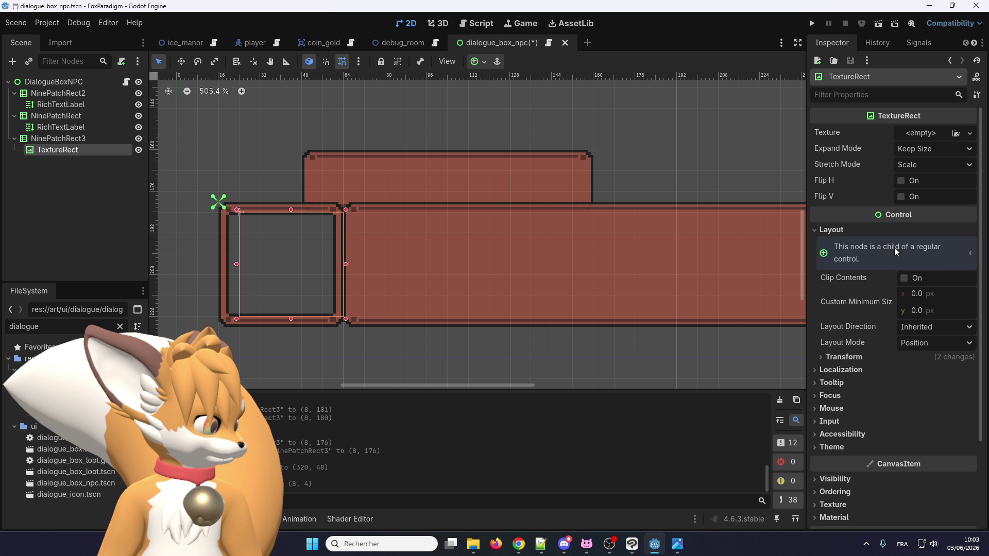
{"action": "left_click", "coordinate": [830, 230]}
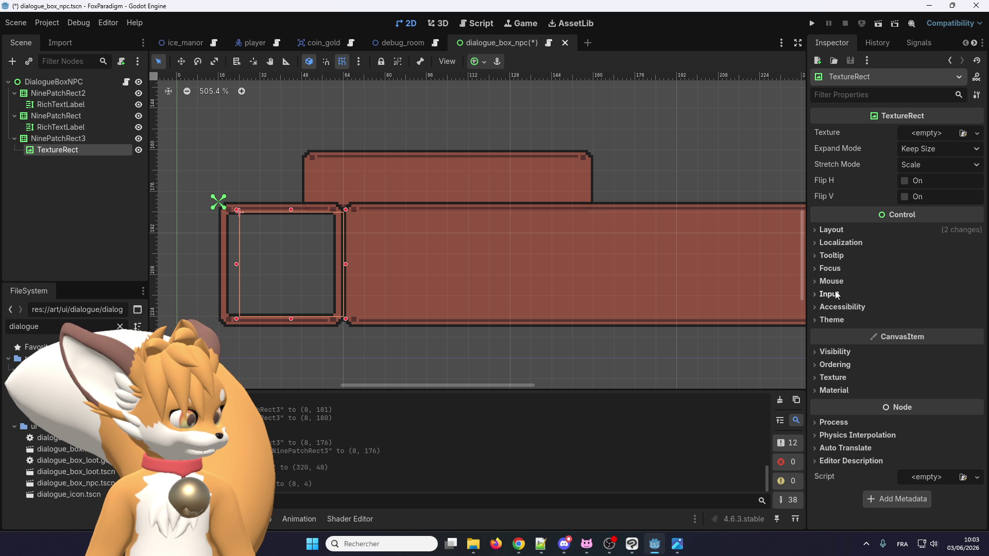
{"action": "mouse_move", "coordinate": [839, 214]}
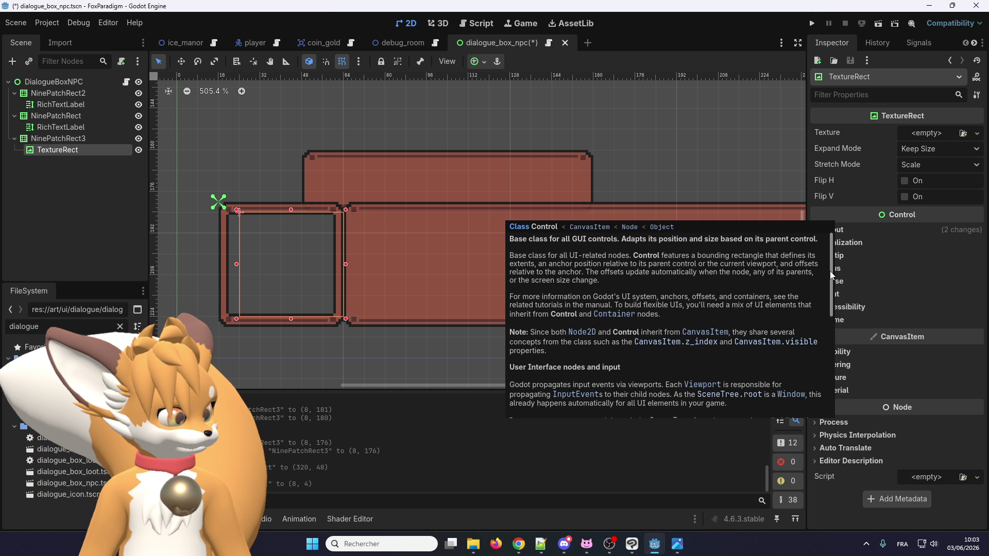
{"action": "left_click", "coordinate": [830, 230]}
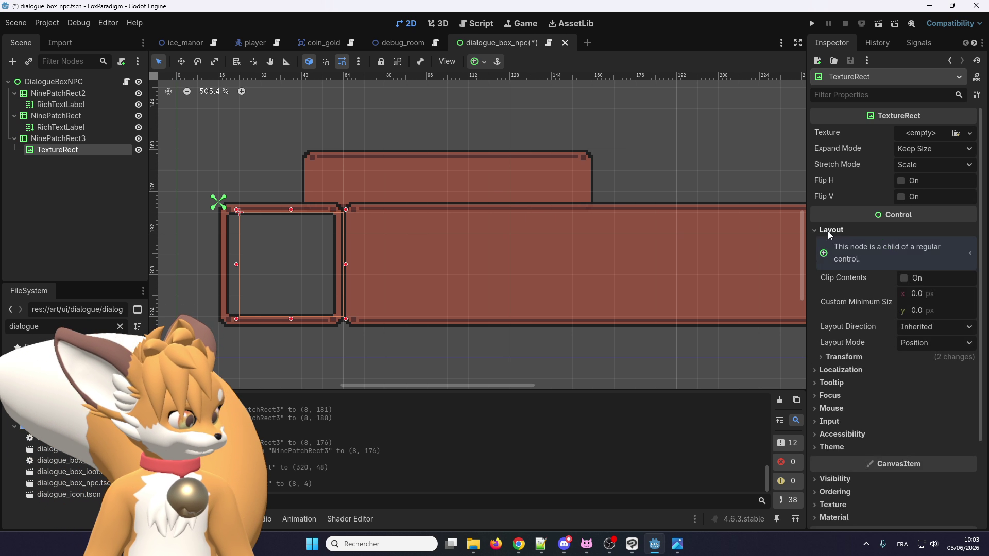
{"action": "left_click", "coordinate": [858, 358]}
{"action": "left_click", "coordinate": [945, 372]}
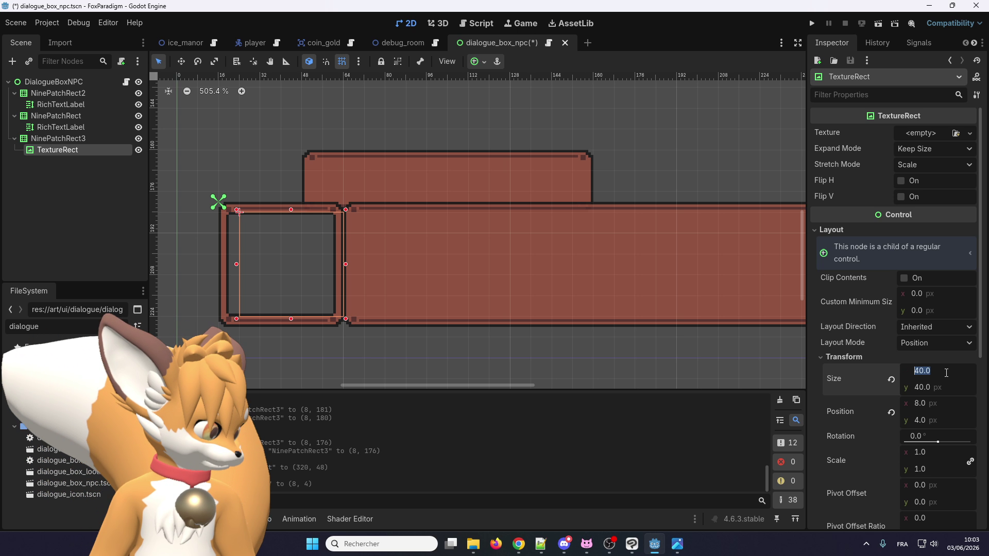
{"action": "type", "text": "38"}
{"action": "key", "text": "Return"}
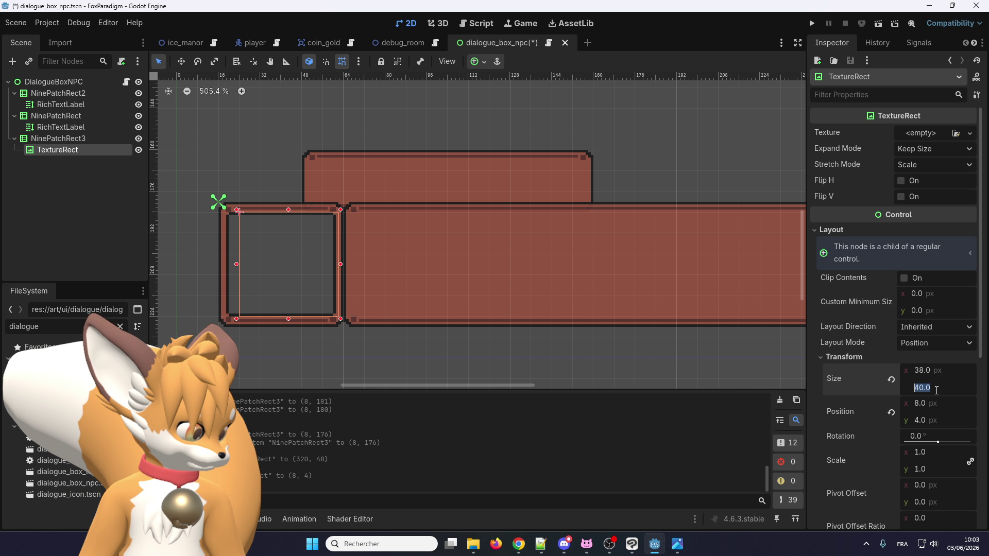
{"action": "type", "text": "38"}
{"action": "key", "text": "Return"}
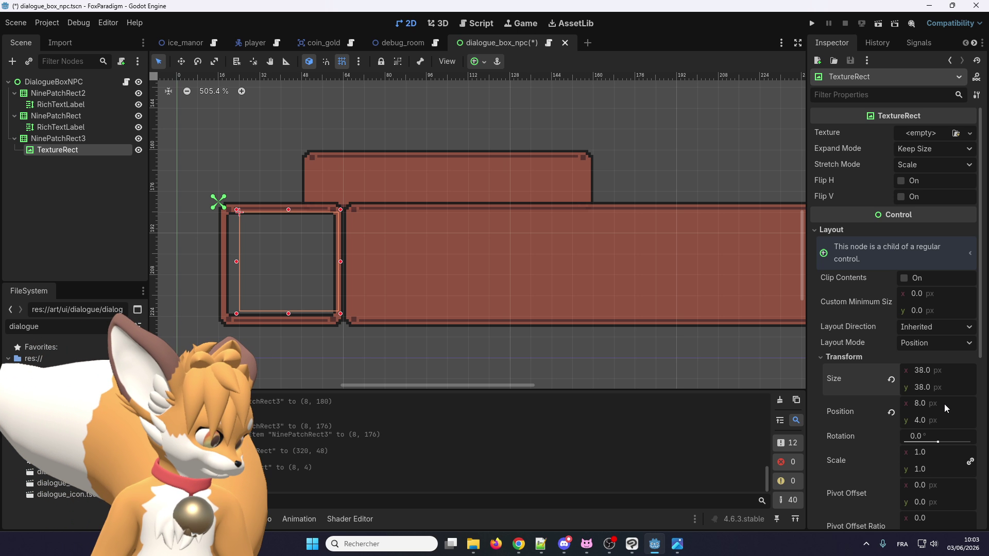
- Turn off grid snap and drag the TextureRect's corners to fit the frame opening at 40 × 38
{"action": "left_click", "coordinate": [341, 63]}
{"action": "scroll", "coordinate": [249, 219], "scroll_direction": "up", "scroll_amount": 4}
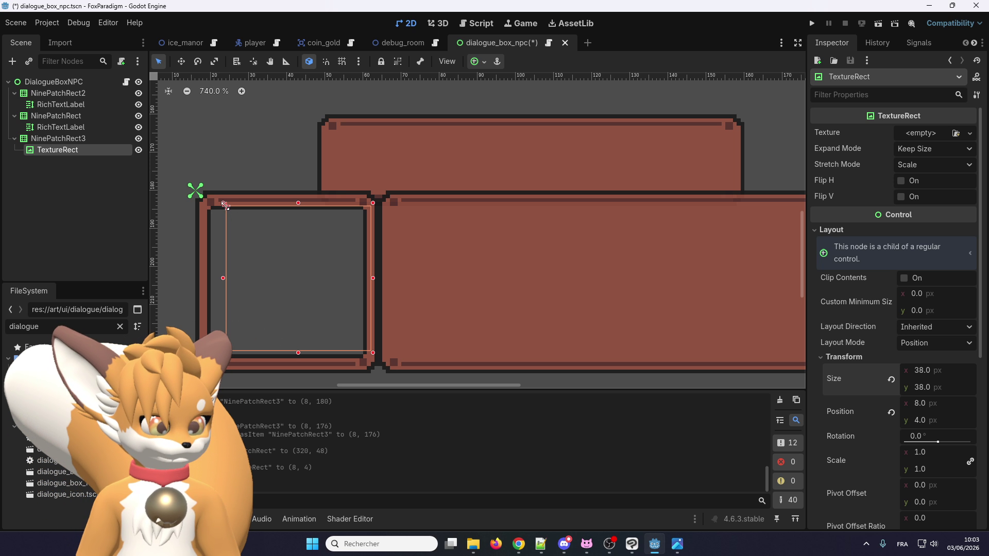
{"action": "left_click_drag", "start_coordinate": [224, 204], "coordinate": [209, 208]}
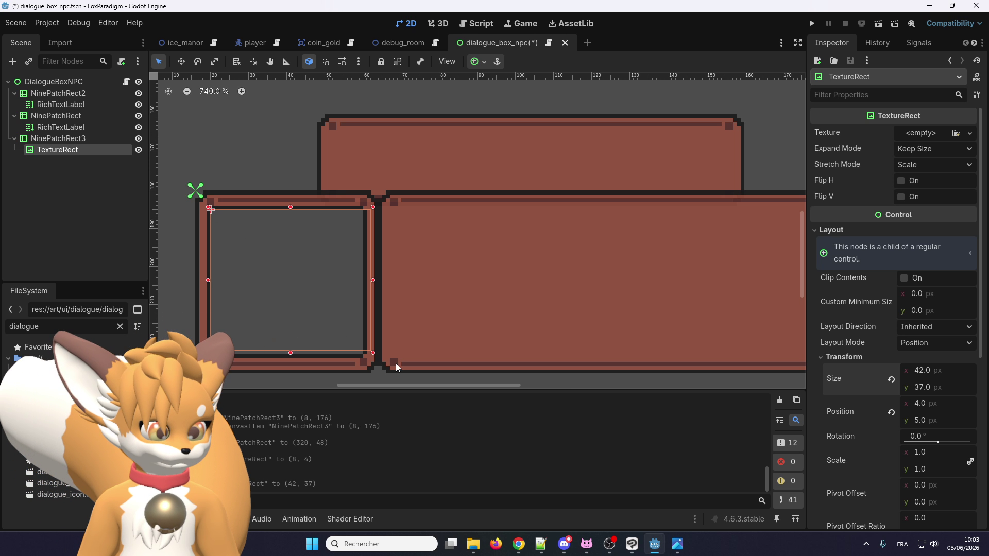
{"action": "left_click_drag", "start_coordinate": [373, 353], "coordinate": [365, 356]}
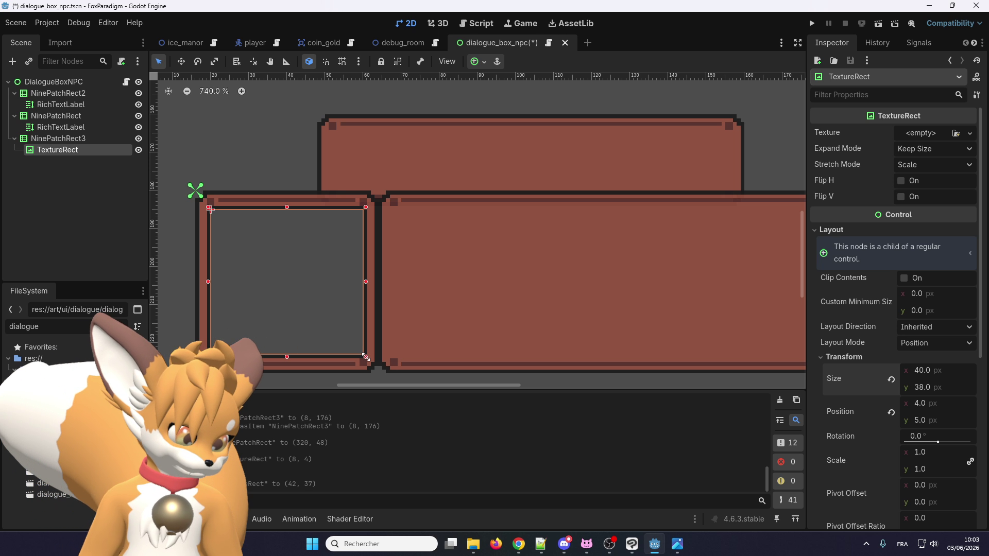
{"action": "left_click", "coordinate": [927, 387]}
{"action": "type", "text": "40"}
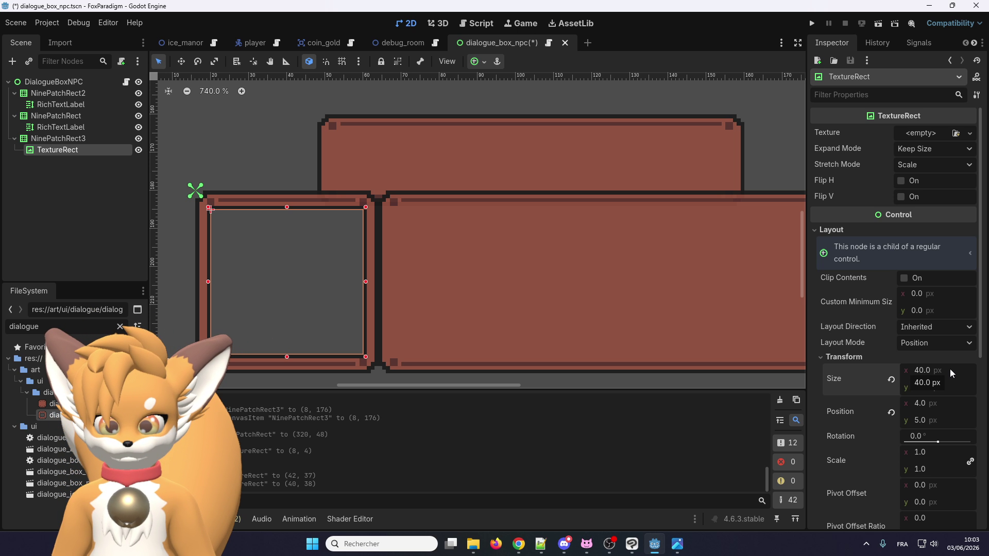
{"action": "key", "text": "Escape"}
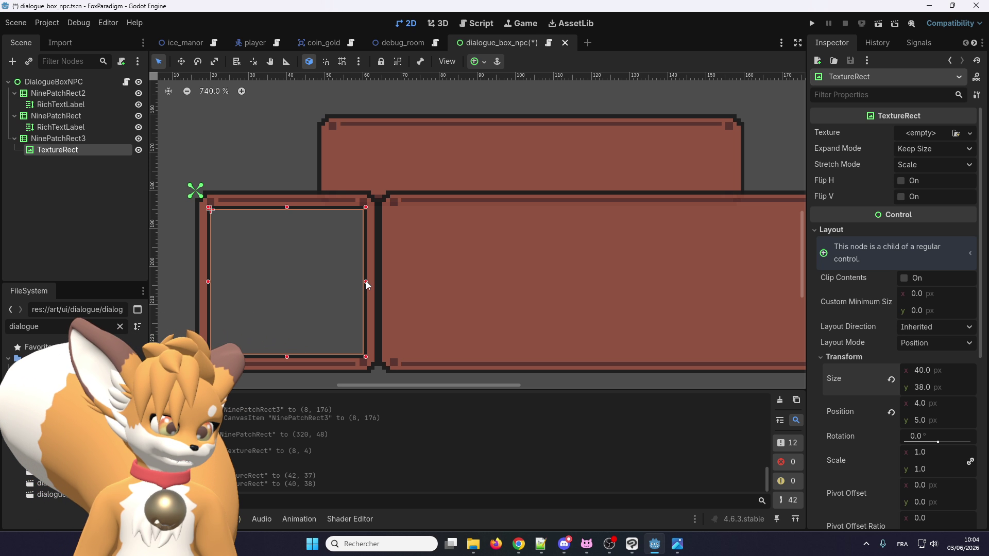
{"action": "scroll", "coordinate": [375, 294], "scroll_direction": "down", "scroll_amount": 3}
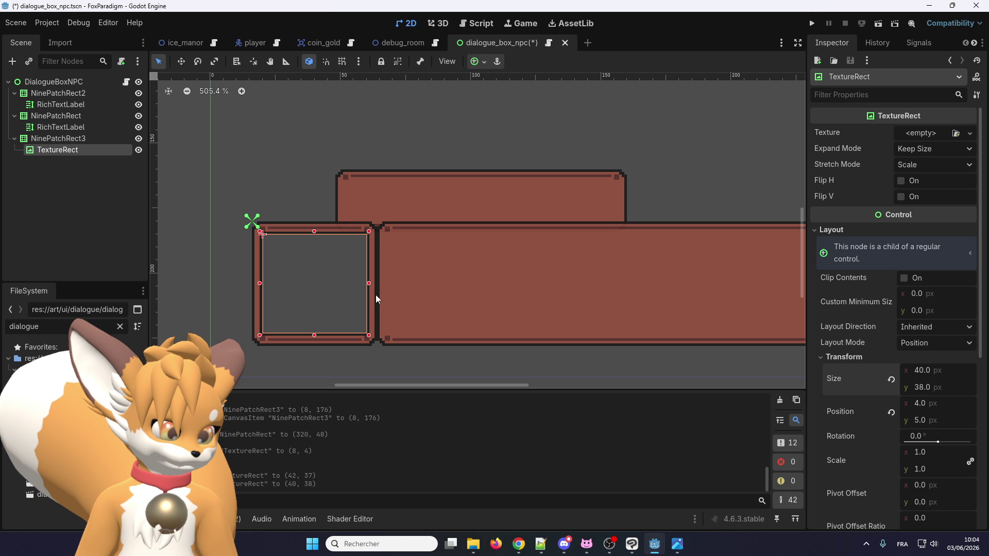
{"action": "scroll", "coordinate": [375, 294], "scroll_direction": "up", "scroll_amount": 2}
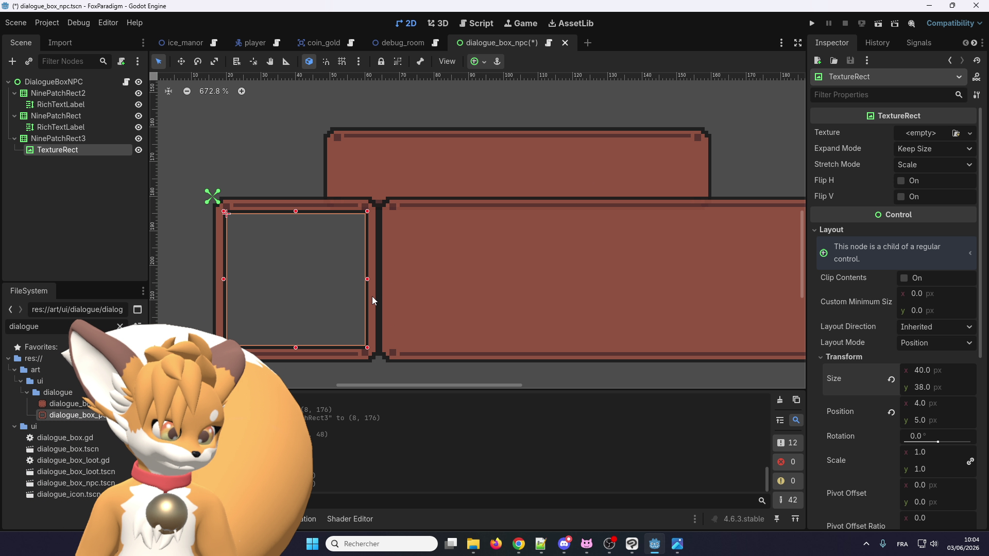
{"action": "left_click", "coordinate": [632, 544]}
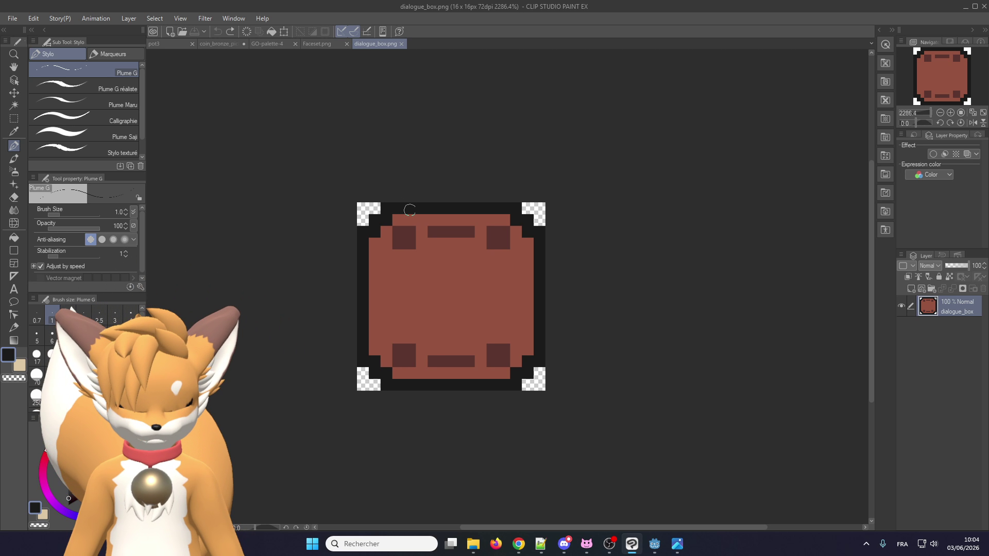
- Repaint the frame's inner dark ring to a single-pixel width using the frame brown, then save the image
{"action": "left_click", "coordinate": [473, 550]}
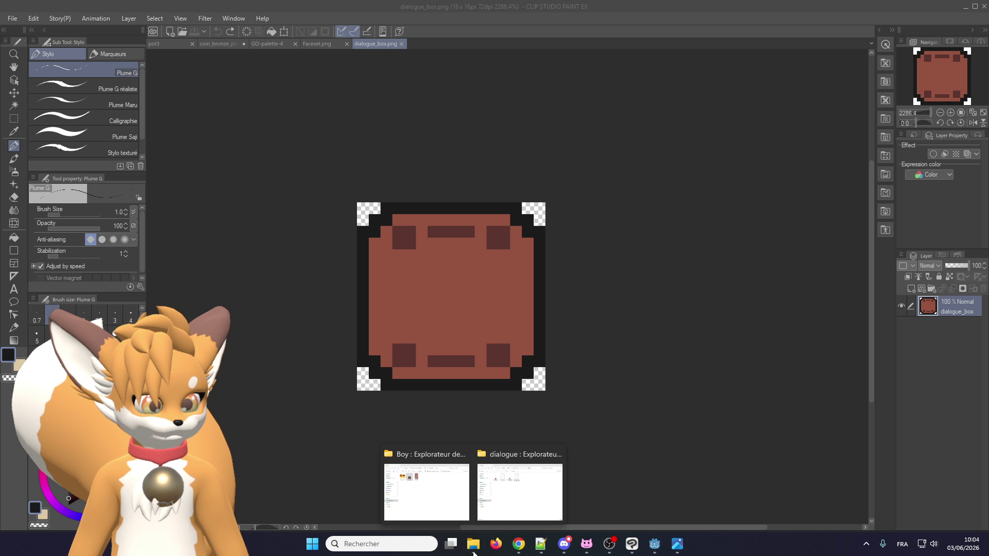
{"action": "mouse_move", "coordinate": [519, 484]}
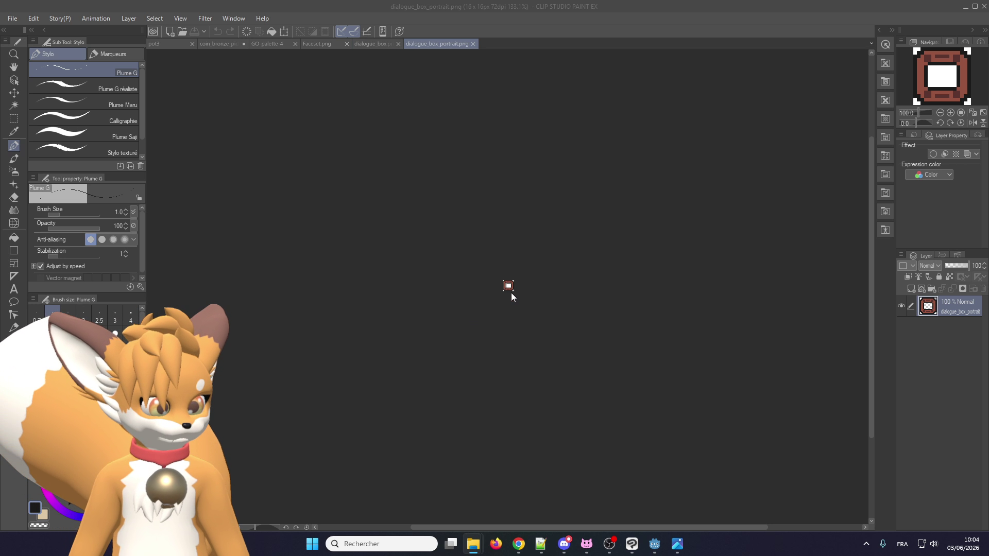
{"action": "scroll", "coordinate": [504, 277], "scroll_direction": "up", "scroll_amount": 10}
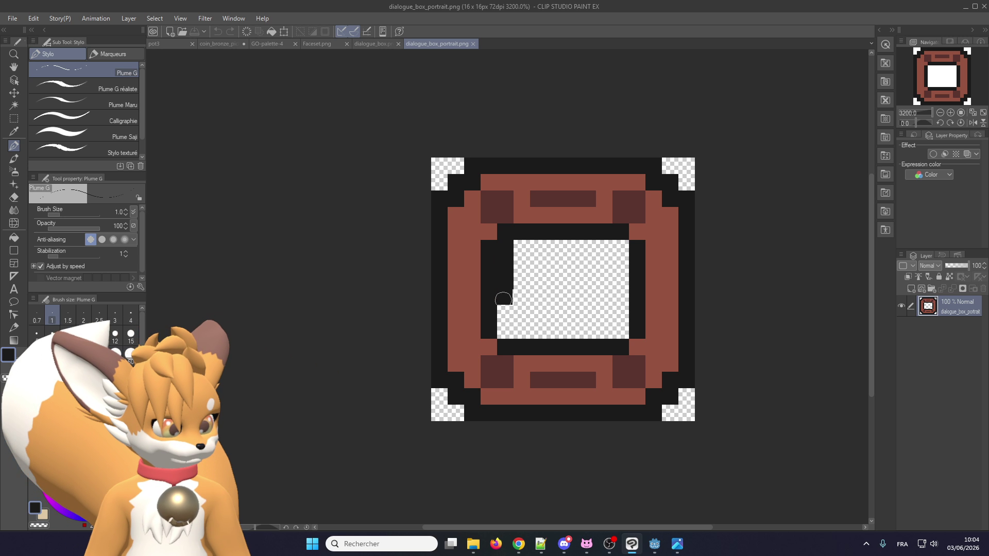
{"action": "left_click_drag", "start_coordinate": [618, 248], "coordinate": [619, 326]}
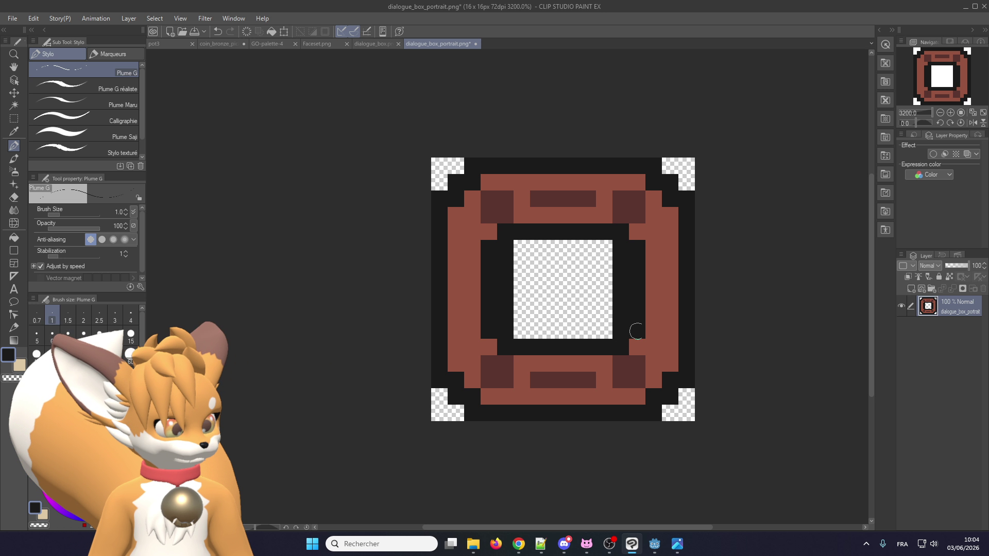
{"action": "left_click", "coordinate": [652, 232], "text": "alt"}
{"action": "left_click_drag", "start_coordinate": [638, 229], "coordinate": [640, 314]}
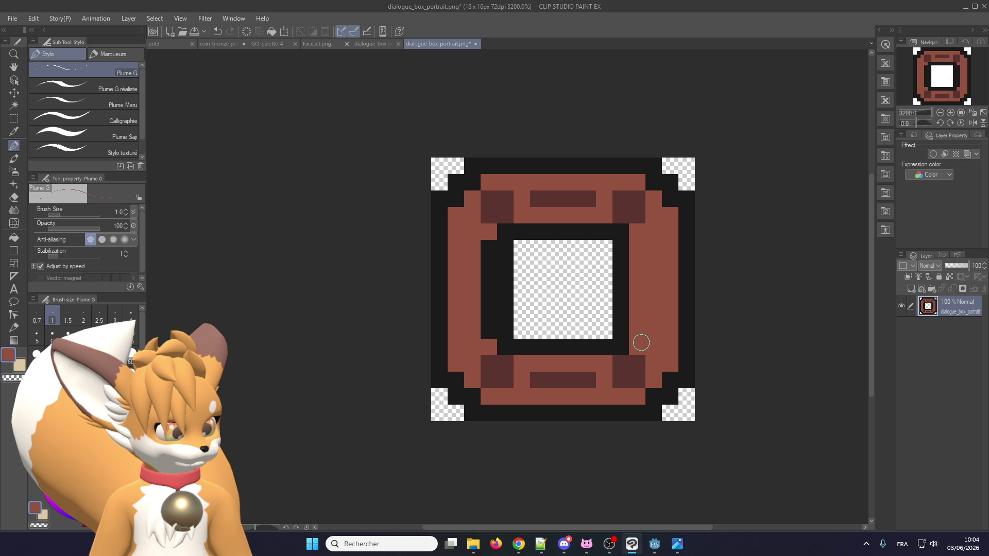
{"action": "left_click_drag", "start_coordinate": [477, 249], "coordinate": [490, 332]}
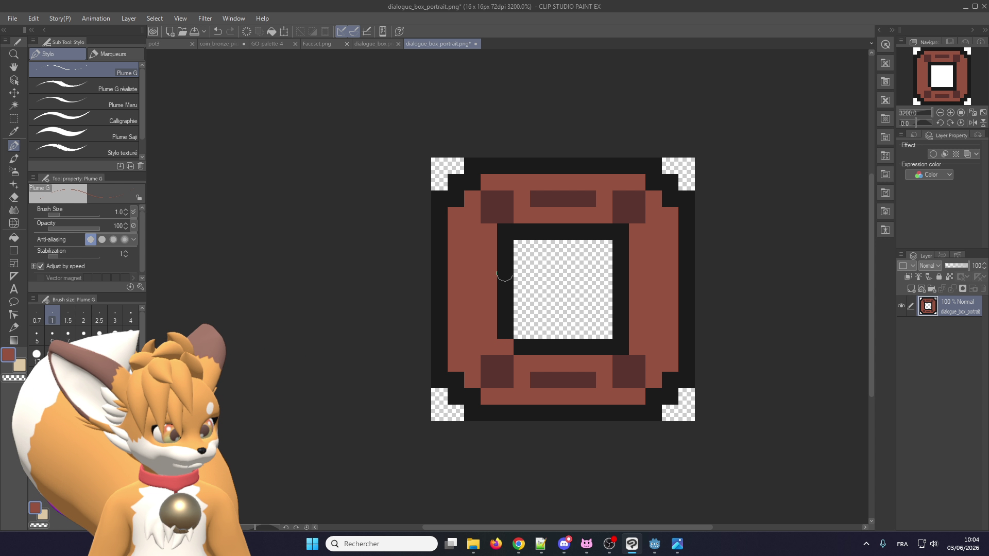
{"action": "left_click", "coordinate": [618, 236]}
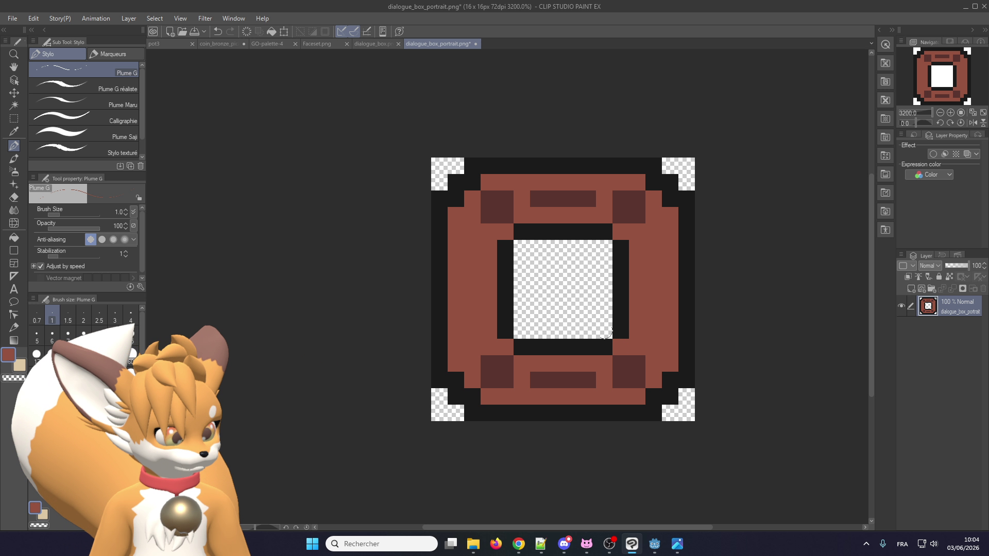
{"action": "key", "text": "ctrl+s"}
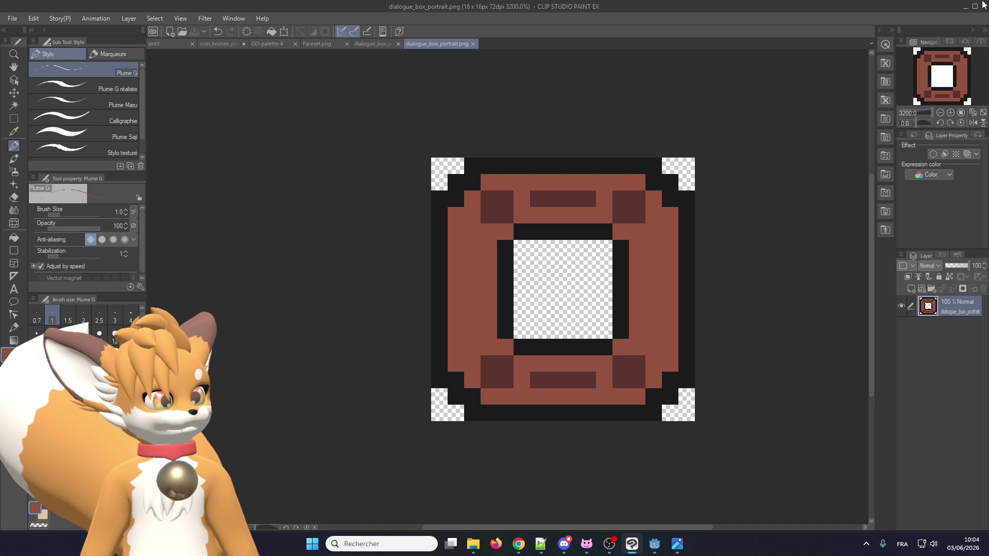
- Return to Godot with the reimported frame and select the portrait TextureRect
{"action": "left_click", "coordinate": [966, 8]}
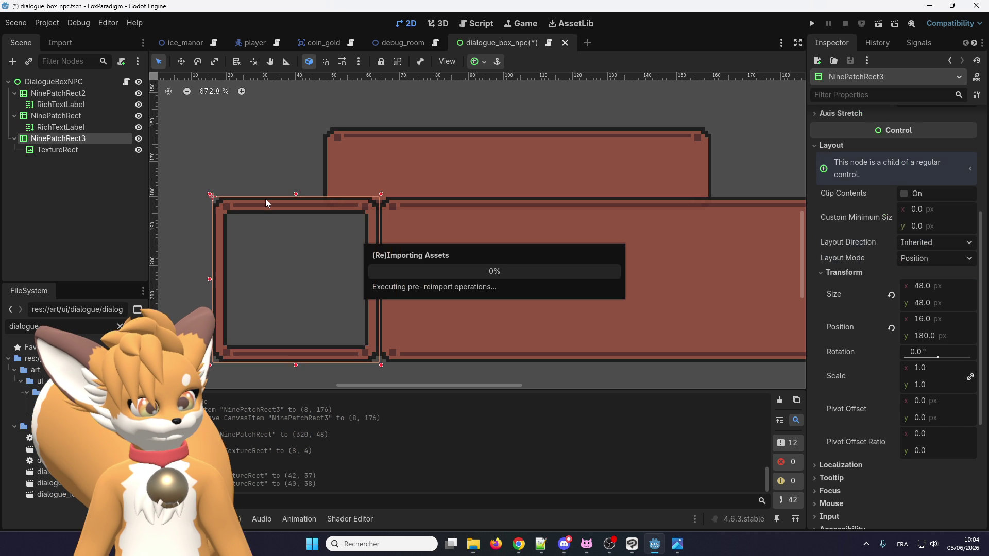
{"action": "scroll", "coordinate": [283, 257], "scroll_direction": "down", "scroll_amount": 1}
{"action": "scroll", "coordinate": [258, 253], "scroll_direction": "up", "scroll_amount": 2}
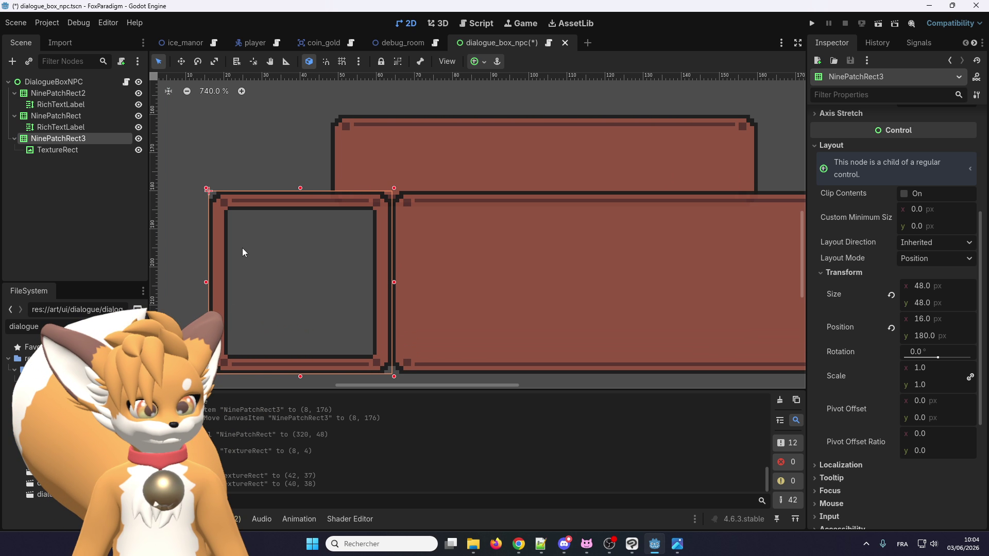
{"action": "scroll", "coordinate": [255, 235], "scroll_direction": "down", "scroll_amount": 1}
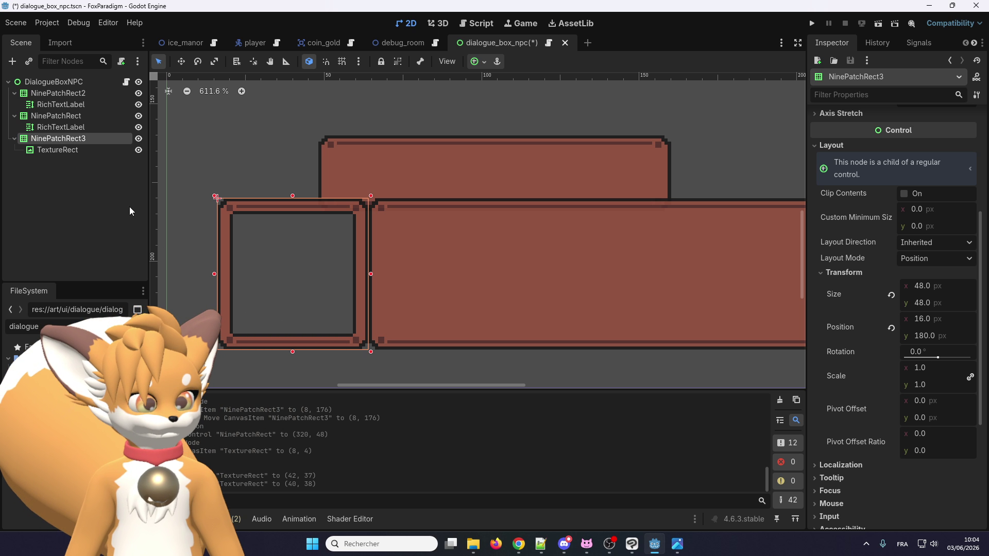
{"action": "left_click", "coordinate": [57, 149]}
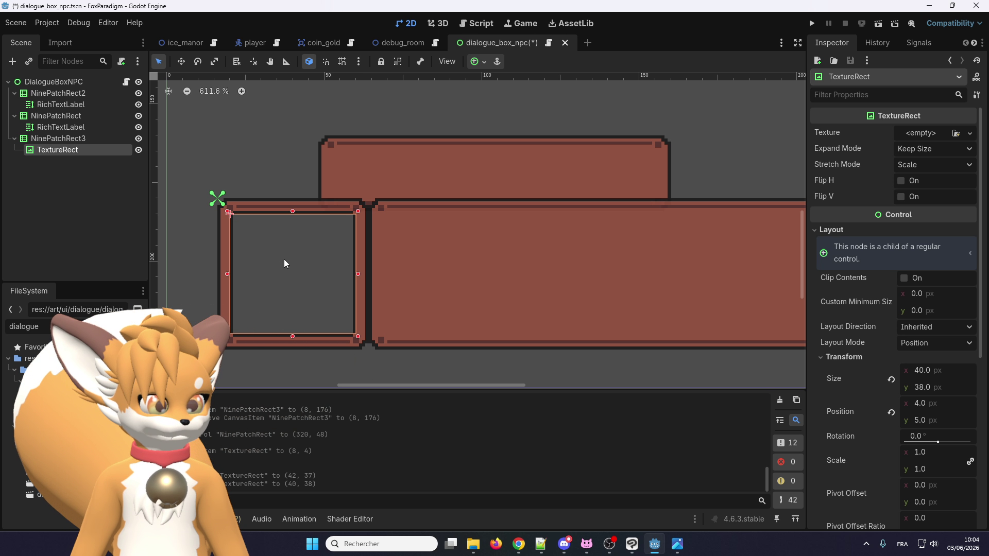
- Browse the FileSystem dock to the res://art/characters folder
{"action": "scroll", "coordinate": [279, 280], "scroll_direction": "up", "scroll_amount": 3}
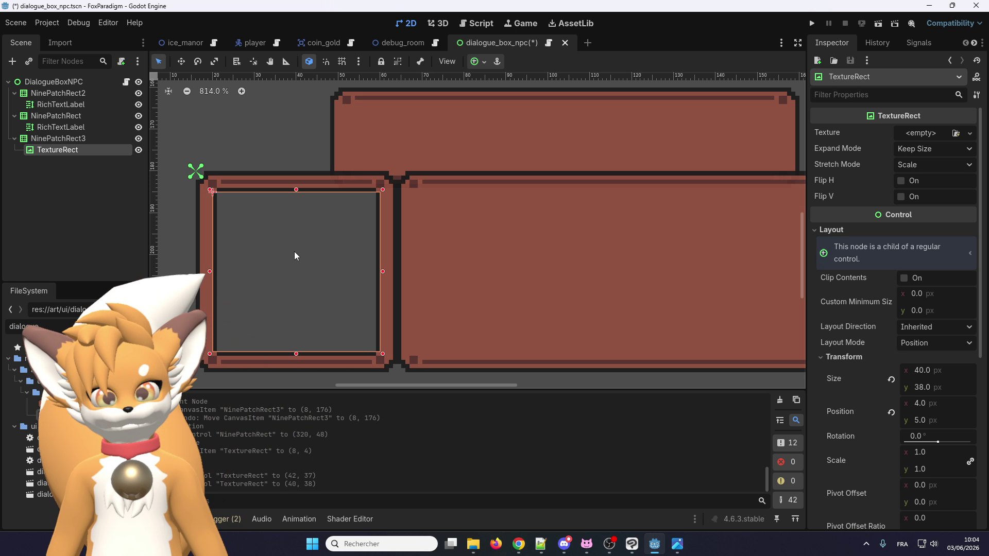
{"action": "left_click", "coordinate": [33, 369]}
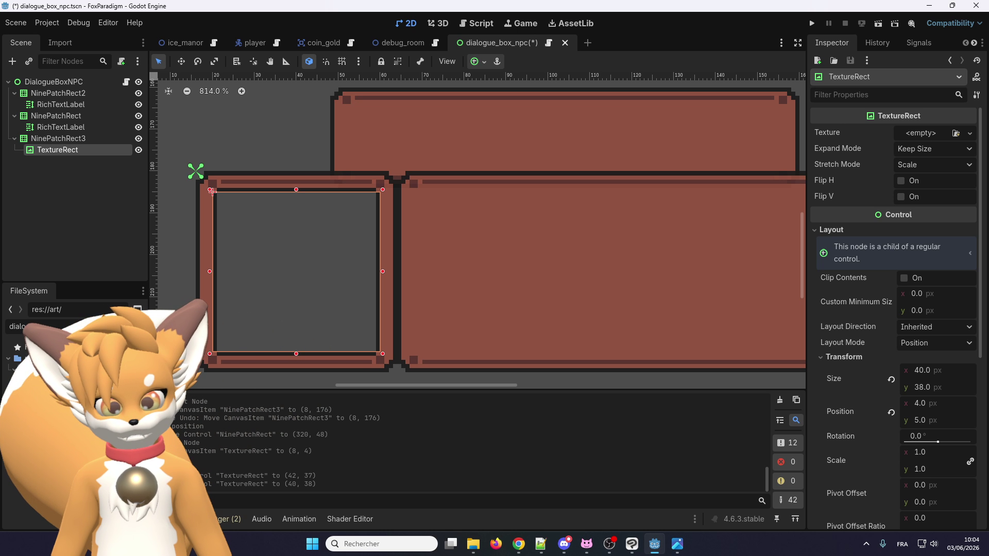
{"action": "left_click", "coordinate": [46, 392]}
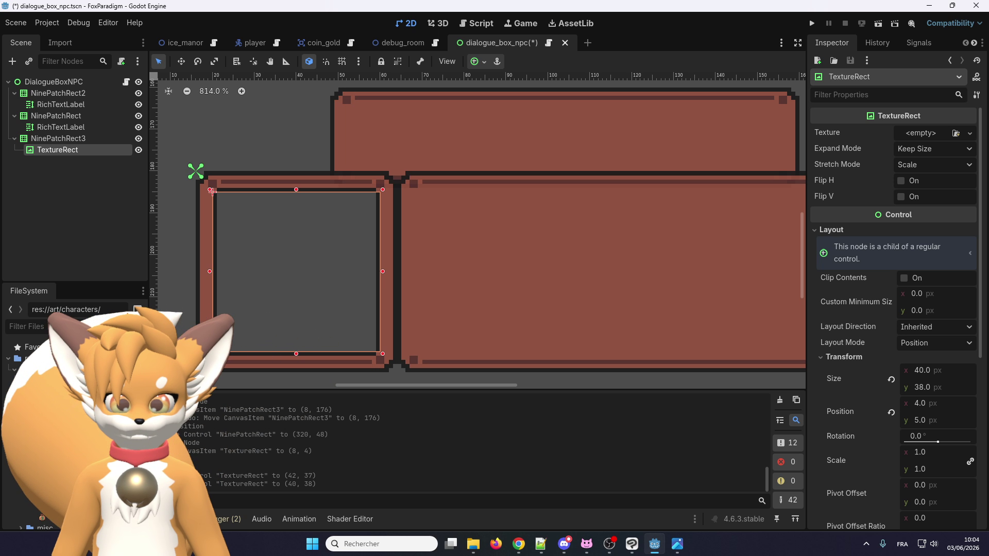
{"action": "left_click", "coordinate": [29, 397]}
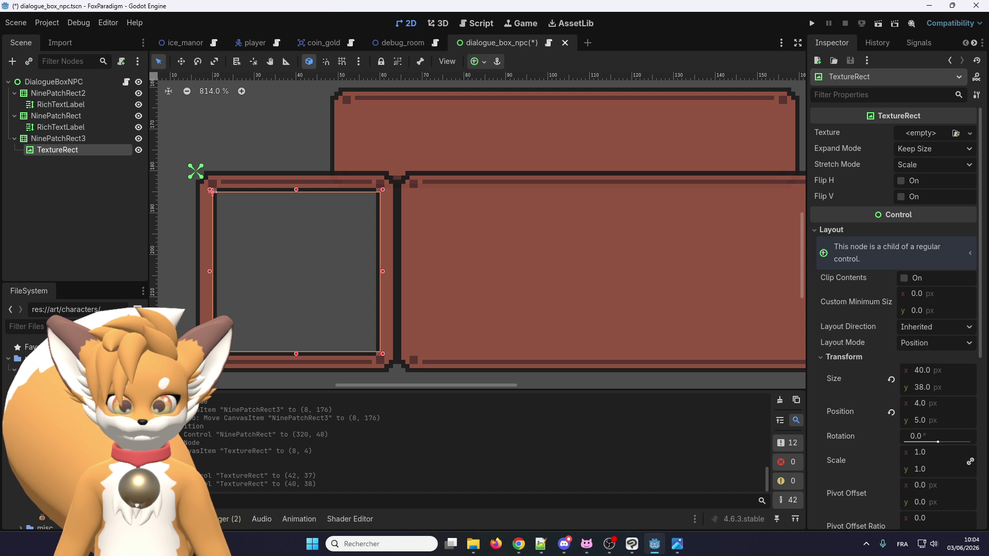
{"action": "scroll", "coordinate": [72, 412], "scroll_direction": "up", "scroll_amount": 3}
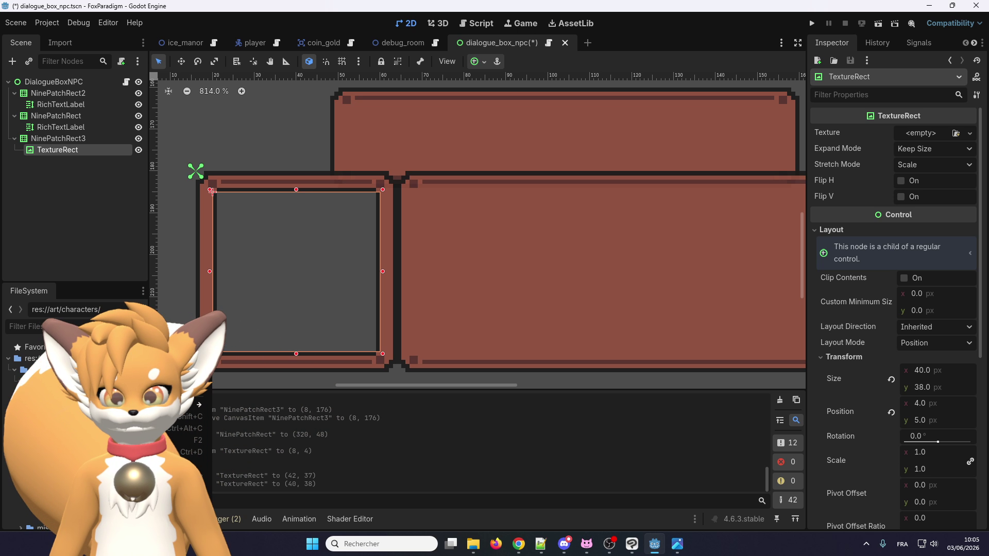
- Create a new folder named portraits inside art/characters
{"action": "left_click", "coordinate": [242, 348]}
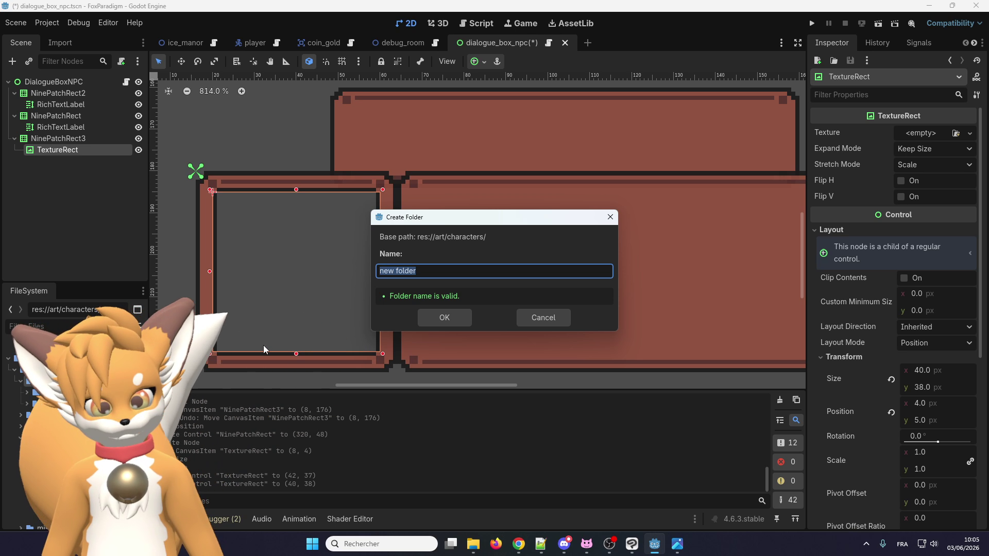
{"action": "type", "text": "portraits"}
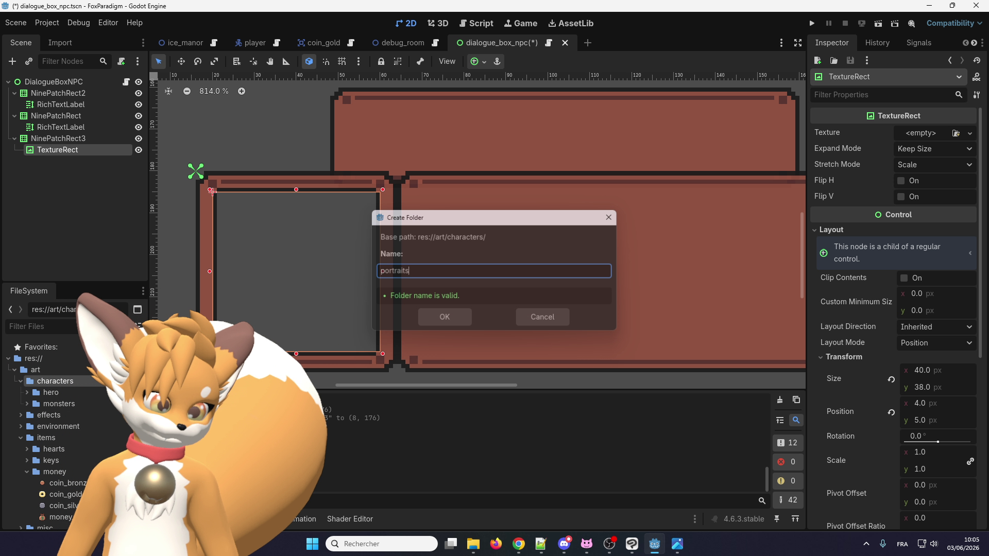
{"action": "key", "text": "Return"}
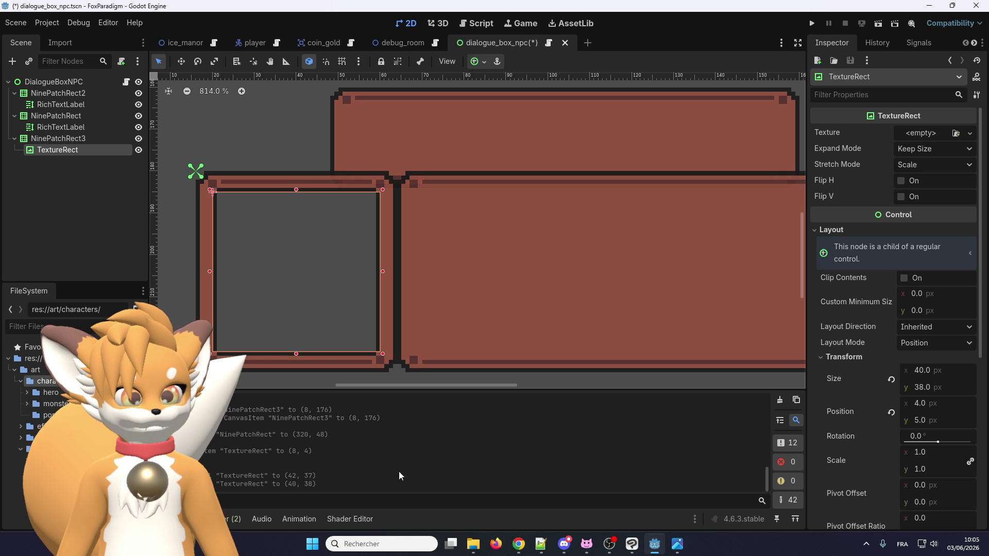
- Drag the Faceset portrait image onto the TextureRect's Texture property
{"action": "left_click", "coordinate": [453, 545]}
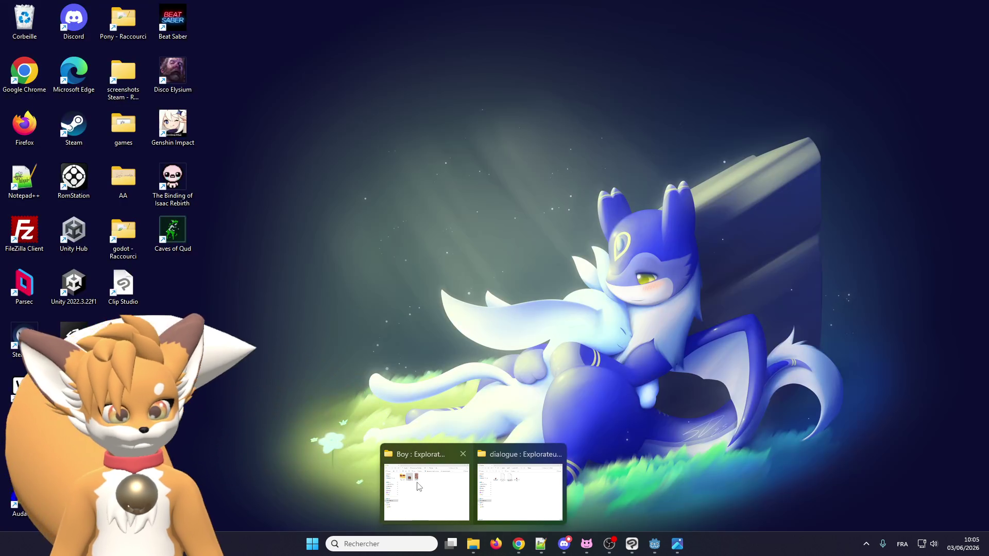
{"action": "key", "text": "super+d"}
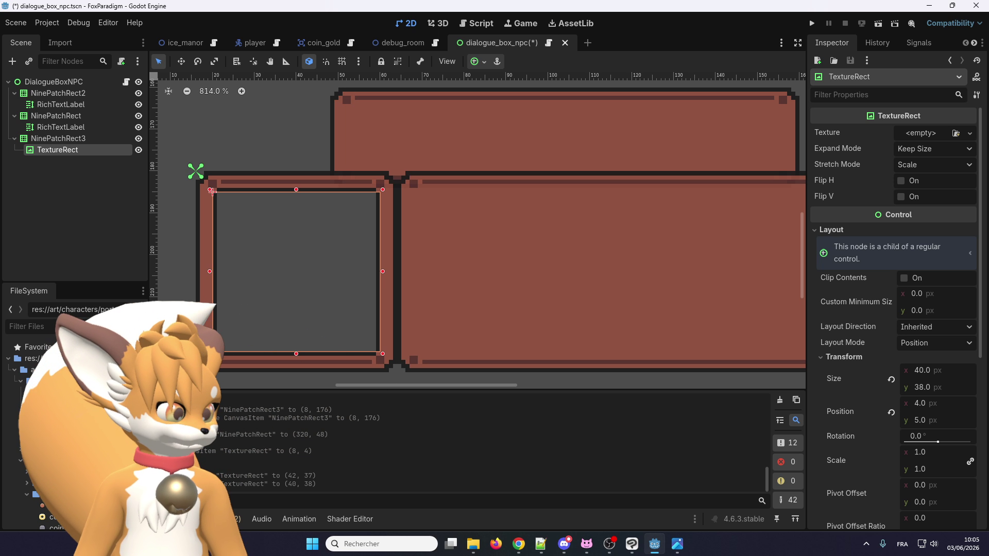
{"action": "left_click_drag", "start_coordinate": [51, 426], "coordinate": [920, 132]}
- Review the dialogue box's panels and labels by selecting each node in turn
{"action": "scroll", "coordinate": [393, 316], "scroll_direction": "down", "scroll_amount": 3}
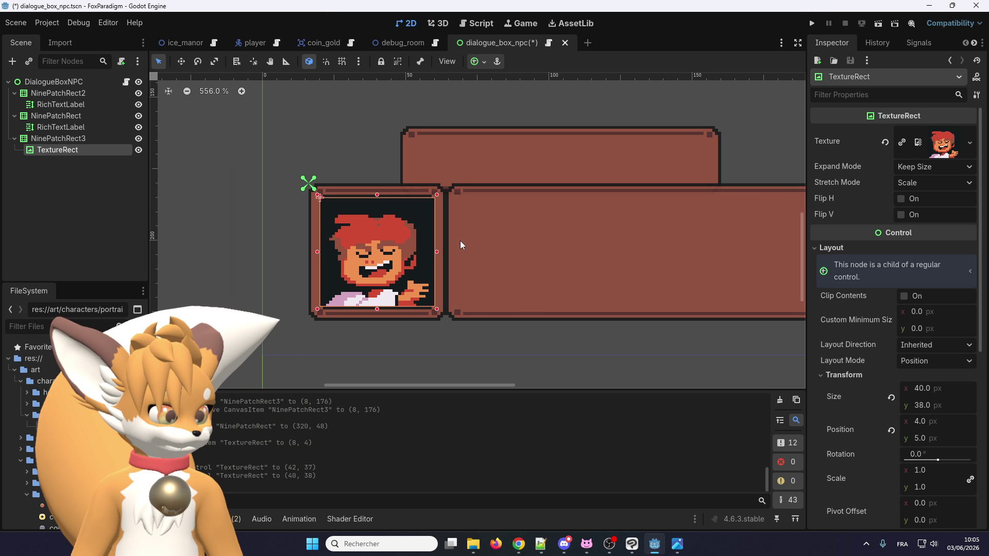
{"action": "left_click", "coordinate": [456, 153]}
{"action": "scroll", "coordinate": [398, 245], "scroll_direction": "down", "scroll_amount": 5}
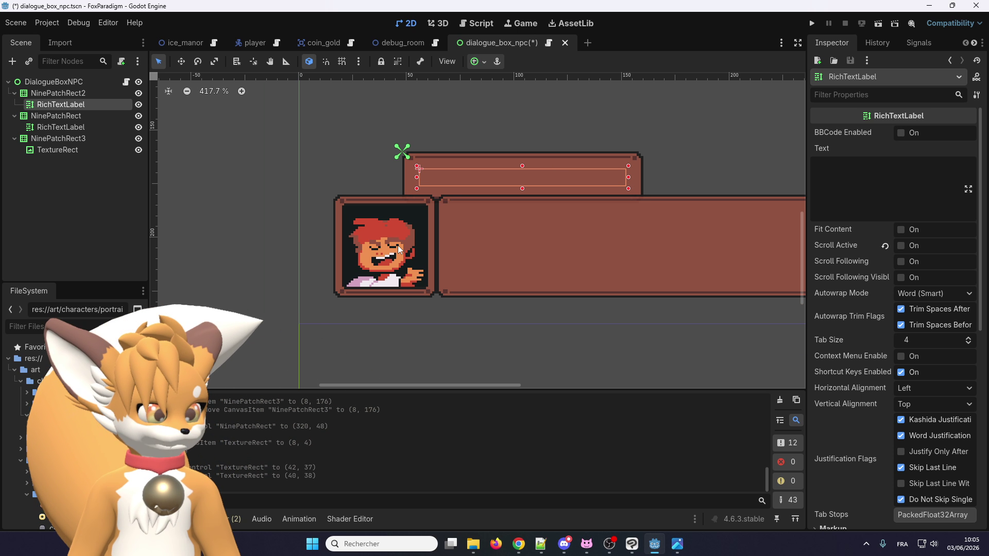
{"action": "scroll", "coordinate": [316, 334], "scroll_direction": "up", "scroll_amount": 6}
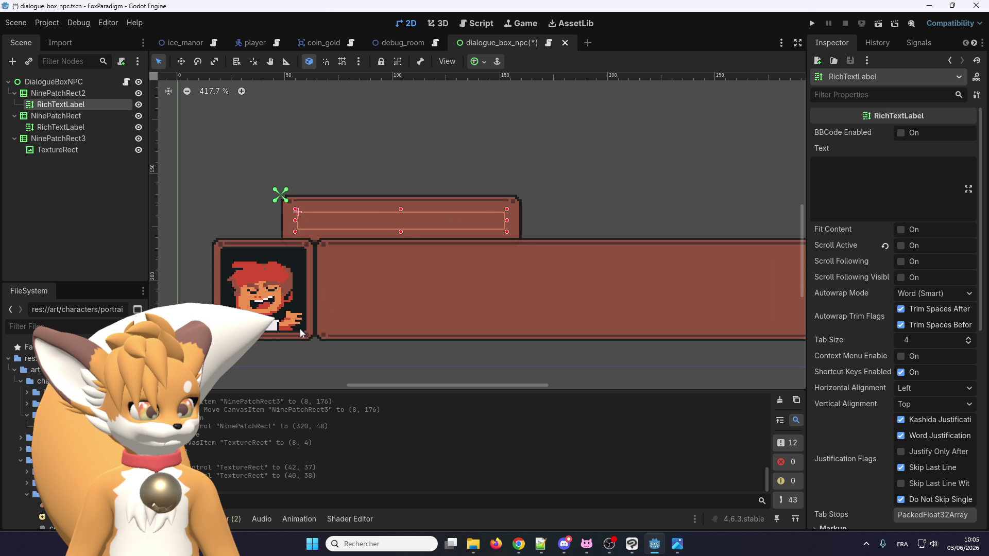
{"action": "scroll", "coordinate": [330, 334], "scroll_direction": "down", "scroll_amount": 2}
{"action": "left_click", "coordinate": [378, 285]}
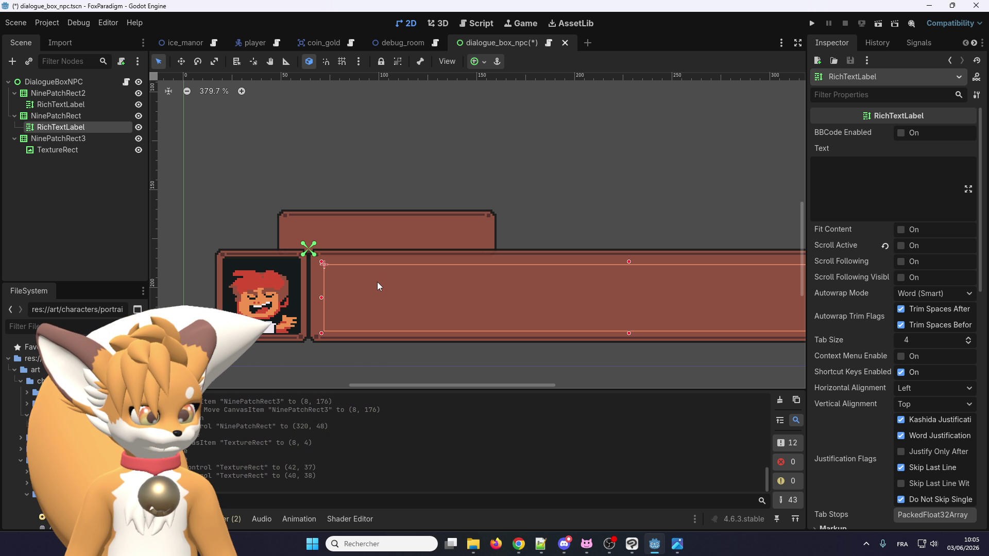
{"action": "left_click", "coordinate": [350, 231]}
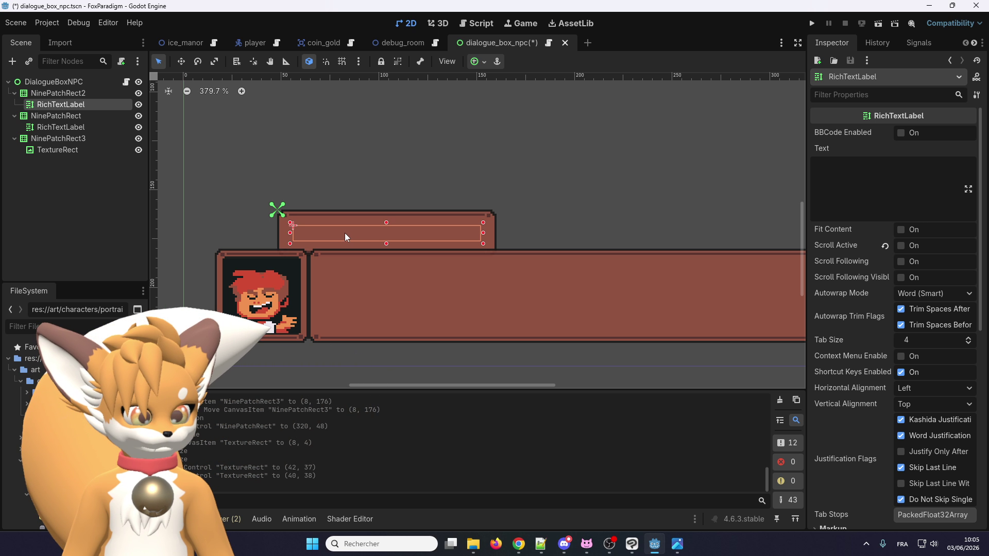
{"action": "left_click", "coordinate": [71, 95]}
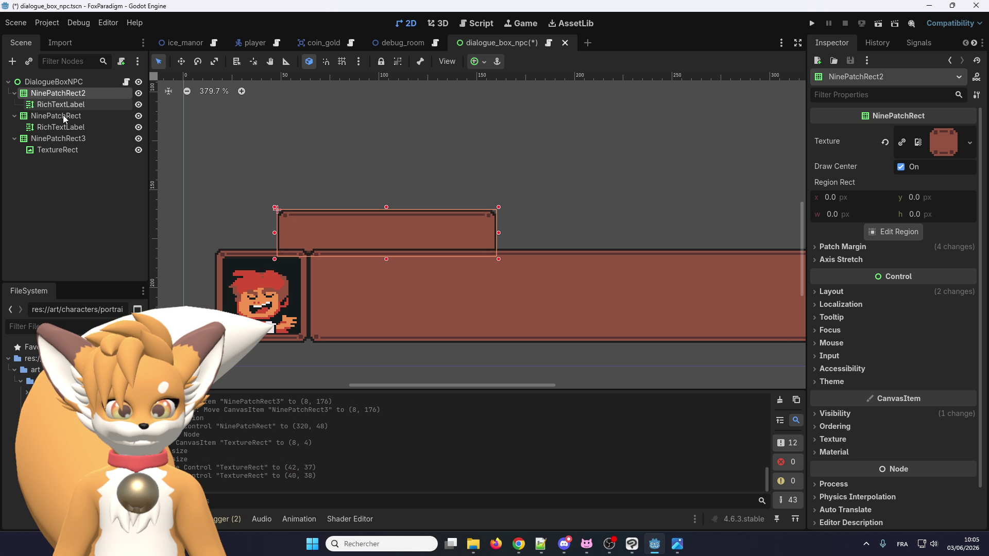
{"action": "left_click", "coordinate": [62, 116]}
{"action": "left_click", "coordinate": [65, 138]}
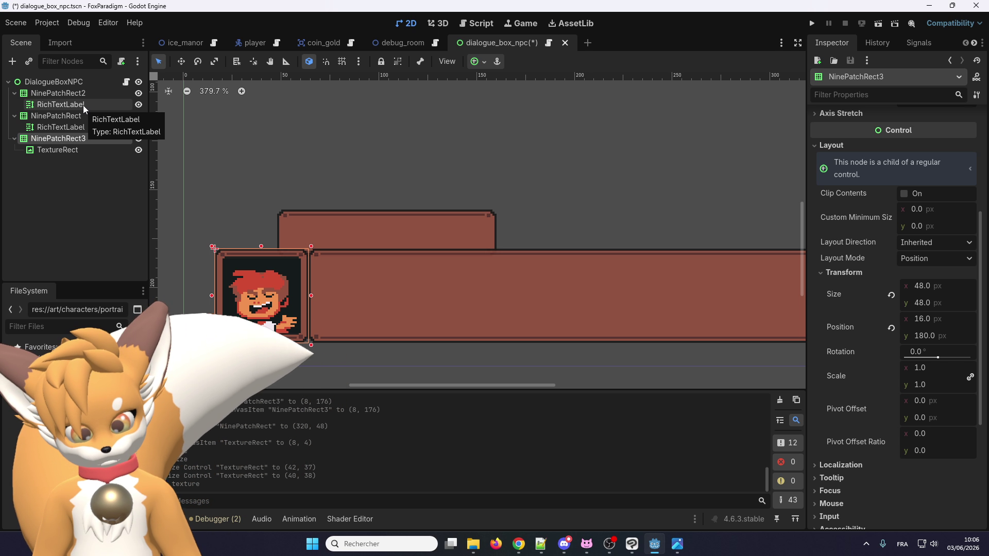
- Select the small upper panel NinePatchRect2 and begin renaming it to Name
{"action": "left_click", "coordinate": [49, 127]}
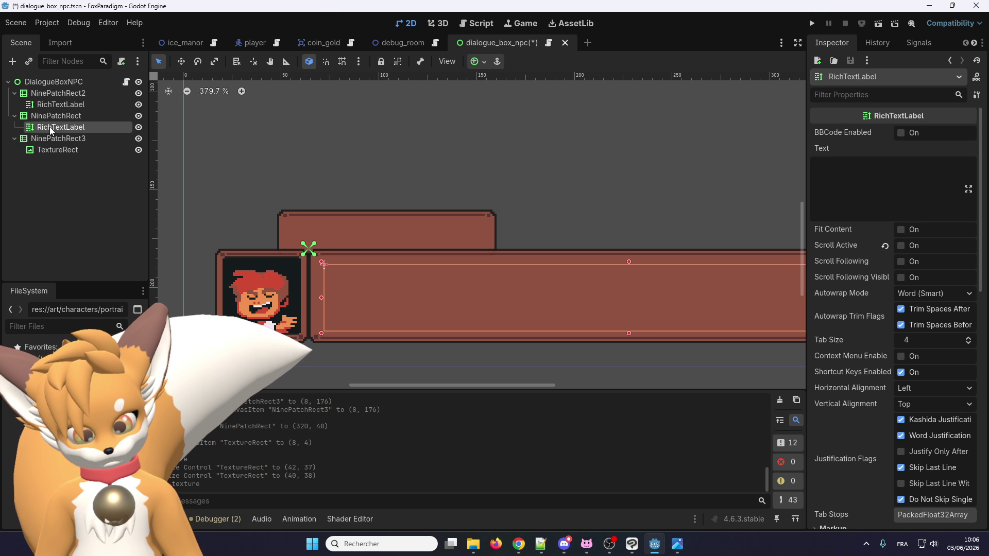
{"action": "left_click", "coordinate": [54, 116]}
{"action": "left_click", "coordinate": [56, 125]}
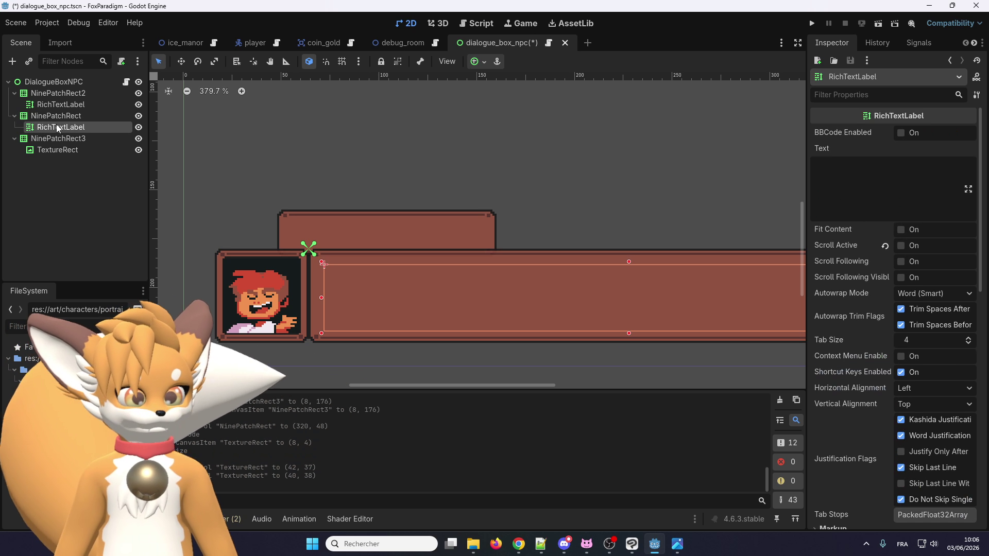
{"action": "left_click", "coordinate": [57, 104]}
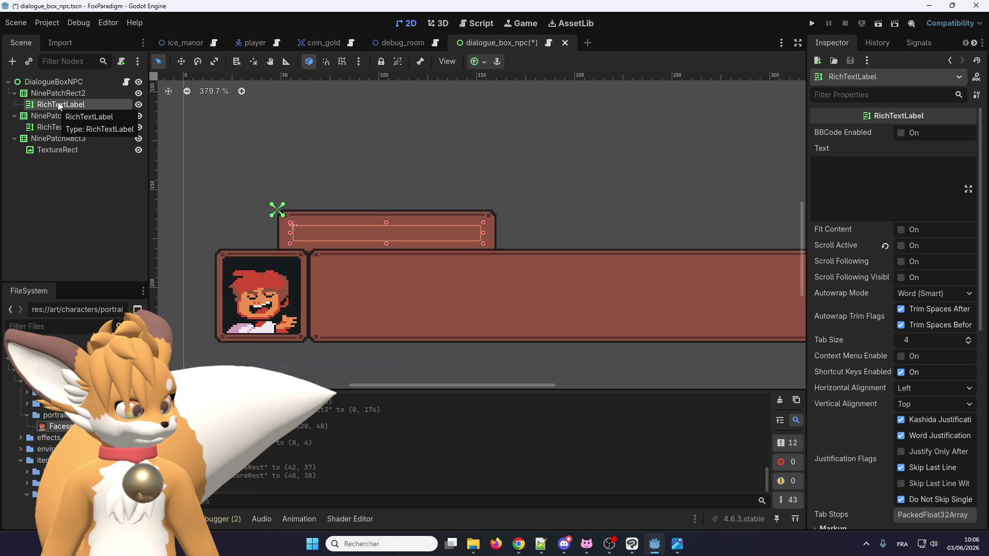
{"action": "left_click", "coordinate": [60, 94]}
{"action": "left_click", "coordinate": [74, 93]}
{"action": "type", "text": "Name"}
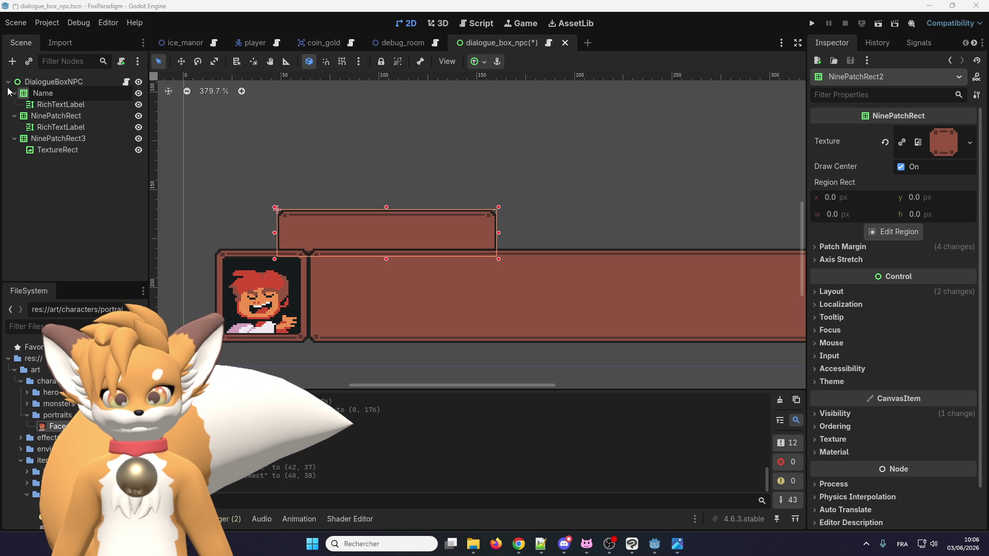
- Name the upper panel Name, the portrait panel Portrait and the large panel TextBox
{"action": "key", "text": "Return"}
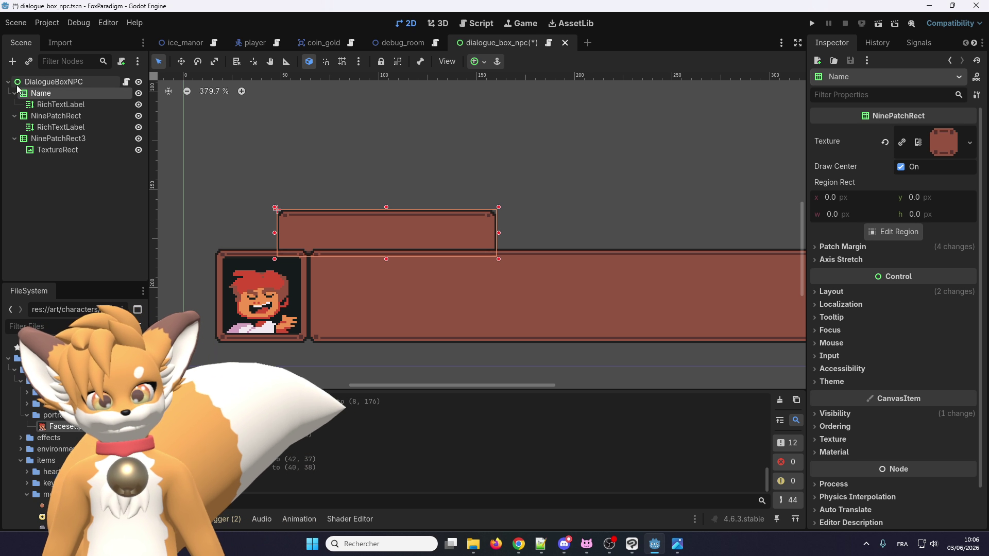
{"action": "left_click", "coordinate": [93, 138]}
{"action": "left_click", "coordinate": [94, 139]}
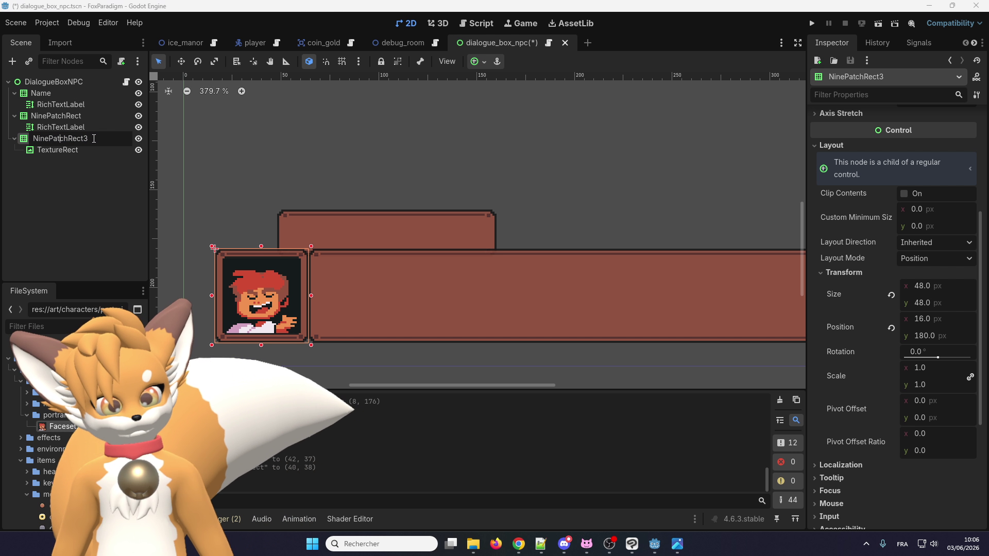
{"action": "type", "text": "Portrait"}
{"action": "key", "text": "Return"}
{"action": "left_click", "coordinate": [74, 115]}
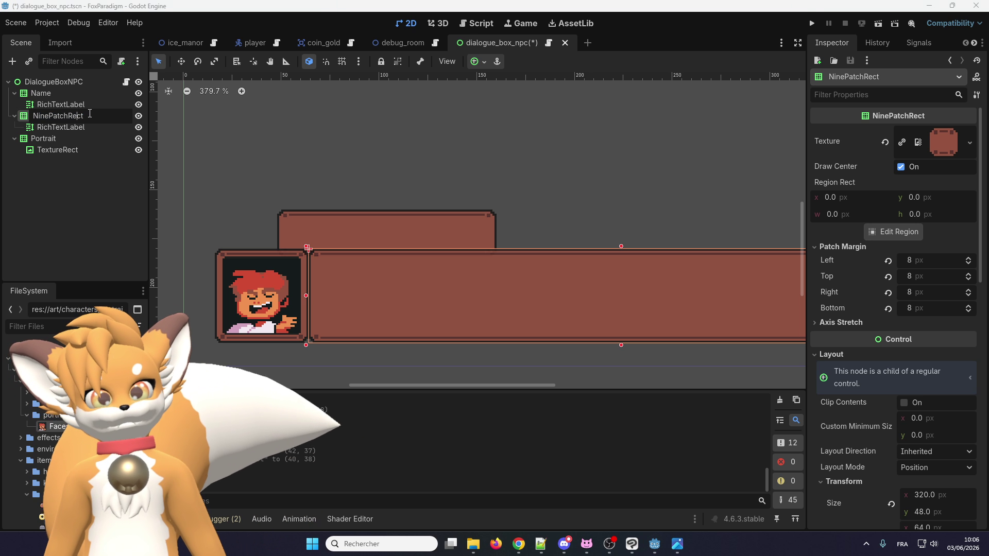
{"action": "key", "text": "F2"}
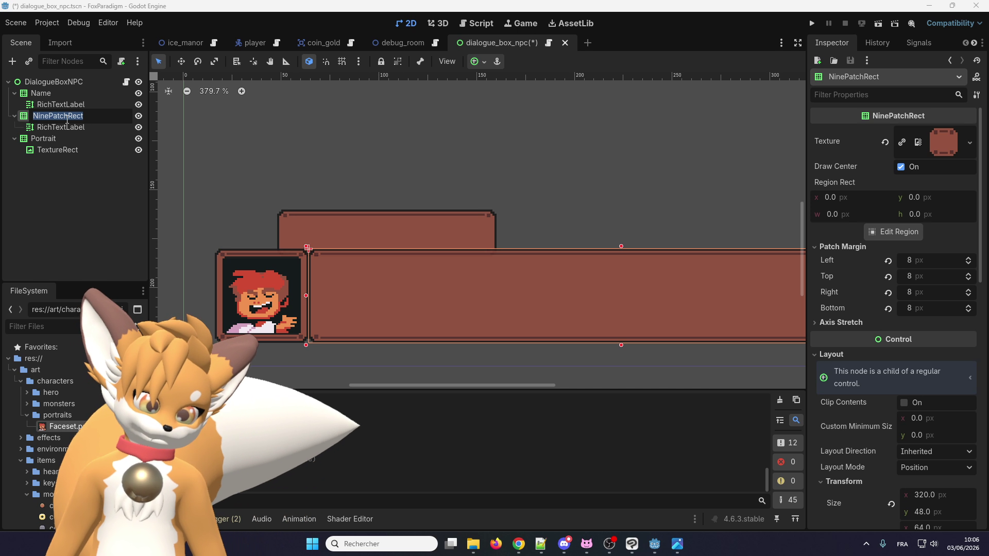
{"action": "type", "text": "TextBox"}
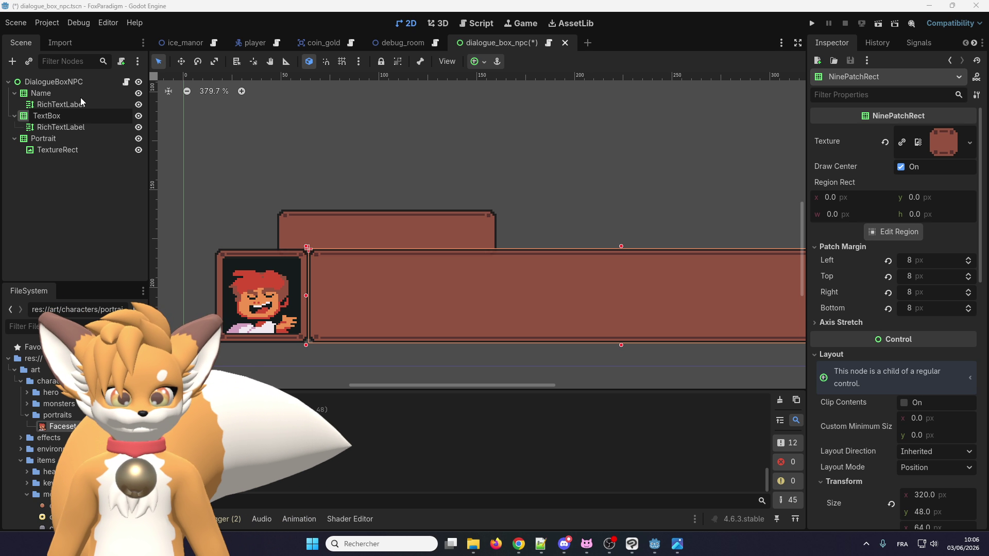
{"action": "key", "text": "Return"}
- Append 'Box' to rename the panels NameBox and PortraitBox
{"action": "left_click", "coordinate": [76, 93]}
{"action": "left_click", "coordinate": [73, 93]}
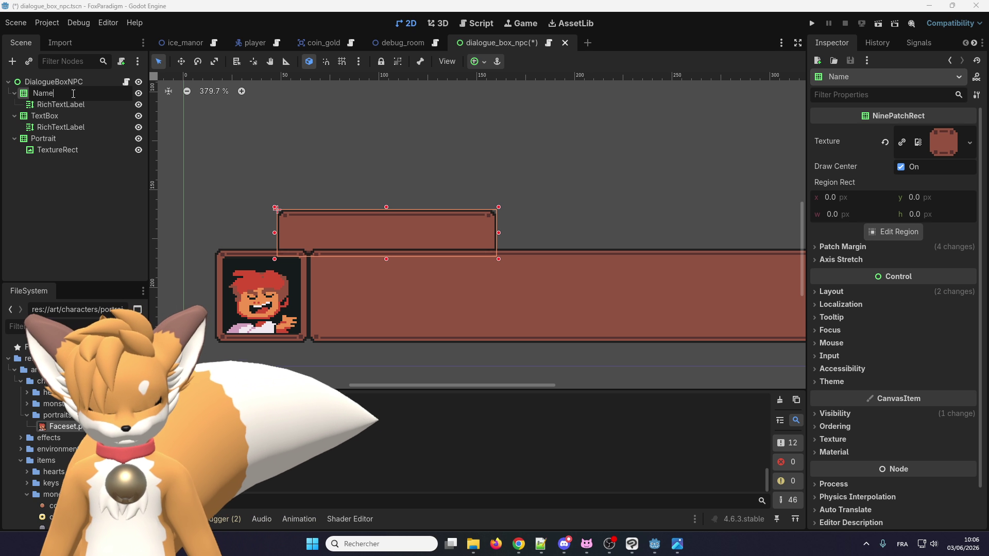
{"action": "type", "text": "Box"}
{"action": "left_click", "coordinate": [61, 138]}
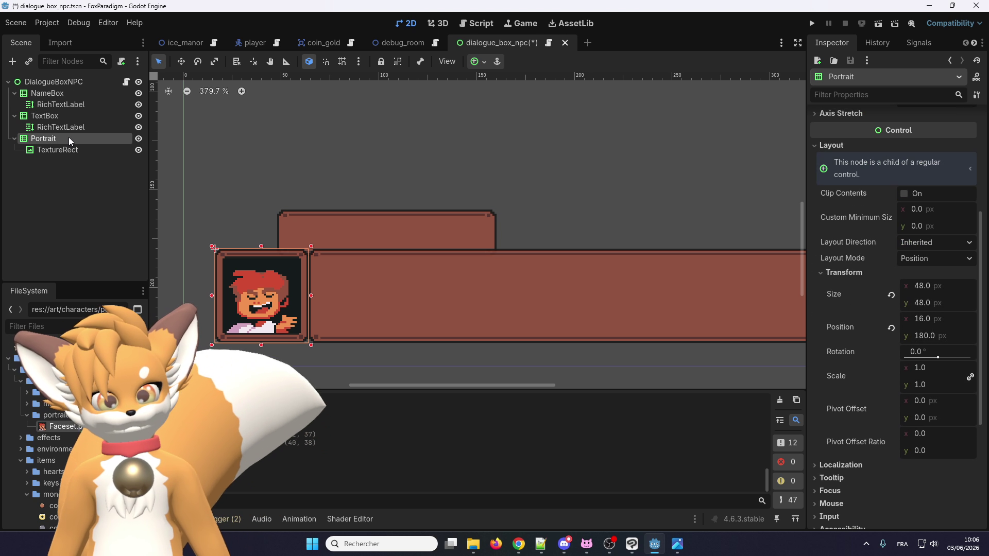
{"action": "left_click", "coordinate": [69, 137]}
{"action": "type", "text": "x"}
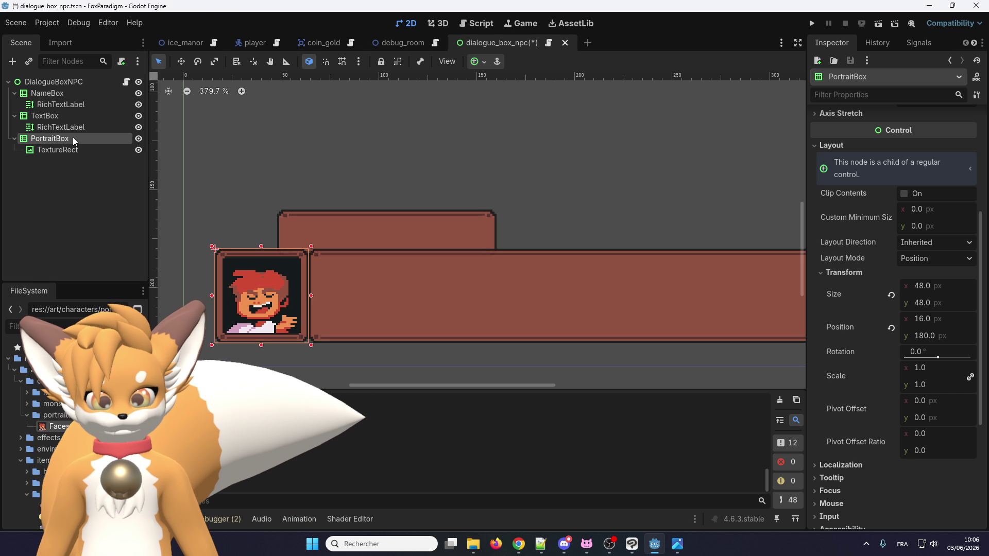
{"action": "key", "text": "Return"}
- Rename the portrait image node Portrait and the two labels Text and Name
{"action": "left_click", "coordinate": [60, 138]}
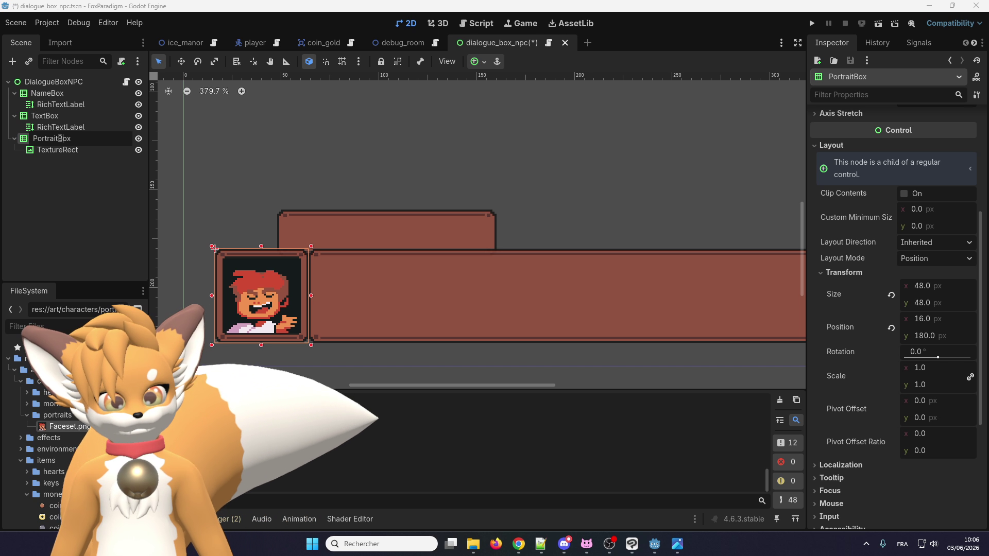
{"action": "left_click_drag", "start_coordinate": [57, 139], "coordinate": [32, 138]}
{"action": "left_click", "coordinate": [76, 152]}
{"action": "double_click", "coordinate": [72, 150]}
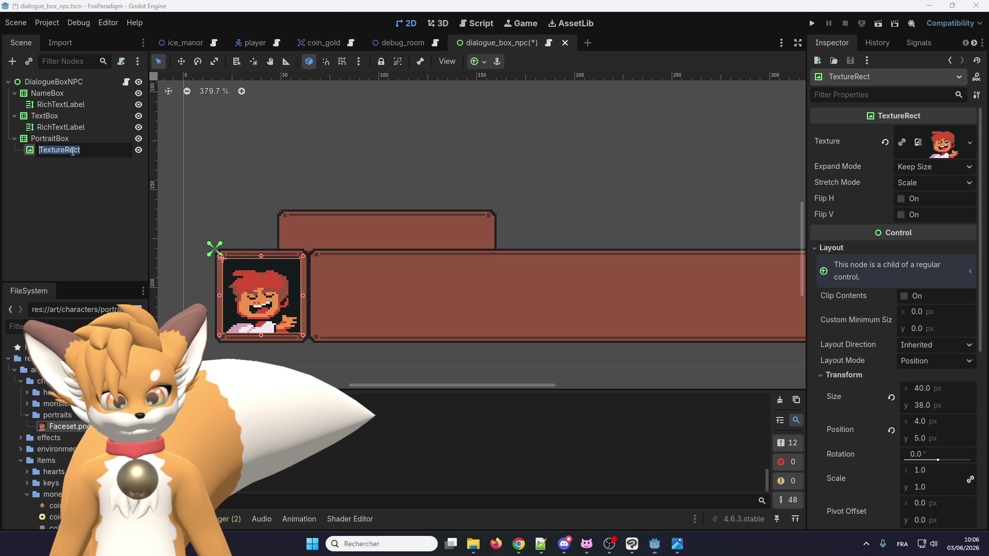
{"action": "type", "text": "Portrait"}
{"action": "key", "text": "Return"}
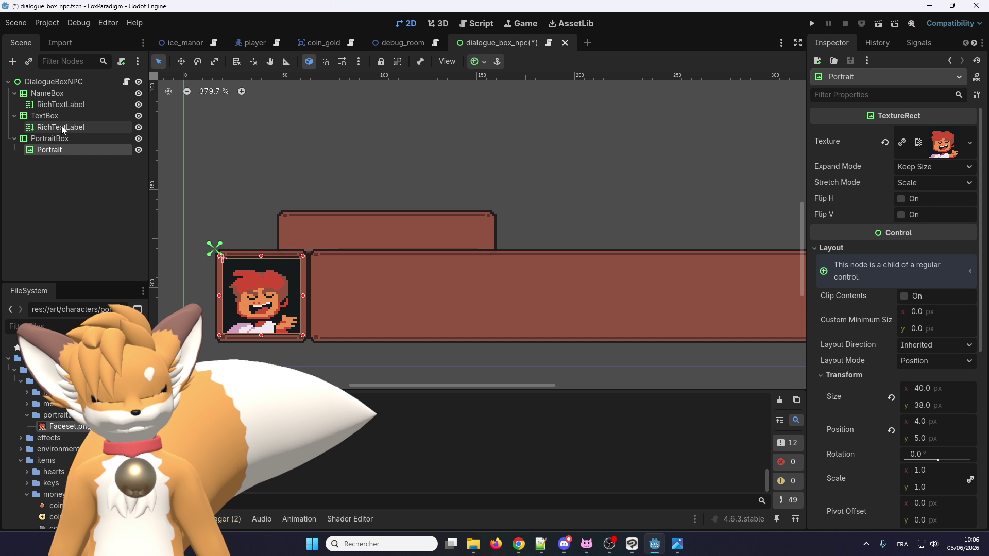
{"action": "double_click", "coordinate": [69, 129]}
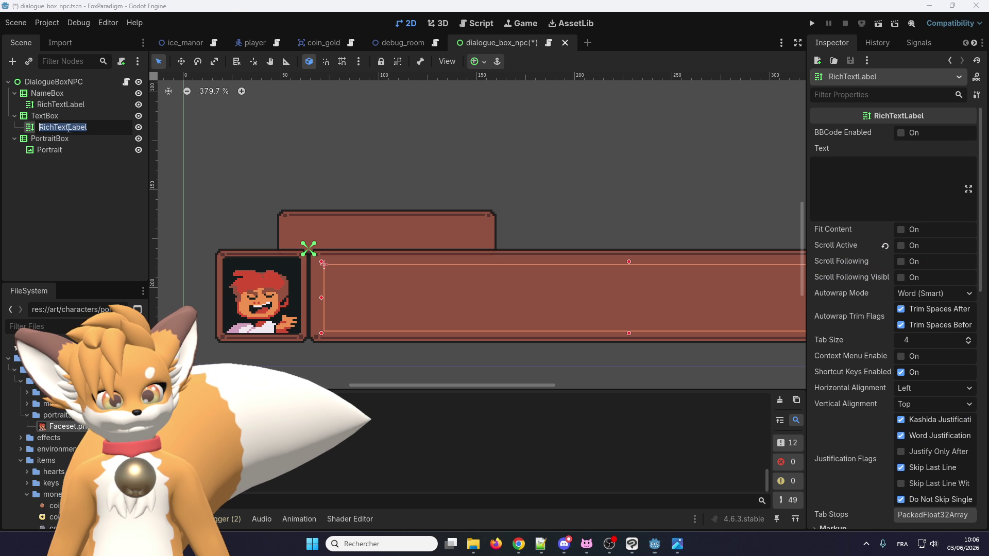
{"action": "type", "text": "Text"}
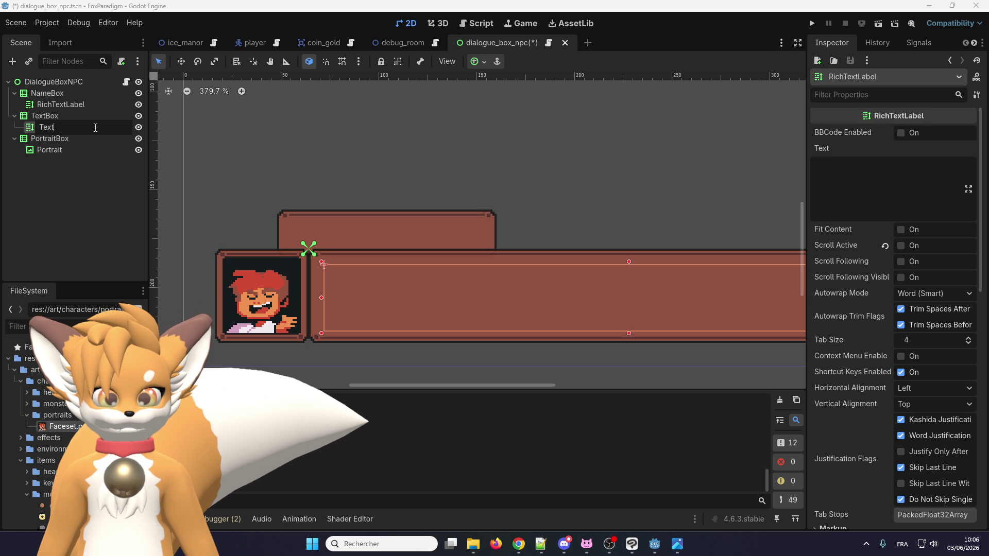
{"action": "key", "text": "Return"}
{"action": "double_click", "coordinate": [65, 105]}
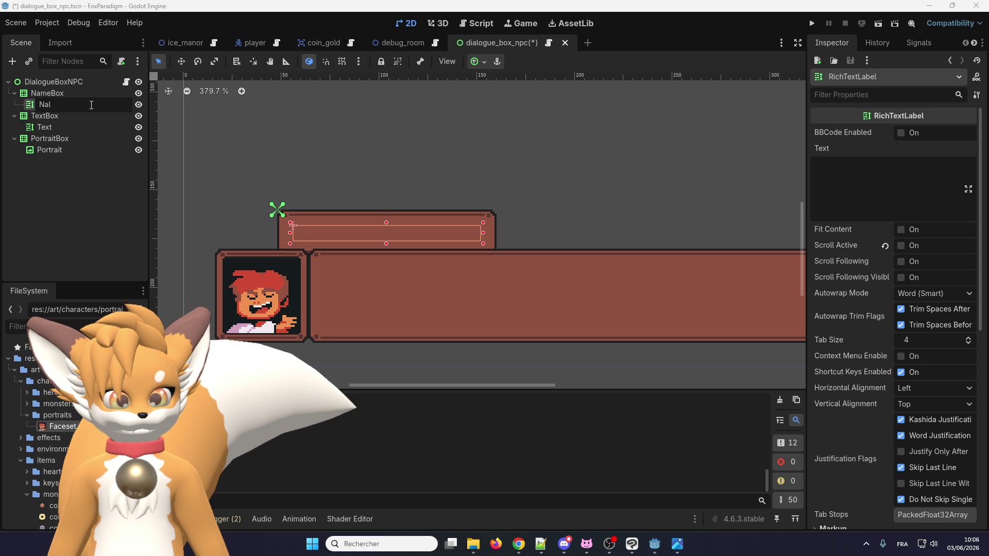
{"action": "key", "text": "Return"}
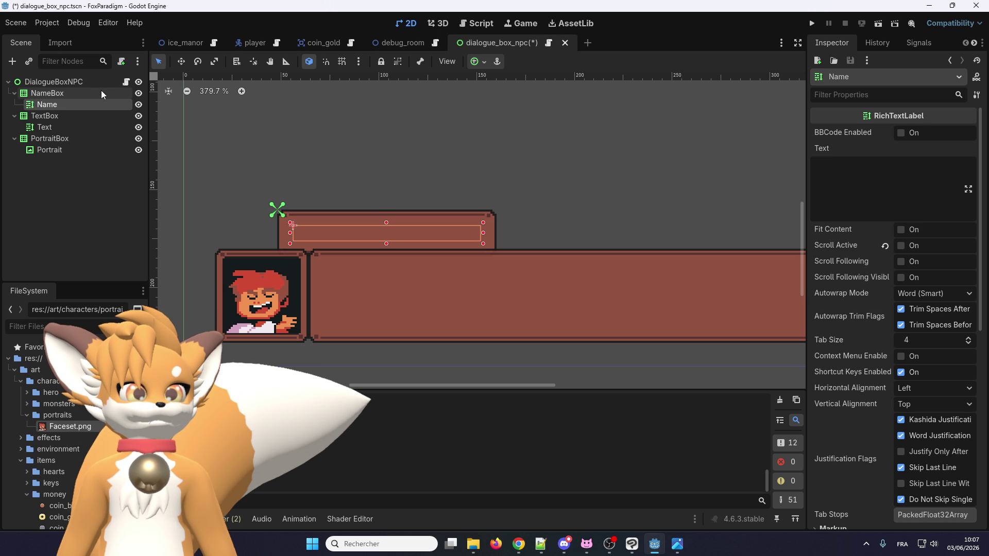
{"action": "left_click", "coordinate": [69, 126]}
{"action": "scroll", "coordinate": [453, 178], "scroll_direction": "down", "scroll_amount": 2}
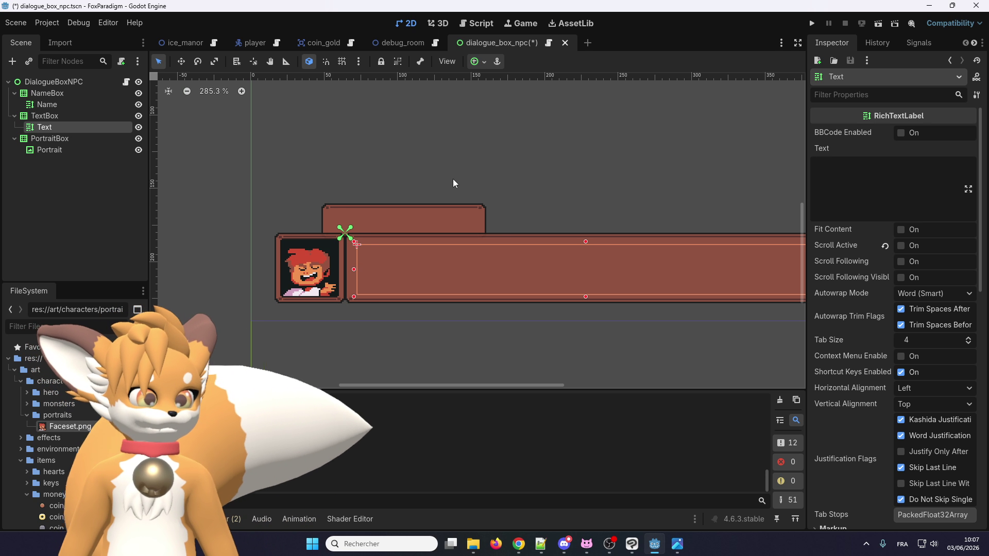
- Inset the Text label's right and left edges within TextBox and turn grid snapping back on
{"action": "scroll", "coordinate": [618, 232], "scroll_direction": "right", "scroll_amount": 2}
{"action": "scroll", "coordinate": [740, 252], "scroll_direction": "up", "scroll_amount": 10}
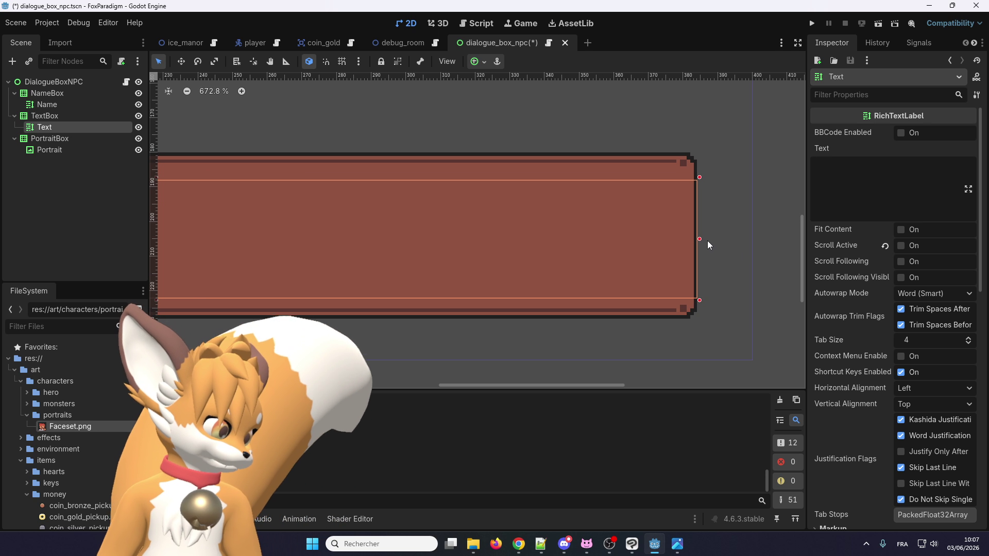
{"action": "mouse_move", "coordinate": [683, 237]}
{"action": "left_mouse_down"}
{"action": "mouse_move", "coordinate": [672, 237]}
{"action": "mouse_move", "coordinate": [695, 239]}
{"action": "left_mouse_up"}
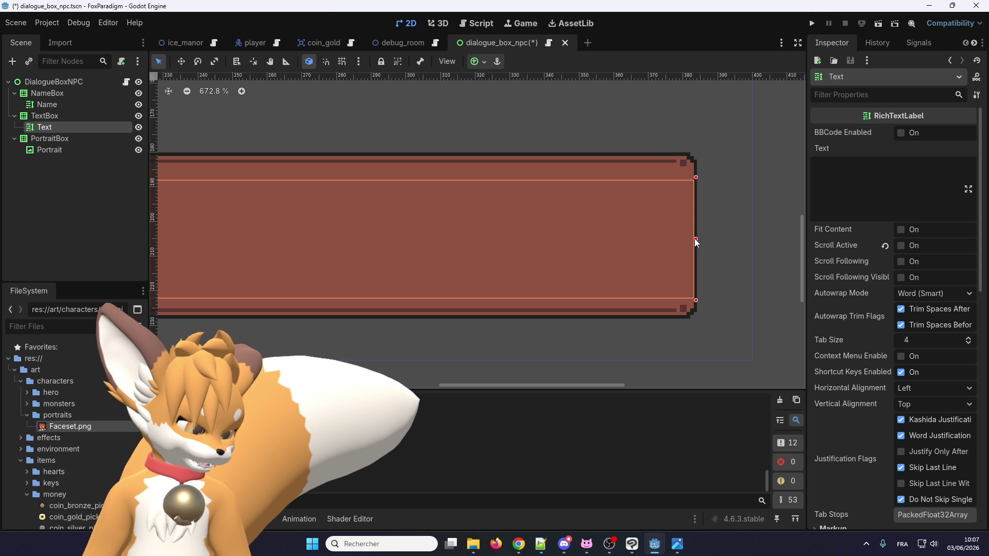
{"action": "left_click", "coordinate": [343, 62]}
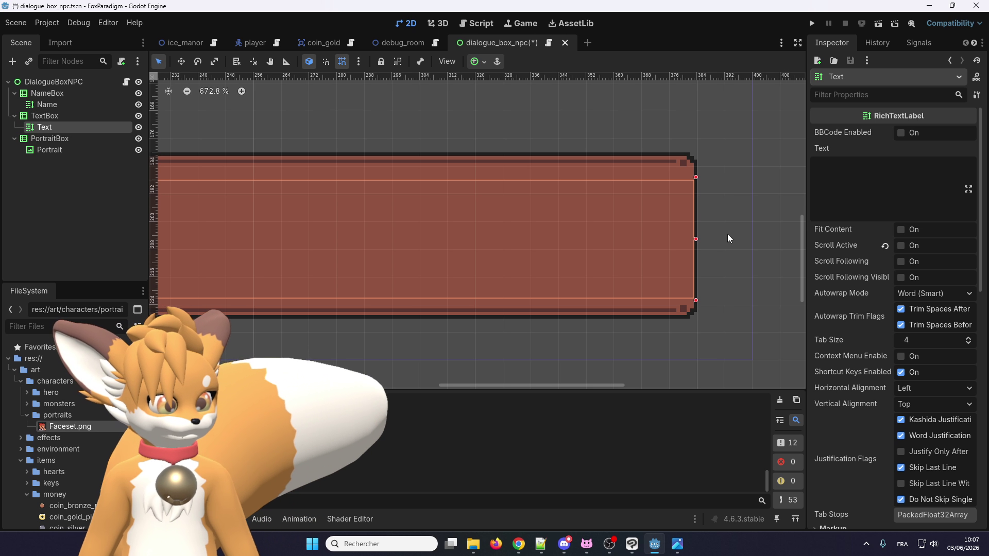
{"action": "scroll", "coordinate": [674, 258], "scroll_direction": "down", "scroll_amount": 3}
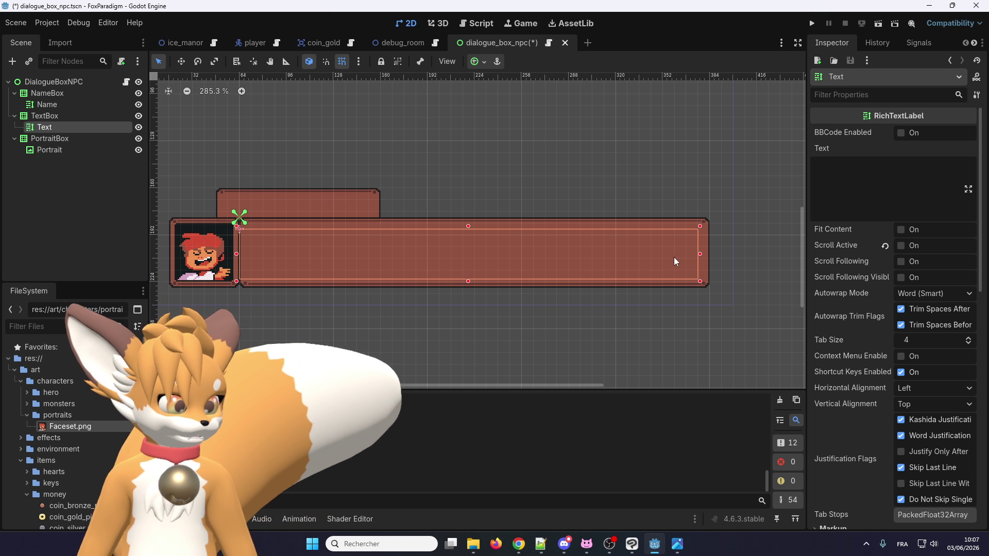
{"action": "scroll", "coordinate": [267, 240], "scroll_direction": "up", "scroll_amount": 3}
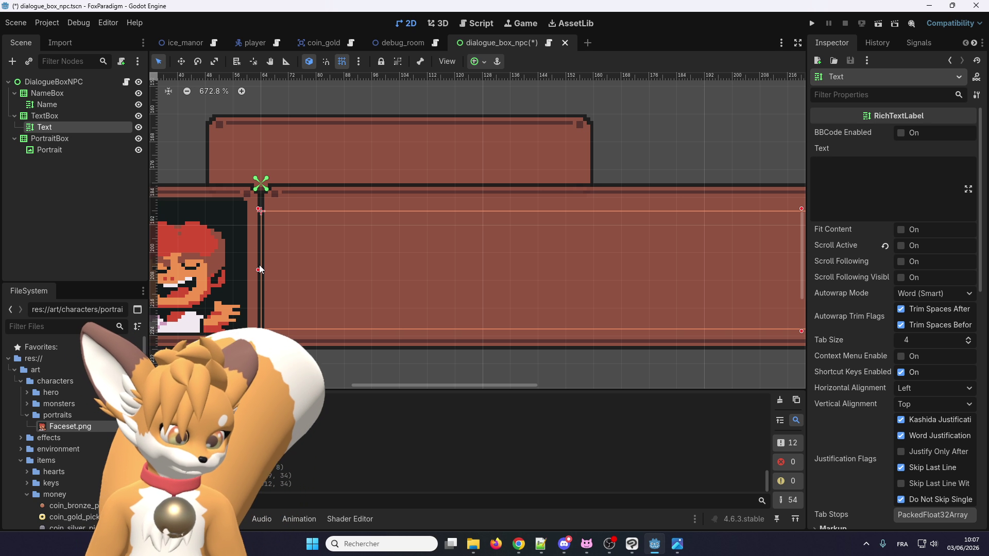
{"action": "left_click_drag", "start_coordinate": [270, 270], "coordinate": [280, 271]}
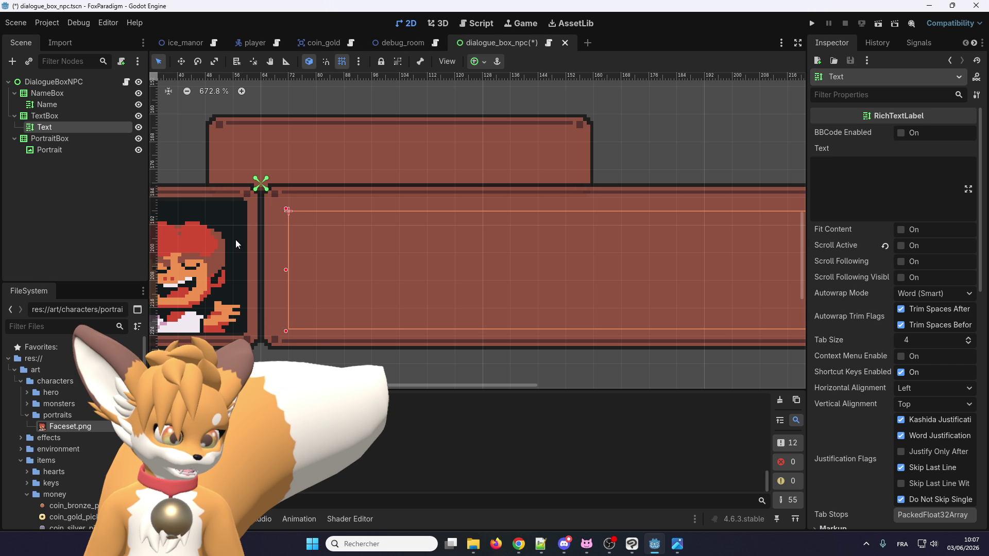
{"action": "scroll", "coordinate": [237, 239], "scroll_direction": "down", "scroll_amount": 4}
{"action": "scroll", "coordinate": [283, 187], "scroll_direction": "up", "scroll_amount": 2}
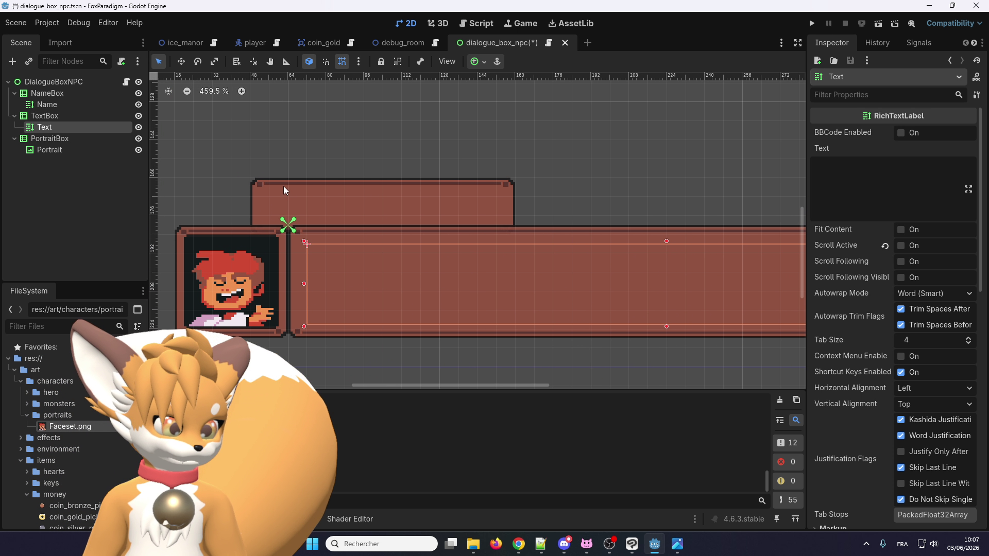
{"action": "left_click", "coordinate": [301, 206]}
{"action": "scroll", "coordinate": [288, 200], "scroll_direction": "up", "scroll_amount": 5}
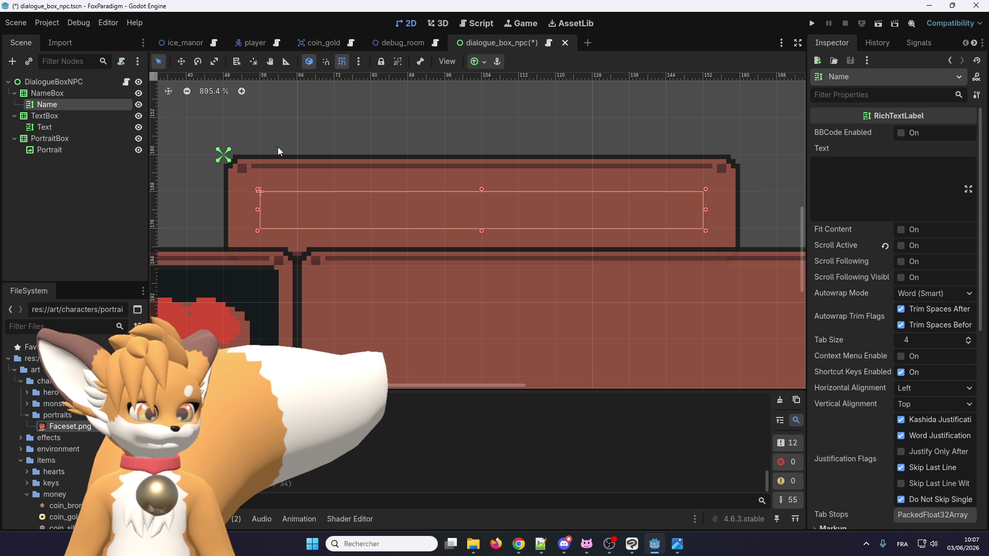
- Stretch the Name label's top, bottom and left edges to nearly fill the NameBox
{"action": "scroll", "coordinate": [343, 172], "scroll_direction": "down", "scroll_amount": 2}
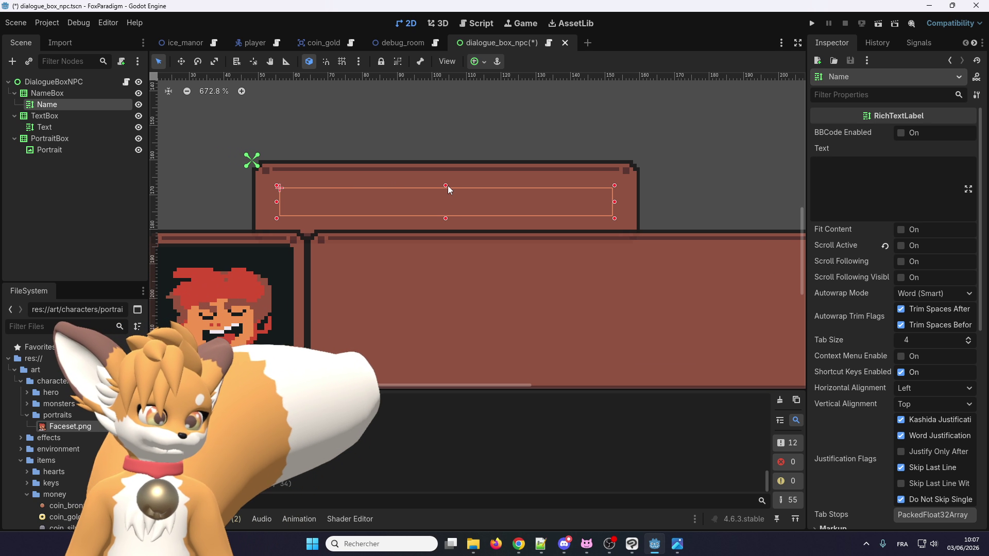
{"action": "left_click", "coordinate": [430, 280]}
{"action": "left_click", "coordinate": [412, 203]}
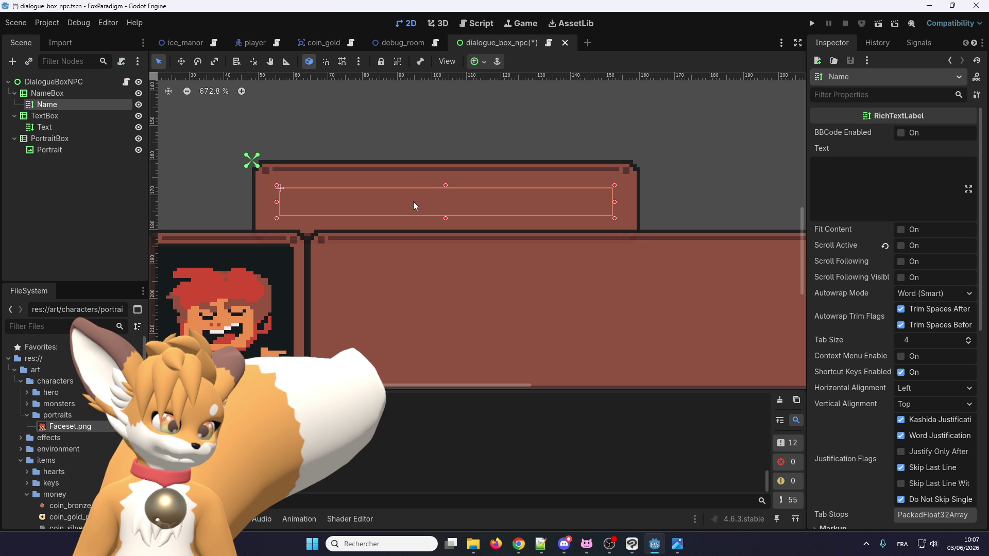
{"action": "left_click_drag", "start_coordinate": [448, 181], "coordinate": [452, 178]}
{"action": "left_click_drag", "start_coordinate": [446, 218], "coordinate": [448, 223]}
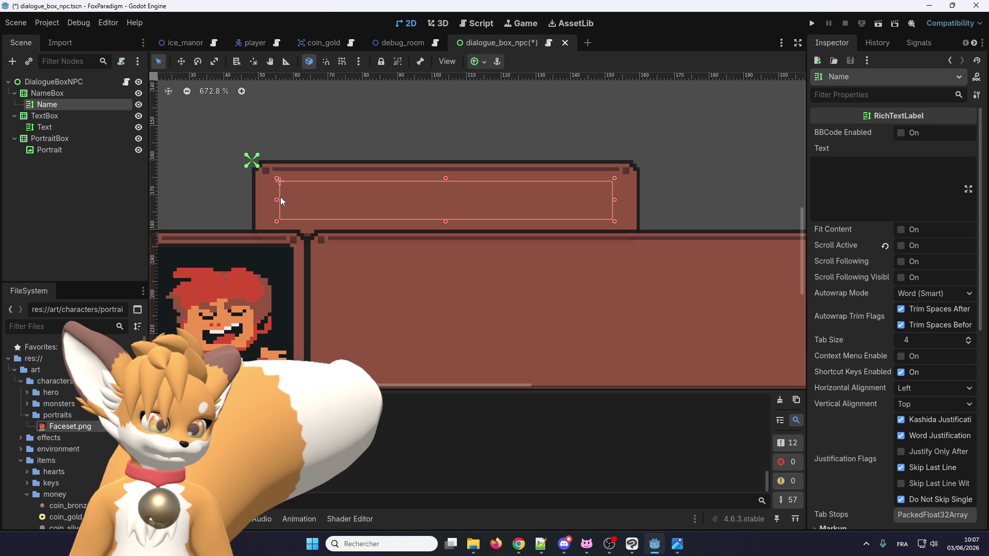
{"action": "left_click_drag", "start_coordinate": [277, 200], "coordinate": [267, 199]}
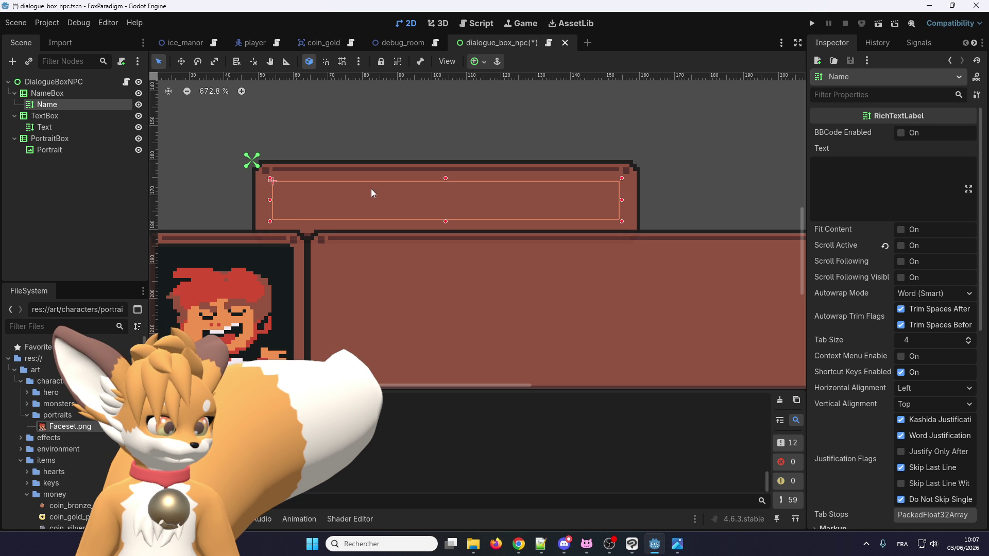
{"action": "scroll", "coordinate": [301, 202], "scroll_direction": "down", "scroll_amount": 2}
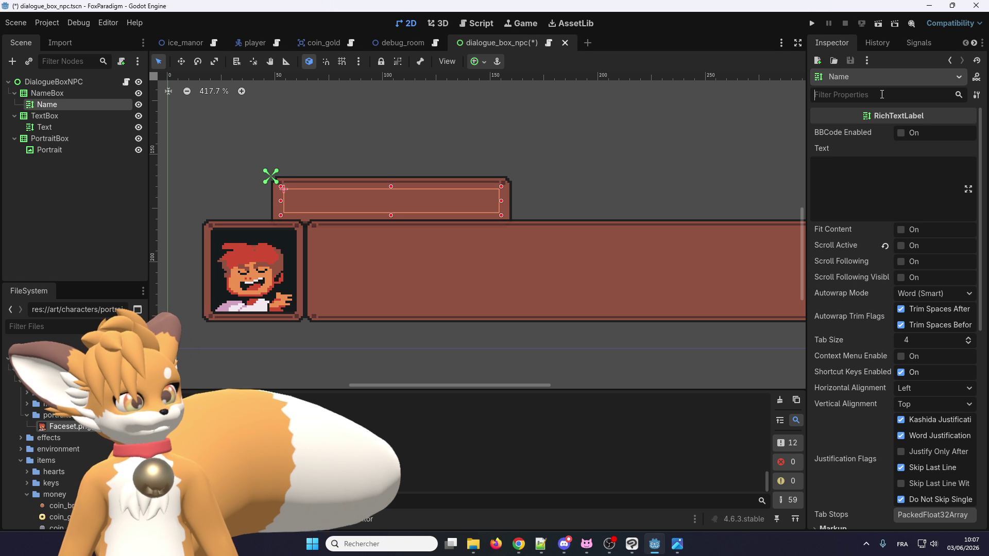
{"action": "left_click", "coordinate": [879, 174]}
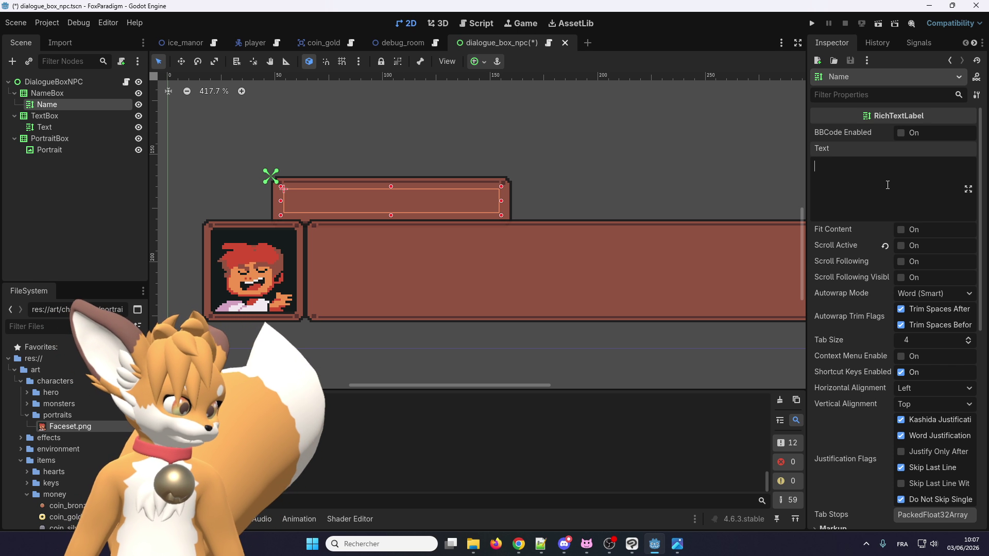
{"action": "type", "text": "Fox"}
- Replace the Name label's text Fox with the sample text Abcdefghjklm
{"action": "left_click", "coordinate": [86, 127]}
{"action": "scroll", "coordinate": [355, 163], "scroll_direction": "up", "scroll_amount": 1}
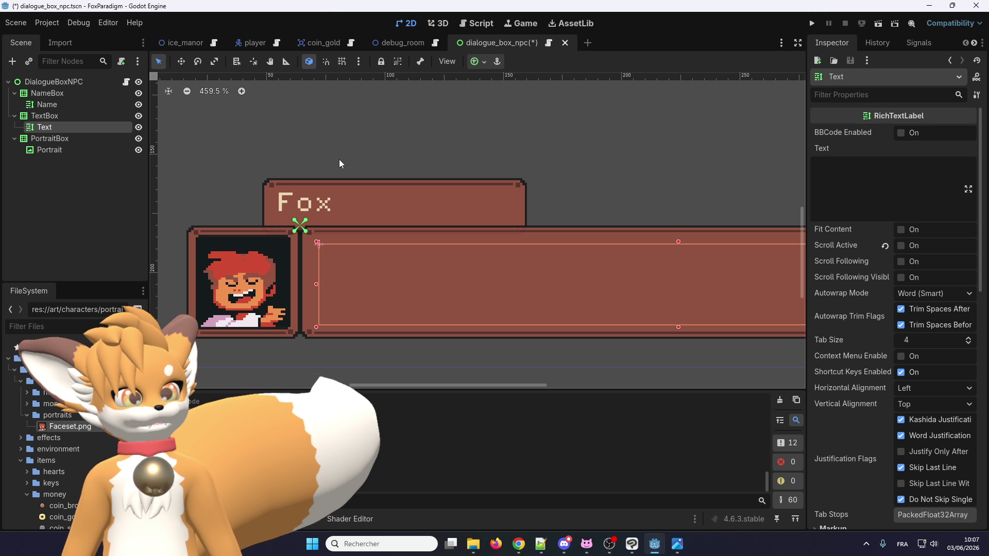
{"action": "scroll", "coordinate": [314, 178], "scroll_direction": "up", "scroll_amount": 1}
{"action": "scroll", "coordinate": [292, 190], "scroll_direction": "down", "scroll_amount": 2}
{"action": "scroll", "coordinate": [308, 207], "scroll_direction": "up", "scroll_amount": 1}
{"action": "left_click", "coordinate": [303, 213]}
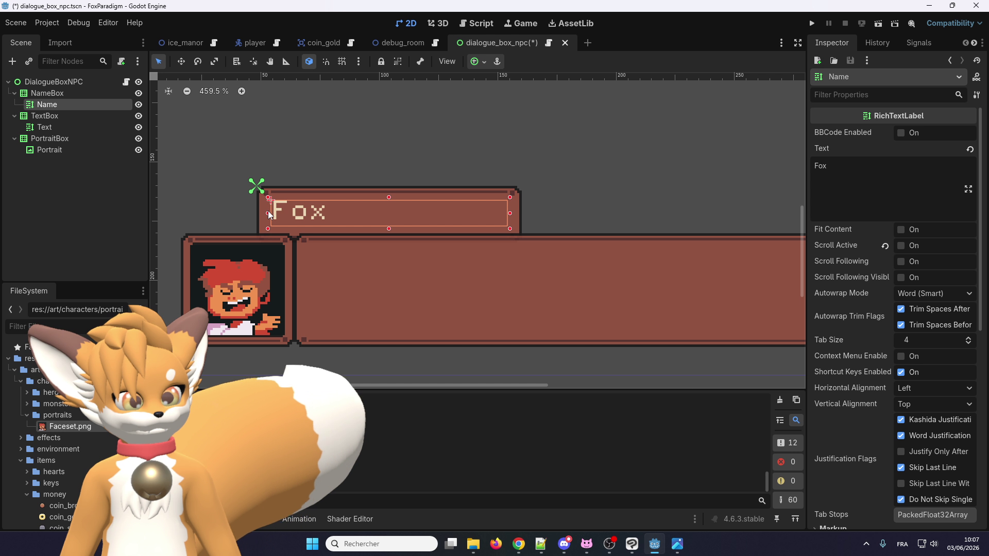
{"action": "left_click", "coordinate": [908, 175]}
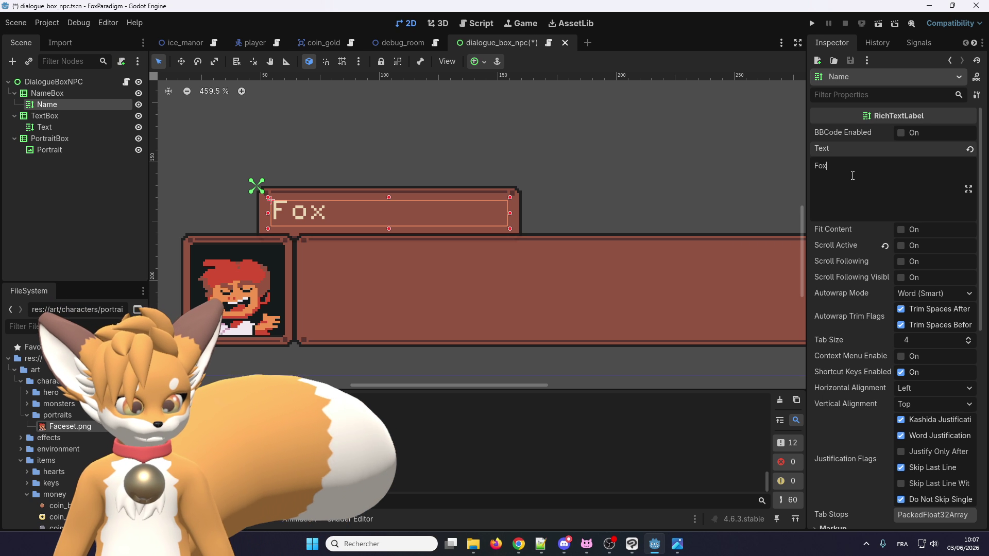
{"action": "double_click", "coordinate": [819, 167]}
{"action": "type", "text": "Abcdefghj"}
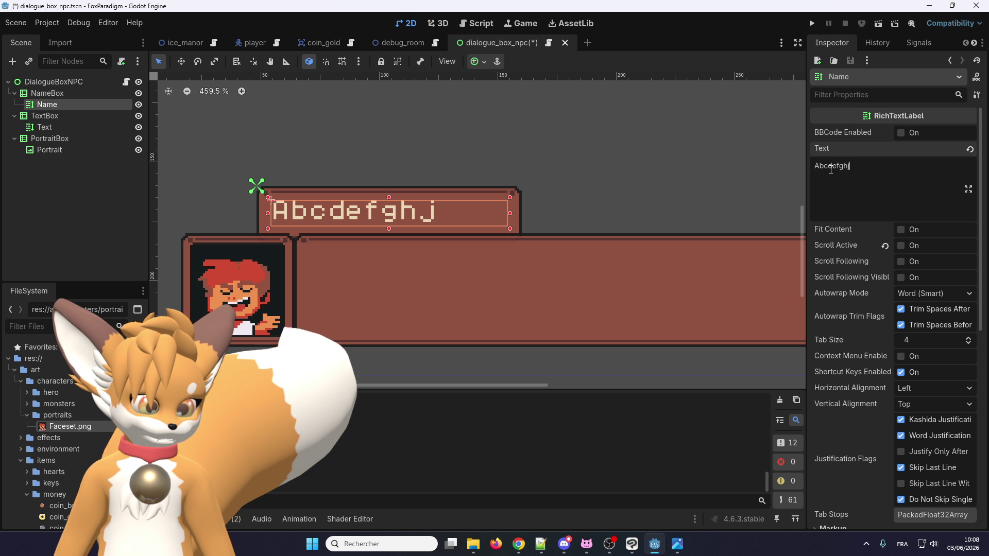
{"action": "type", "text": "klm"}
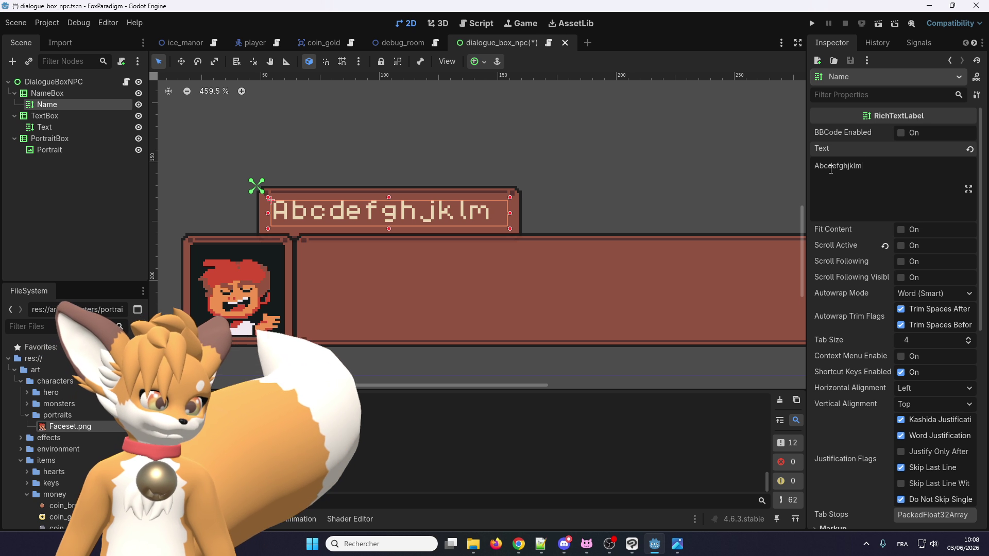
- Shift the Name label's left edge a few pixels right inside the name box
{"action": "scroll", "coordinate": [510, 211], "scroll_direction": "down", "scroll_amount": 1}
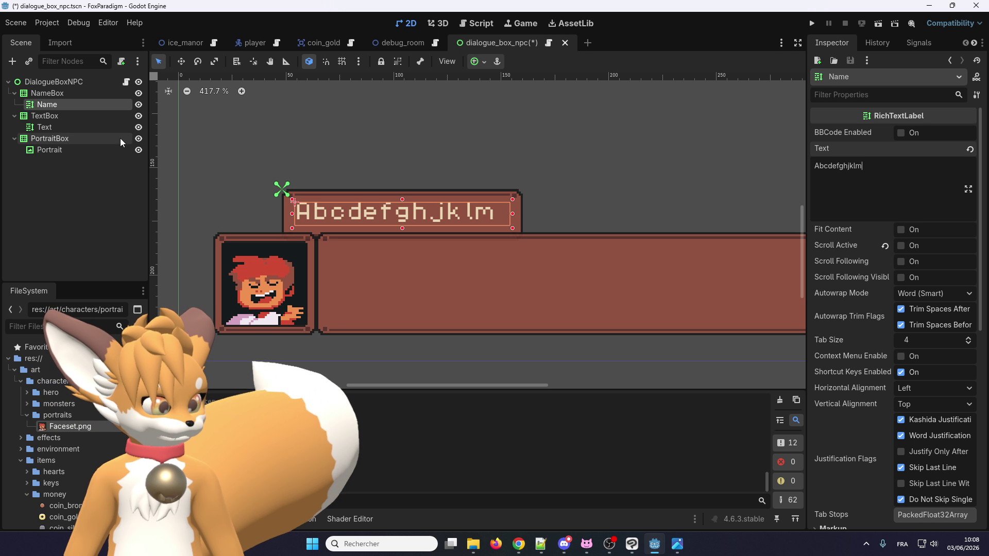
{"action": "left_click", "coordinate": [50, 138]}
{"action": "scroll", "coordinate": [351, 199], "scroll_direction": "up", "scroll_amount": 1}
{"action": "left_click", "coordinate": [324, 212]}
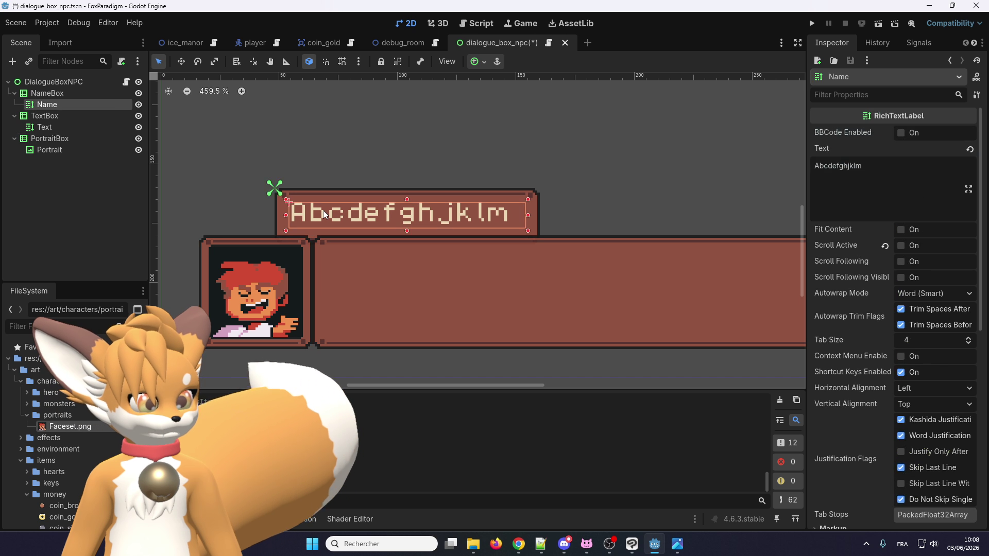
{"action": "scroll", "coordinate": [296, 202], "scroll_direction": "up", "scroll_amount": 5}
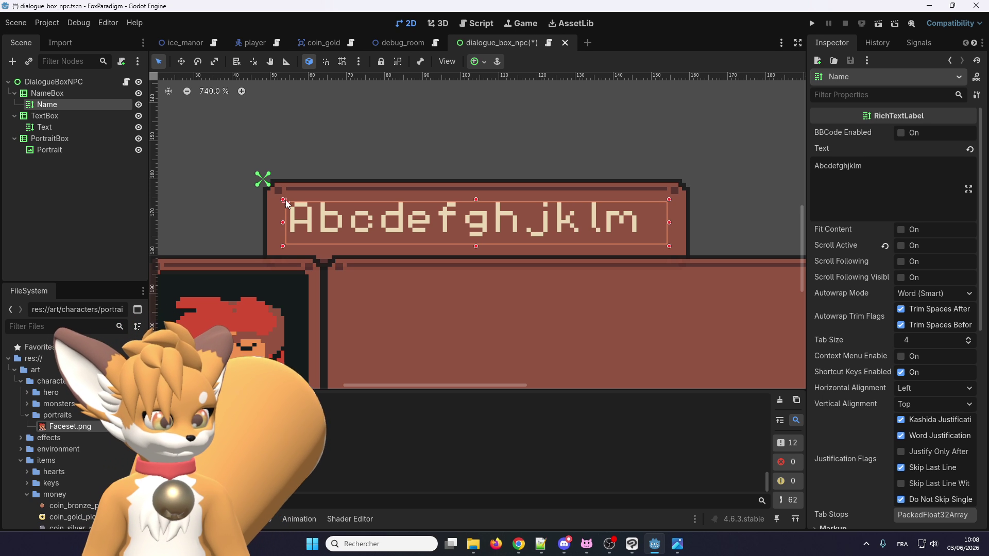
{"action": "left_click_drag", "start_coordinate": [285, 200], "coordinate": [293, 201]}
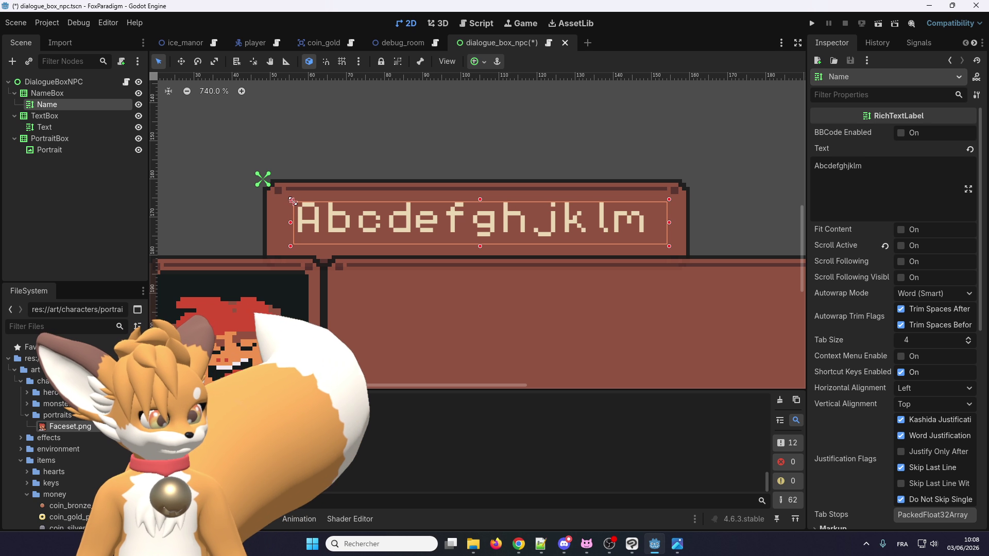
{"action": "scroll", "coordinate": [295, 205], "scroll_direction": "down", "scroll_amount": 1}
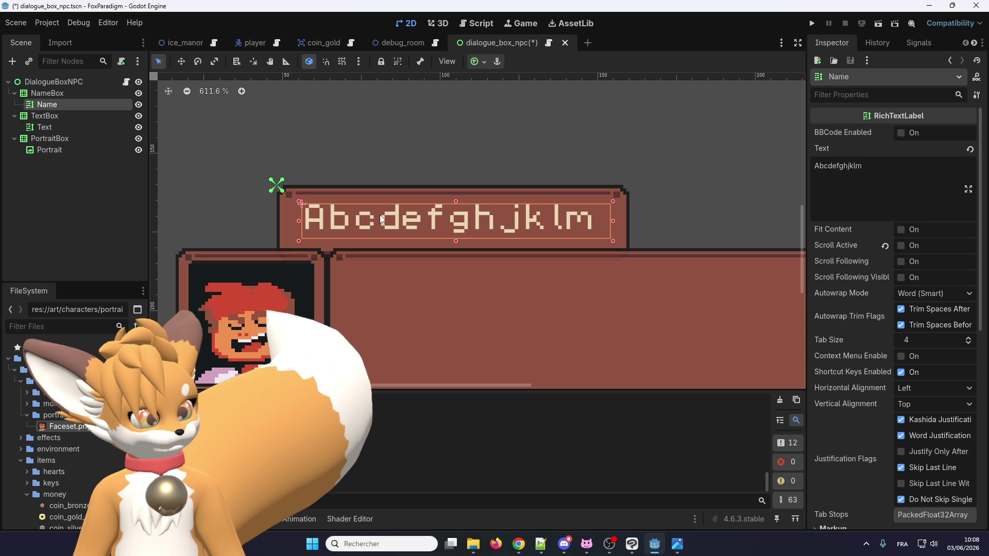
{"action": "left_click", "coordinate": [396, 145]}
{"action": "scroll", "coordinate": [399, 240], "scroll_direction": "down", "scroll_amount": 4}
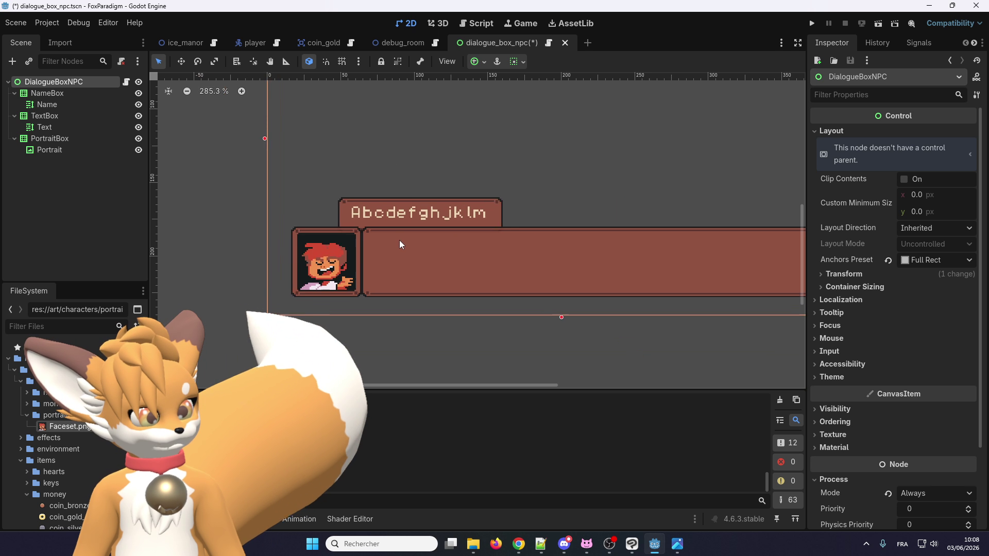
- Nudge the Name label down by one pixel
{"action": "left_click", "coordinate": [418, 216]}
{"action": "scroll", "coordinate": [416, 222], "scroll_direction": "up", "scroll_amount": 2}
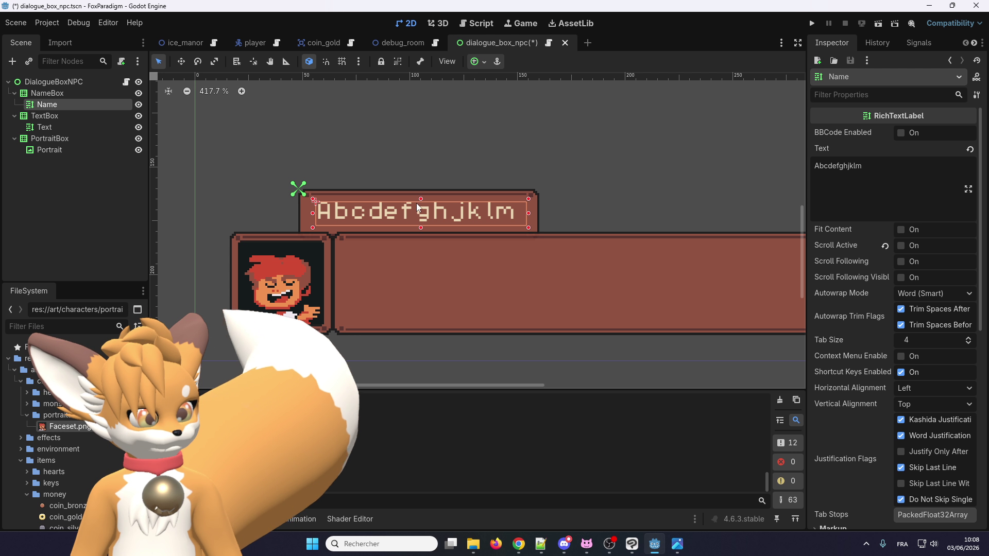
{"action": "left_click_drag", "start_coordinate": [418, 208], "coordinate": [413, 210]}
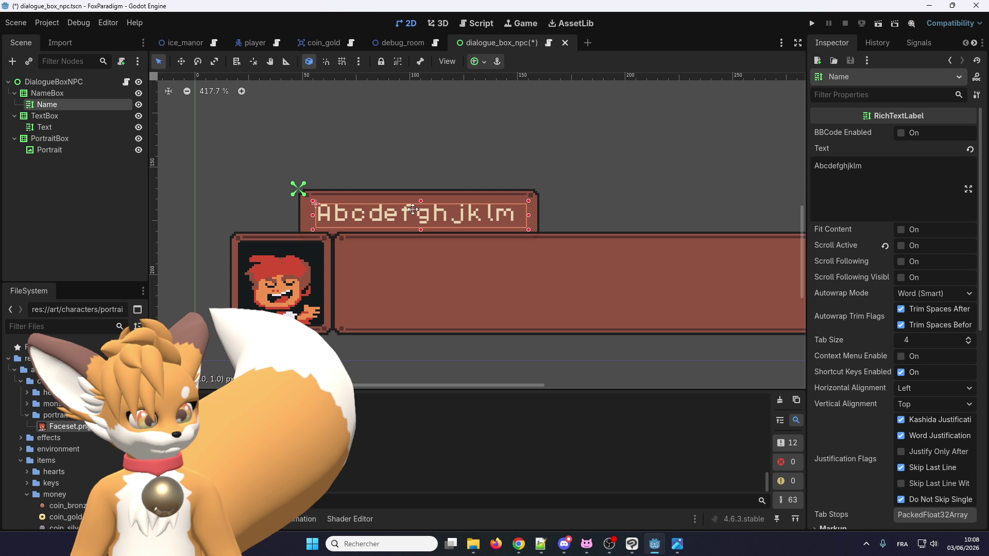
{"action": "left_click", "coordinate": [449, 162]}
{"action": "scroll", "coordinate": [456, 201], "scroll_direction": "down", "scroll_amount": 7}
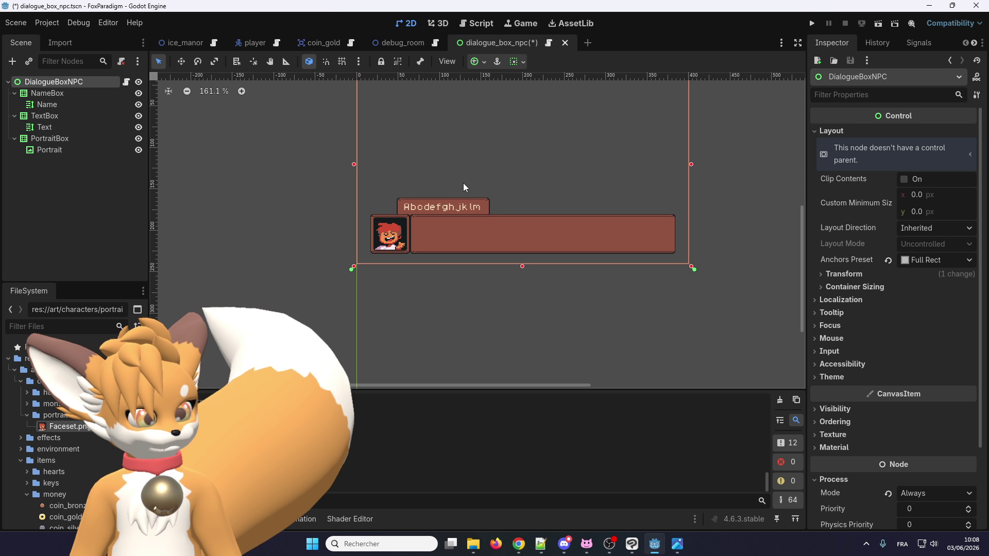
{"action": "scroll", "coordinate": [463, 188], "scroll_direction": "up", "scroll_amount": 4}
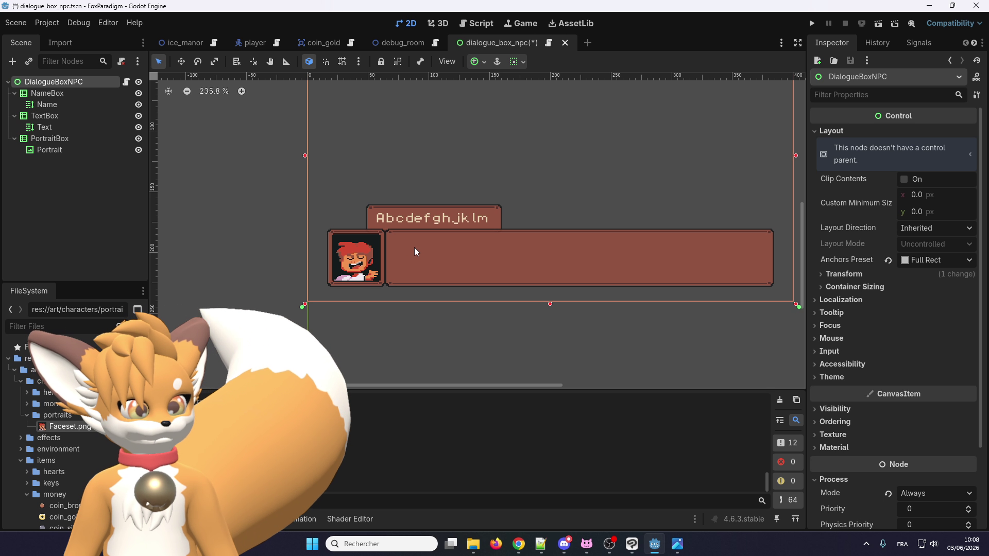
- Give the main Text label the sample text hazroza razioräz
{"action": "left_click", "coordinate": [66, 127]}
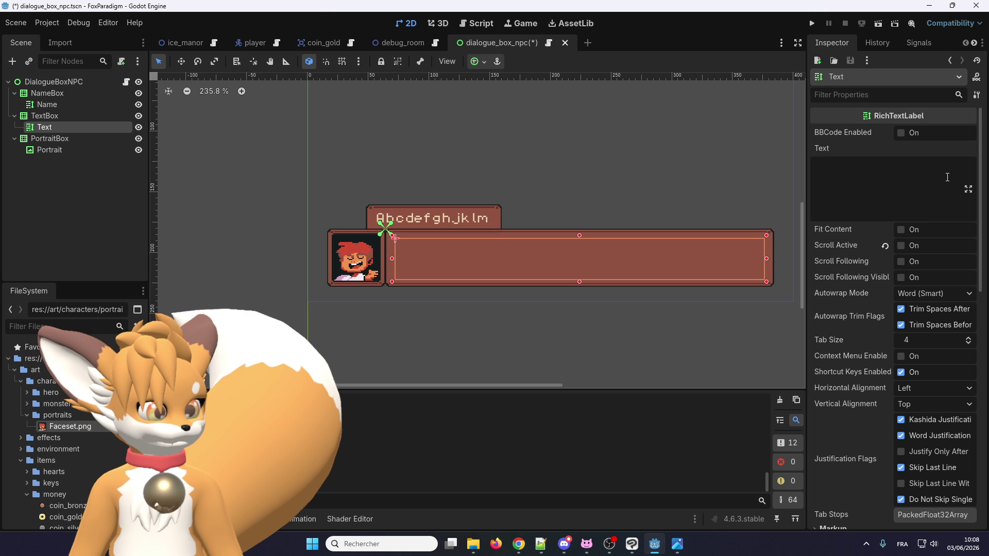
{"action": "left_click", "coordinate": [901, 184]}
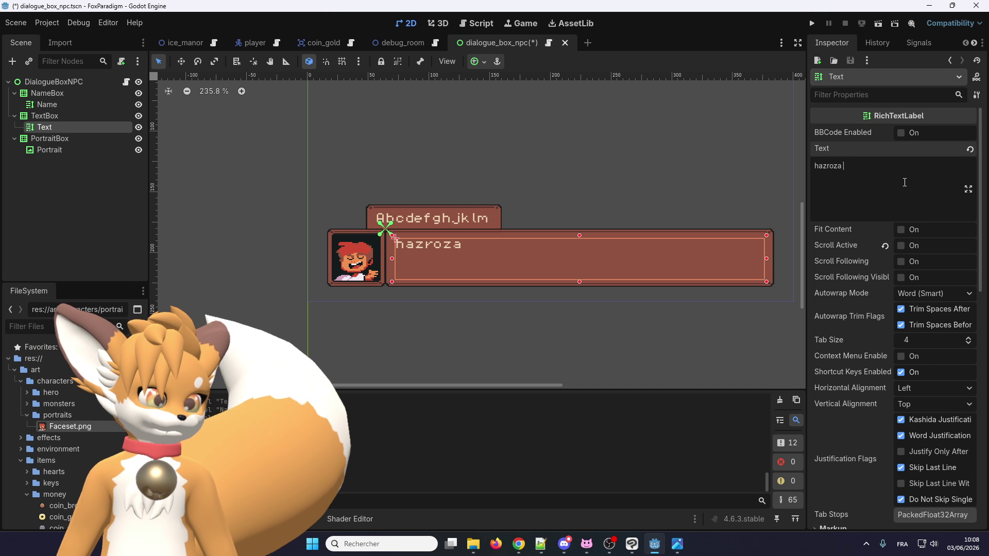
{"action": "type", "text": "razioräz"}
{"action": "left_click", "coordinate": [656, 145]}
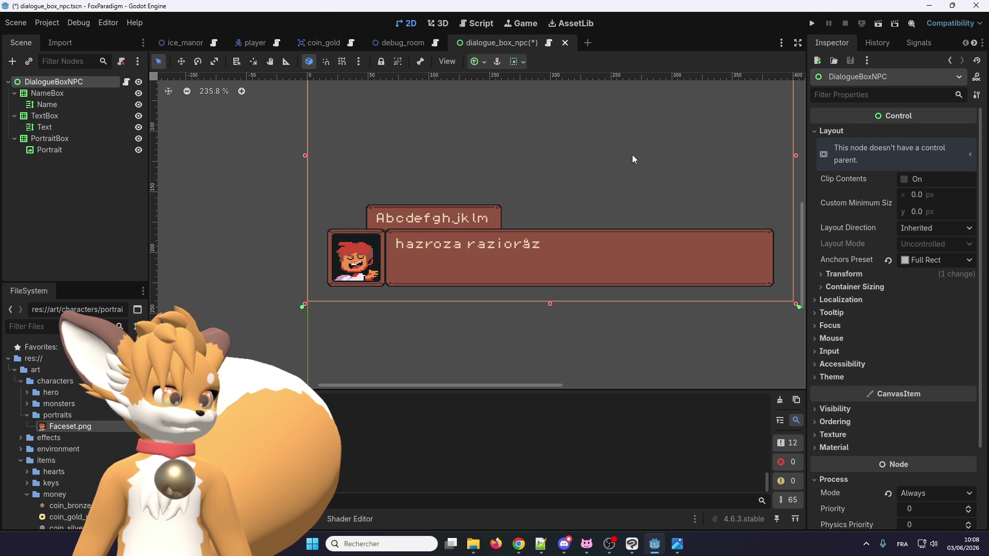
{"action": "scroll", "coordinate": [468, 261], "scroll_direction": "down", "scroll_amount": 1}
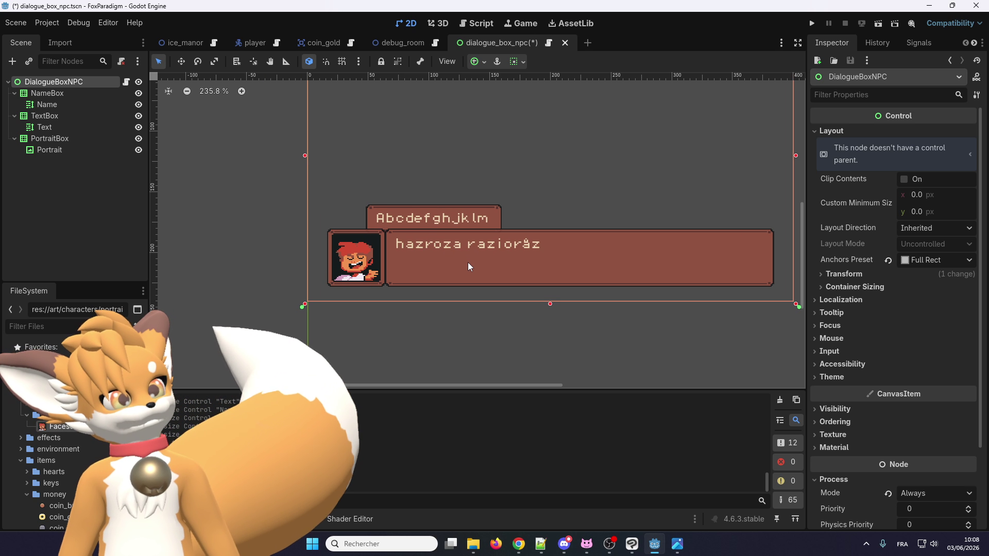
{"action": "scroll", "coordinate": [387, 298], "scroll_direction": "down", "scroll_amount": 1}
{"action": "scroll", "coordinate": [538, 262], "scroll_direction": "up", "scroll_amount": 1}
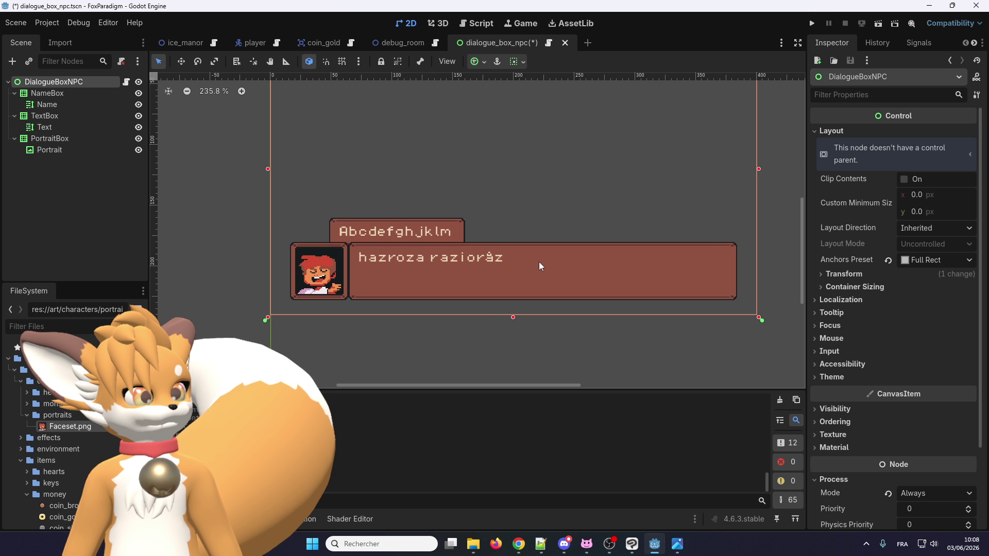
{"action": "scroll", "coordinate": [548, 198], "scroll_direction": "down", "scroll_amount": 3}
{"action": "scroll", "coordinate": [558, 196], "scroll_direction": "up", "scroll_amount": 3}
{"action": "scroll", "coordinate": [480, 267], "scroll_direction": "up", "scroll_amount": 2}
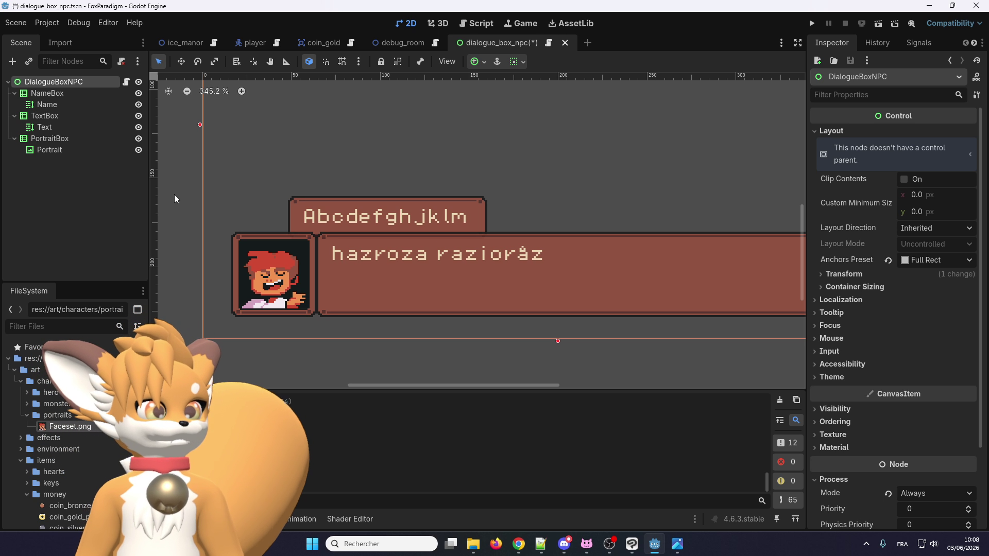
- Save the dialogue_box_npc scene and bring up the dialogue_box.gd script
{"action": "left_click", "coordinate": [21, 22]}
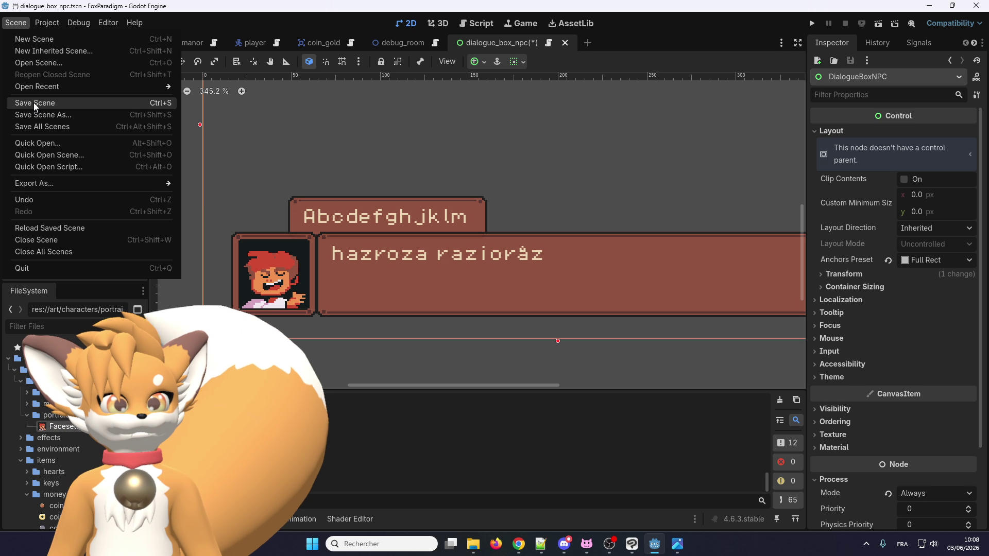
{"action": "left_click", "coordinate": [32, 103]}
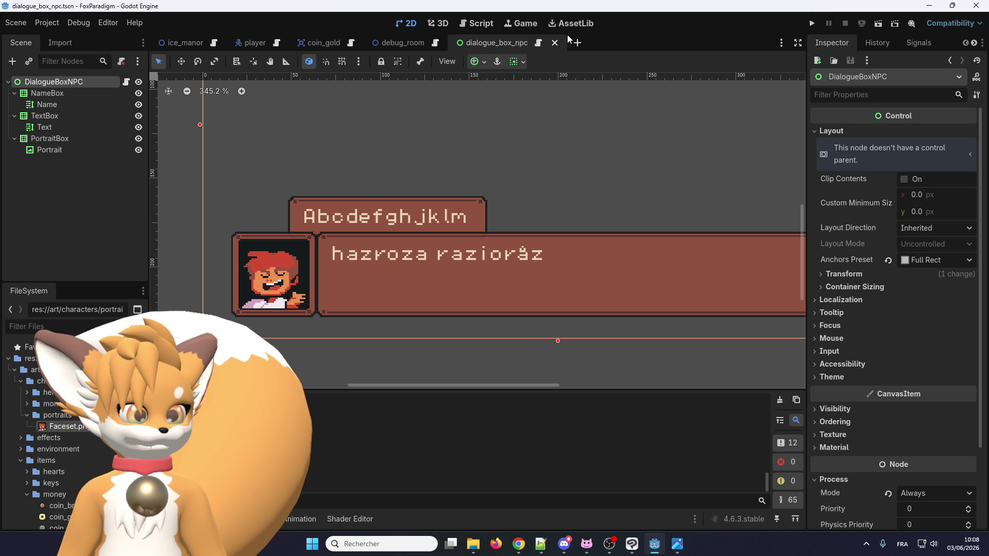
{"action": "left_click", "coordinate": [539, 43]}
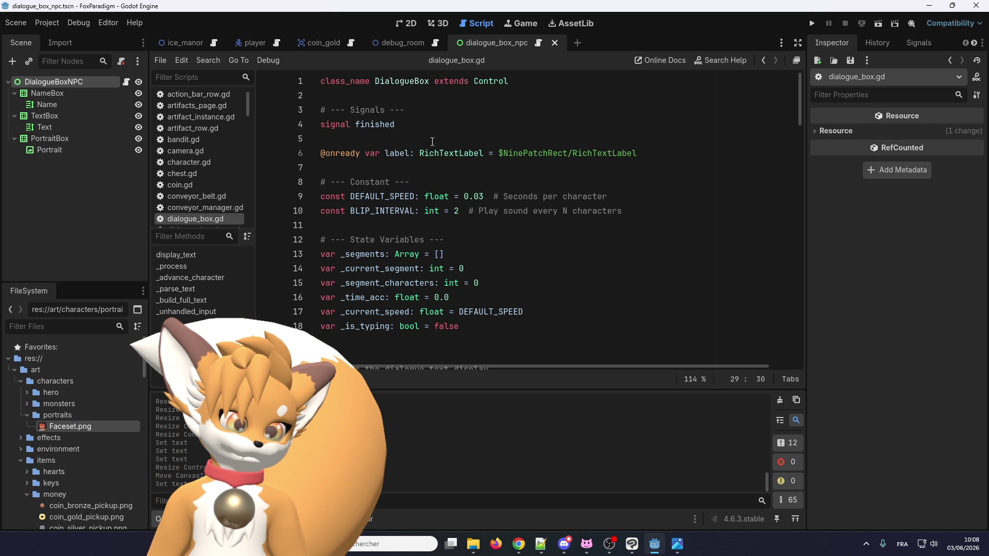
- Scroll through dialogue_box.gd, reading DEFAULT_SPEED 0.03, BLIP_INTERVAL 2 and display_text
{"action": "scroll", "coordinate": [438, 155], "scroll_direction": "down", "scroll_amount": 3}
{"action": "scroll", "coordinate": [460, 195], "scroll_direction": "up", "scroll_amount": 3}
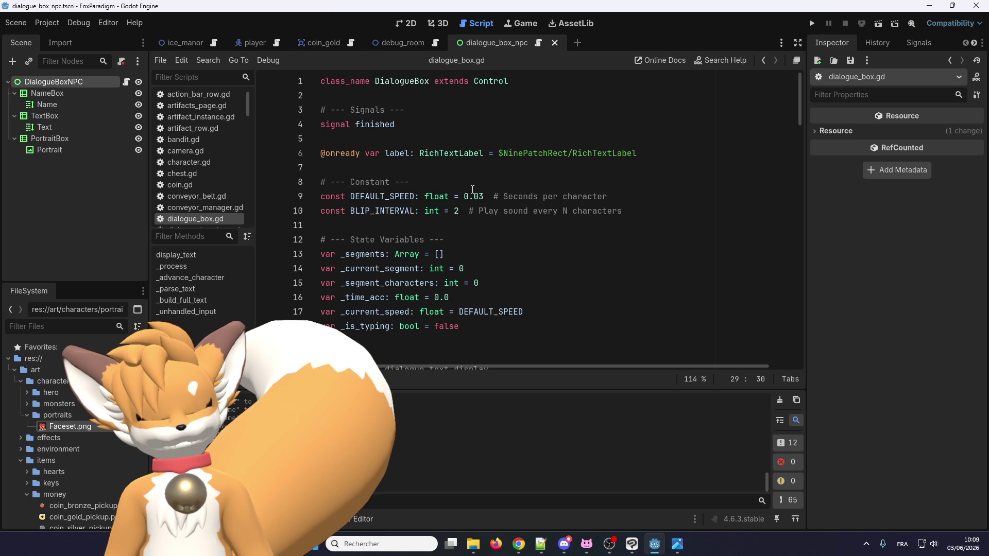
{"action": "scroll", "coordinate": [436, 180], "scroll_direction": "down", "scroll_amount": 3}
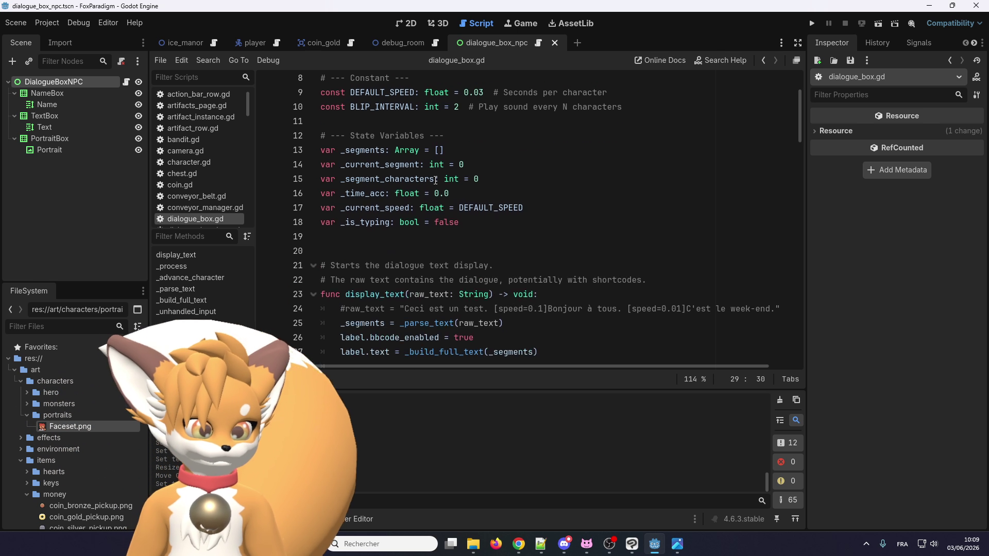
{"action": "scroll", "coordinate": [435, 180], "scroll_direction": "up", "scroll_amount": 3}
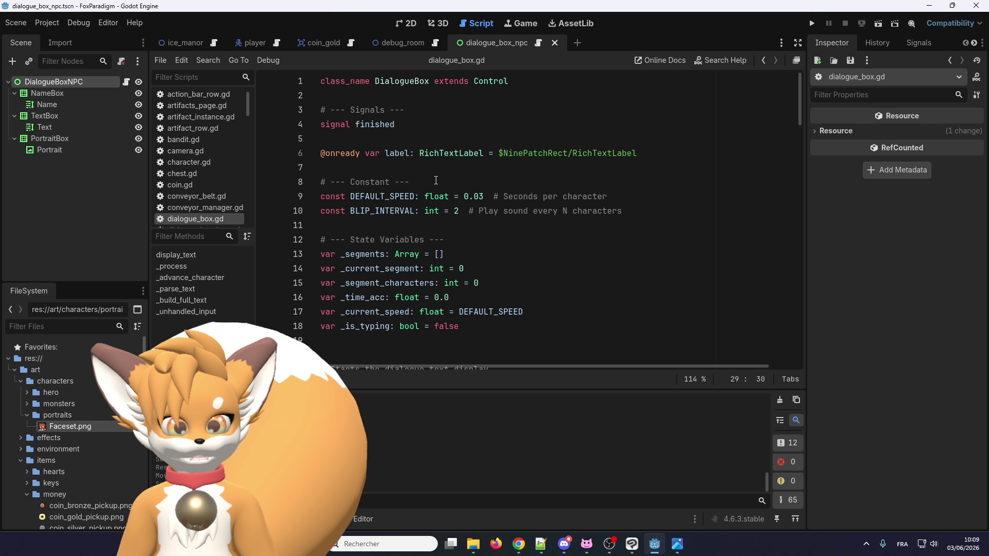
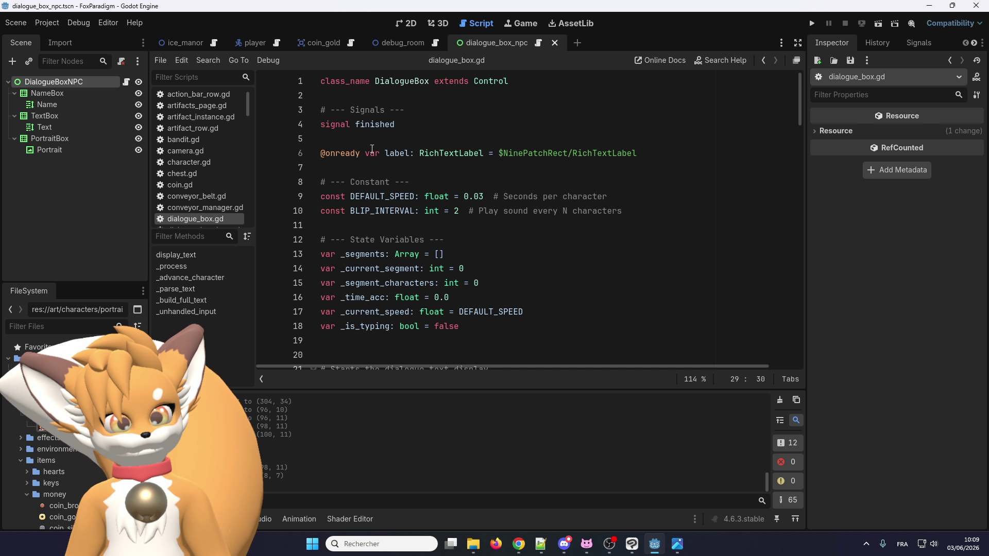
- Create and attach a new dialogue_box_npc.gd script to the DialogueBoxNPC root node
{"action": "scroll", "coordinate": [374, 149], "scroll_direction": "down", "scroll_amount": 8}
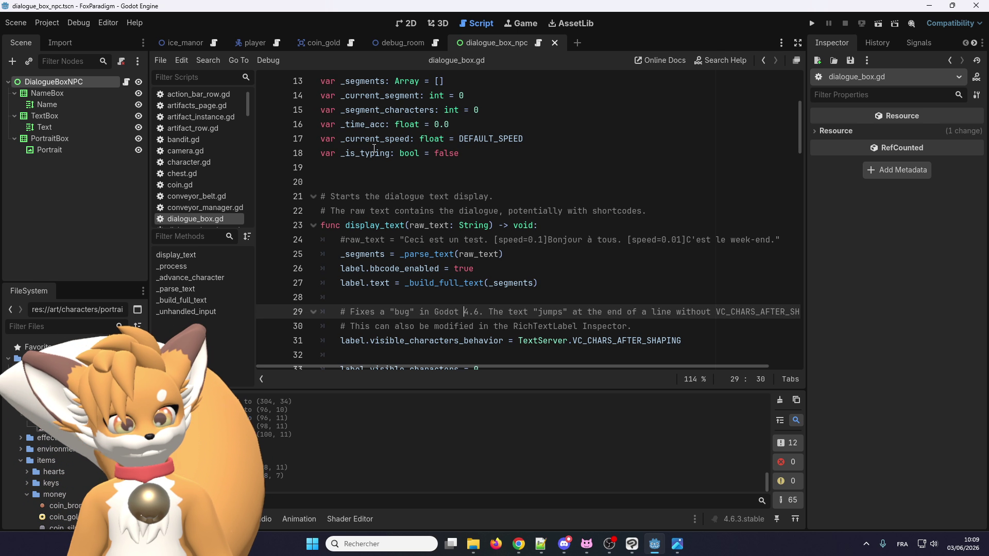
{"action": "scroll", "coordinate": [375, 148], "scroll_direction": "down", "scroll_amount": 11}
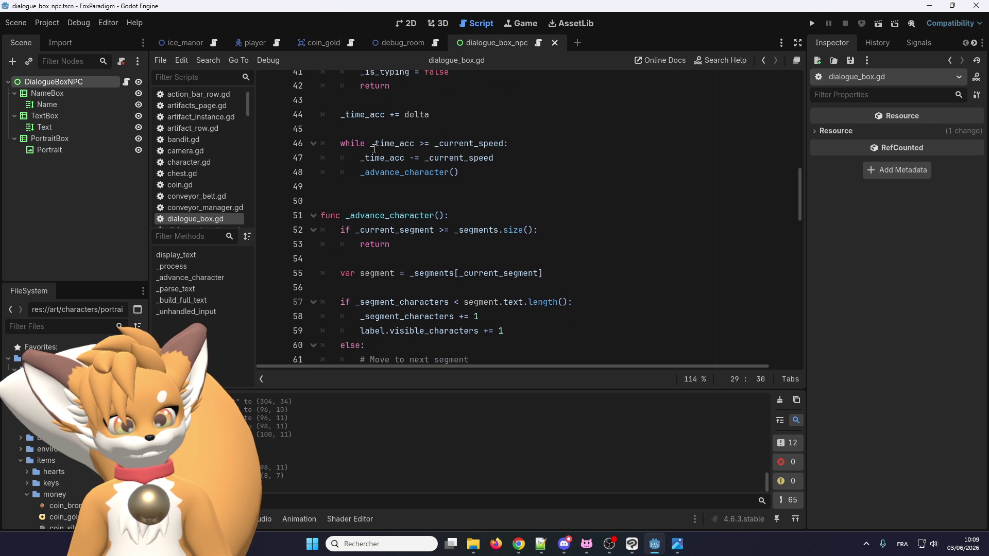
{"action": "scroll", "coordinate": [376, 148], "scroll_direction": "down", "scroll_amount": 15}
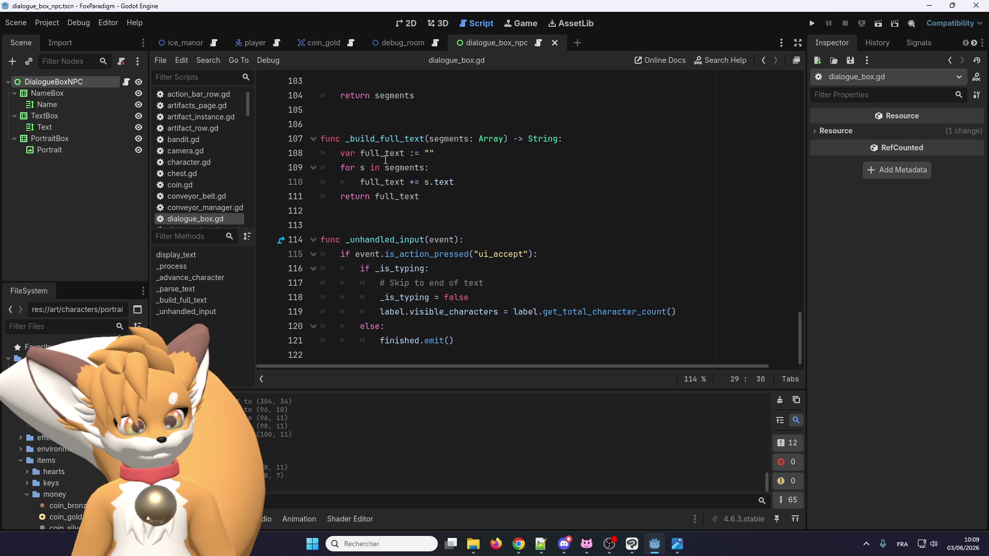
{"action": "scroll", "coordinate": [405, 217], "scroll_direction": "up", "scroll_amount": 20}
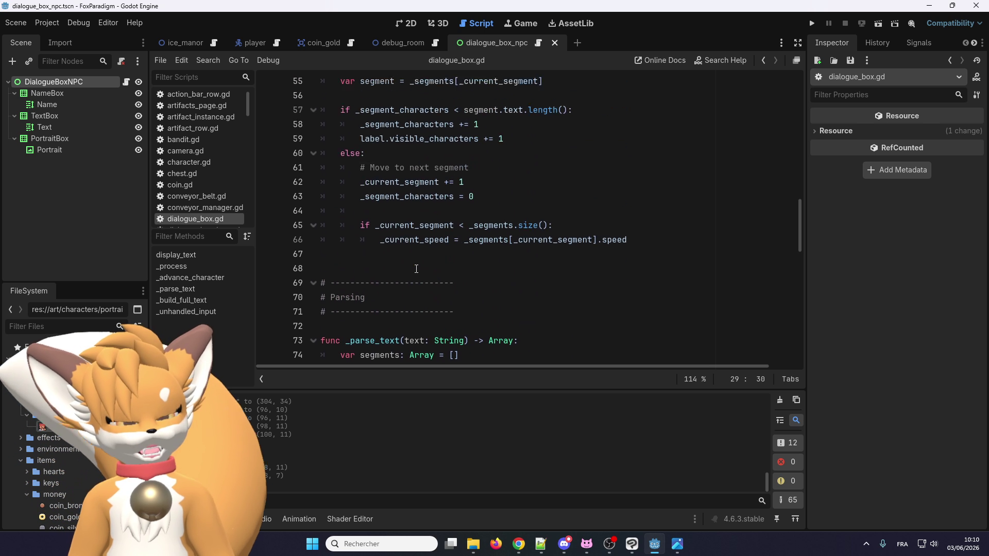
{"action": "scroll", "coordinate": [416, 268], "scroll_direction": "up", "scroll_amount": 8}
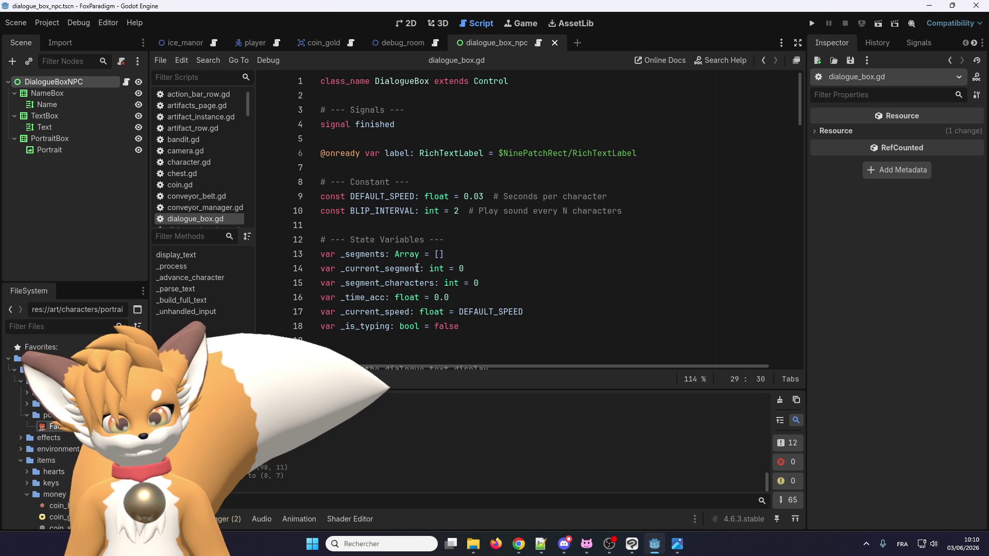
{"action": "left_click", "coordinate": [419, 119]}
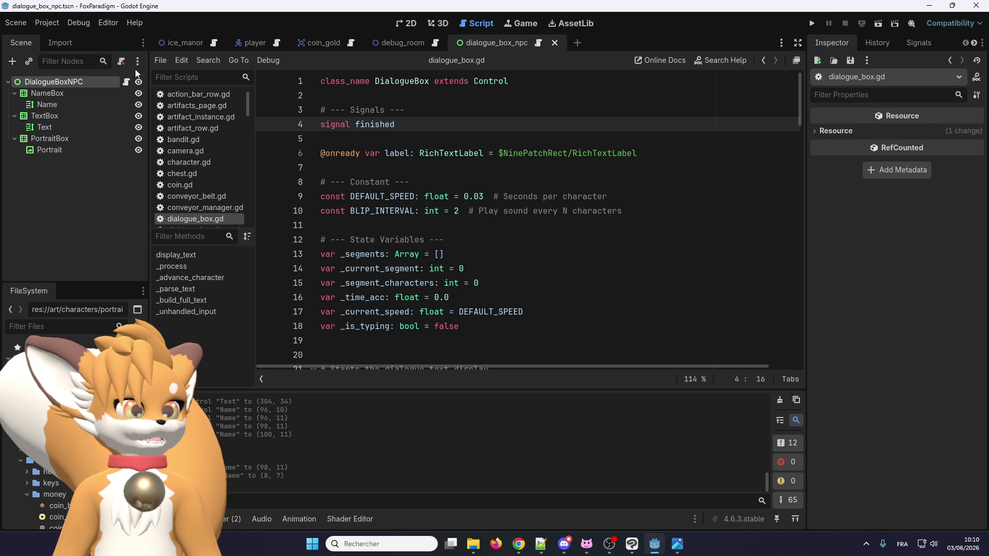
{"action": "left_click", "coordinate": [113, 79]}
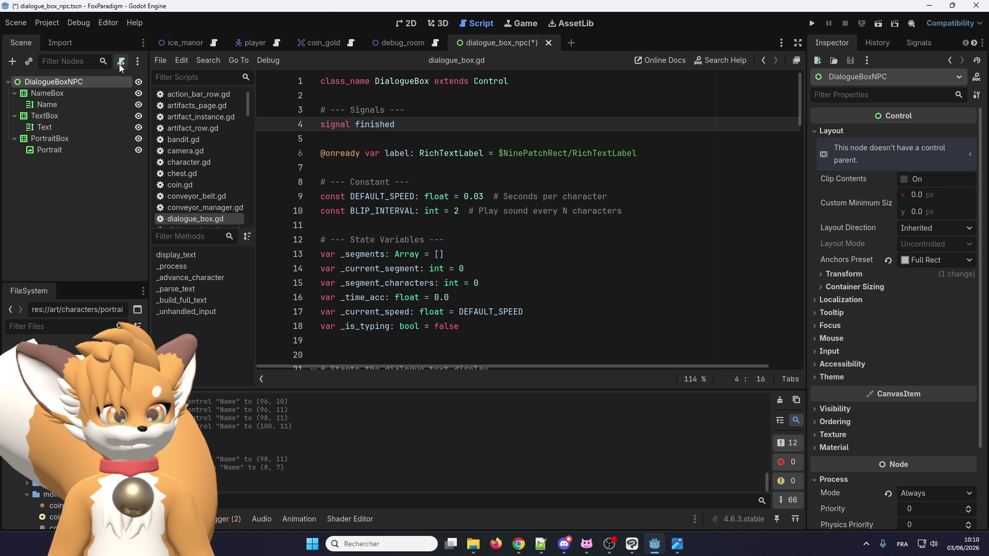
{"action": "left_click", "coordinate": [121, 62]}
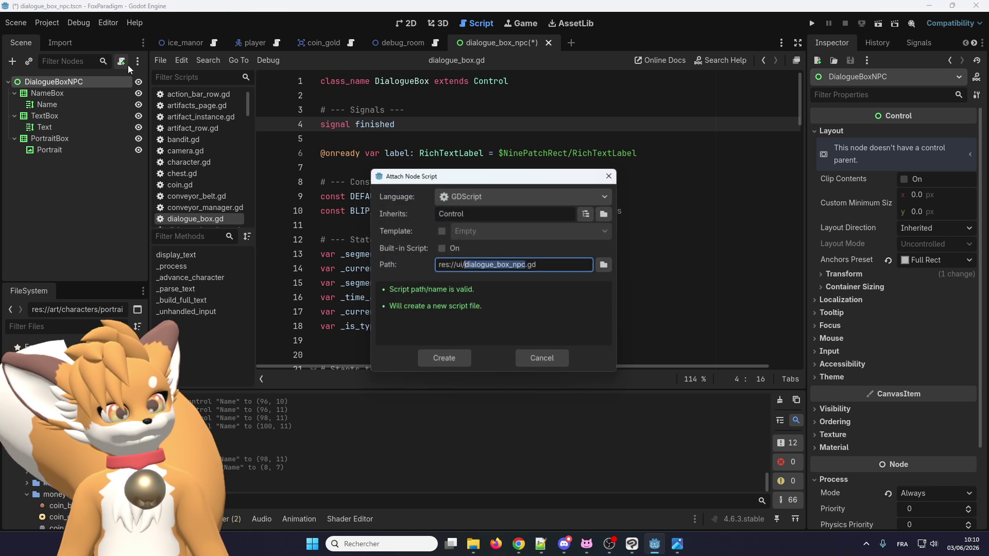
{"action": "left_click", "coordinate": [494, 264]}
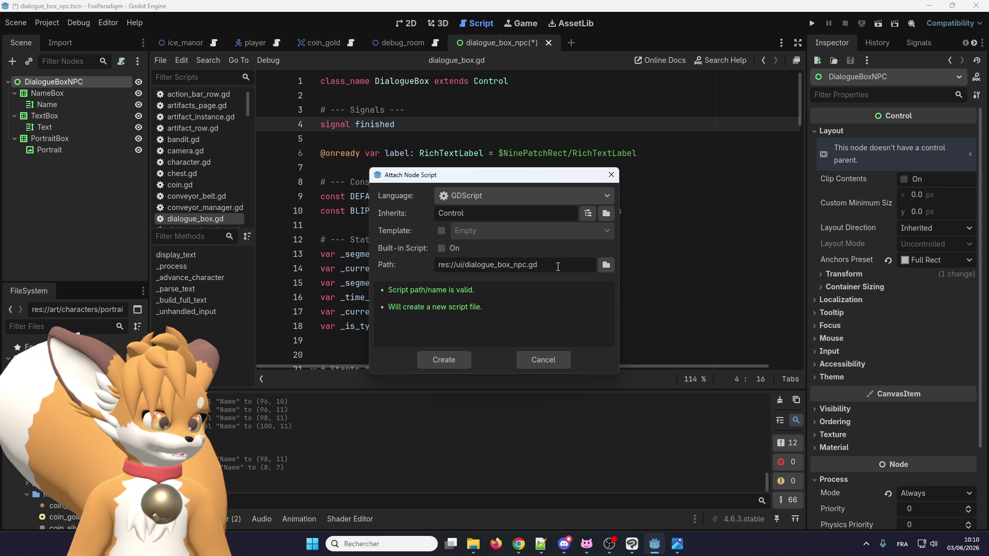
{"action": "left_click", "coordinate": [434, 358]}
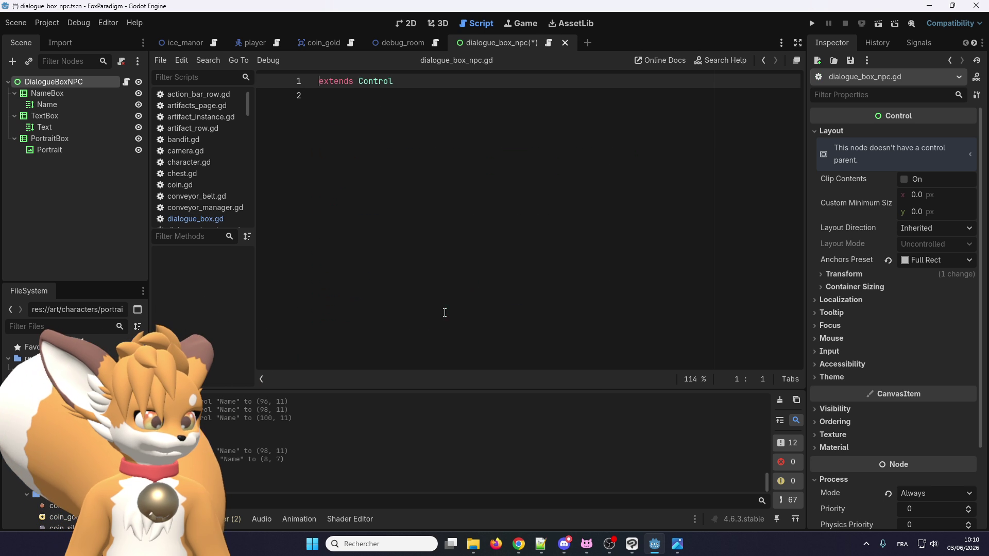
- Replace the new script's extends Control line with dialogue_box.gd's class_name line
{"action": "left_click", "coordinate": [190, 219]}
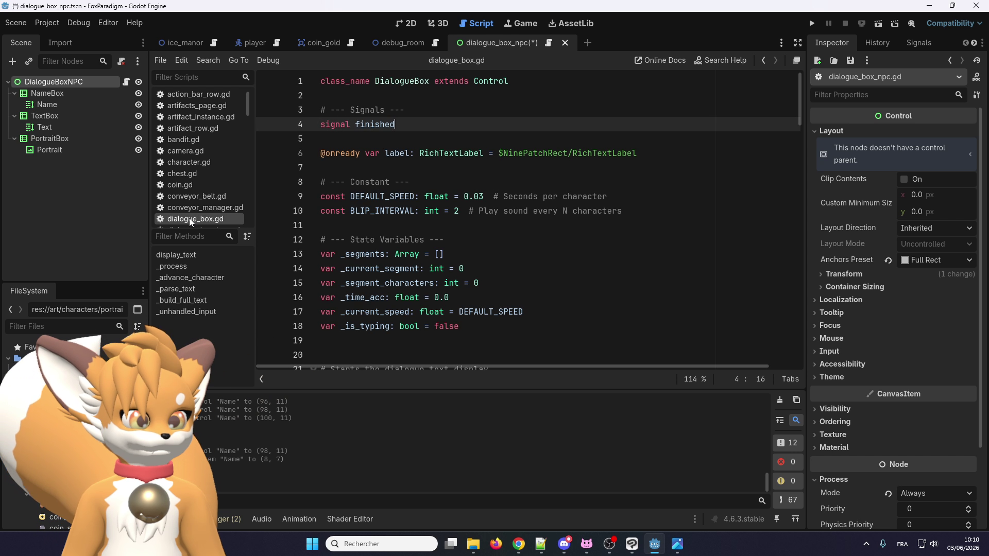
{"action": "scroll", "coordinate": [481, 280], "scroll_direction": "down", "scroll_amount": 4}
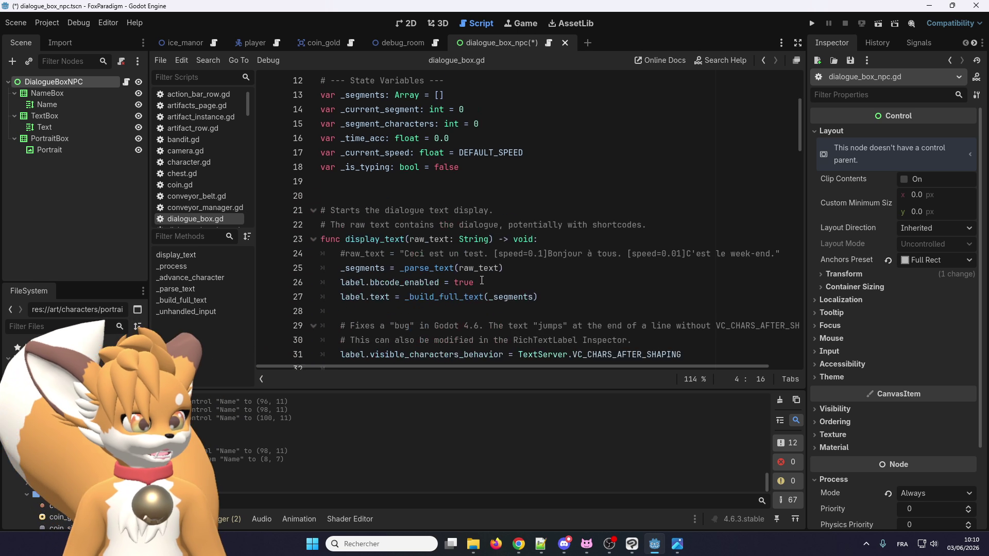
{"action": "scroll", "coordinate": [482, 279], "scroll_direction": "up", "scroll_amount": 4}
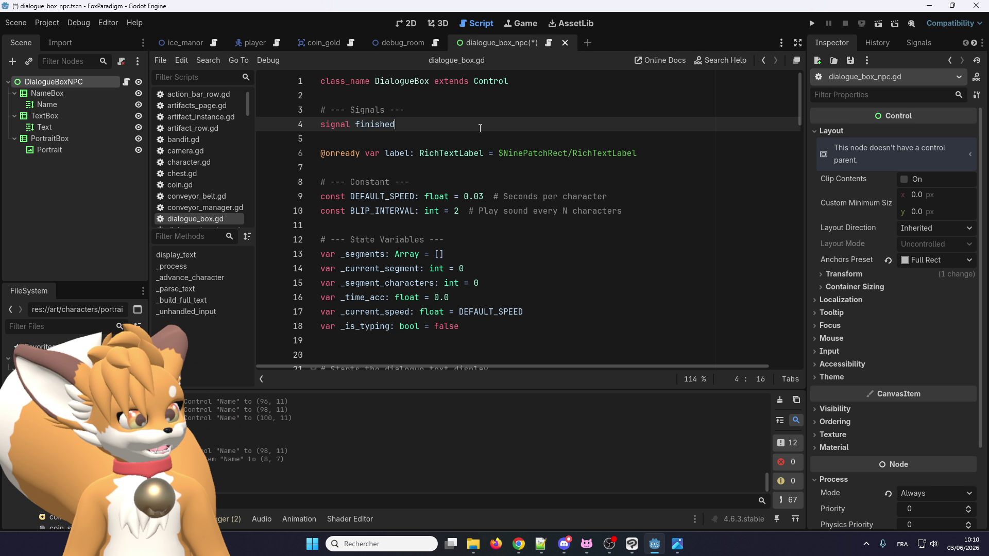
{"action": "left_click_drag", "start_coordinate": [509, 81], "coordinate": [310, 80]}
{"action": "key", "text": "ctrl+c"}
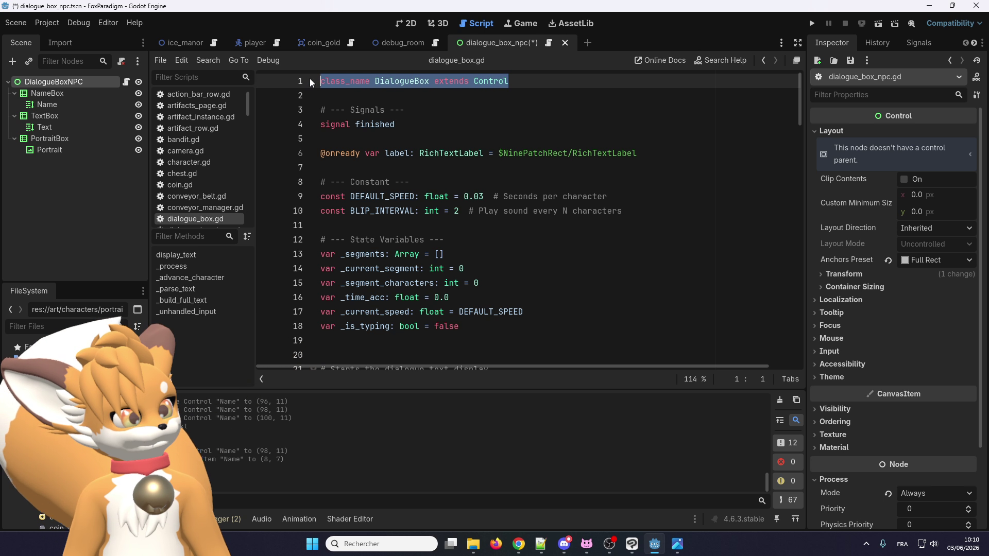
{"action": "left_click", "coordinate": [528, 44]}
{"action": "left_click_drag", "start_coordinate": [515, 95], "coordinate": [267, 68]}
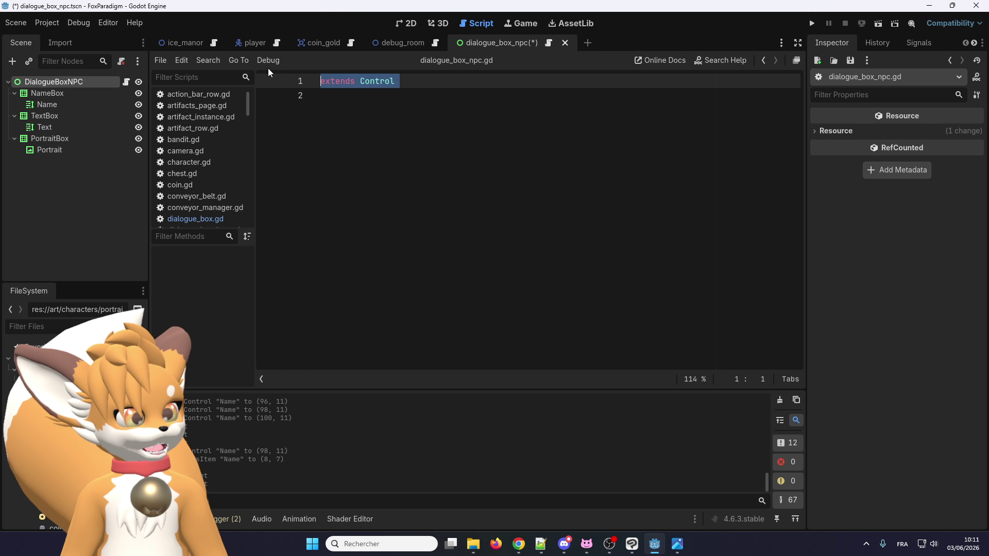
{"action": "key", "text": "ctrl+v"}
- Change the declaration to 'class_name DialogueBoxNPC extends DialogueBox' and save
{"action": "double_click", "coordinate": [401, 81]}
{"action": "key", "text": "ctrl+c"}
{"action": "double_click", "coordinate": [490, 81]}
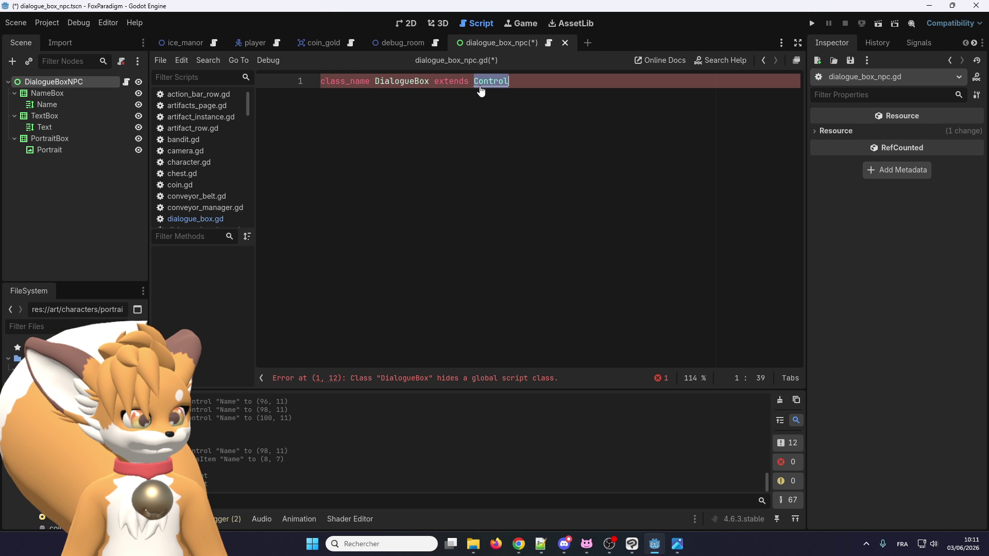
{"action": "key", "text": "ctrl+v"}
{"action": "left_click", "coordinate": [430, 81]}
{"action": "type", "text": "NPC"}
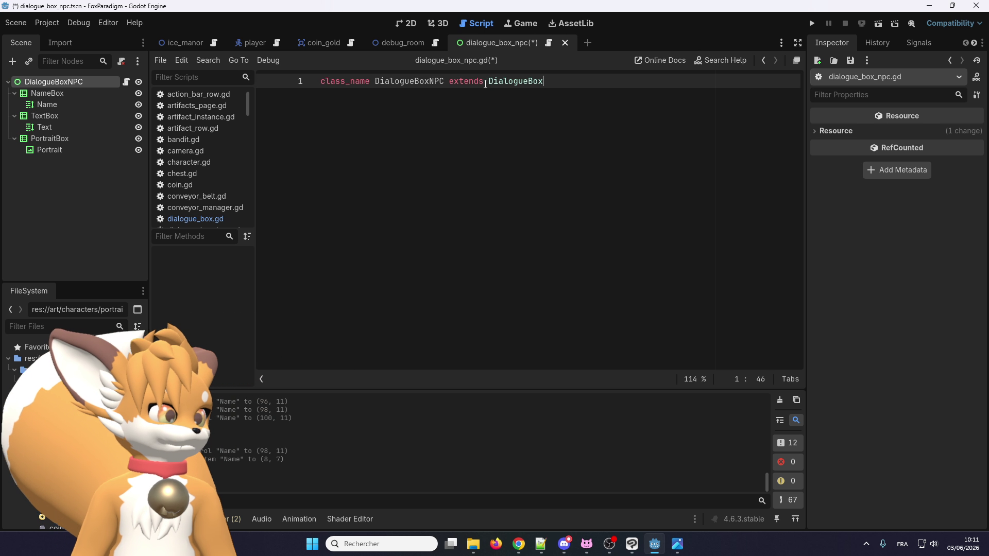
{"action": "key", "text": "Return"}
{"action": "key", "text": "Return"}
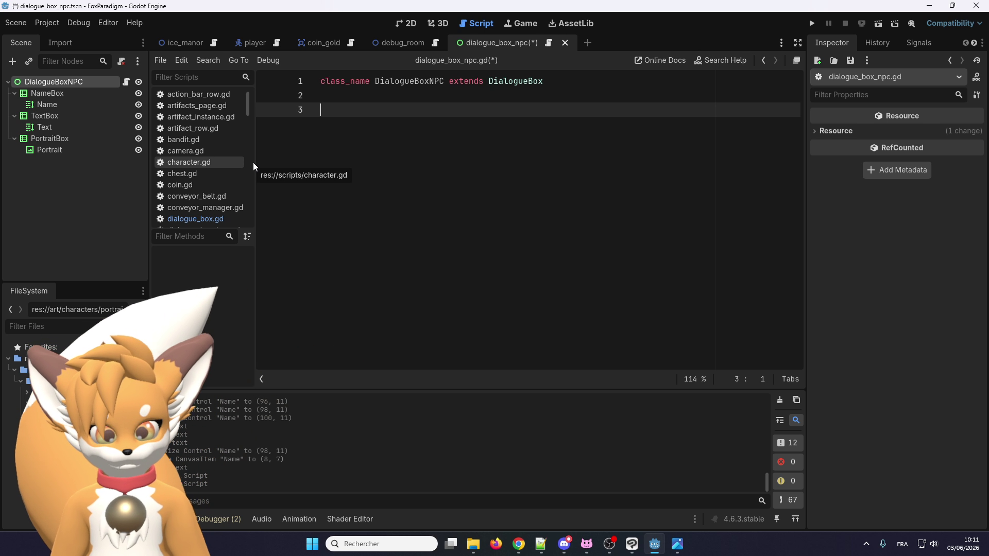
{"action": "key", "text": "ctrl+s"}
{"action": "left_click", "coordinate": [208, 218]}
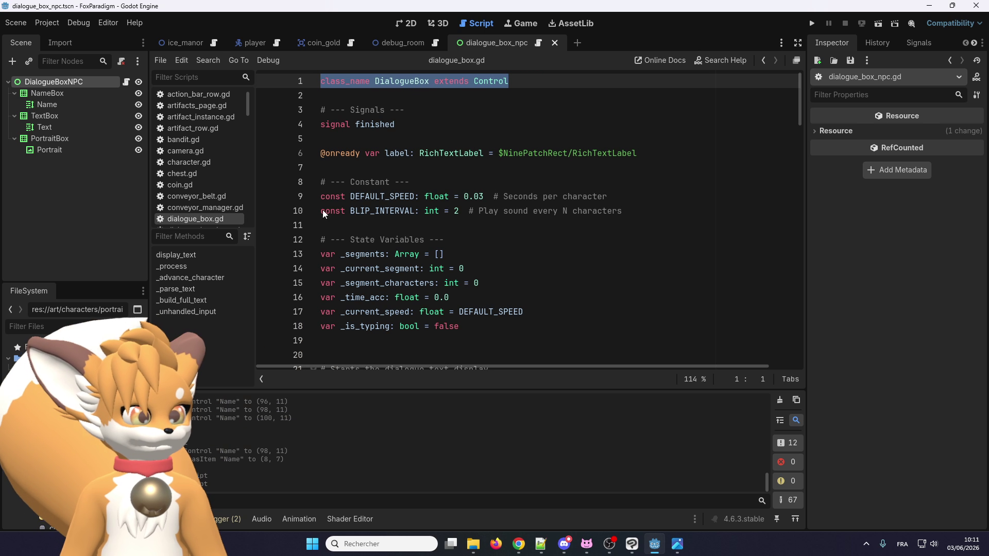
- Replace the label's $NinePatchRect/RichTextLabel path on line 6 with $TextBox/Text
{"action": "scroll", "coordinate": [322, 209], "scroll_direction": "down", "scroll_amount": 3}
{"action": "scroll", "coordinate": [360, 206], "scroll_direction": "up", "scroll_amount": 2}
{"action": "scroll", "coordinate": [386, 204], "scroll_direction": "up", "scroll_amount": 1}
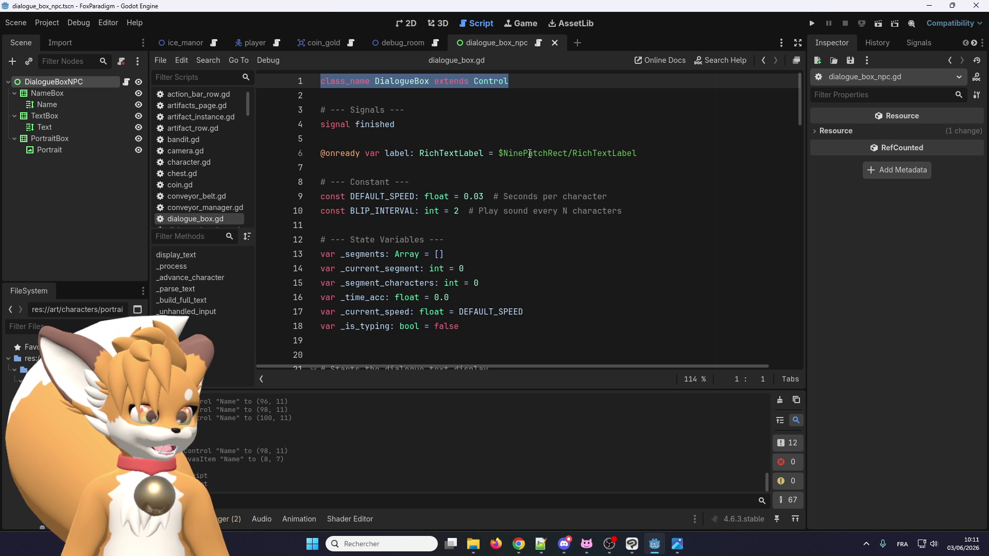
{"action": "double_click", "coordinate": [347, 153]}
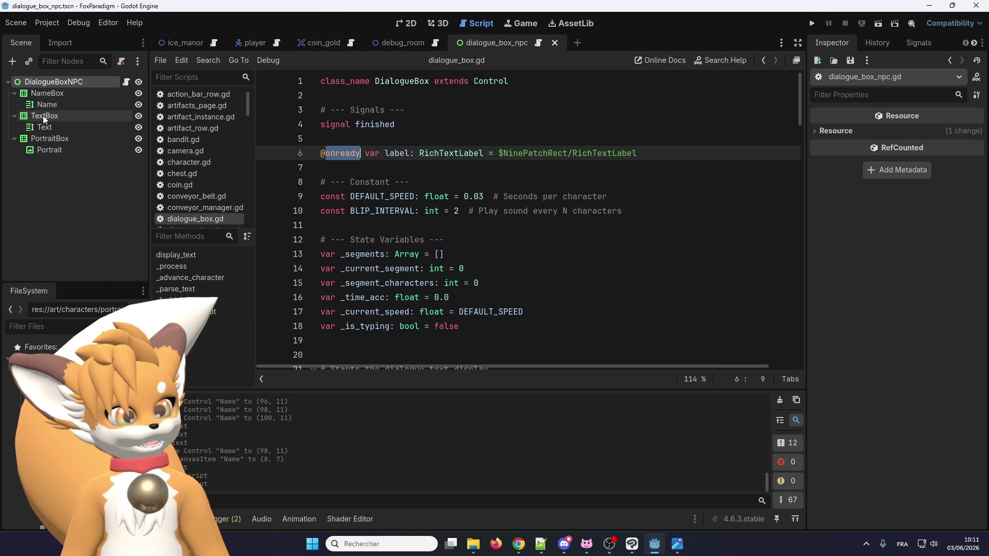
{"action": "mouse_move", "coordinate": [39, 128]}
{"action": "left_mouse_down"}
{"action": "mouse_move", "coordinate": [786, 184]}
{"action": "mouse_move", "coordinate": [688, 144]}
{"action": "mouse_move", "coordinate": [498, 153]}
{"action": "left_mouse_up"}
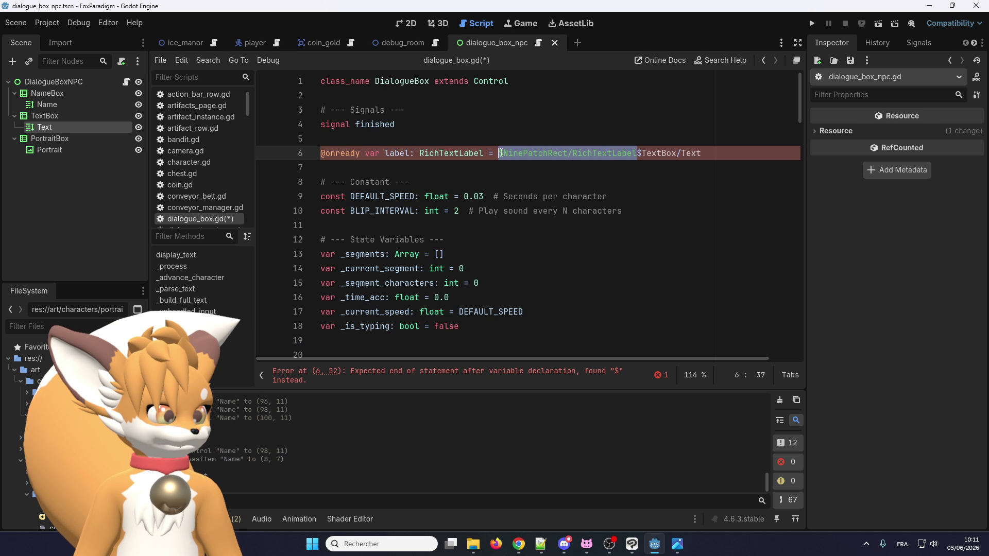
{"action": "key", "text": "BackSpace"}
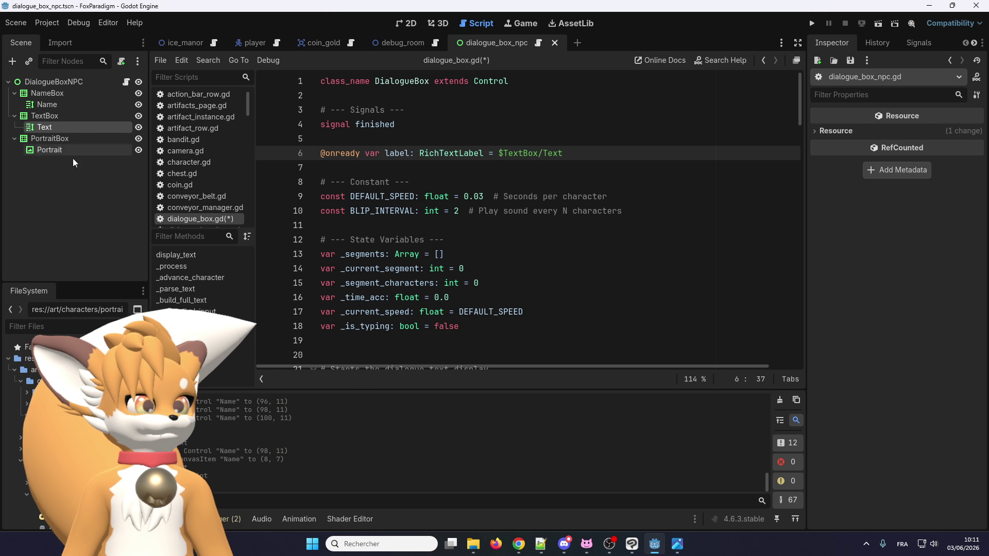
{"action": "left_click", "coordinate": [90, 324]}
{"action": "type", "text": "dial"}
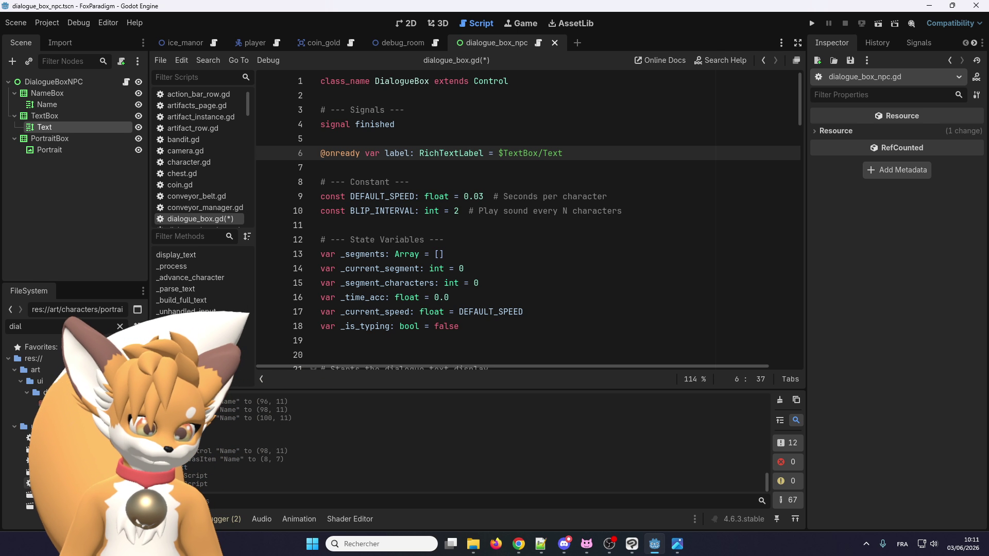
- In dialogue_box.tscn, rename NinePatchRect to TextBox and RichTextLabel to Text, then save
{"action": "double_click", "coordinate": [76, 443]}
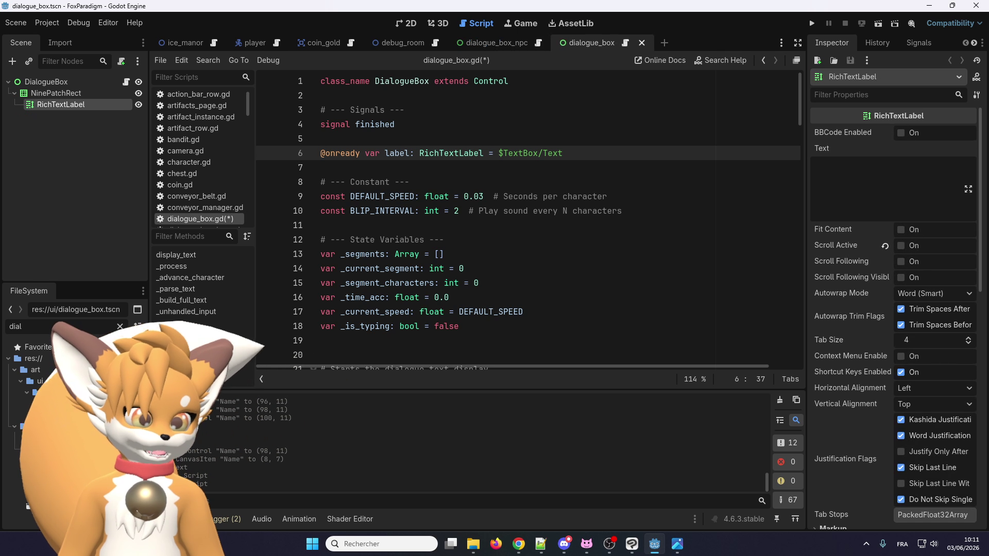
{"action": "double_click", "coordinate": [520, 153]}
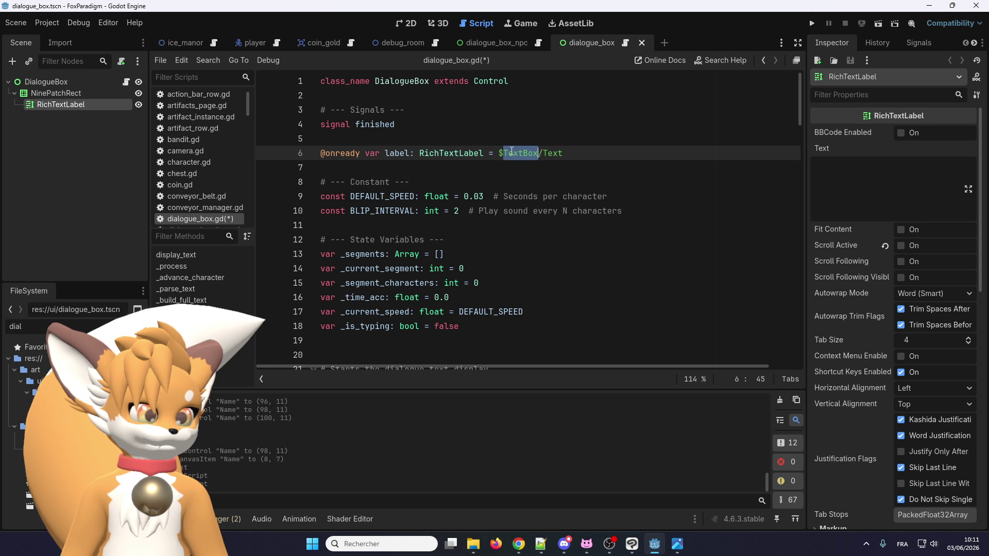
{"action": "double_click", "coordinate": [61, 93]}
{"action": "type", "text": "TextBox"}
{"action": "key", "text": "Return"}
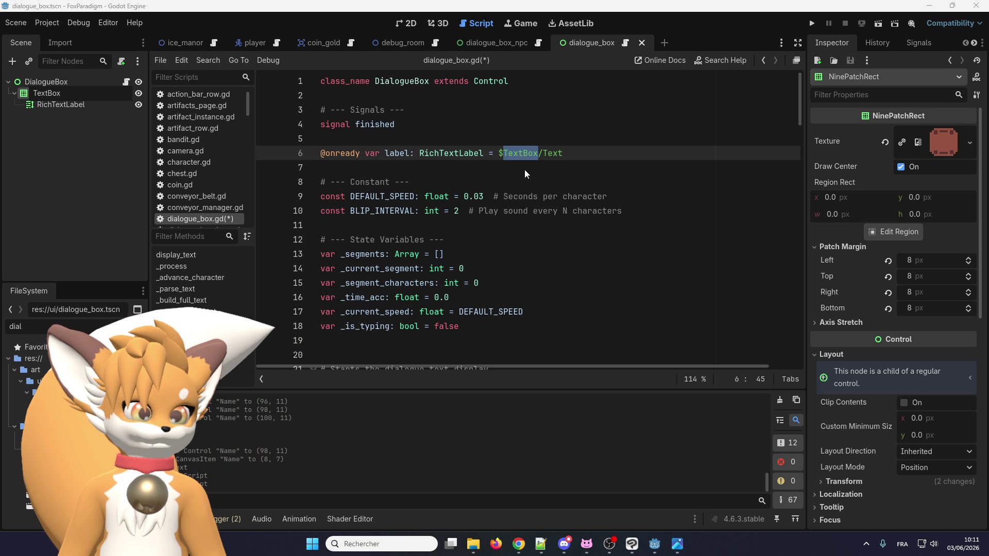
{"action": "left_click", "coordinate": [543, 154]}
{"action": "double_click", "coordinate": [552, 153]}
{"action": "double_click", "coordinate": [61, 104]}
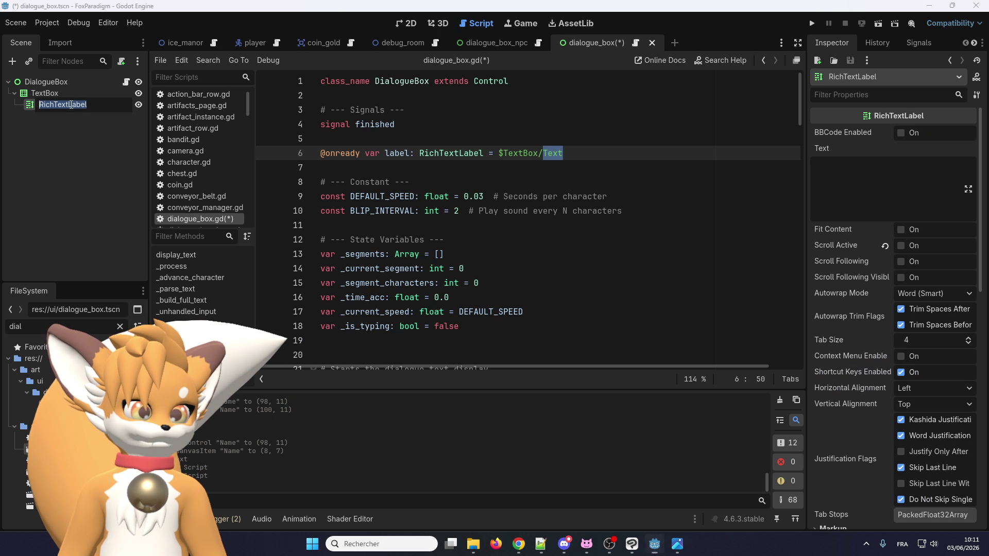
{"action": "type", "text": "Text"}
{"action": "key", "text": "Return"}
{"action": "key", "text": "ctrl+s"}
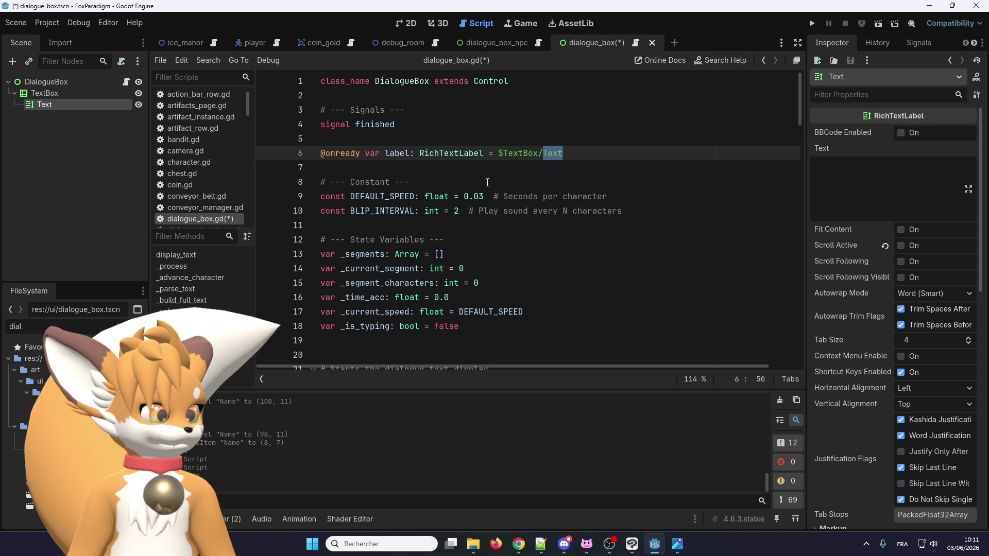
{"action": "left_click", "coordinate": [512, 41]}
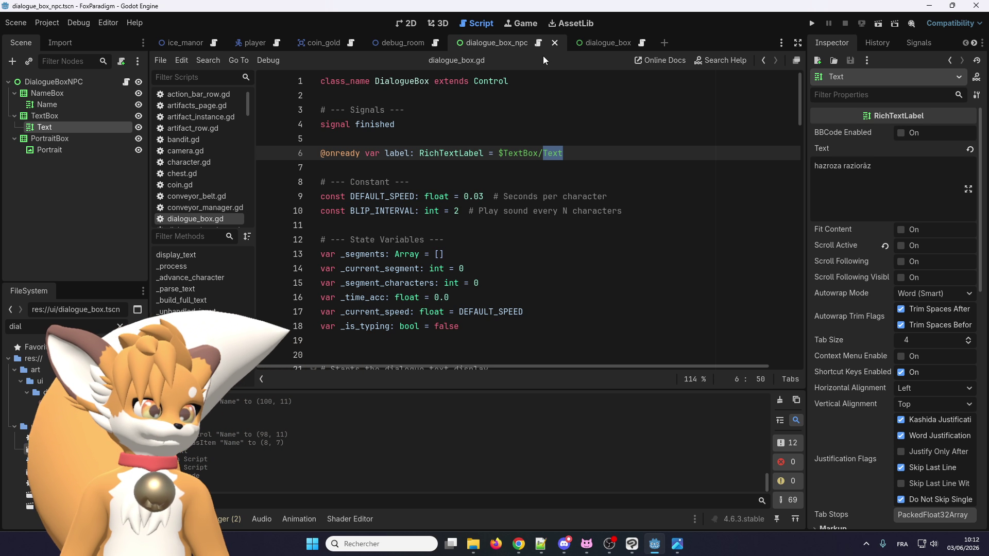
- Select the func display_text signature on line 23 of dialogue_box.gd
{"action": "left_click", "coordinate": [539, 43]}
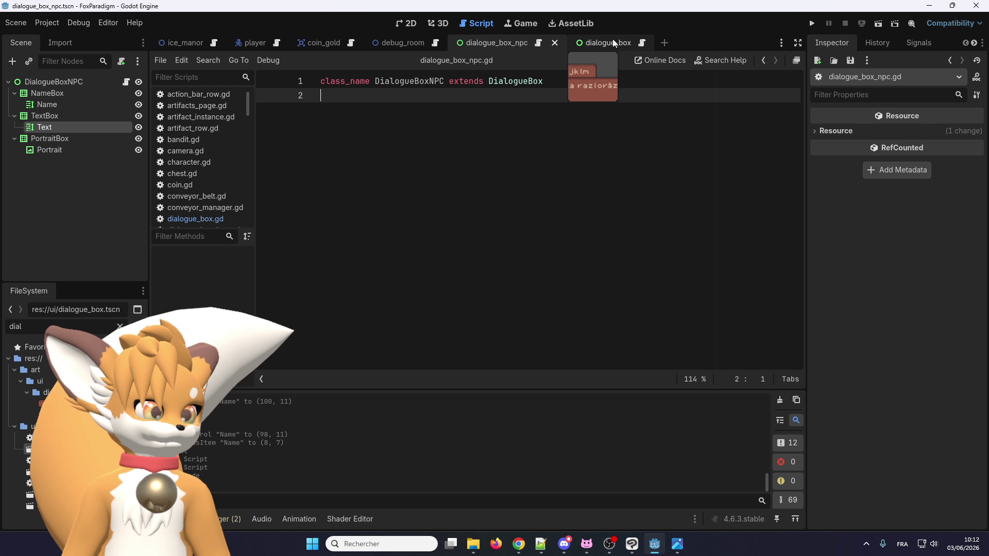
{"action": "left_click", "coordinate": [641, 43]}
{"action": "scroll", "coordinate": [432, 231], "scroll_direction": "down", "scroll_amount": 3}
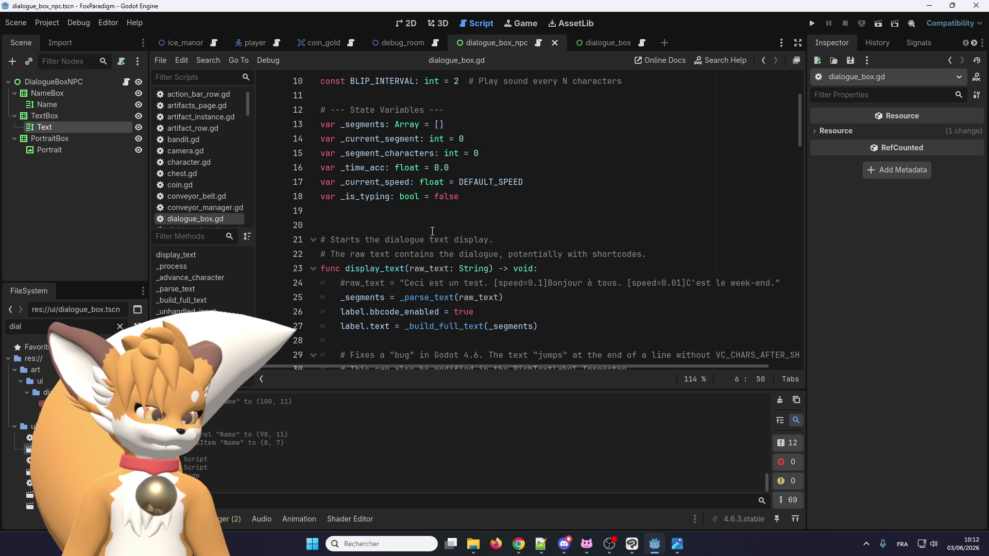
{"action": "scroll", "coordinate": [475, 213], "scroll_direction": "down", "scroll_amount": 2}
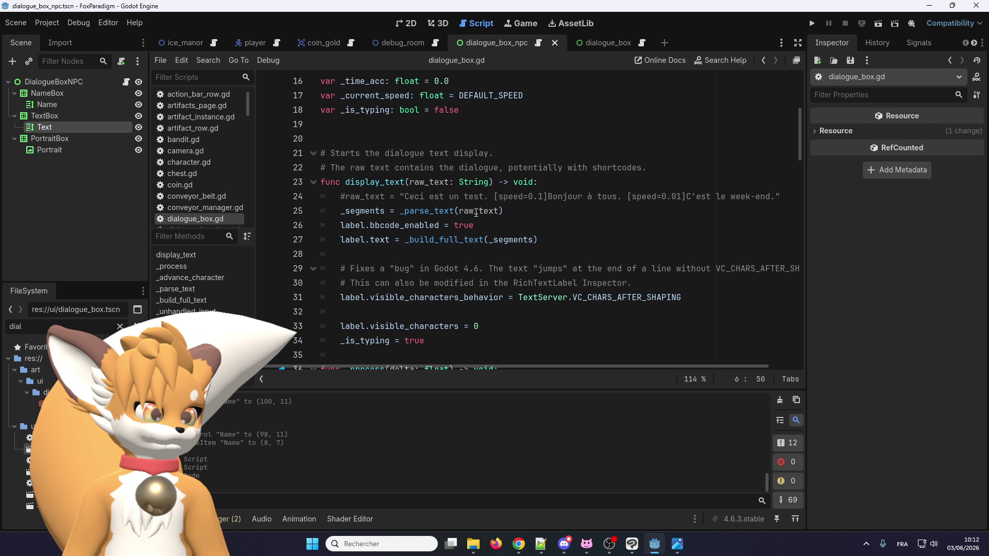
{"action": "scroll", "coordinate": [477, 213], "scroll_direction": "down", "scroll_amount": 1}
{"action": "left_click_drag", "start_coordinate": [541, 138], "coordinate": [312, 137]}
{"action": "key", "text": "ctrl+c"}
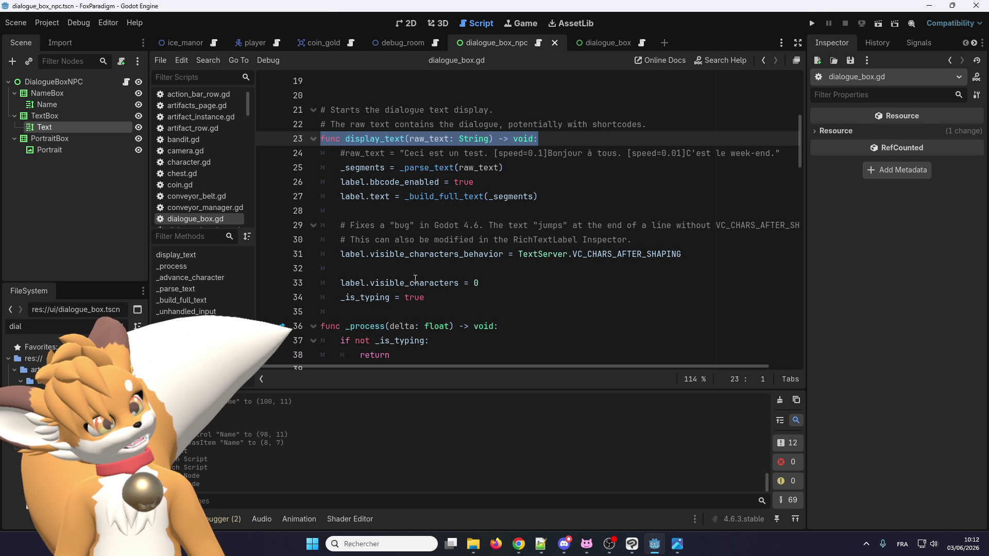
{"action": "scroll", "coordinate": [415, 278], "scroll_direction": "up", "scroll_amount": 3}
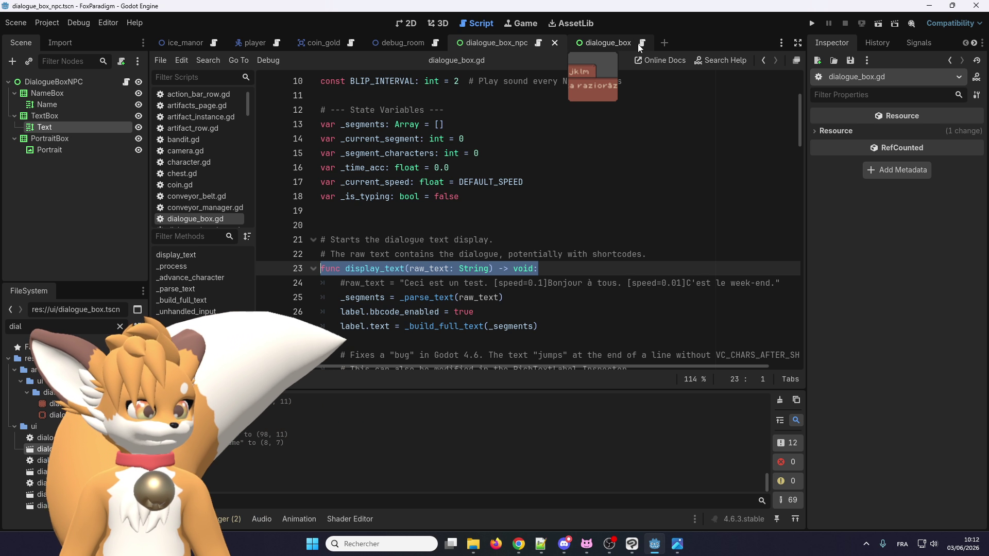
{"action": "left_click", "coordinate": [533, 45]}
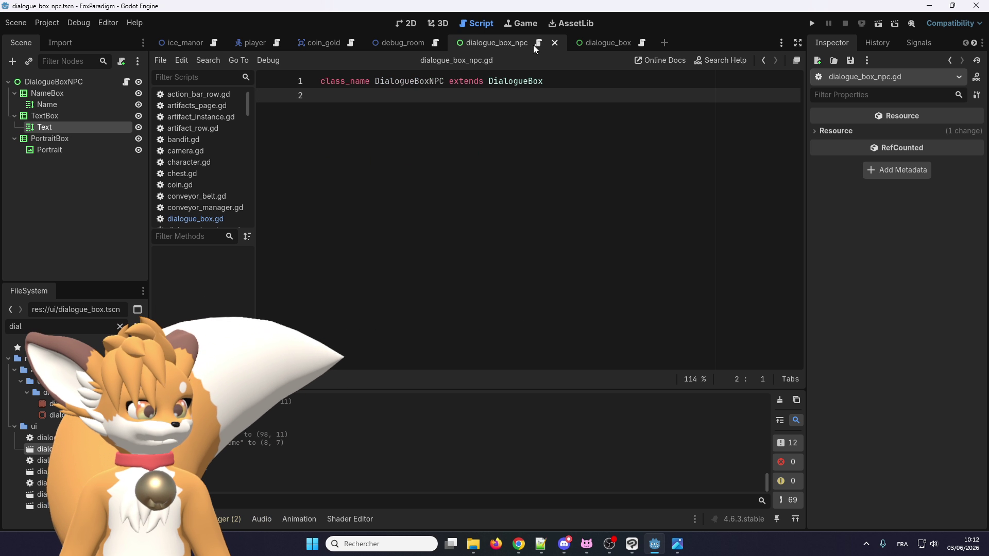
- Paste the display_text signature on line 3 and rename it change_portrait
{"action": "key", "text": "Return"}
{"action": "key", "text": "ctrl+v"}
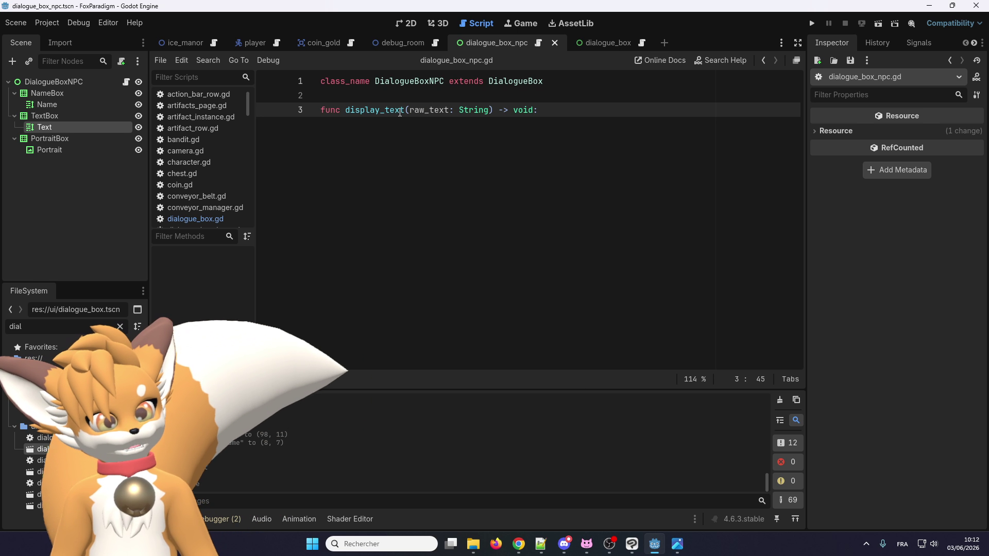
{"action": "double_click", "coordinate": [349, 110]}
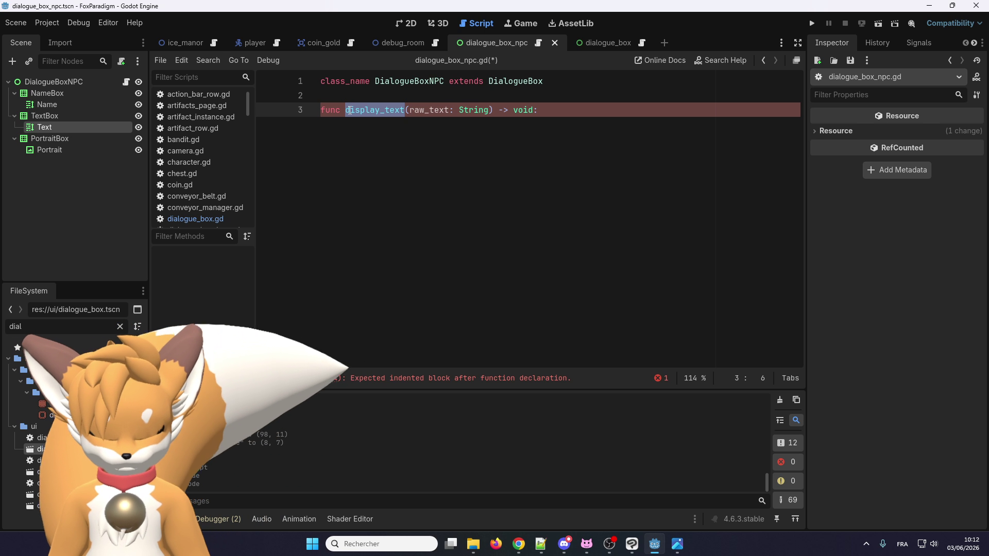
{"action": "type", "text": "change_port"}
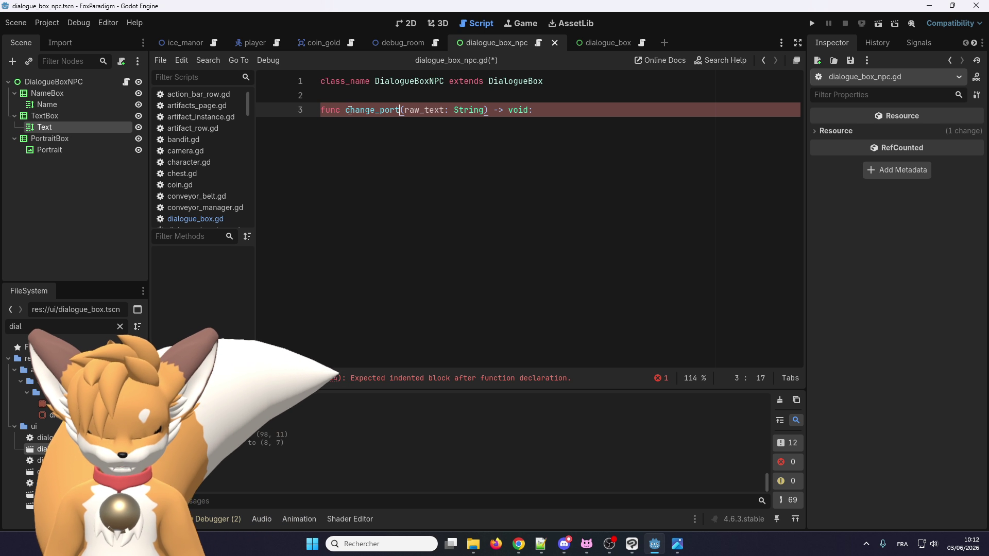
{"action": "type", "text": "rait"}
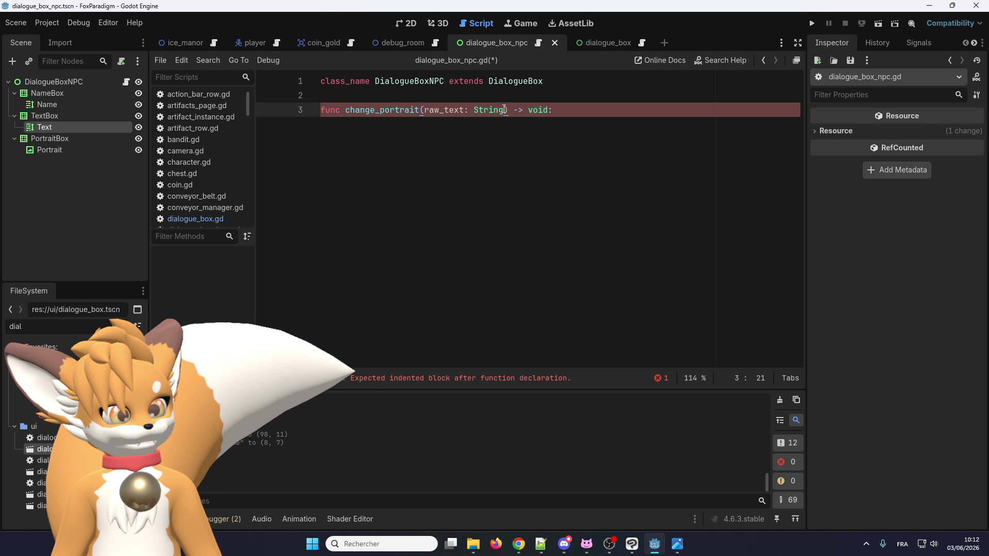
{"action": "left_click_drag", "start_coordinate": [499, 109], "coordinate": [394, 109]}
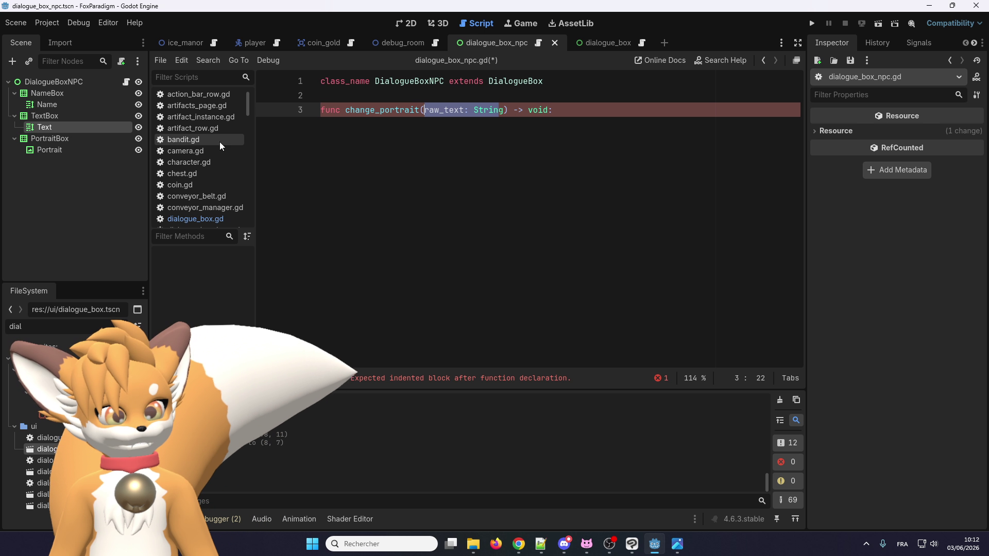
- Insert the $PortraitBox/Portrait node path onto its own line above the function
{"action": "left_click", "coordinate": [36, 152]}
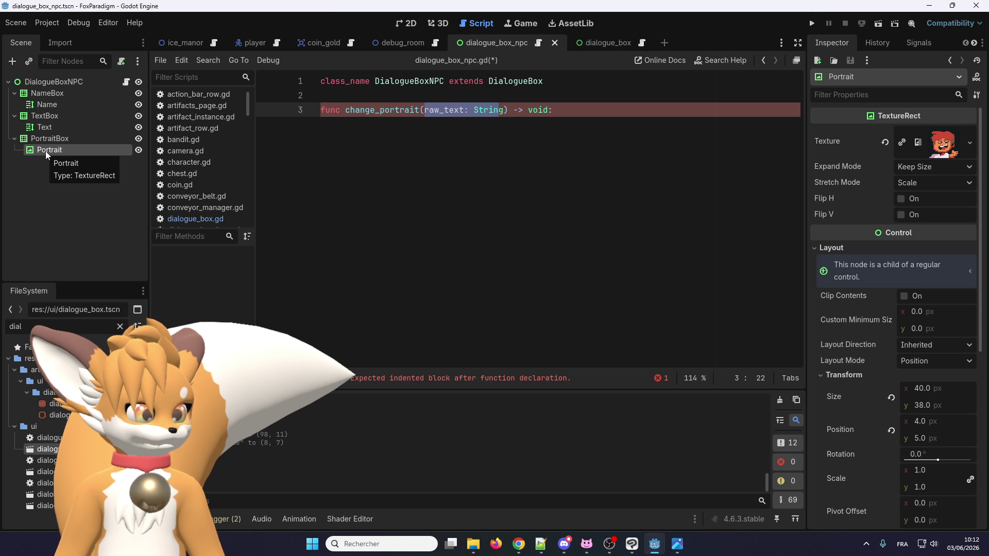
{"action": "mouse_move", "coordinate": [46, 150]}
{"action": "left_mouse_down"}
{"action": "mouse_move", "coordinate": [561, 89]}
{"action": "mouse_move", "coordinate": [495, 118]}
{"action": "mouse_move", "coordinate": [504, 111]}
{"action": "left_mouse_up"}
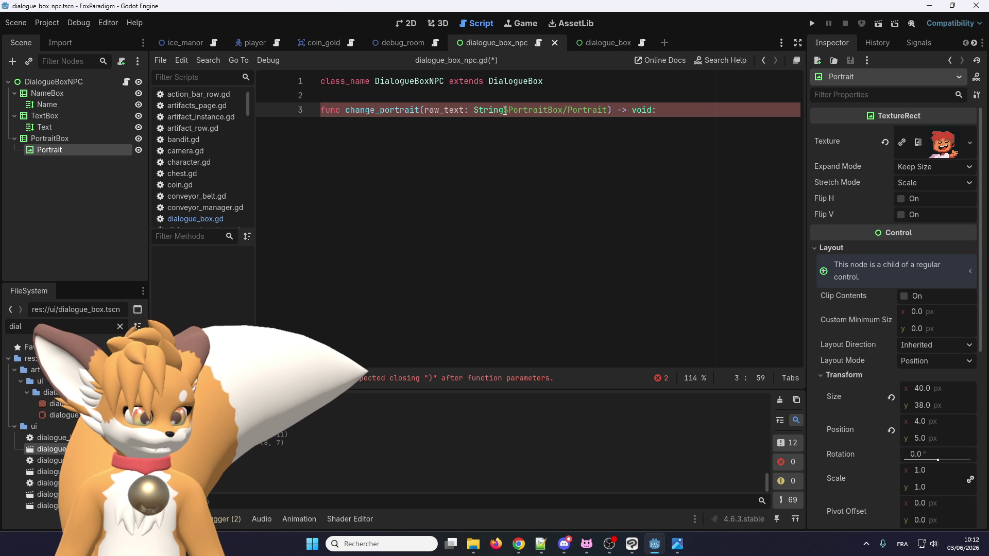
{"action": "left_click", "coordinate": [441, 115], "text": "shift"}
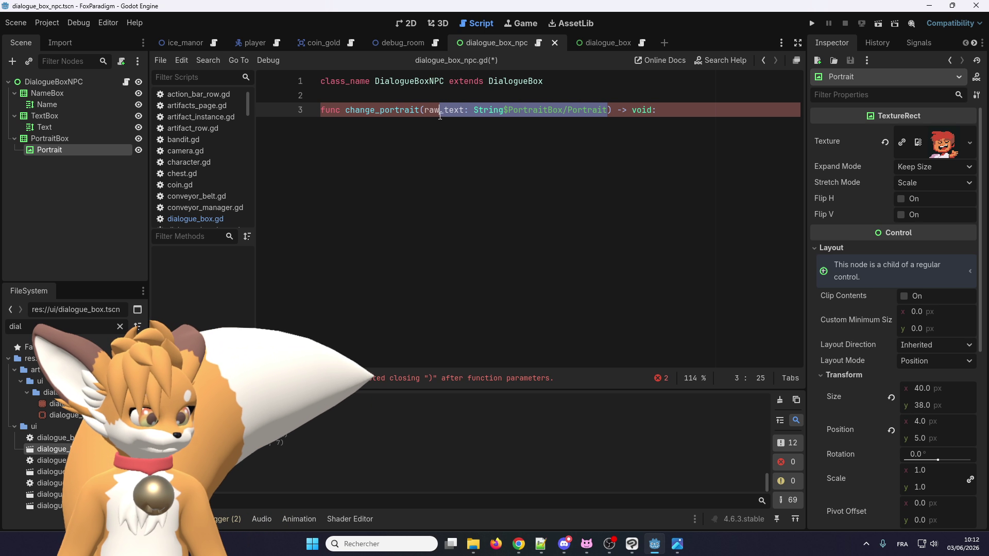
{"action": "left_click", "coordinate": [503, 110], "text": "shift"}
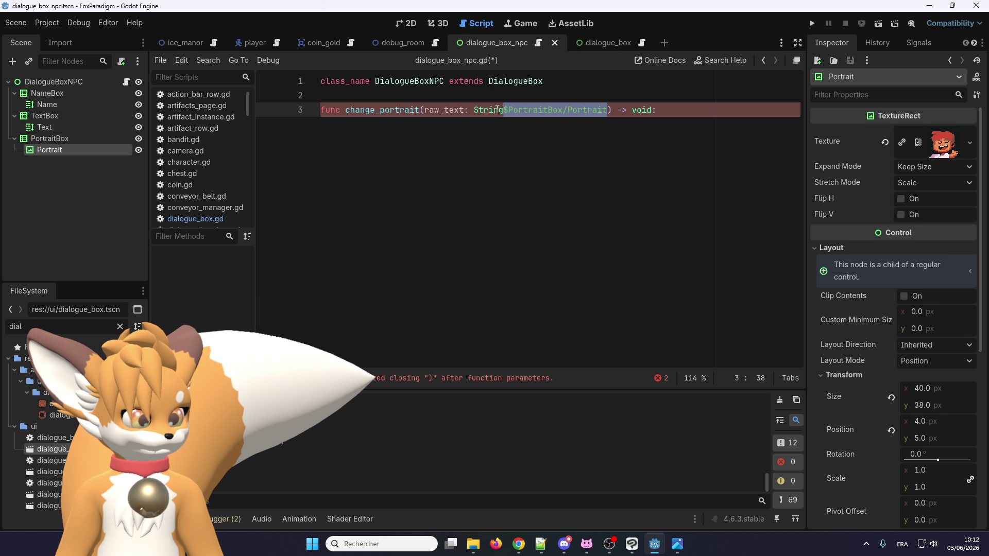
{"action": "key", "text": "ctrl+c"}
{"action": "left_click", "coordinate": [468, 101]}
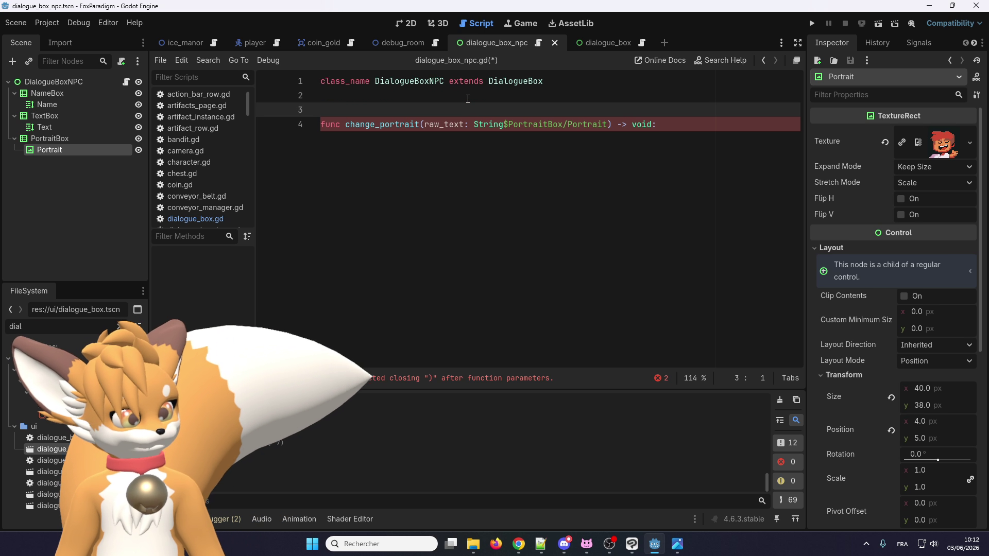
{"action": "key", "text": "Return"}
{"action": "key", "text": "ctrl+v"}
{"action": "key", "text": "Return"}
{"action": "left_click", "coordinate": [641, 45]}
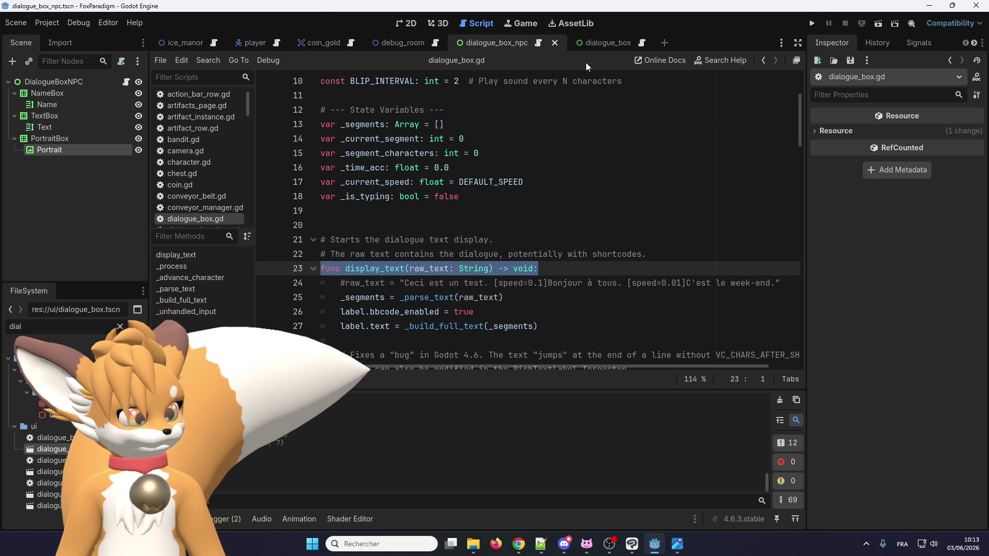
{"action": "scroll", "coordinate": [412, 206], "scroll_direction": "up", "scroll_amount": 4}
{"action": "left_click", "coordinate": [293, 152]}
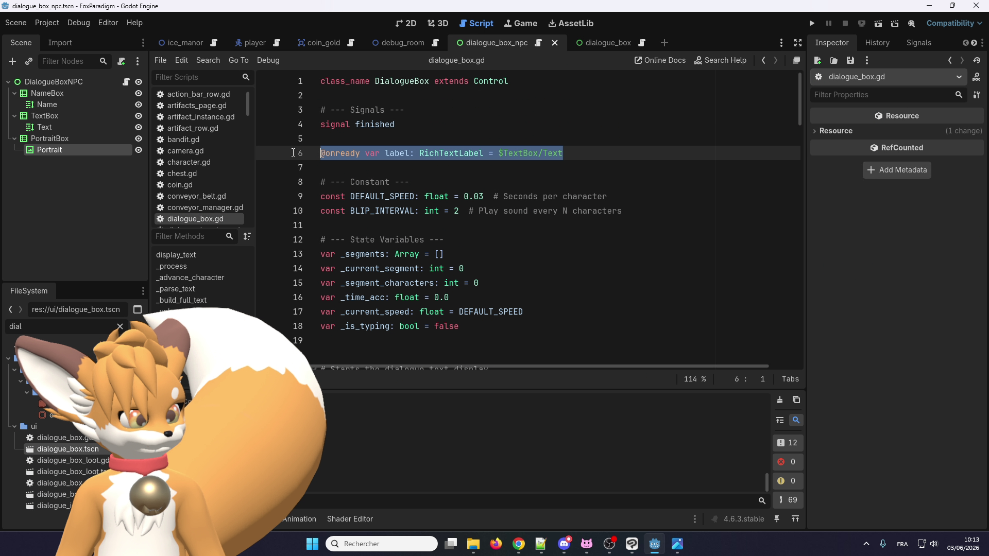
{"action": "left_click", "coordinate": [538, 42]}
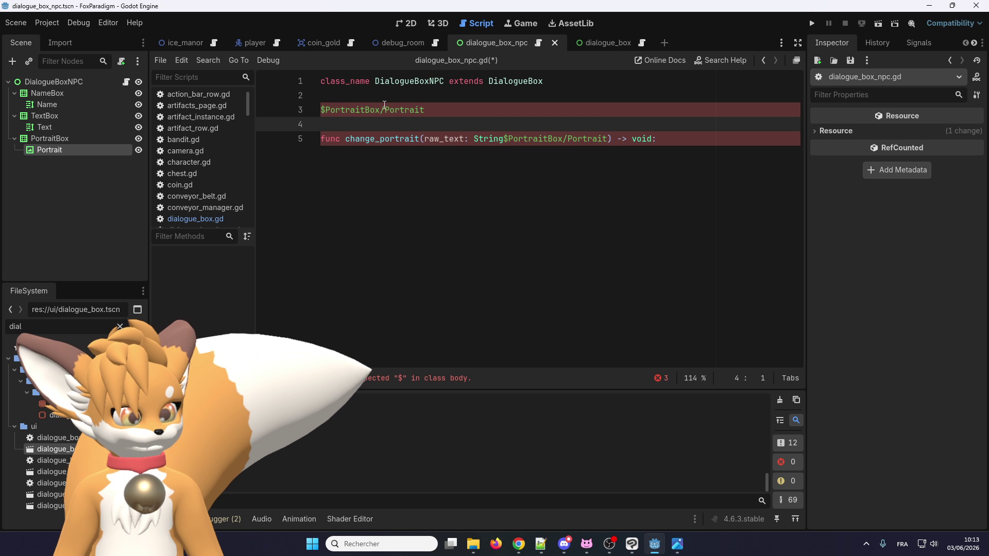
{"action": "key", "text": "Up"}
{"action": "key", "text": "ctrl+v"}
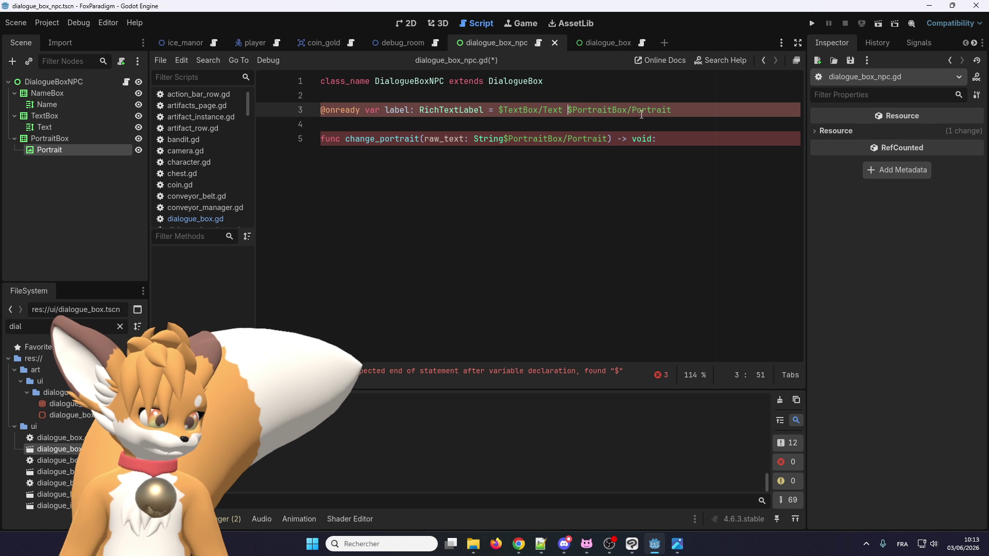
{"action": "left_click_drag", "start_coordinate": [536, 110], "coordinate": [498, 110]}
{"action": "key", "text": "BackSpace"}
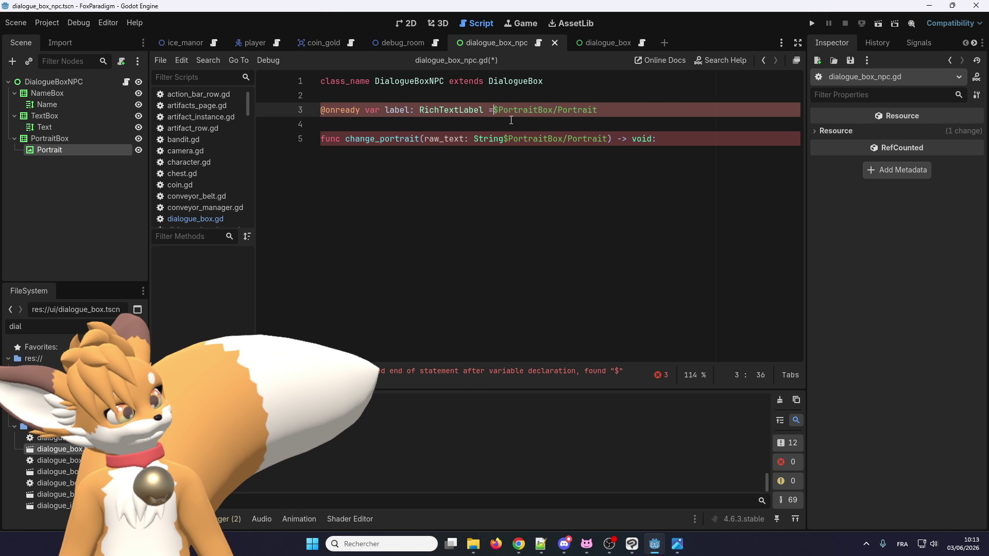
{"action": "double_click", "coordinate": [438, 109]}
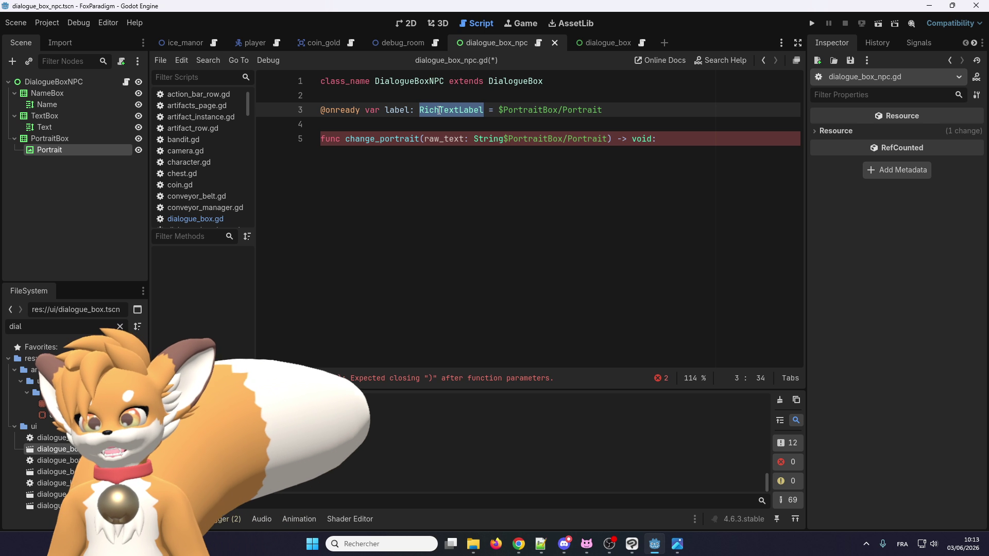
{"action": "mouse_move", "coordinate": [439, 110]}
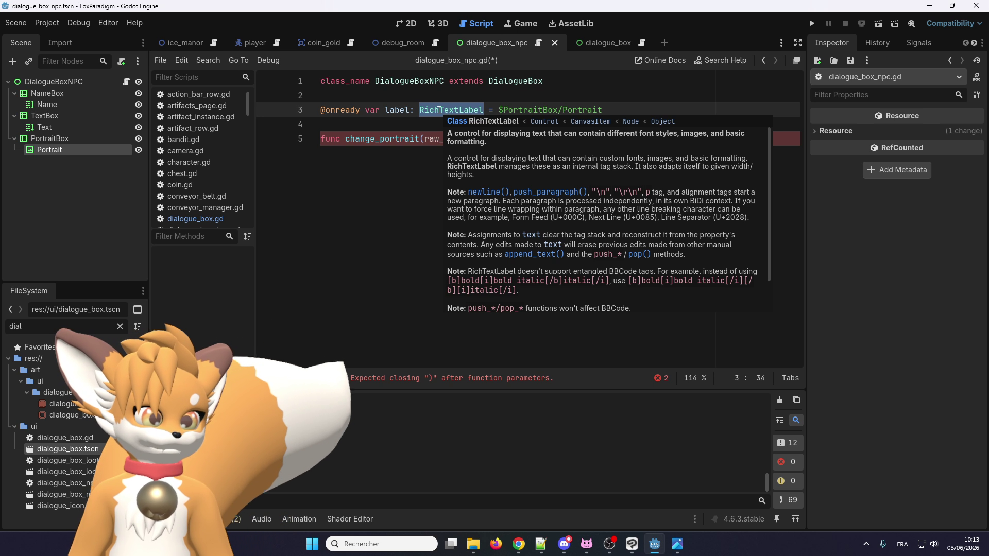
{"action": "double_click", "coordinate": [396, 110]}
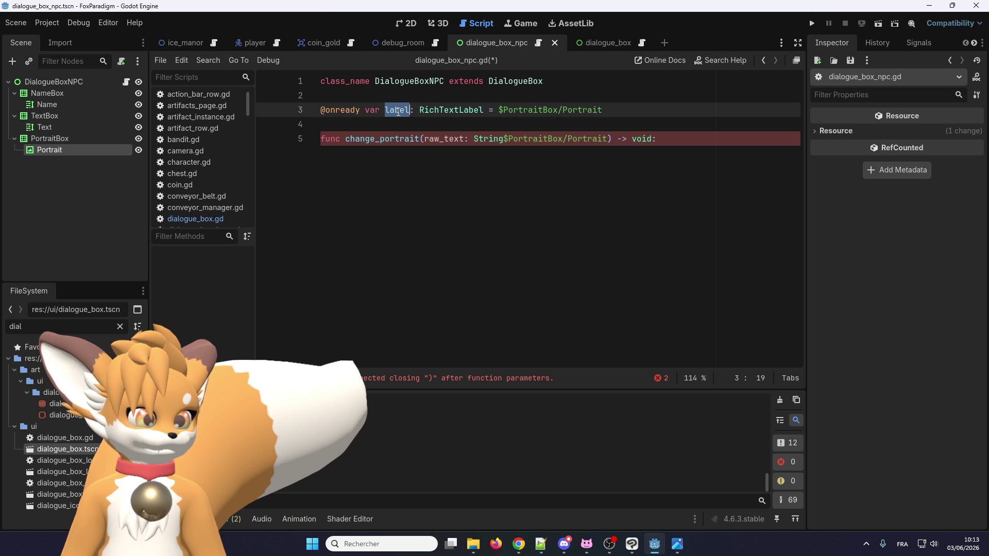
{"action": "type", "text": "portrai"}
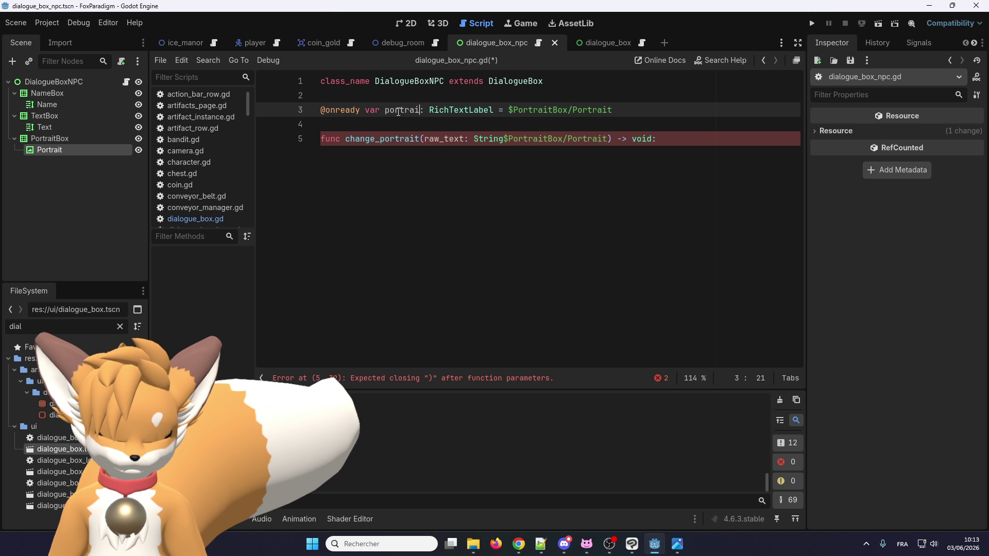
{"action": "type", "text": "t"}
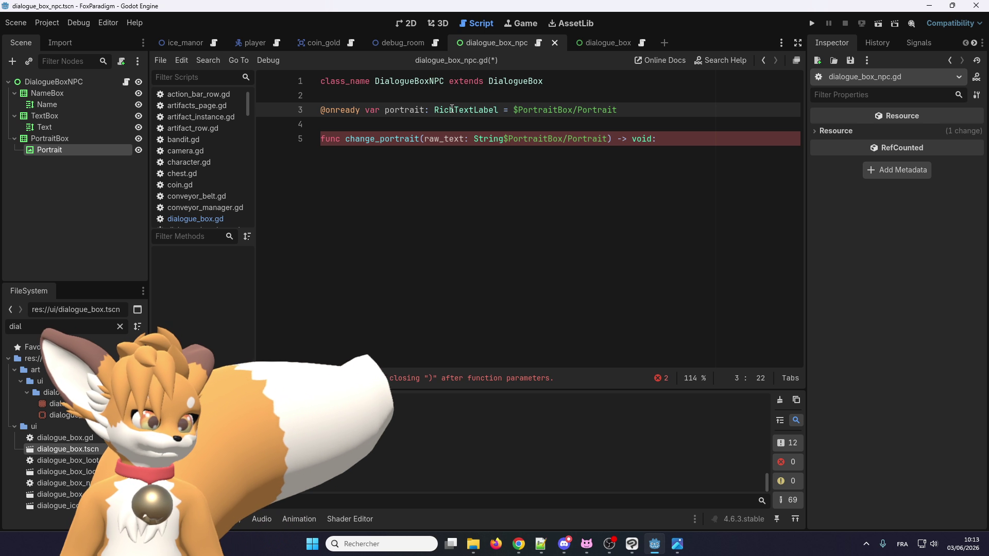
{"action": "double_click", "coordinate": [453, 110]}
{"action": "type", "text": "TextureRect"}
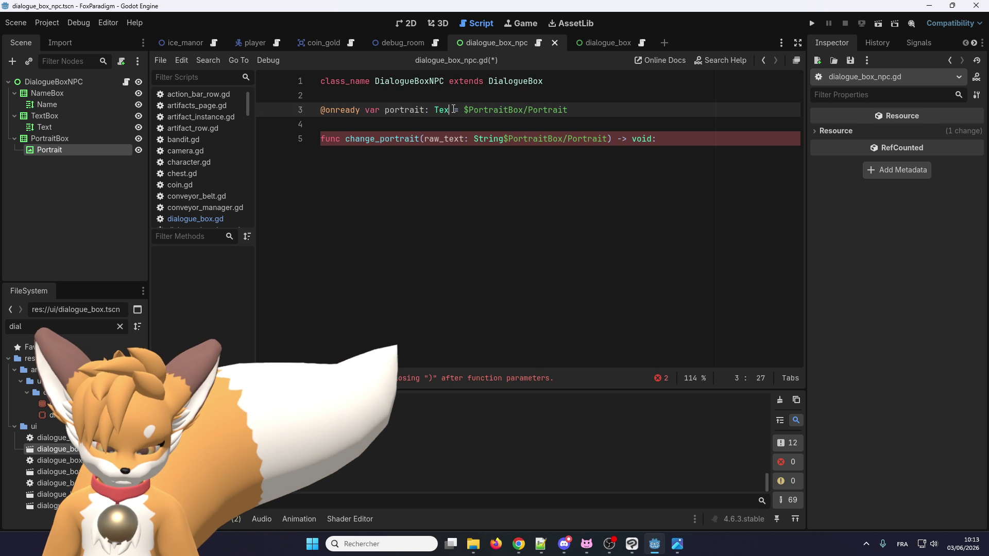
- Change change_portrait's parameter to 'texture: TextureRect'
{"action": "left_click", "coordinate": [493, 139]}
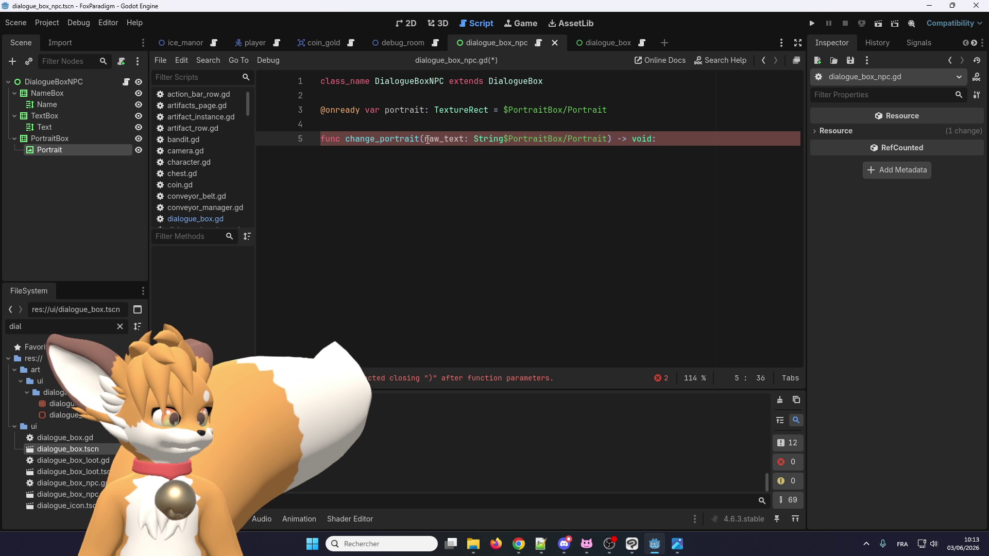
{"action": "key", "text": "Left"}
{"action": "key", "text": "Left"}
{"action": "key", "text": "Left"}
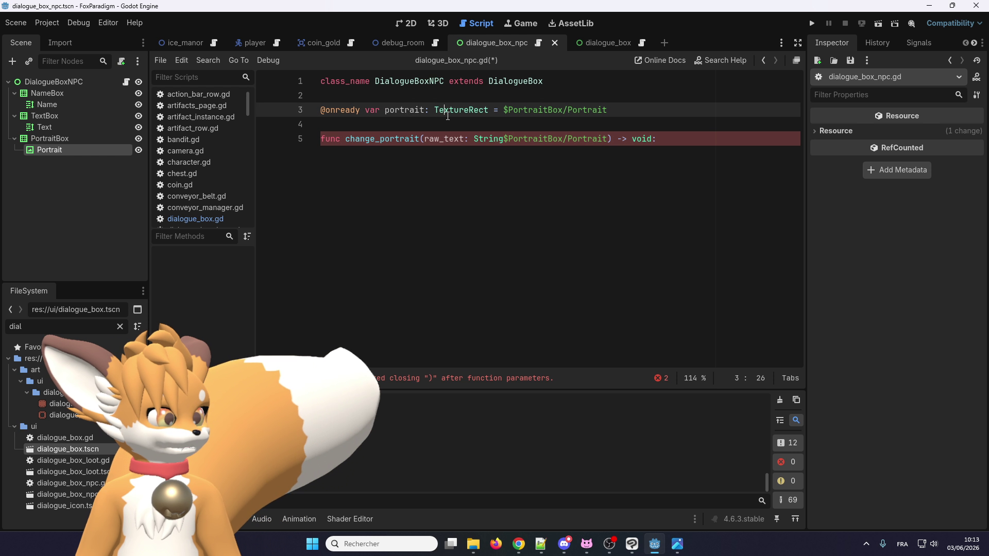
{"action": "left_click_drag", "start_coordinate": [474, 139], "coordinate": [608, 139]}
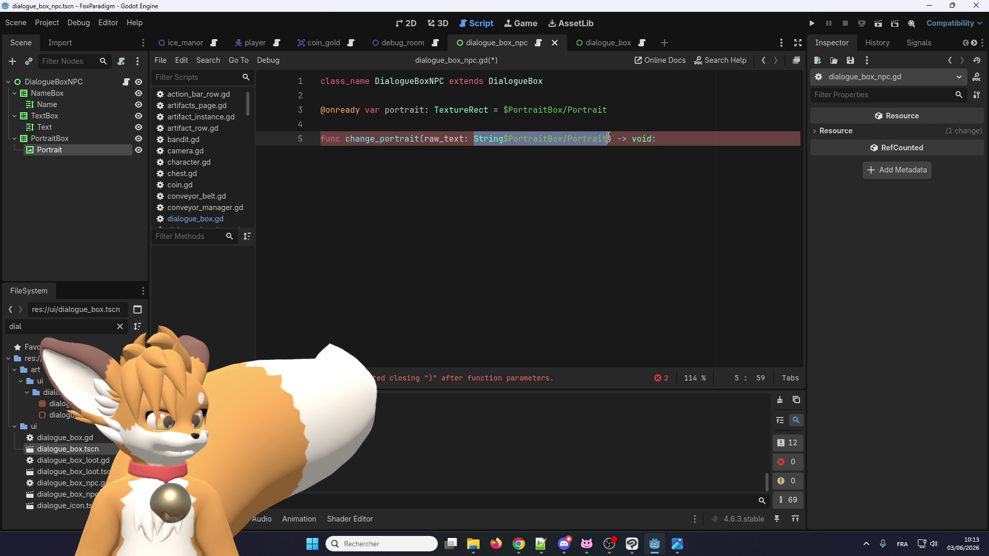
{"action": "type", "text": "TextureRect"}
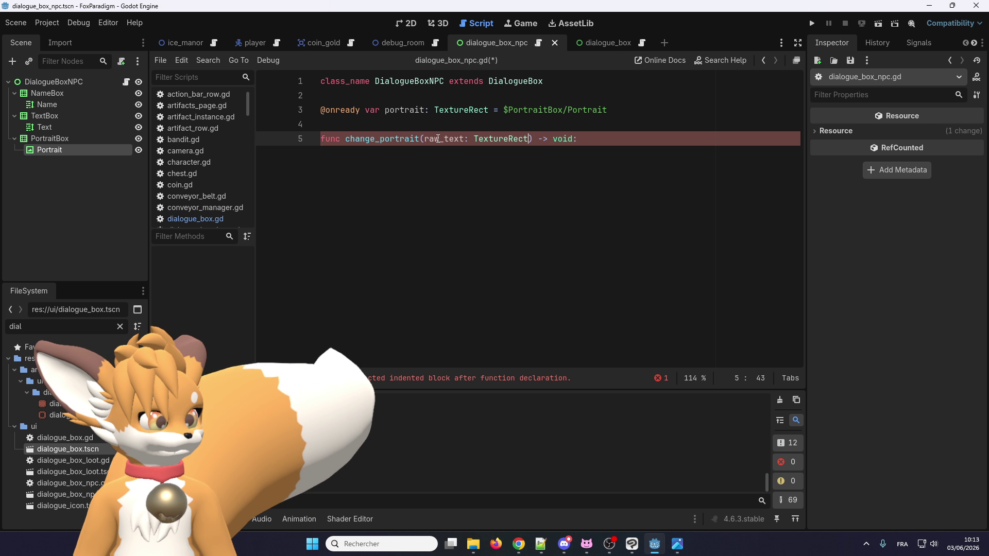
{"action": "double_click", "coordinate": [444, 138]}
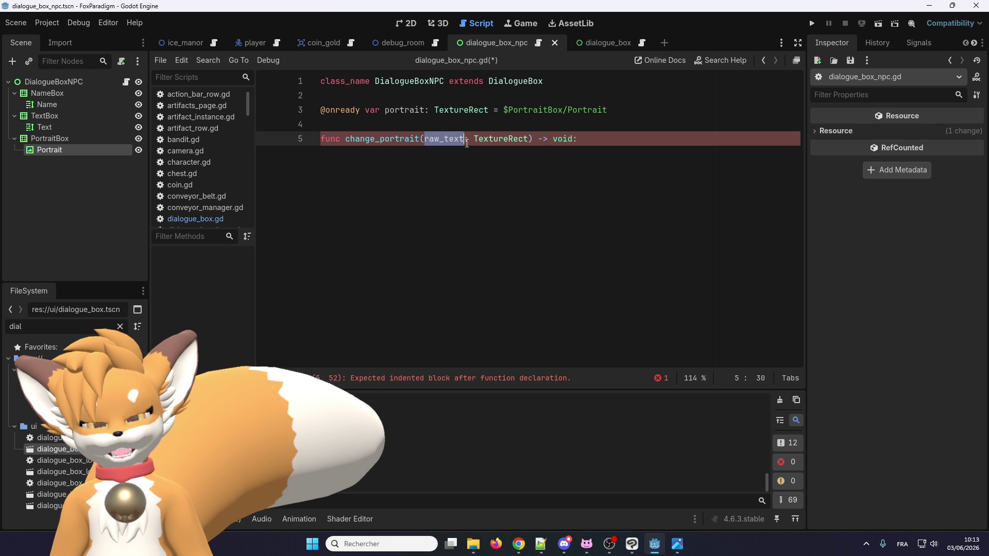
{"action": "type", "text": "texture"}
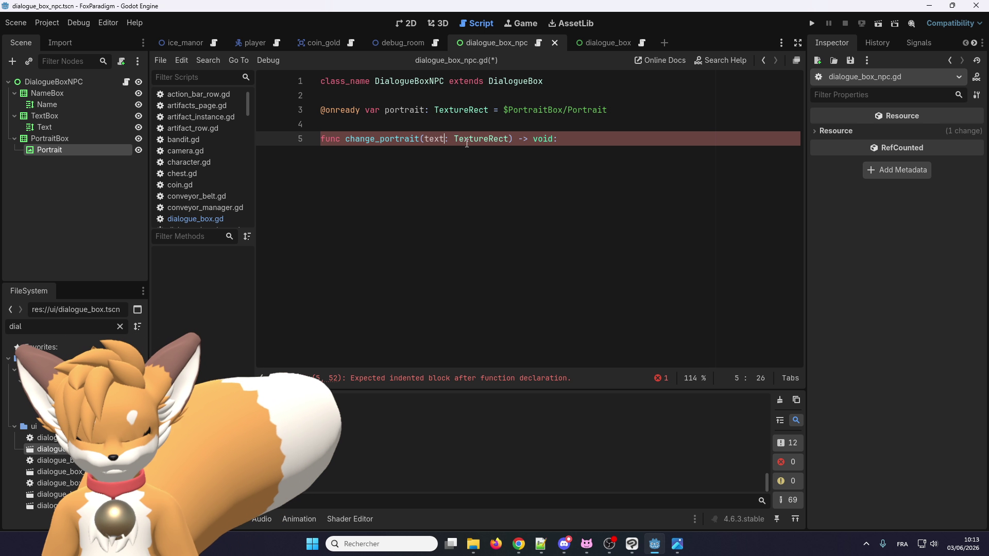
{"action": "key", "text": "End"}
{"action": "left_click", "coordinate": [445, 147]}
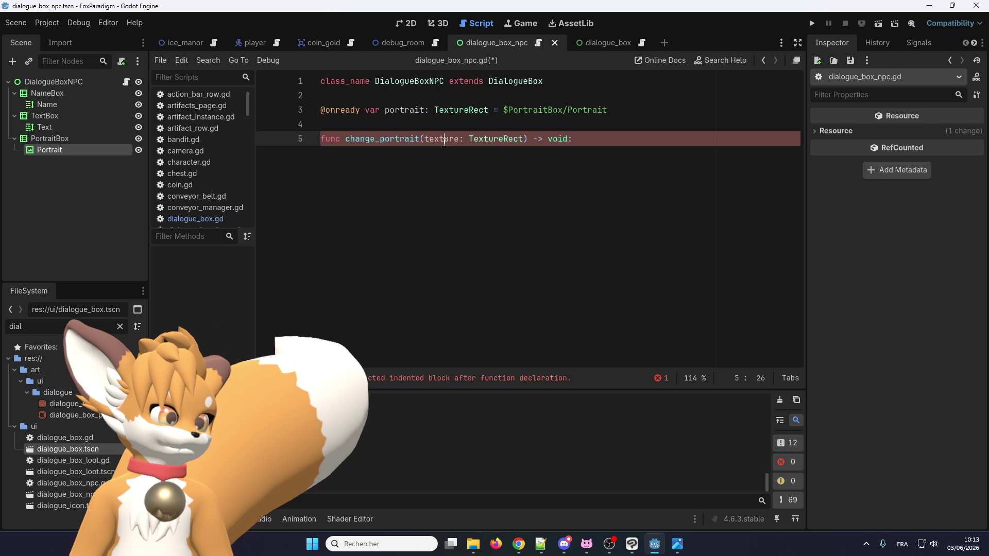
- Write the function body 'portrait = texture' on an indented line
{"action": "key", "text": "Return"}
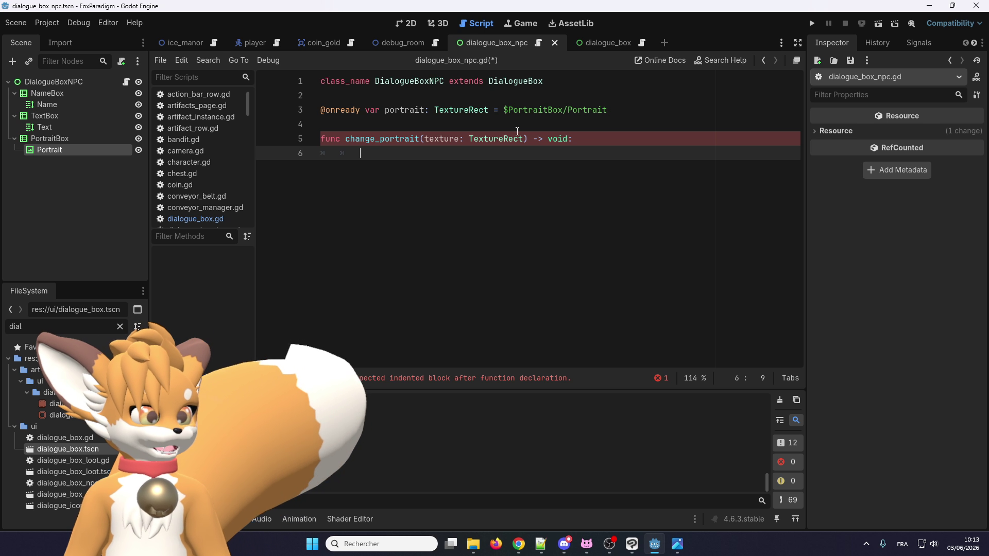
{"action": "double_click", "coordinate": [407, 110]}
{"action": "type", "text": "TextureRect"}
{"action": "left_click", "coordinate": [387, 159]}
{"action": "key", "text": "ctrl+z"}
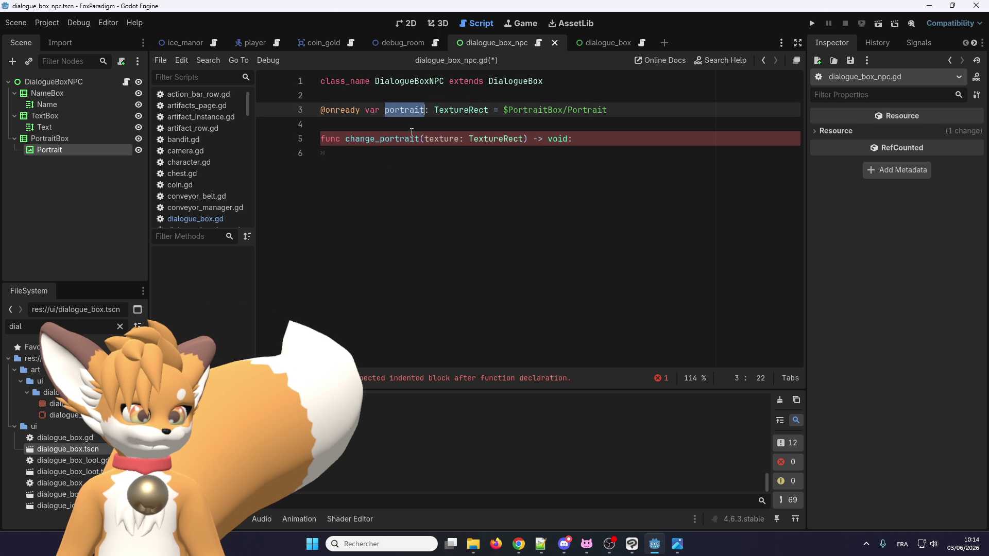
{"action": "left_click", "coordinate": [390, 154]}
{"action": "type", "text": "portrait = "}
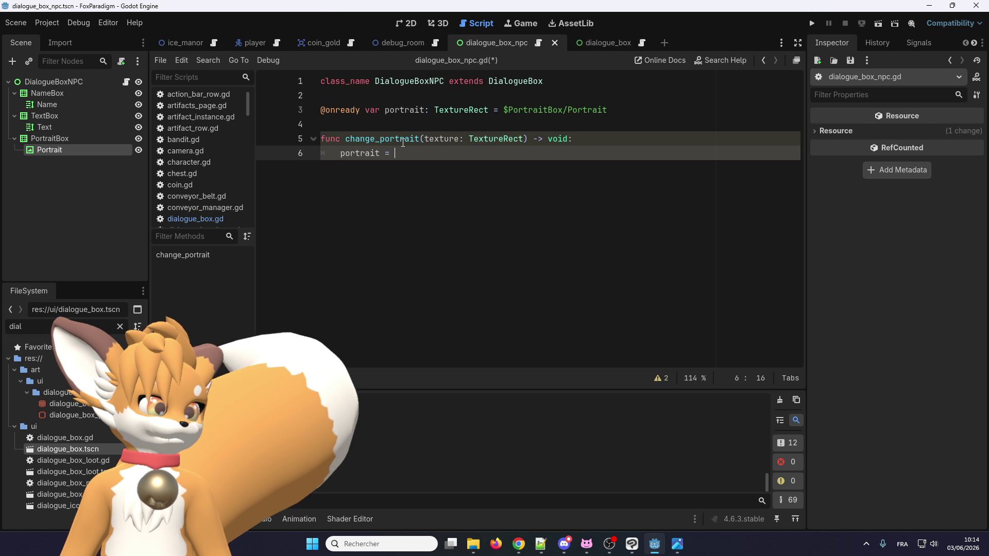
{"action": "type", "text": "texture"}
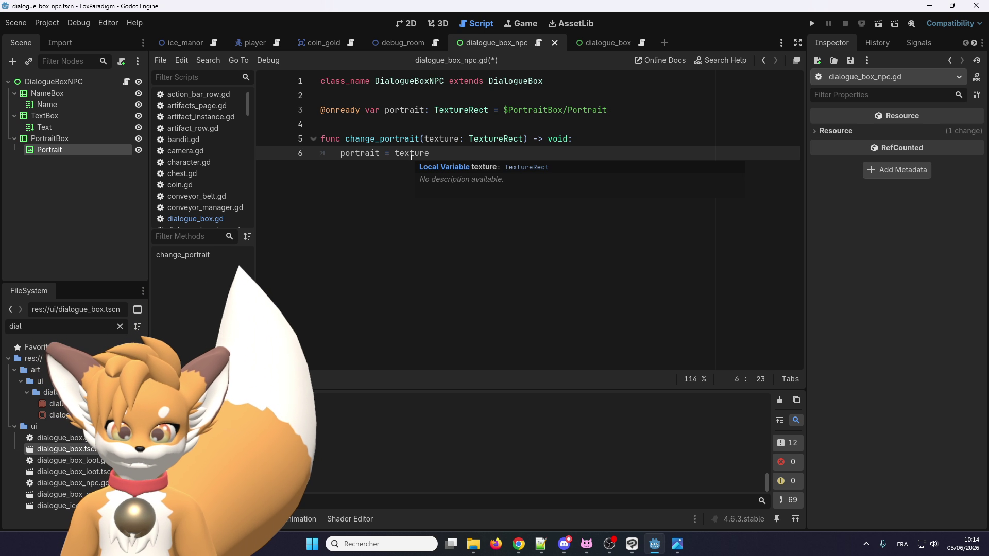
- Add blank lines below change_portrait and select the whole function
{"action": "key", "text": "Return"}
{"action": "key", "text": "Return"}
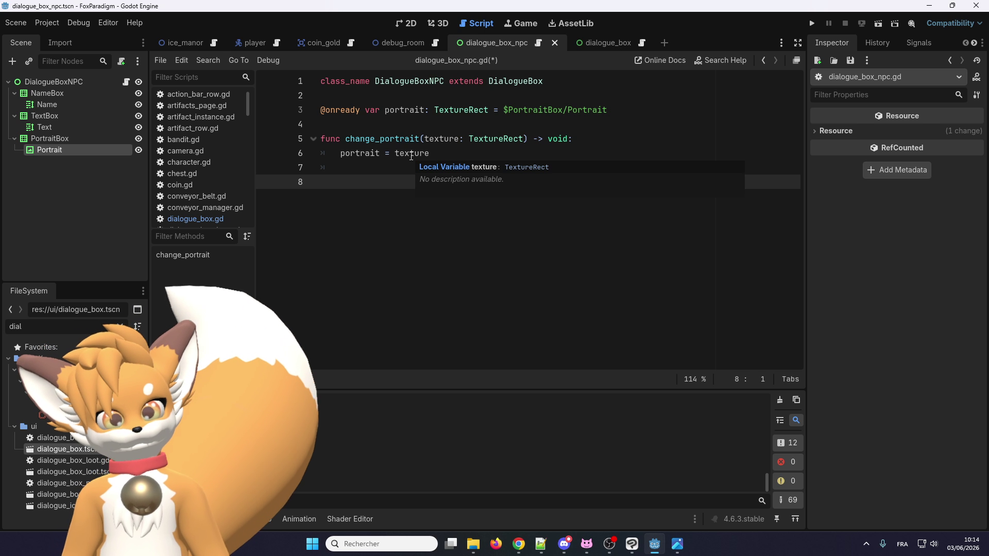
{"action": "left_click_drag", "start_coordinate": [437, 153], "coordinate": [263, 137]}
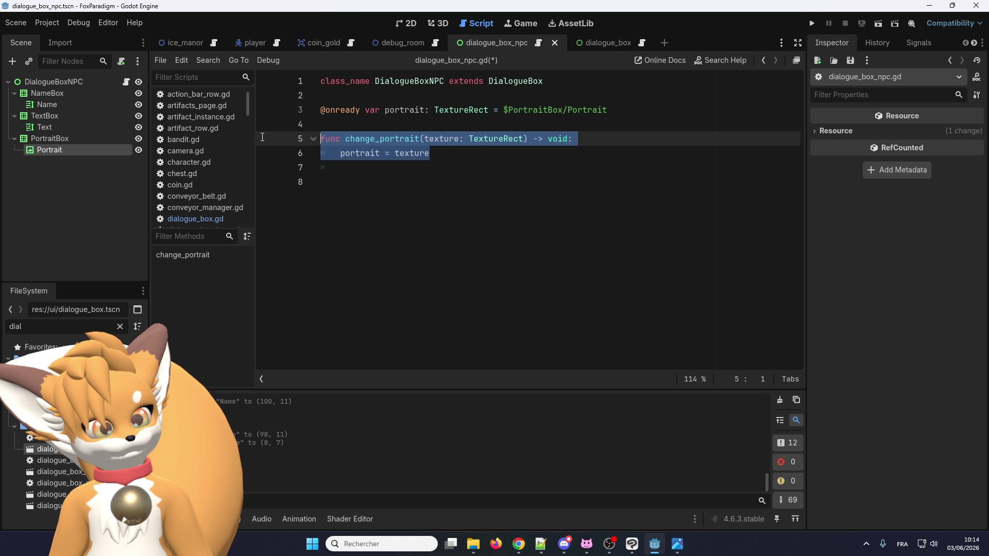
- Duplicate change_portrait and rename the copy to change_name
{"action": "key", "text": "ctrl+c"}
{"action": "left_click", "coordinate": [371, 128]}
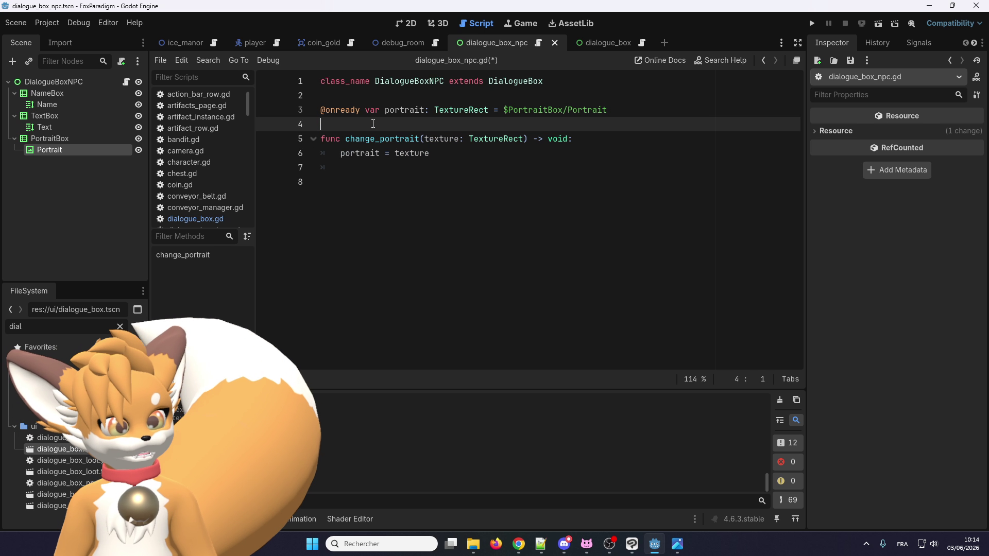
{"action": "key", "text": "Return"}
{"action": "key", "text": "ctrl+v"}
{"action": "left_click", "coordinate": [418, 138]}
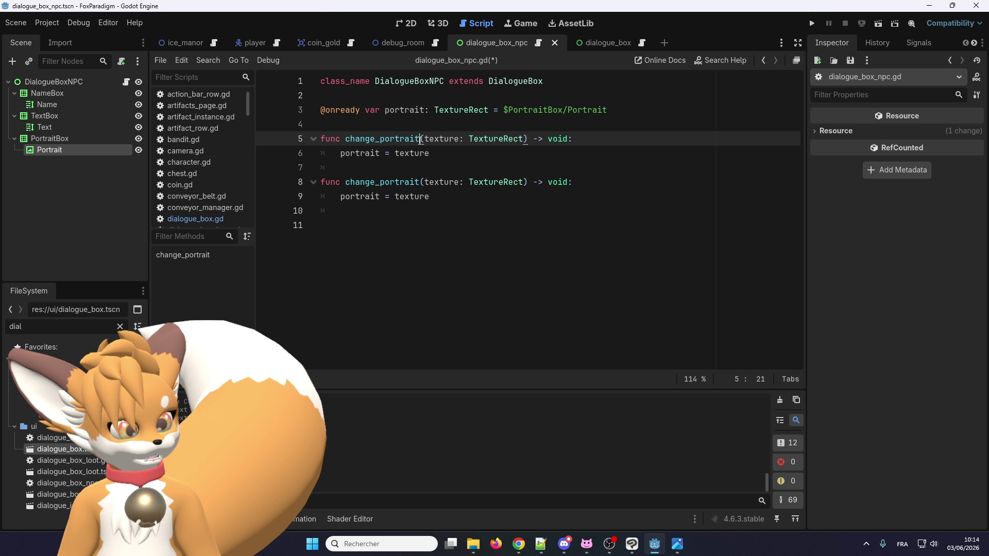
{"action": "left_click_drag", "start_coordinate": [419, 138], "coordinate": [382, 145]}
{"action": "type", "text": "name"}
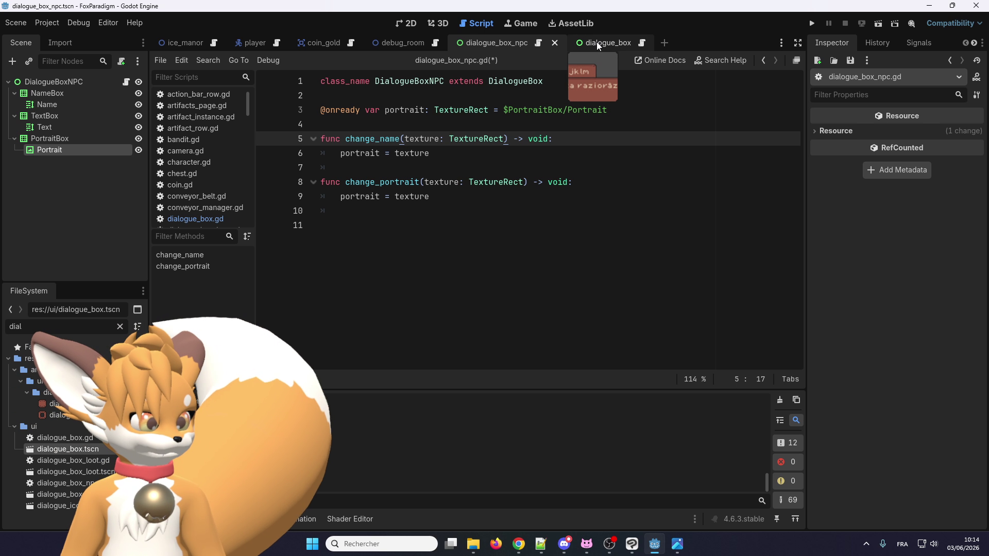
- Give change_name the (raw_text: String) parameter list from display_text
{"action": "left_click", "coordinate": [602, 42]}
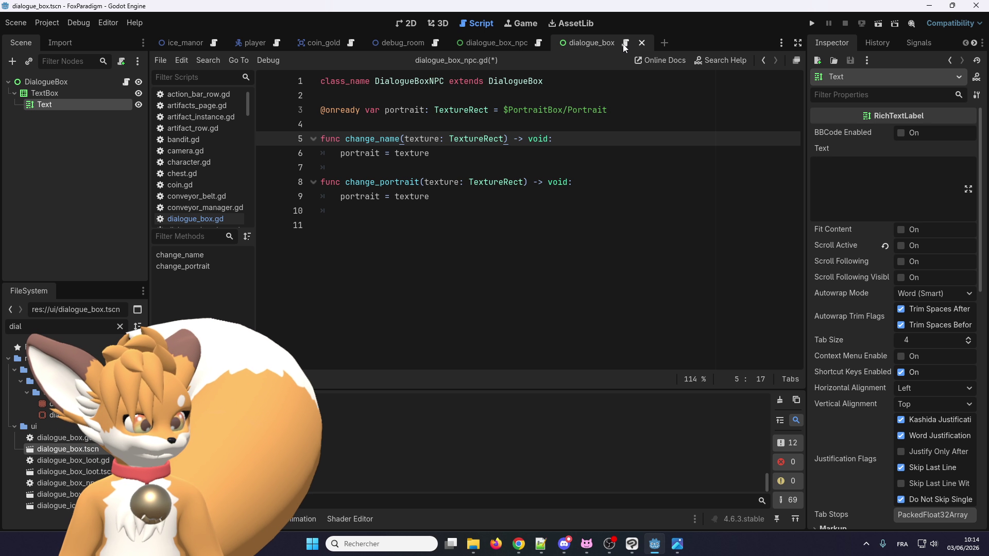
{"action": "left_click", "coordinate": [629, 42]}
{"action": "scroll", "coordinate": [502, 234], "scroll_direction": "down", "scroll_amount": 3}
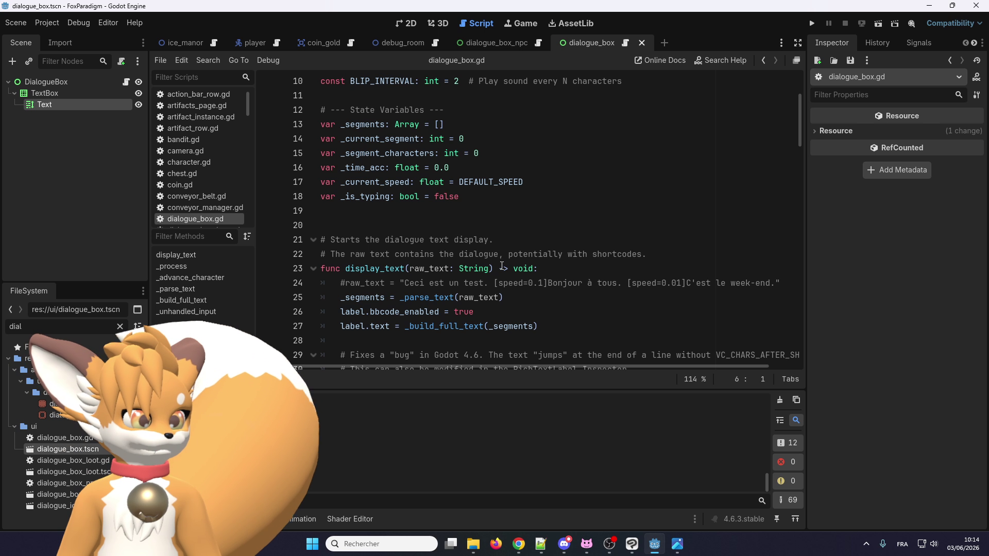
{"action": "left_click_drag", "start_coordinate": [493, 268], "coordinate": [406, 268]}
{"action": "left_click", "coordinate": [523, 42]}
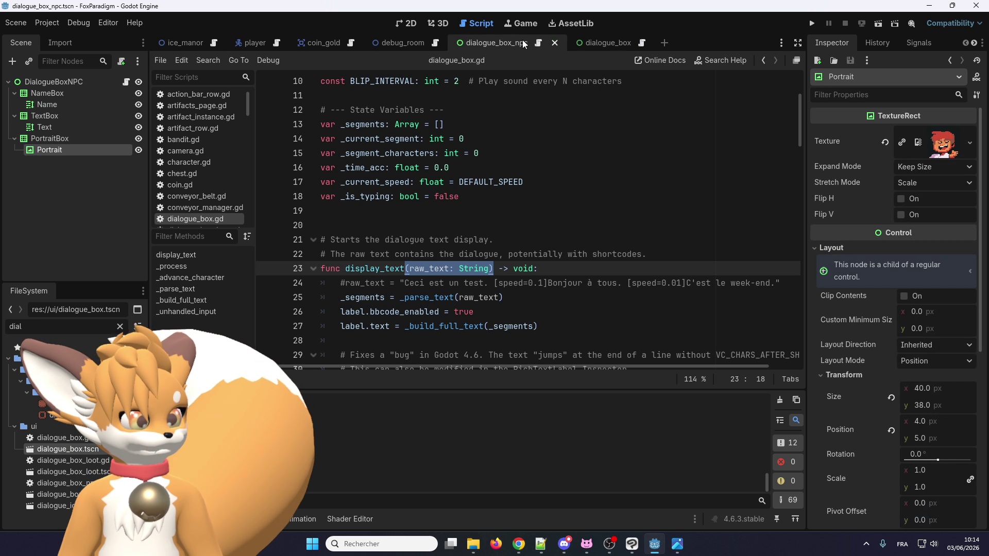
{"action": "left_click", "coordinate": [538, 42]}
{"action": "left_click_drag", "start_coordinate": [510, 139], "coordinate": [402, 139]}
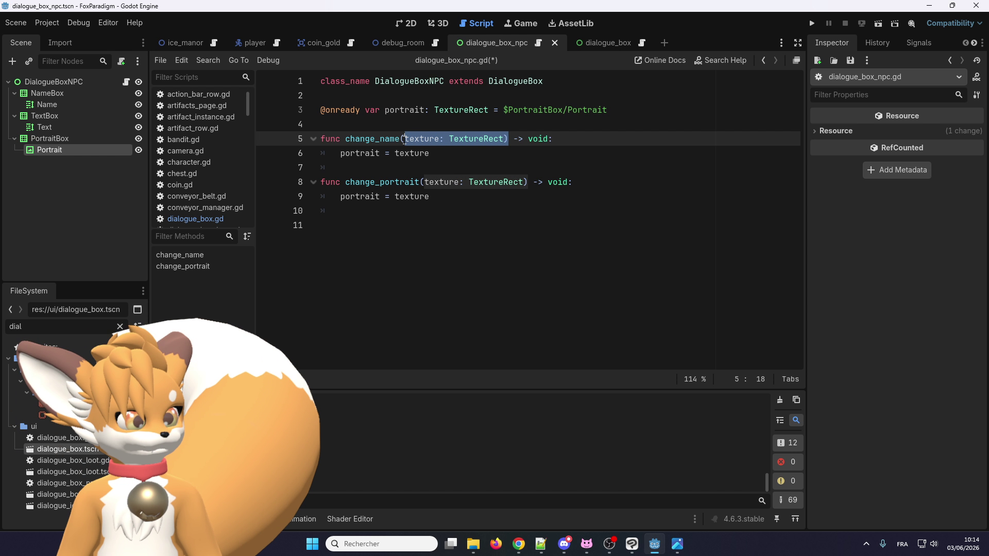
{"action": "key", "text": "ctrl+v"}
{"action": "left_click", "coordinate": [450, 107]}
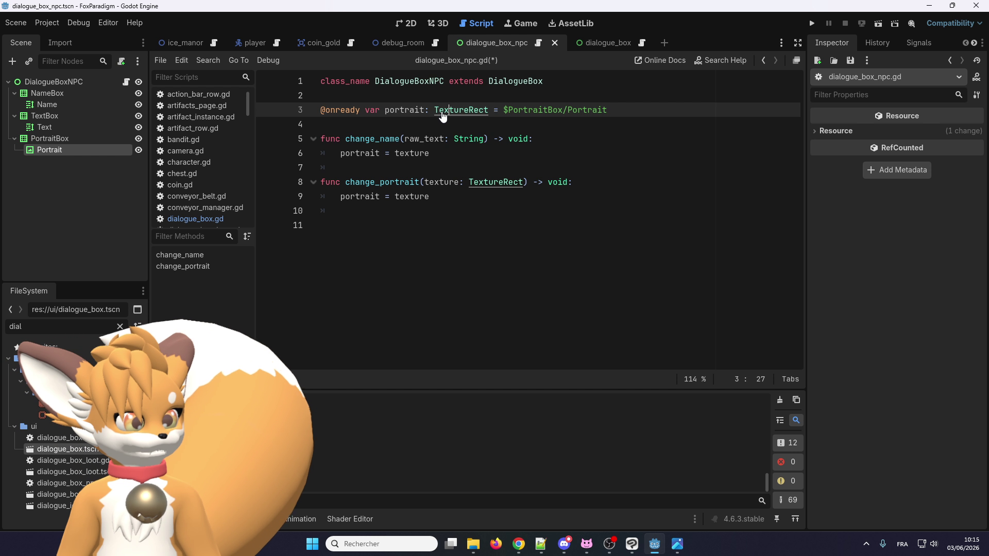
{"action": "key", "text": "ctrl+shift+d"}
{"action": "double_click", "coordinate": [406, 124]}
{"action": "type", "text": "name"}
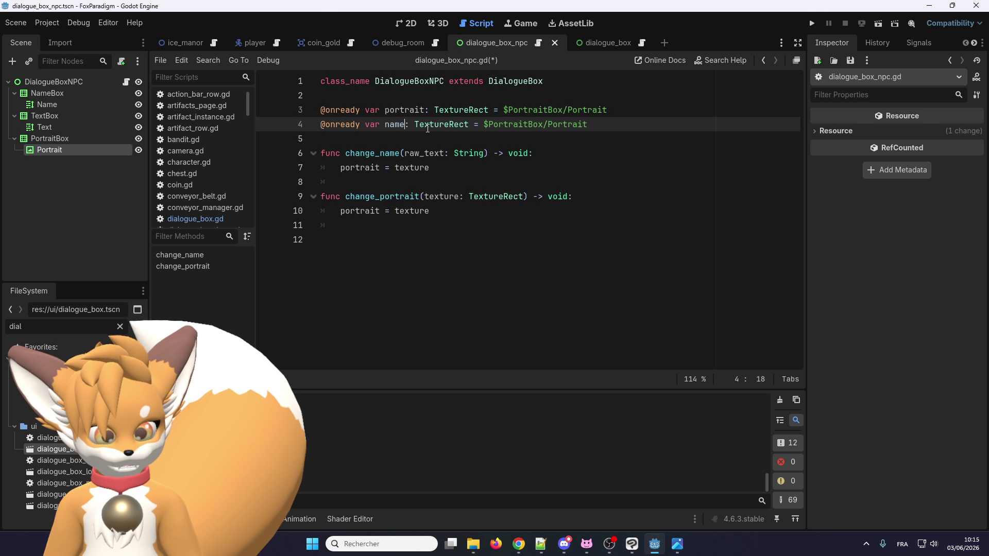
{"action": "key", "text": "Down"}
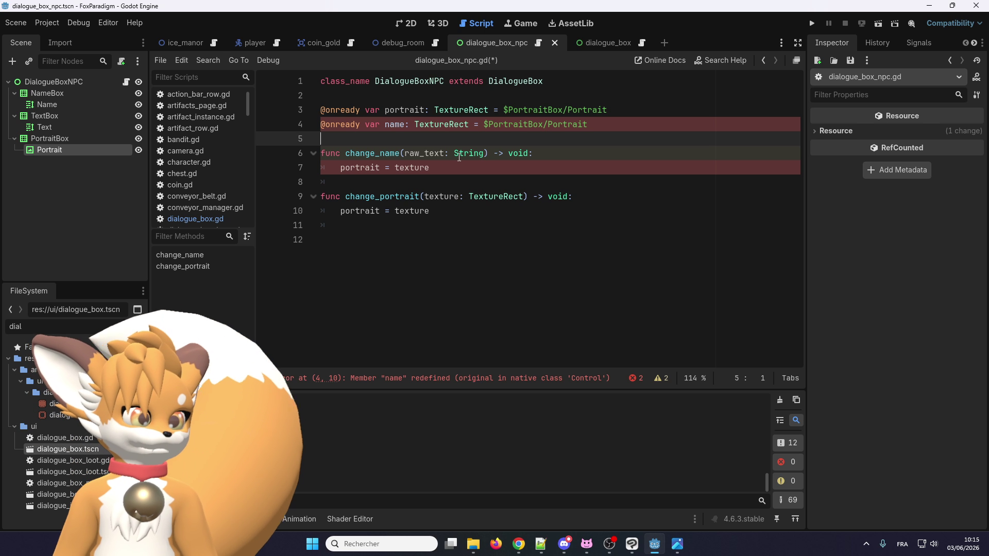
- Rename change_name's parameter to text and make its body 'name = text'
{"action": "double_click", "coordinate": [396, 128]}
{"action": "key", "text": "ctrl+c"}
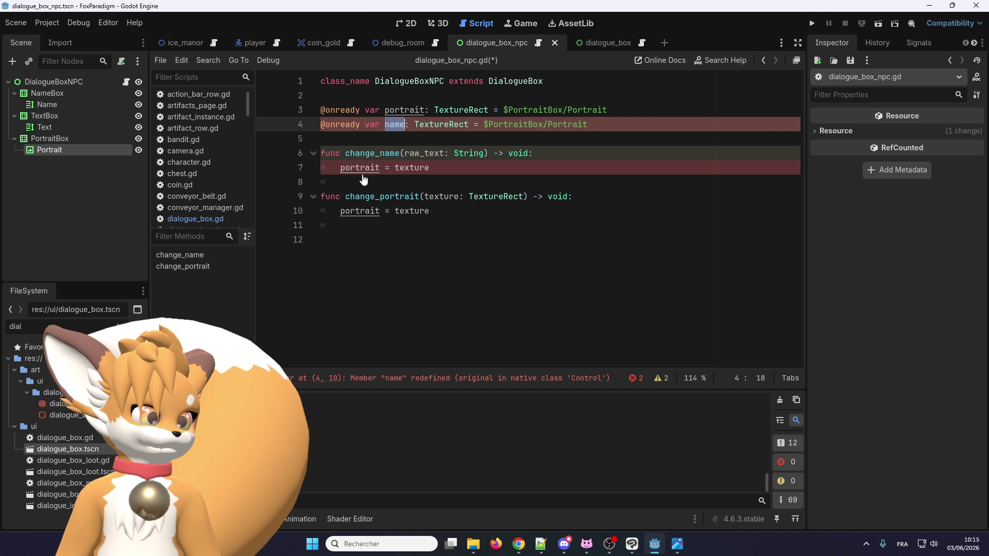
{"action": "double_click", "coordinate": [360, 167]}
{"action": "key", "text": "ctrl+v"}
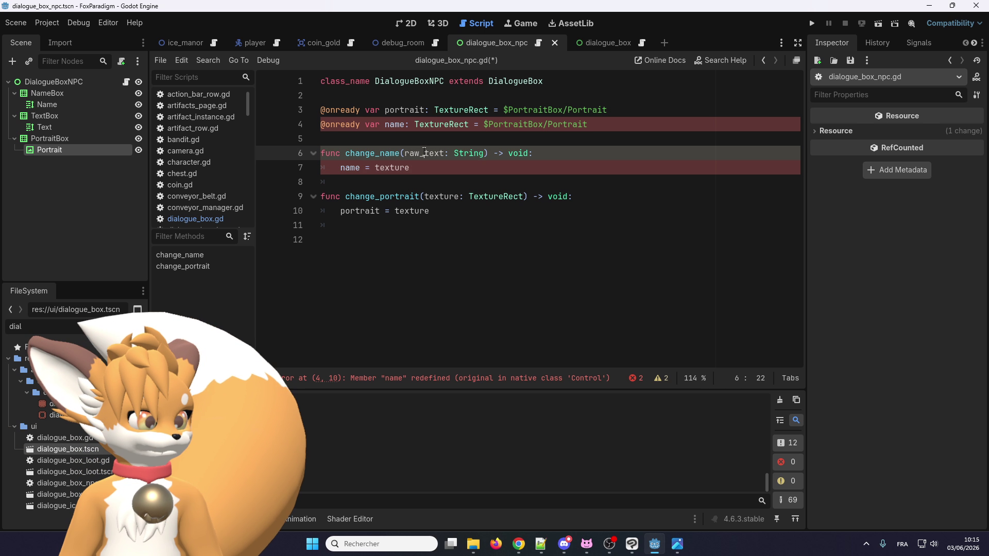
{"action": "double_click", "coordinate": [428, 153]}
{"action": "type", "text": "te"}
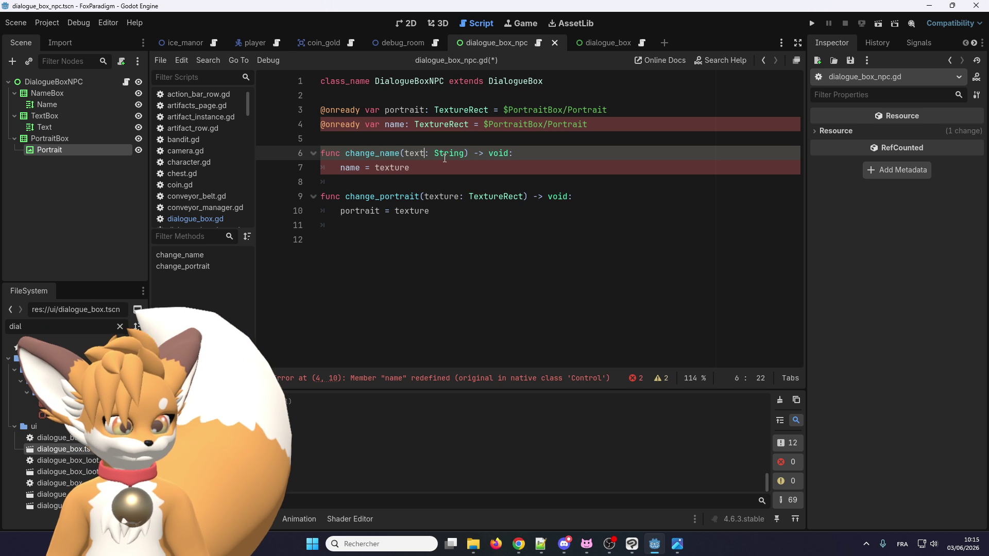
{"action": "double_click", "coordinate": [397, 172]}
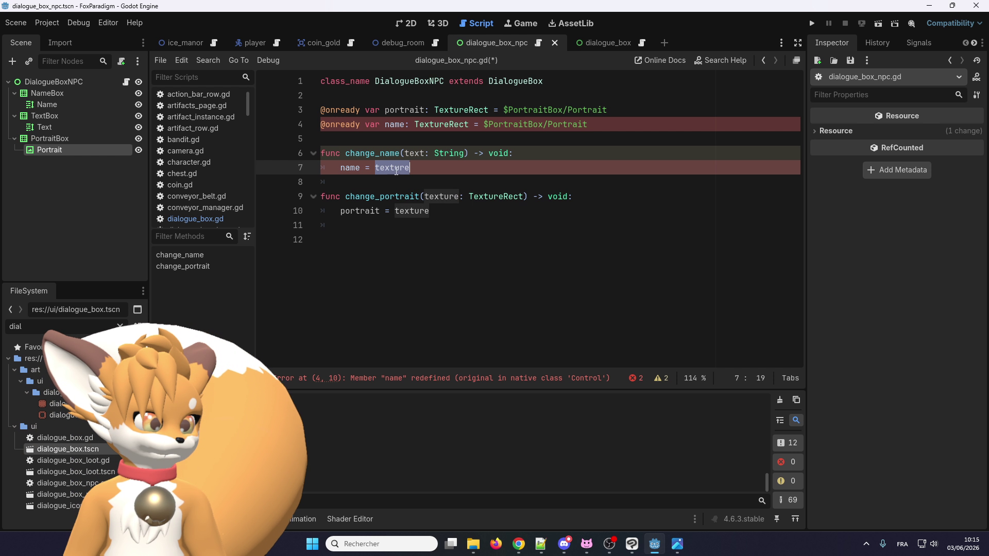
{"action": "type", "text": "text"}
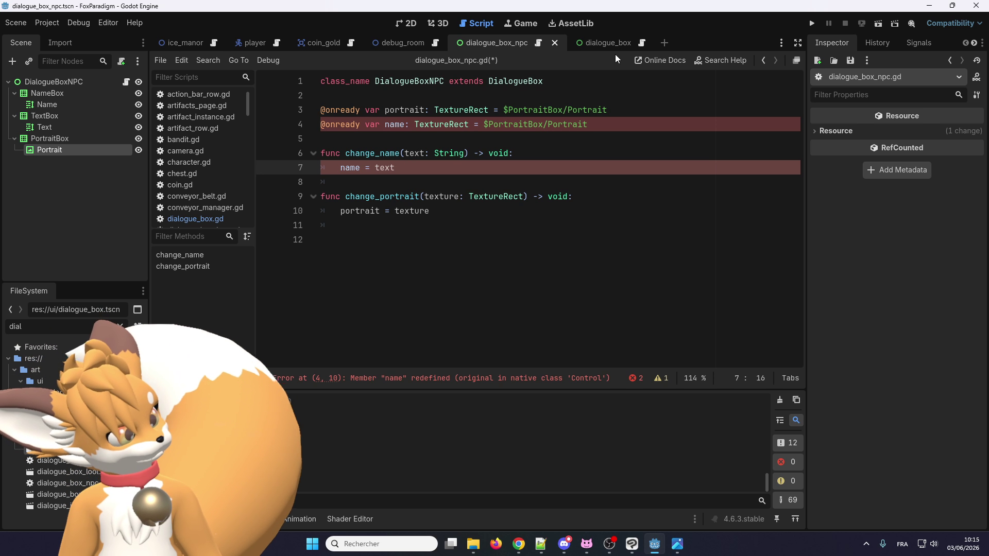
{"action": "left_click", "coordinate": [618, 44]}
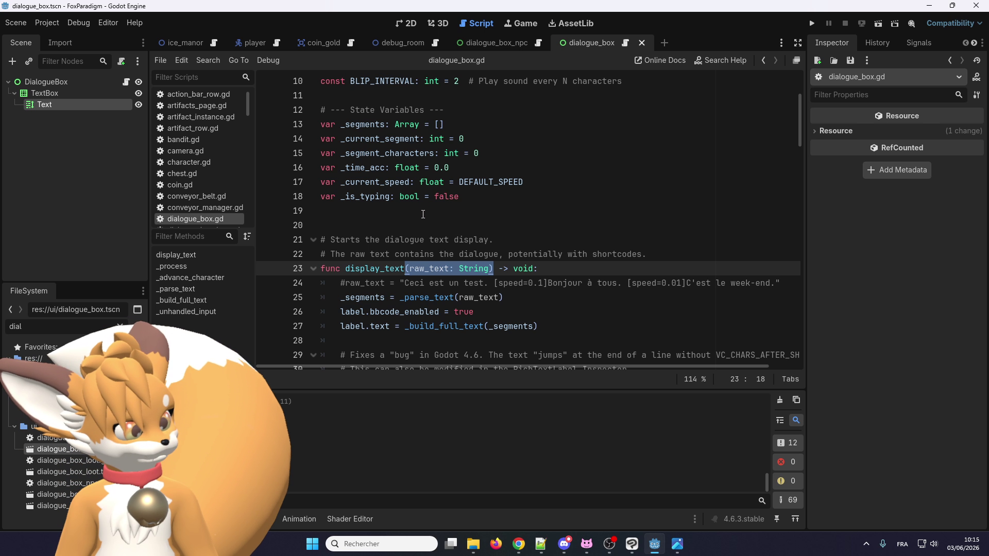
{"action": "scroll", "coordinate": [424, 227], "scroll_direction": "up", "scroll_amount": 3}
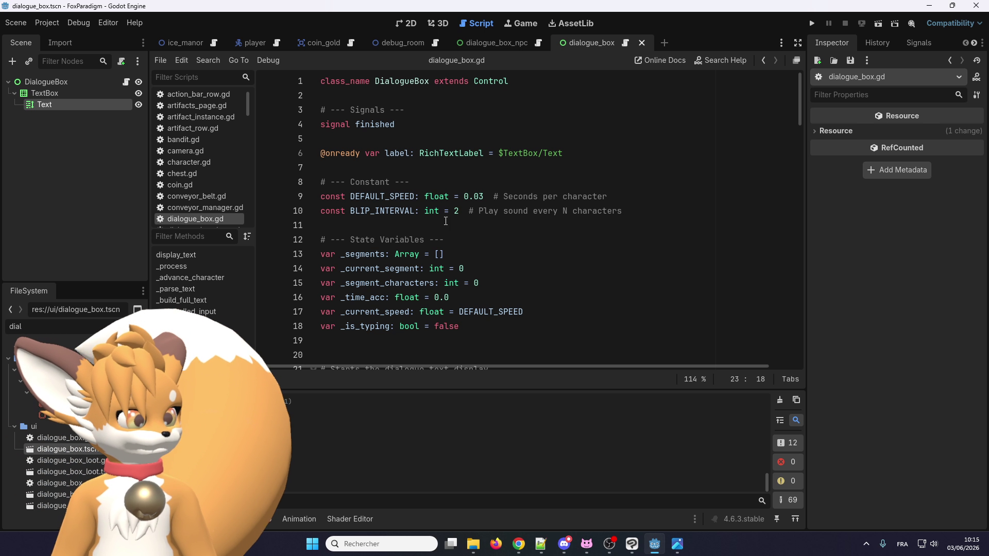
{"action": "left_click", "coordinate": [527, 41]}
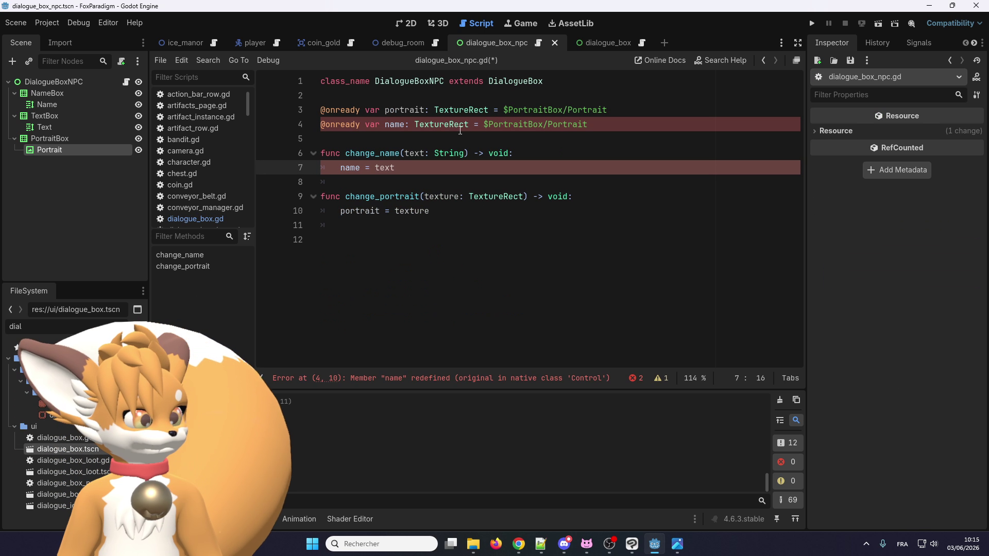
- Rename the change_name parameter to str and make line 7 assign name = str
{"action": "double_click", "coordinate": [414, 153]}
{"action": "type", "text": "str"}
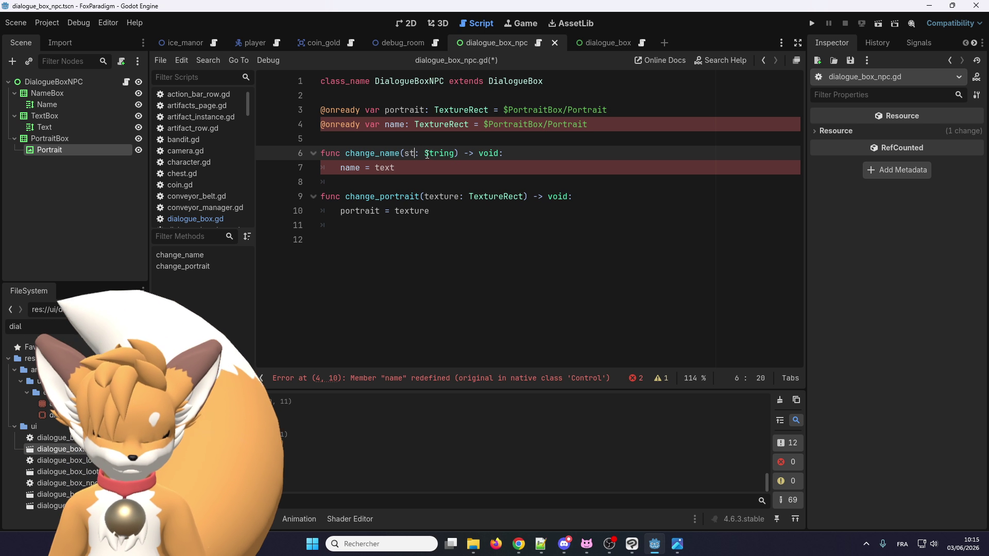
{"action": "left_click", "coordinate": [440, 170]}
{"action": "key", "text": "BackSpace"}
{"action": "key", "text": "BackSpace"}
{"action": "key", "text": "BackSpace"}
{"action": "type", "text": "str"}
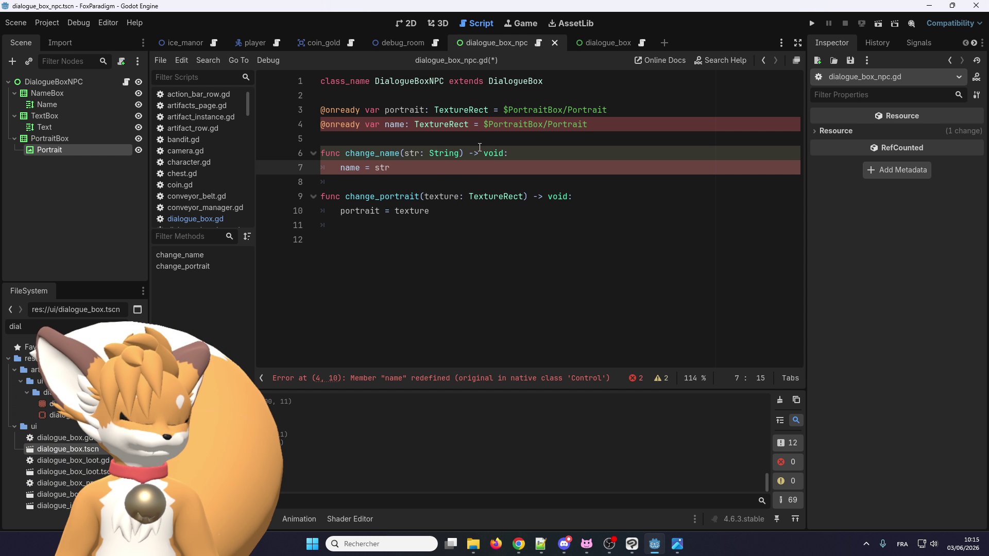
{"action": "left_click", "coordinate": [477, 138]}
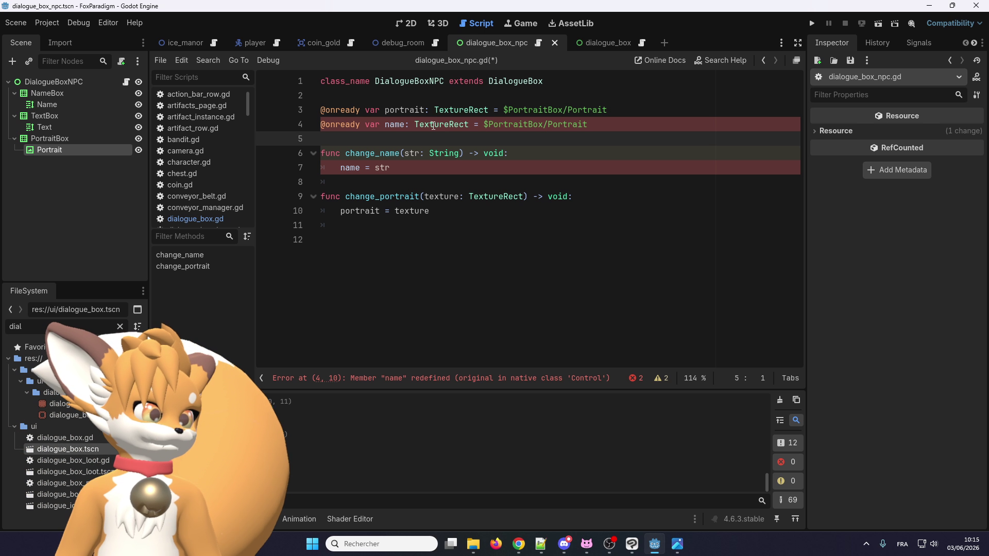
- Copy the RichTextLabel type from the label declaration in dialogue_box.gd
{"action": "left_click", "coordinate": [631, 43]}
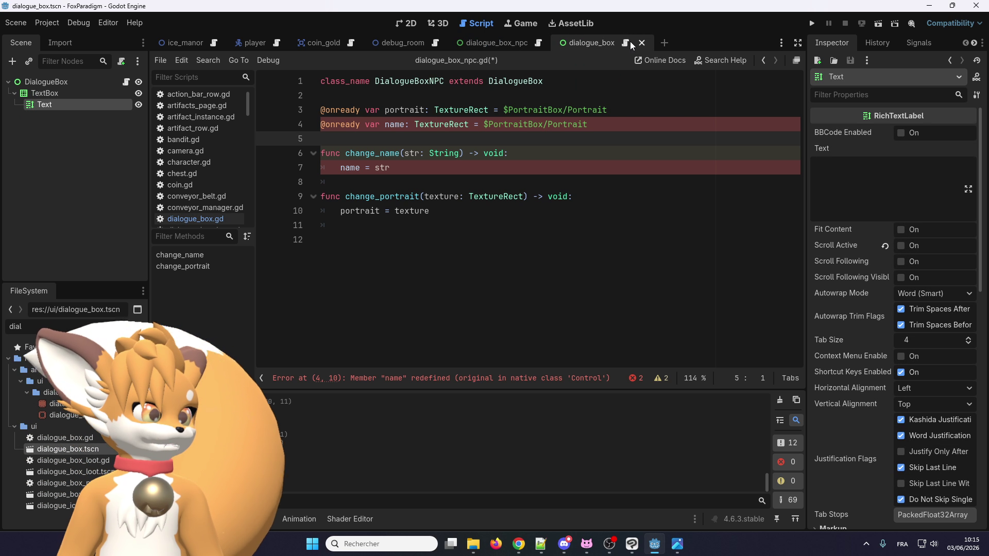
{"action": "left_click", "coordinate": [624, 44]}
{"action": "double_click", "coordinate": [421, 152]}
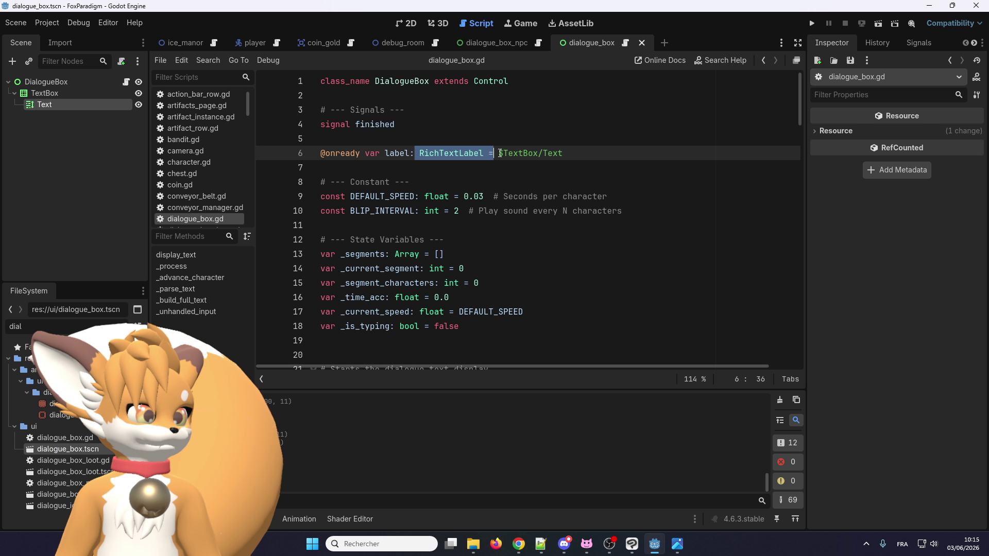
{"action": "left_click", "coordinate": [537, 43]}
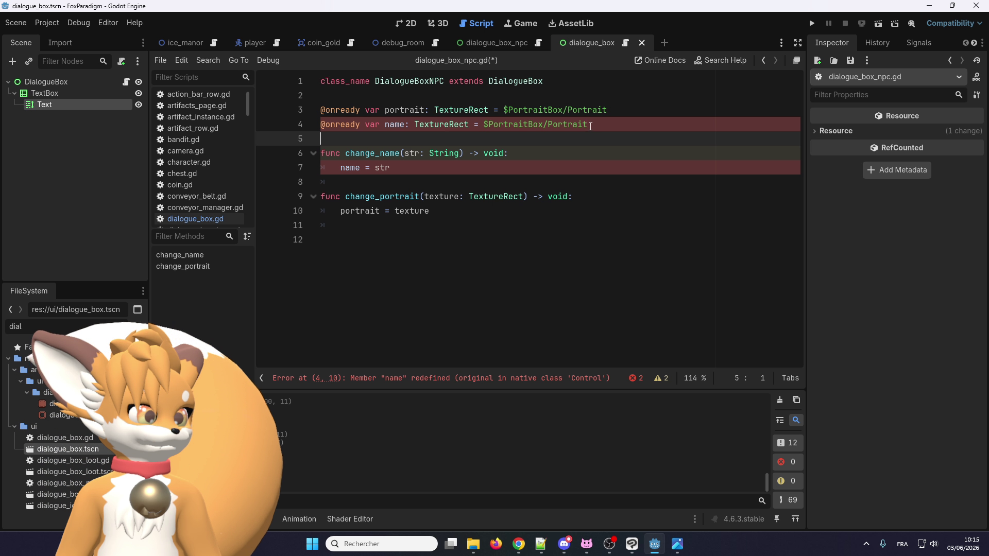
- Retype line 4 as RichTextLabel, undoing a stray paste and removing the extra space
{"action": "left_click_drag", "start_coordinate": [590, 124], "coordinate": [416, 125]}
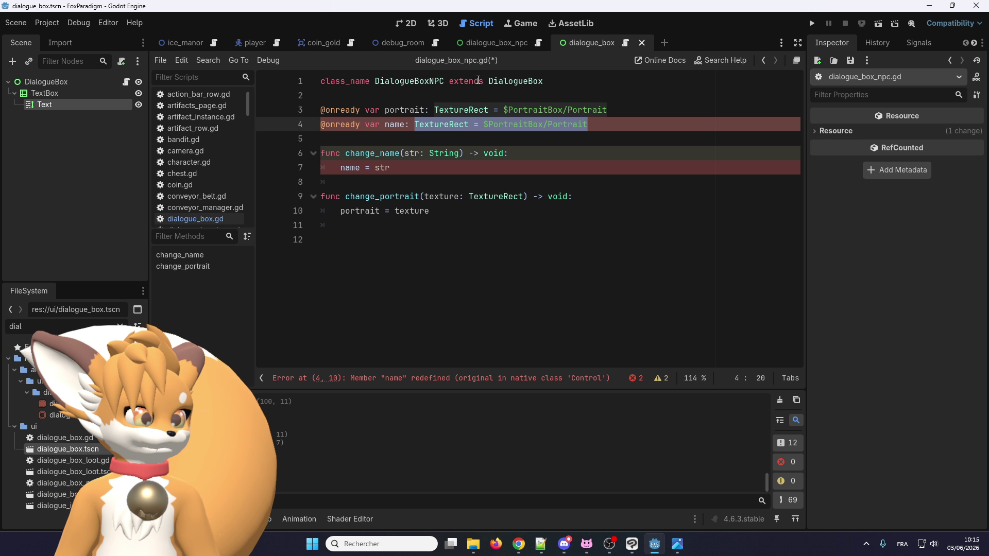
{"action": "left_click", "coordinate": [506, 47]}
{"action": "key", "text": "ctrl+v"}
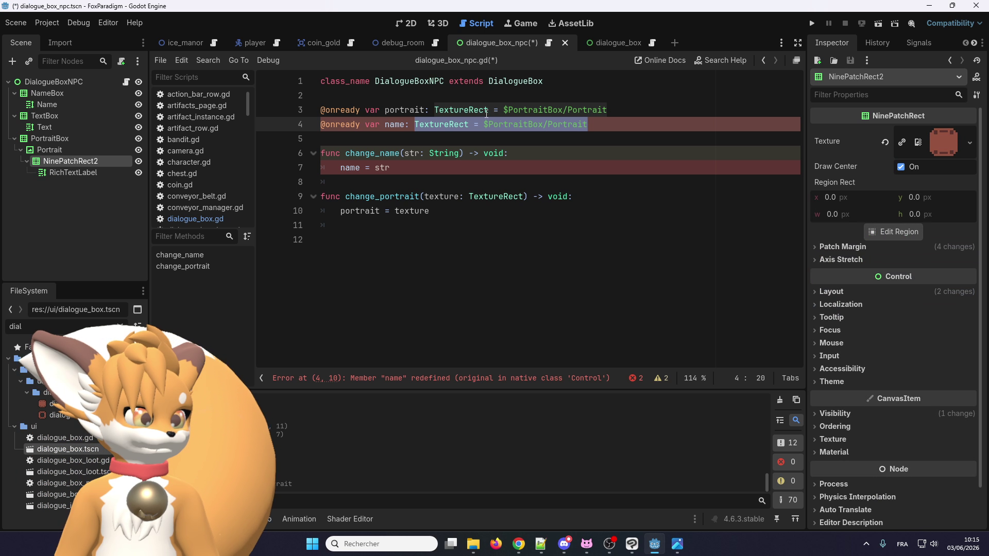
{"action": "key", "text": "ctrl+z"}
{"action": "left_click", "coordinate": [479, 114]}
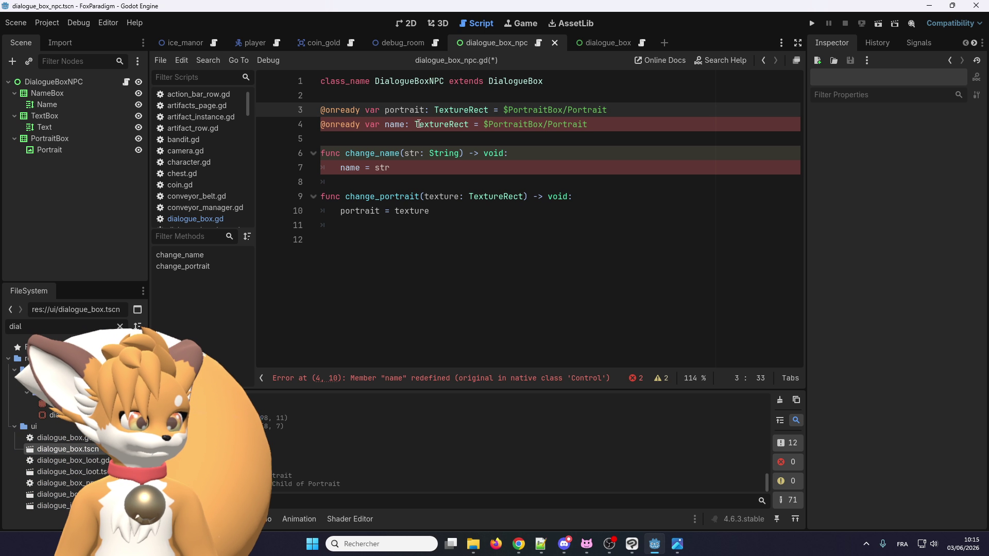
{"action": "left_click_drag", "start_coordinate": [418, 124], "coordinate": [604, 125]}
{"action": "key", "text": "ctrl+v"}
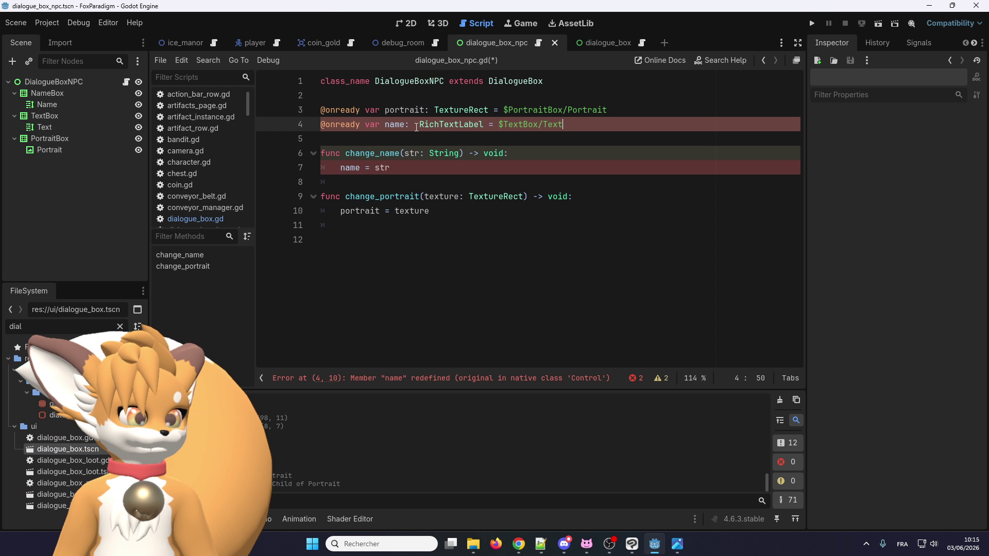
{"action": "left_click", "coordinate": [416, 125]}
{"action": "key", "text": "BackSpace"}
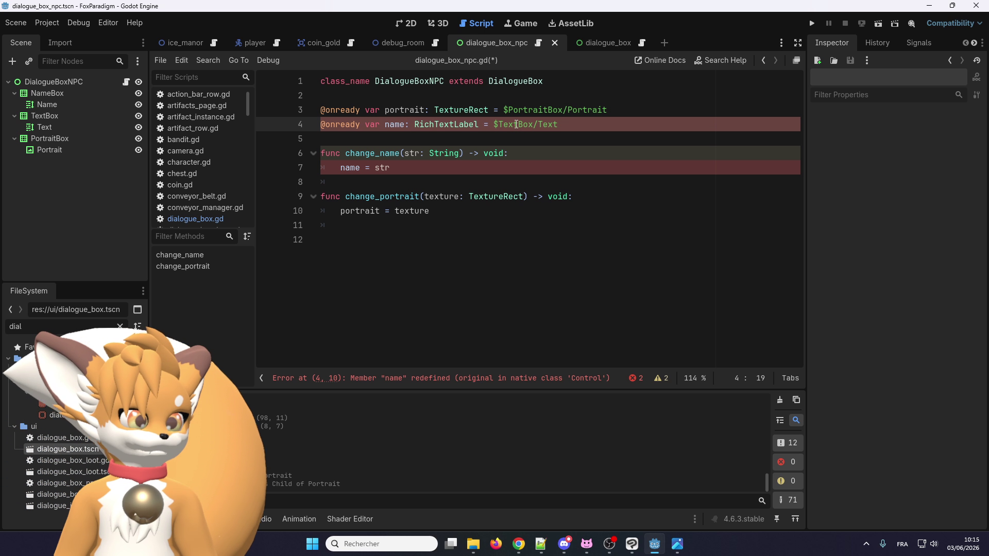
- Drag the Name node into line 4 so it reads $NameBox/Name, replacing $TextBox/Text
{"action": "mouse_move", "coordinate": [46, 103]}
{"action": "left_mouse_down"}
{"action": "mouse_move", "coordinate": [688, 128]}
{"action": "mouse_move", "coordinate": [495, 124]}
{"action": "left_mouse_up"}
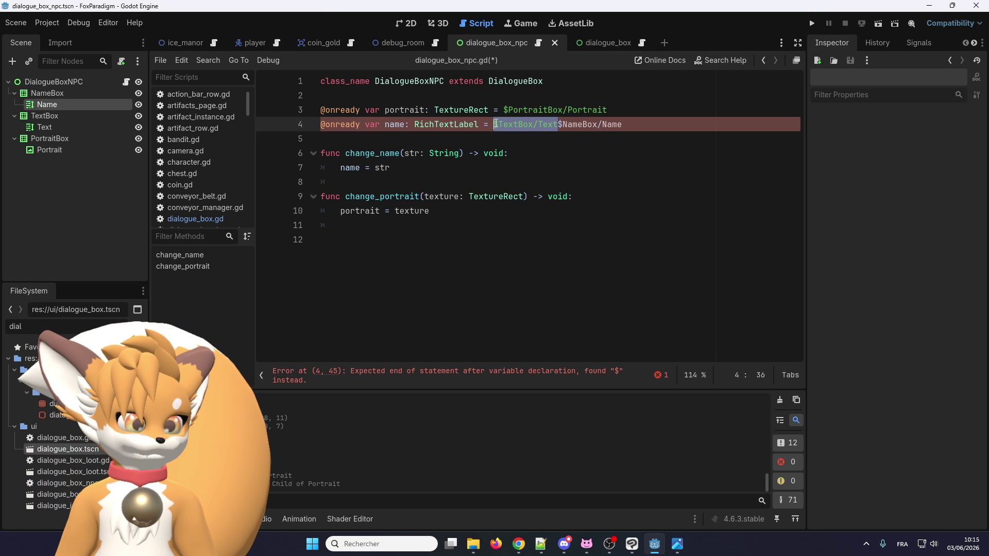
{"action": "key", "text": "BackSpace"}
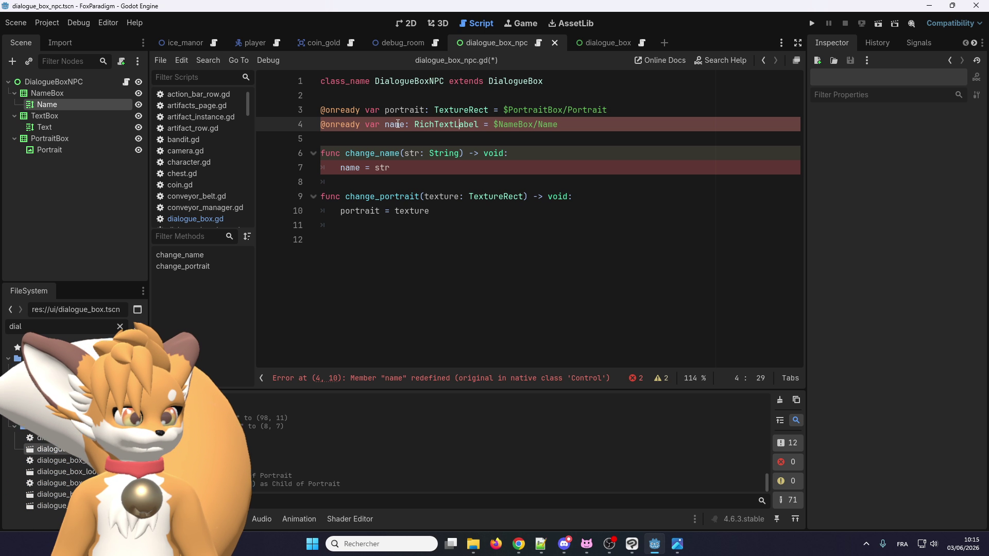
{"action": "left_click", "coordinate": [394, 169]}
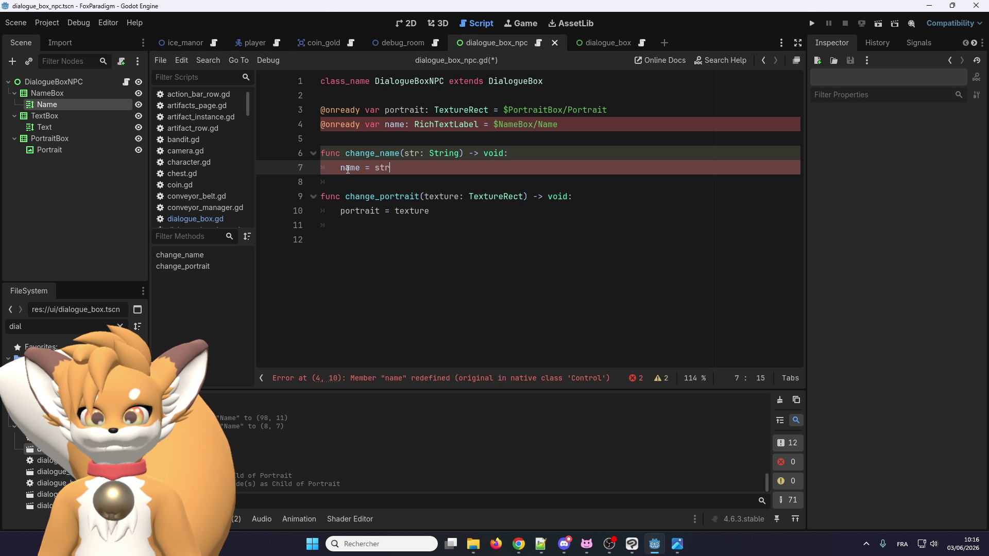
{"action": "left_click", "coordinate": [360, 135]}
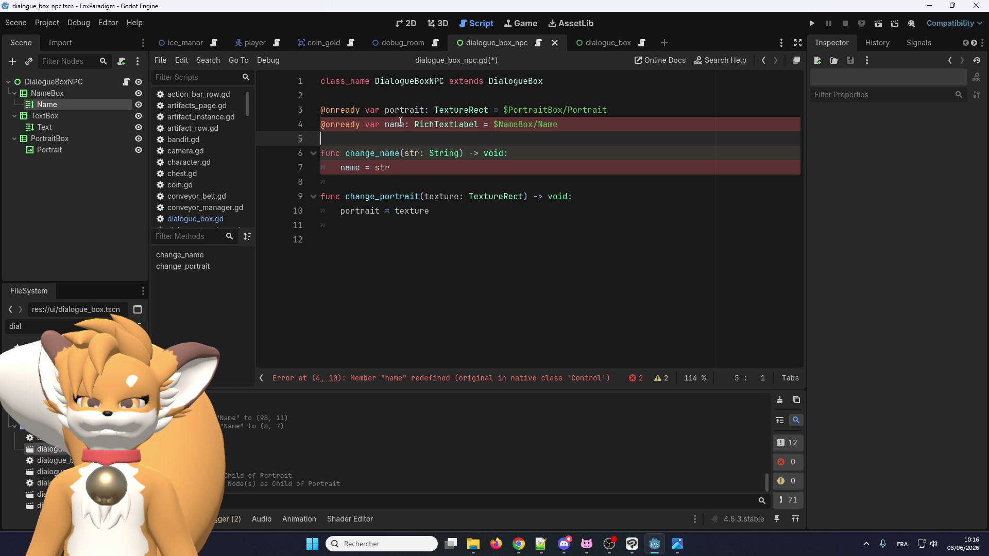
{"action": "left_click", "coordinate": [408, 27]}
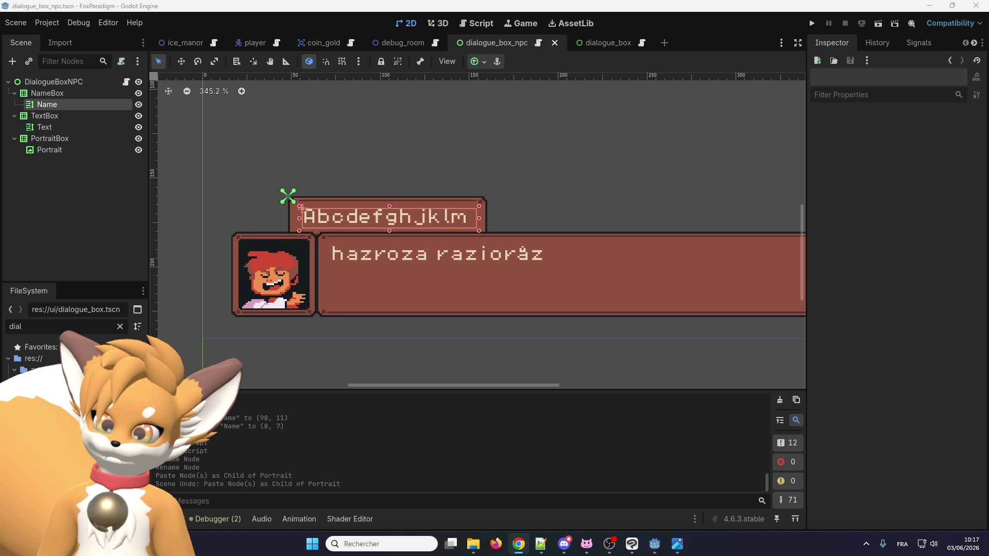
- Maximize the browser and scroll through the Wikipedia BBCode article's red text and markup examples
{"action": "key", "text": "alt+Tab"}
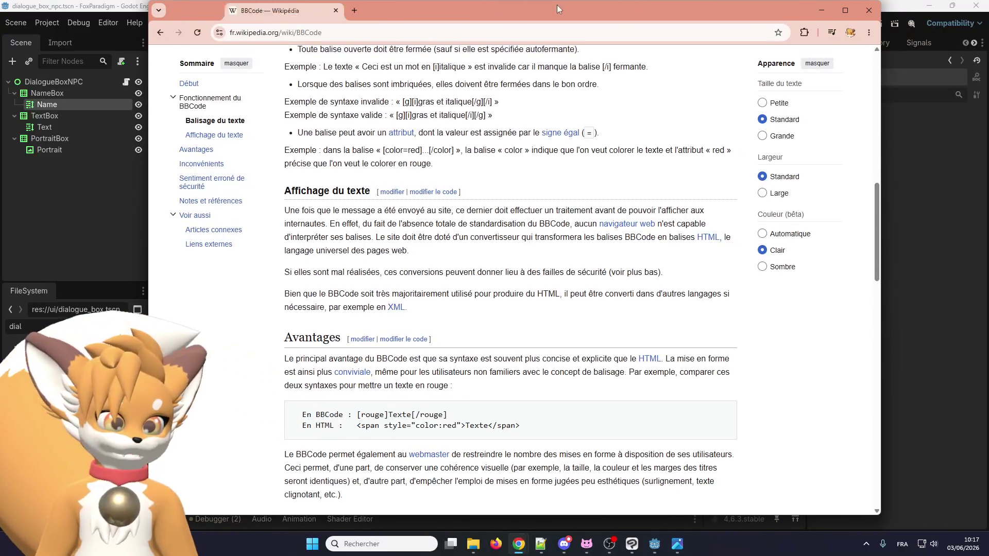
{"action": "double_click", "coordinate": [523, 13]}
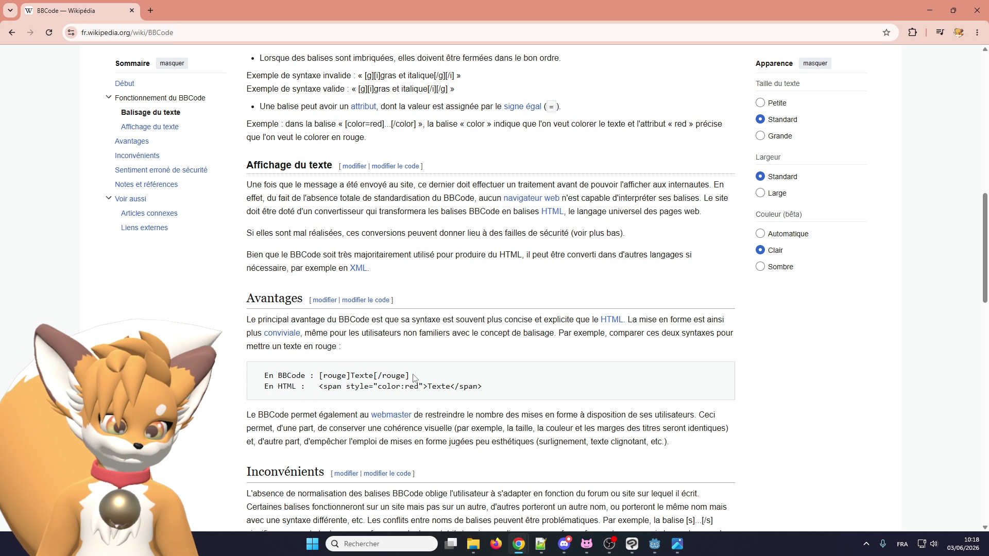
{"action": "mouse_move", "coordinate": [371, 376]}
{"action": "left_mouse_down"}
{"action": "mouse_move", "coordinate": [419, 376]}
{"action": "mouse_move", "coordinate": [350, 372]}
{"action": "left_mouse_up"}
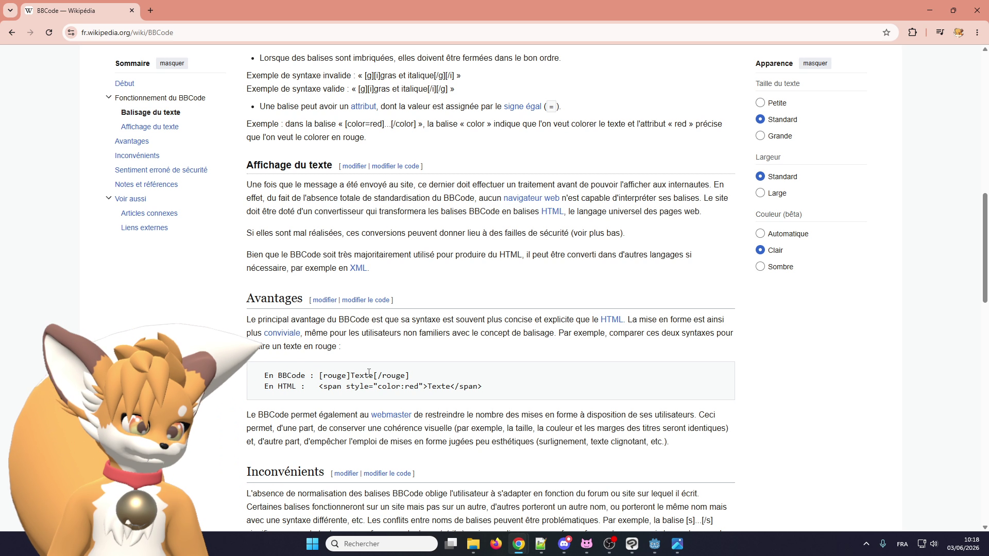
{"action": "scroll", "coordinate": [368, 372], "scroll_direction": "down", "scroll_amount": 8}
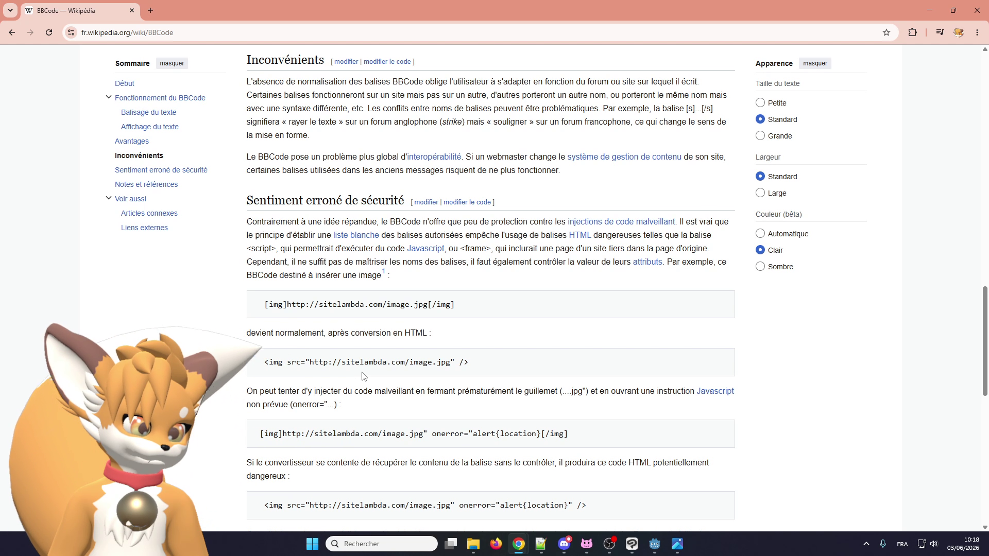
{"action": "scroll", "coordinate": [336, 362], "scroll_direction": "down", "scroll_amount": 2}
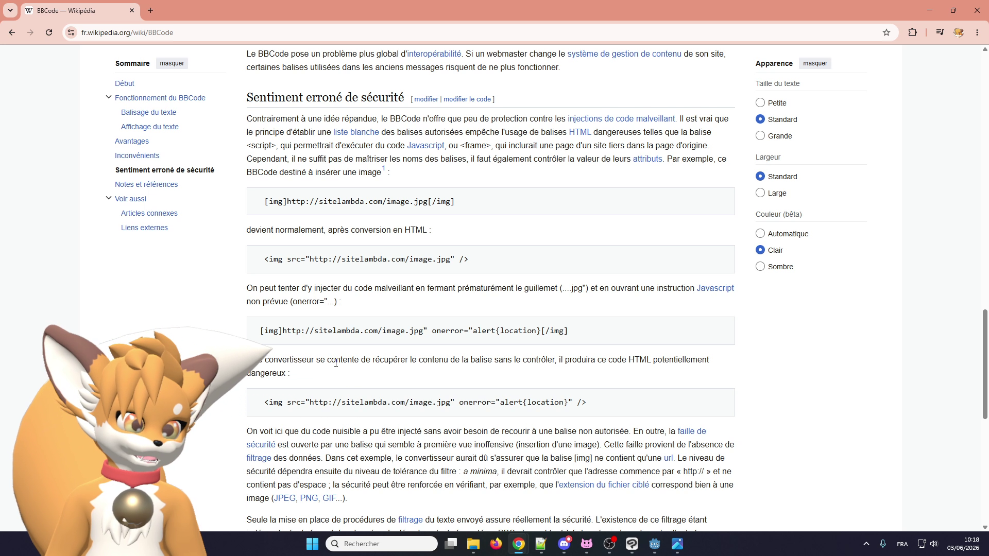
{"action": "scroll", "coordinate": [322, 360], "scroll_direction": "down", "scroll_amount": 4}
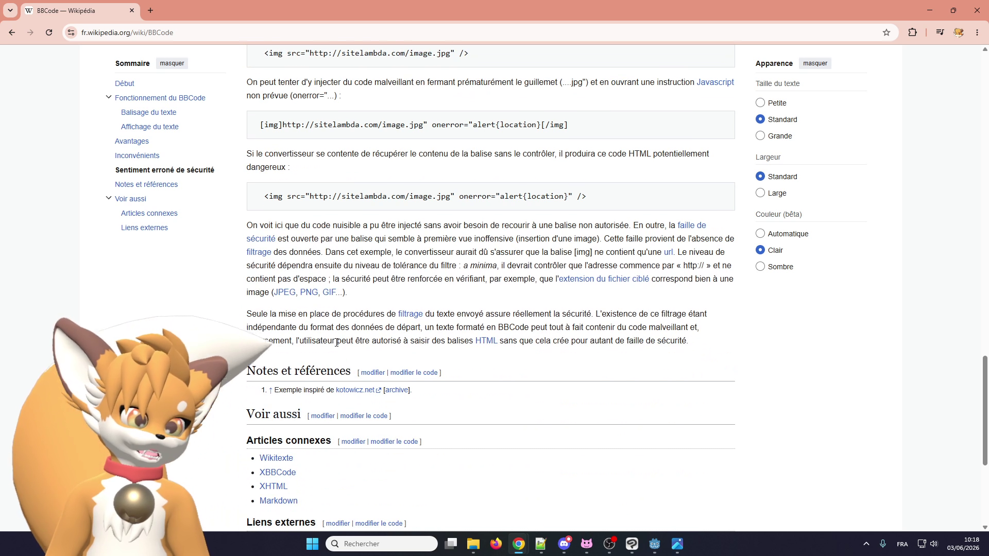
{"action": "scroll", "coordinate": [330, 340], "scroll_direction": "down", "scroll_amount": 4}
{"action": "scroll", "coordinate": [340, 323], "scroll_direction": "up", "scroll_amount": 3}
{"action": "scroll", "coordinate": [340, 323], "scroll_direction": "up", "scroll_amount": 20}
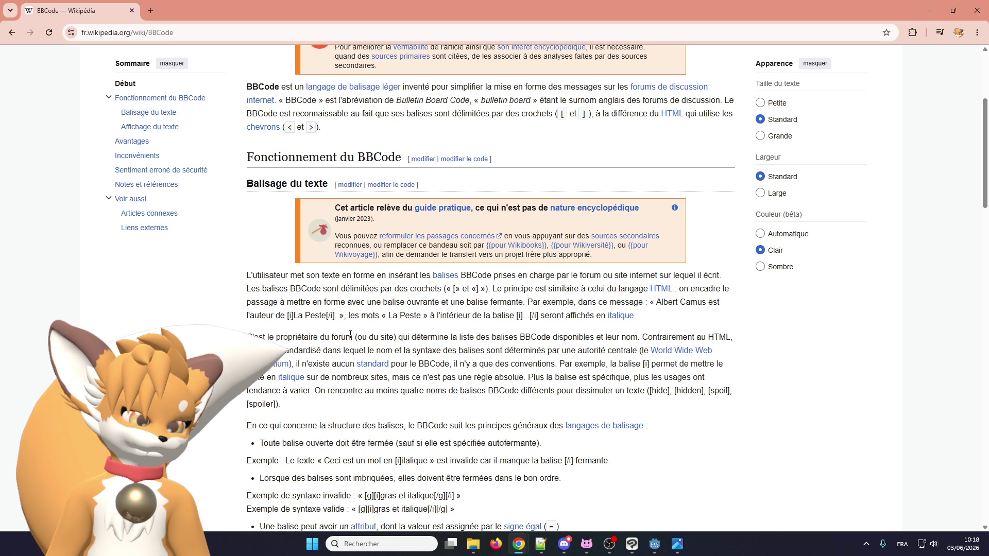
{"action": "scroll", "coordinate": [350, 334], "scroll_direction": "down", "scroll_amount": 4}
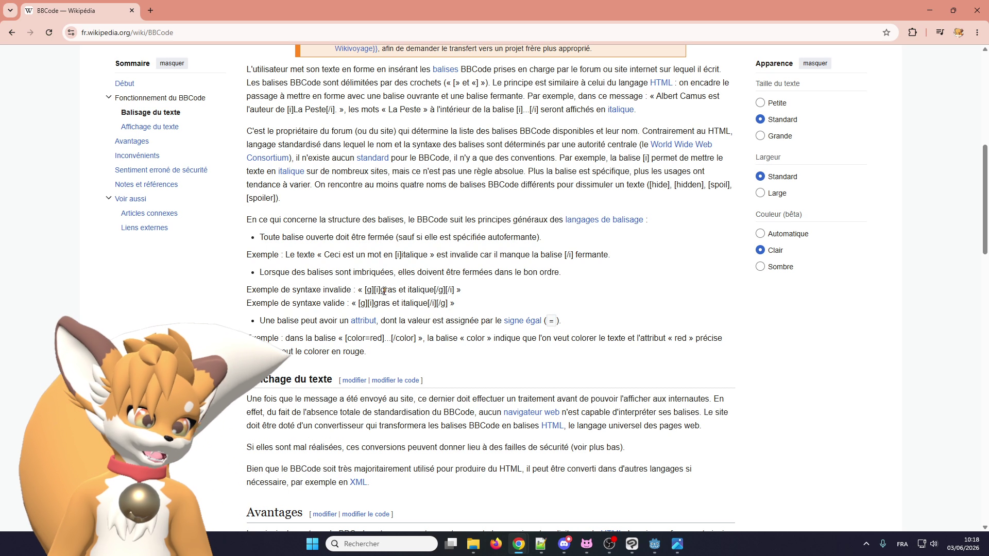
{"action": "scroll", "coordinate": [382, 301], "scroll_direction": "up", "scroll_amount": 8}
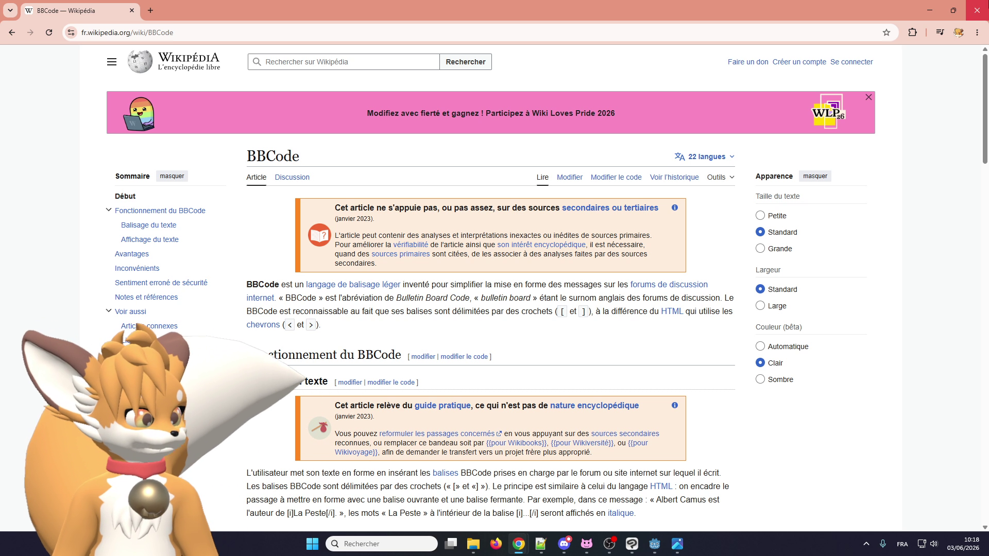
{"action": "key", "text": "alt+Tab"}
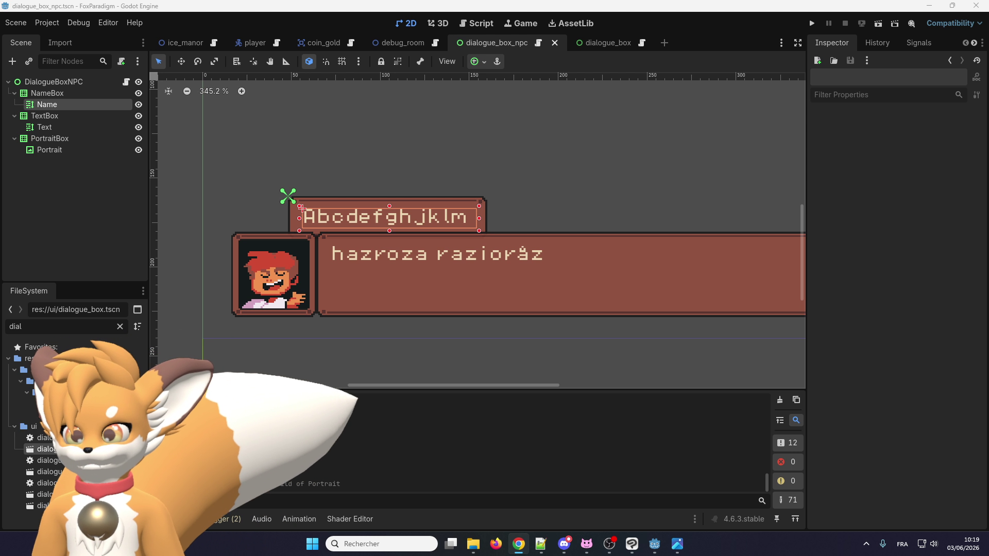
- Move the Godot docs browser window onto this screen with Win+Shift+Left
{"action": "key", "text": "super+shift+Left"}
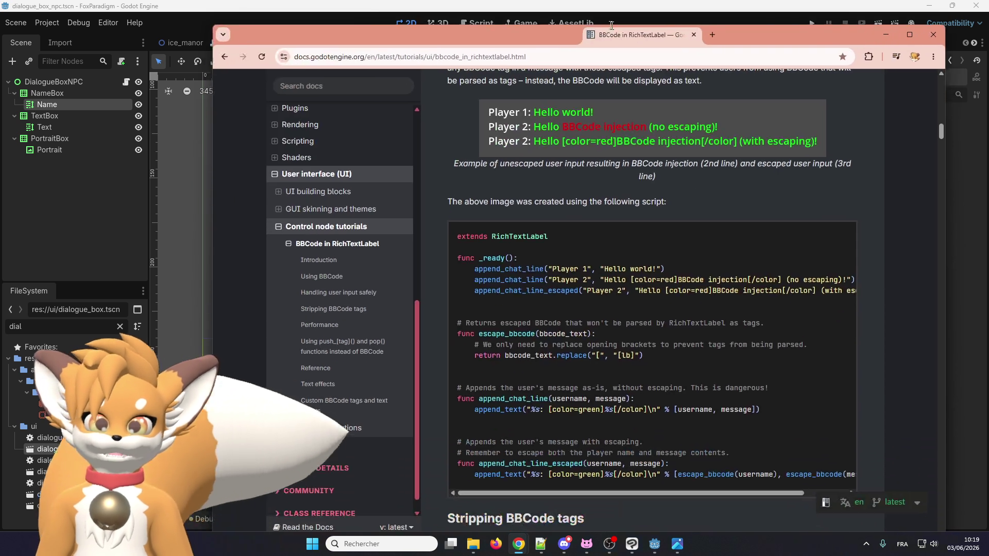
- Maximize the docs and scroll past the regex stripping example to the push_[tag]()/pop() code
{"action": "key", "text": "super+Up"}
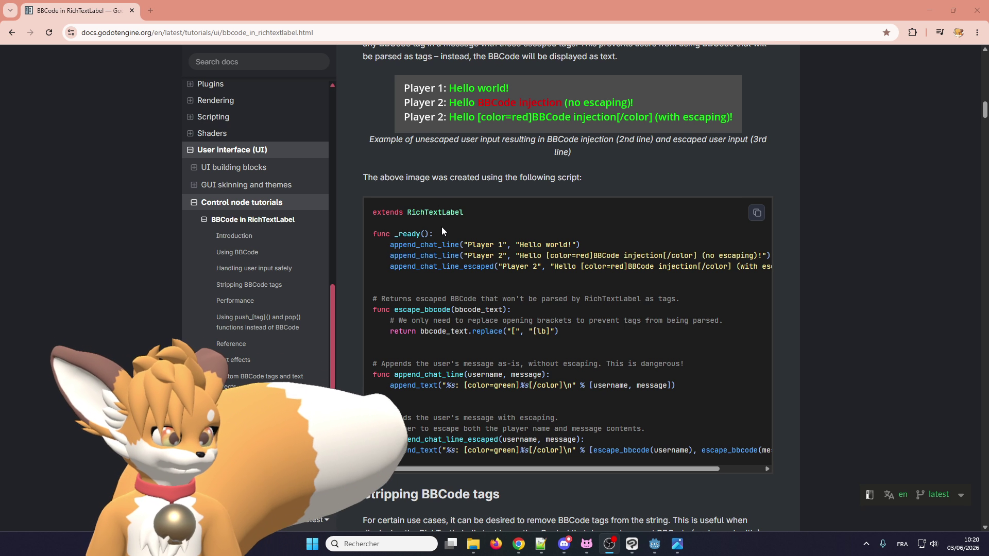
{"action": "scroll", "coordinate": [446, 227], "scroll_direction": "down", "scroll_amount": 8}
{"action": "scroll", "coordinate": [465, 195], "scroll_direction": "down", "scroll_amount": 9}
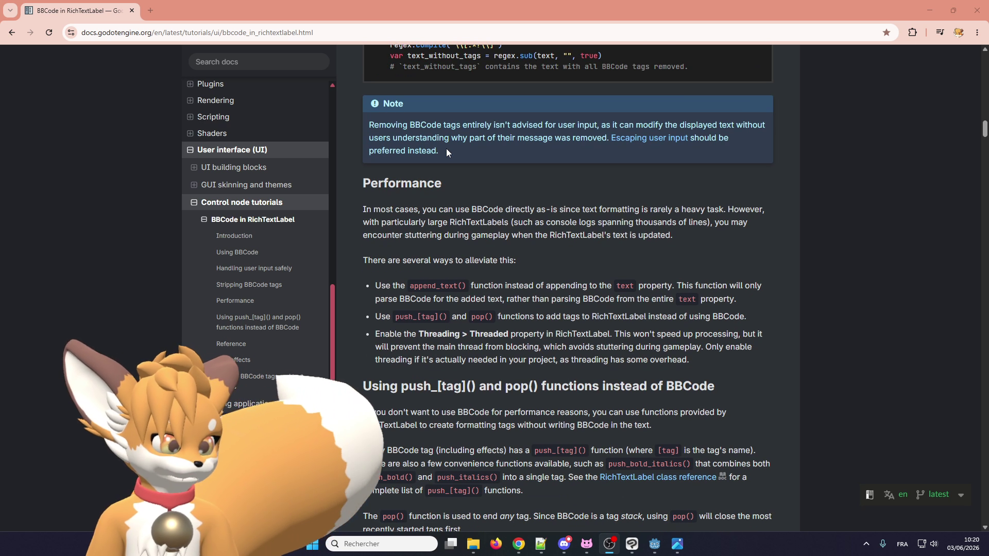
{"action": "scroll", "coordinate": [451, 212], "scroll_direction": "up", "scroll_amount": 9}
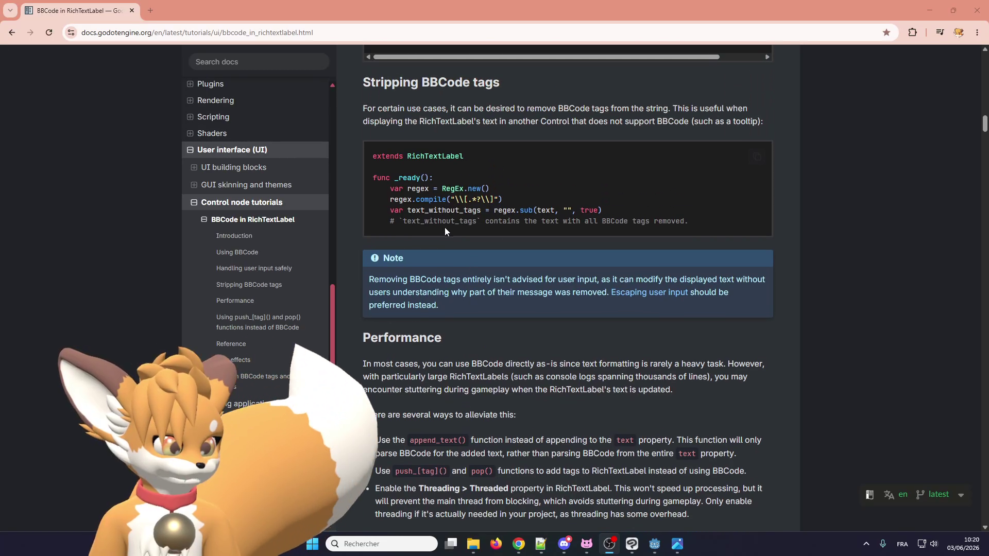
{"action": "double_click", "coordinate": [402, 200]}
{"action": "left_click_drag", "start_coordinate": [424, 202], "coordinate": [502, 199]}
{"action": "left_click", "coordinate": [525, 194]}
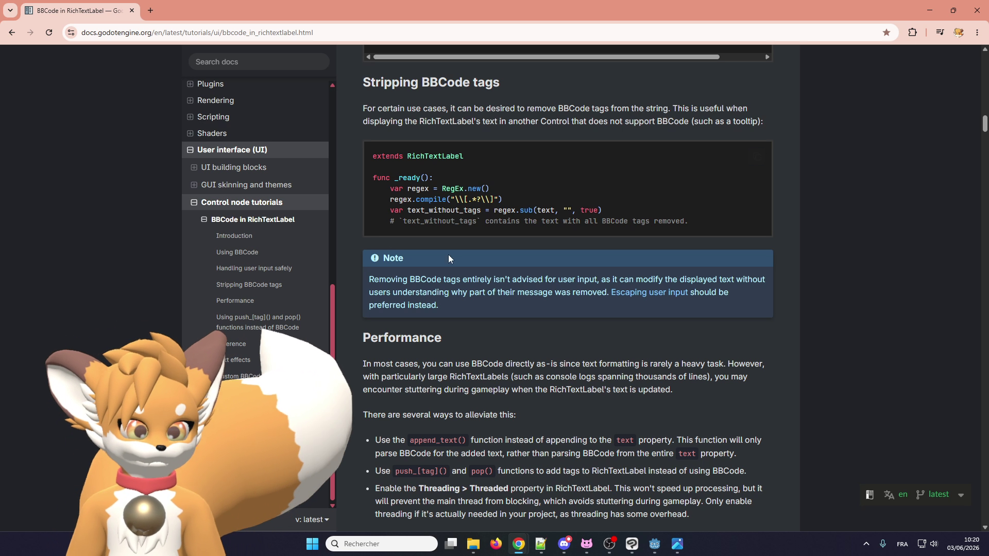
{"action": "scroll", "coordinate": [443, 230], "scroll_direction": "down", "scroll_amount": 3}
{"action": "scroll", "coordinate": [442, 232], "scroll_direction": "down", "scroll_amount": 6}
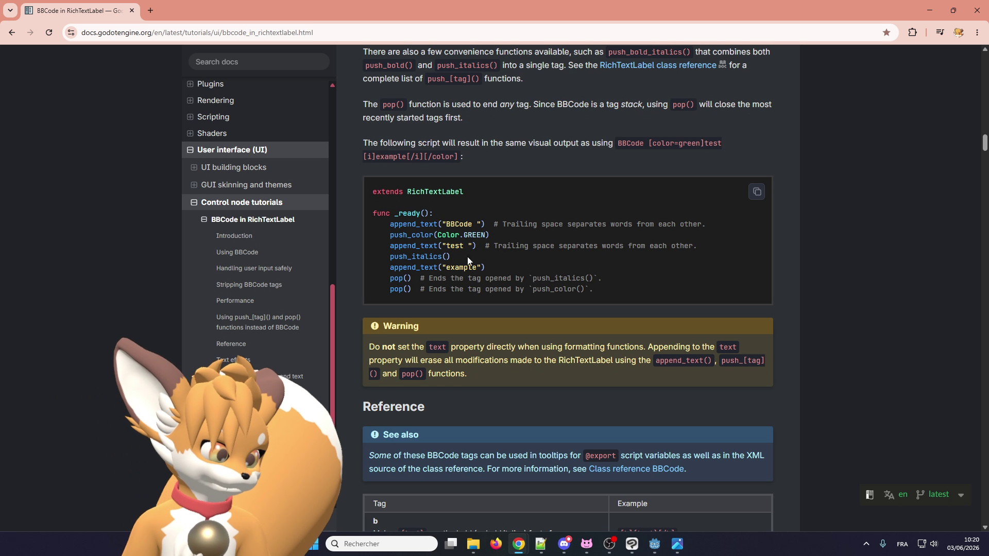
- Scroll through the Reference tag table, option sections and Named colors to the Text effects
{"action": "scroll", "coordinate": [434, 246], "scroll_direction": "down", "scroll_amount": 10}
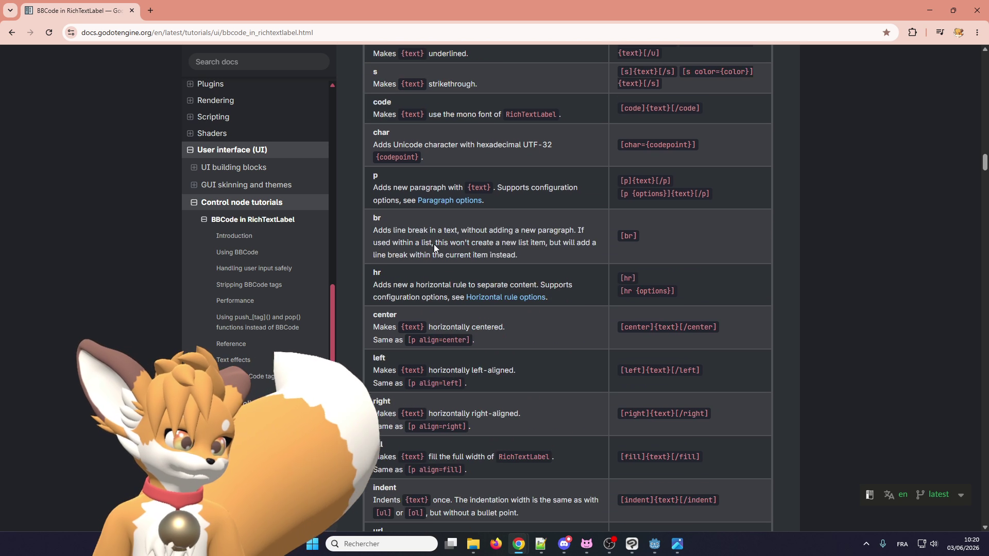
{"action": "scroll", "coordinate": [433, 237], "scroll_direction": "up", "scroll_amount": 2}
{"action": "scroll", "coordinate": [422, 255], "scroll_direction": "up", "scroll_amount": 2}
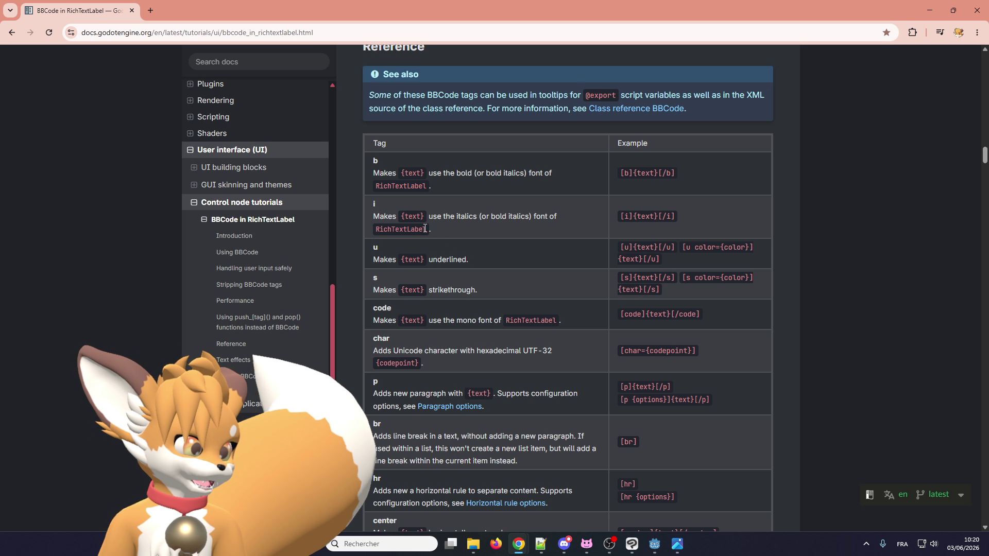
{"action": "scroll", "coordinate": [468, 263], "scroll_direction": "down", "scroll_amount": 2}
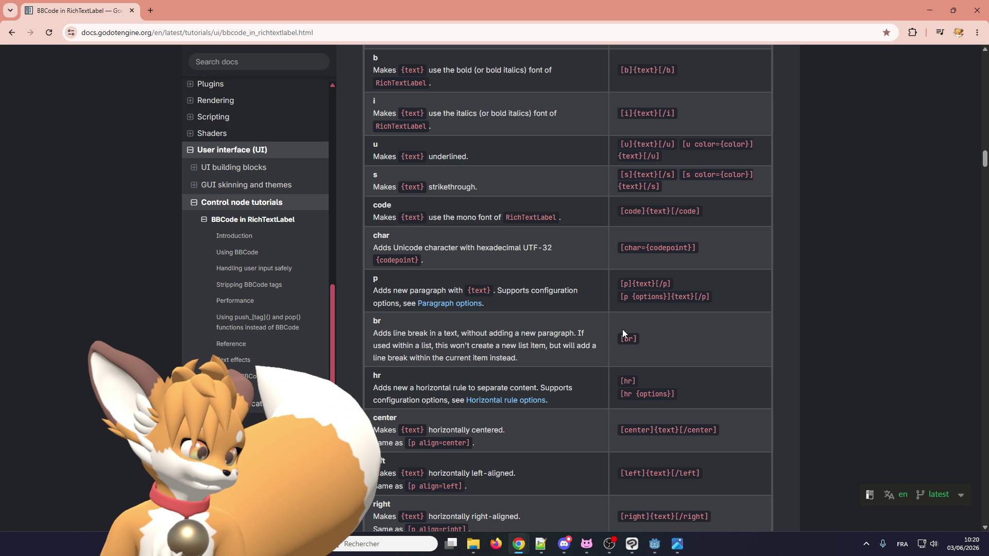
{"action": "scroll", "coordinate": [537, 318], "scroll_direction": "down", "scroll_amount": 4}
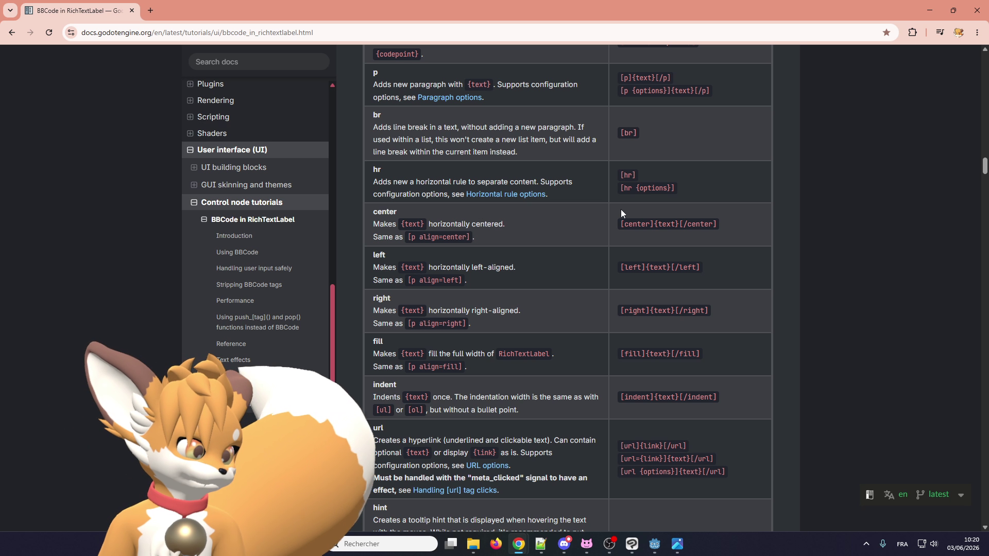
{"action": "scroll", "coordinate": [620, 209], "scroll_direction": "down", "scroll_amount": 3}
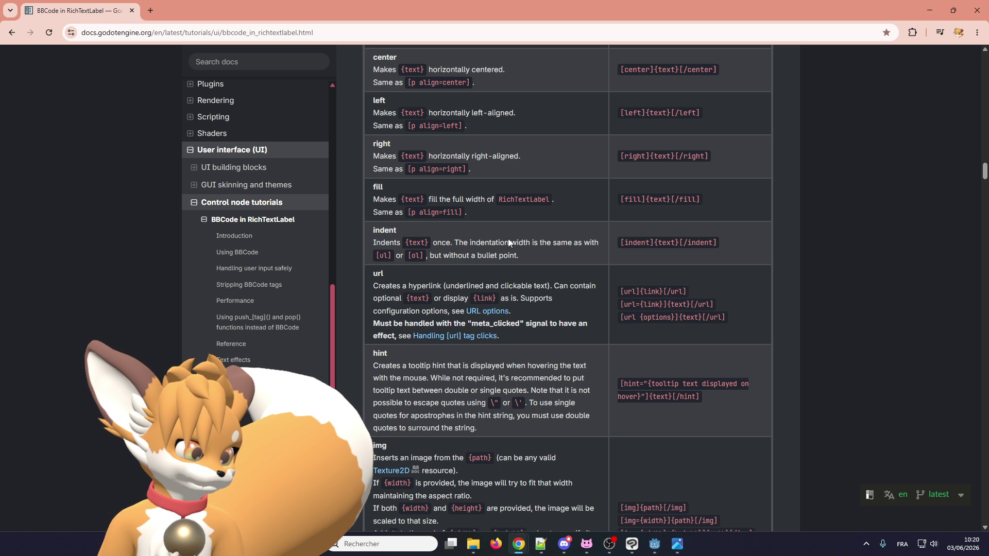
{"action": "scroll", "coordinate": [621, 278], "scroll_direction": "down", "scroll_amount": 3}
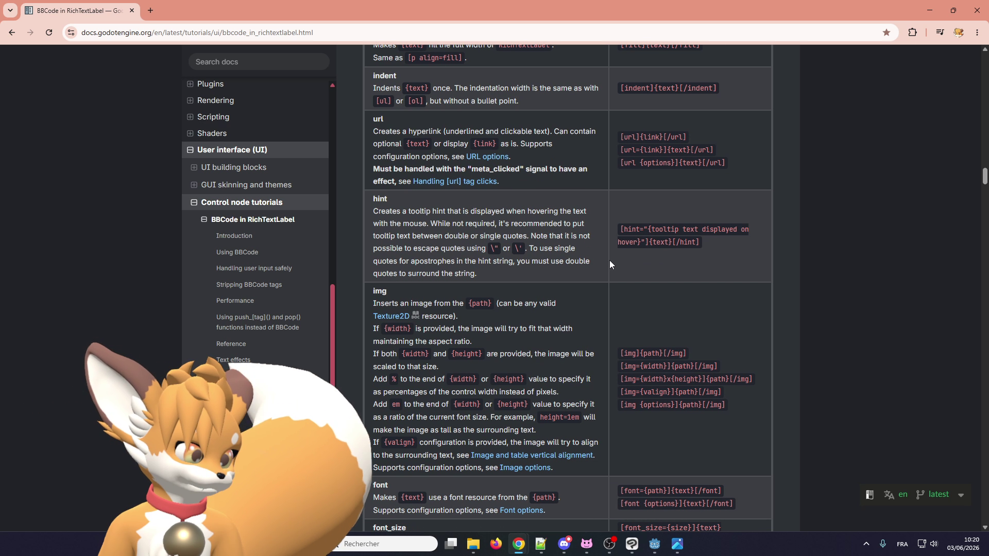
{"action": "scroll", "coordinate": [642, 362], "scroll_direction": "down", "scroll_amount": 4}
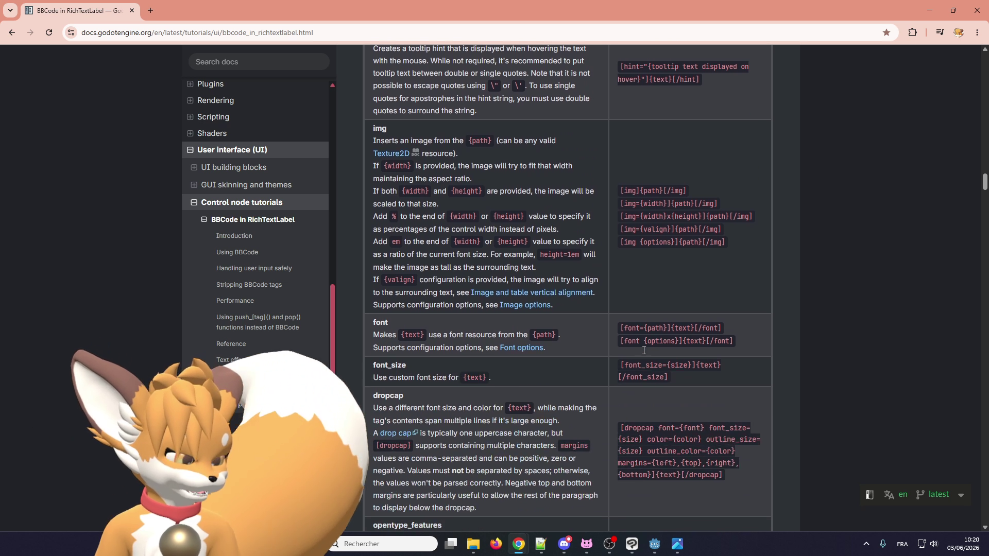
{"action": "scroll", "coordinate": [640, 233], "scroll_direction": "down", "scroll_amount": 2}
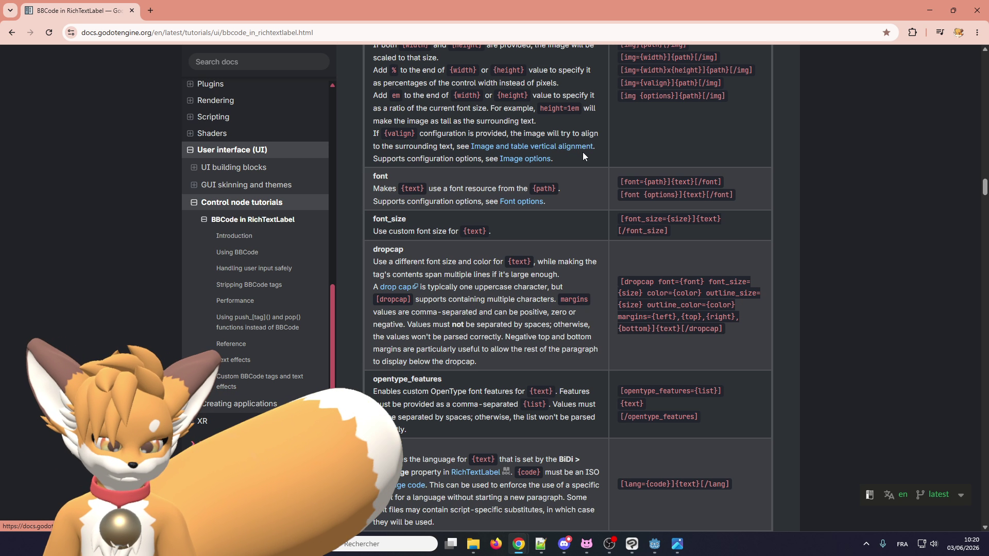
{"action": "scroll", "coordinate": [600, 197], "scroll_direction": "down", "scroll_amount": 4}
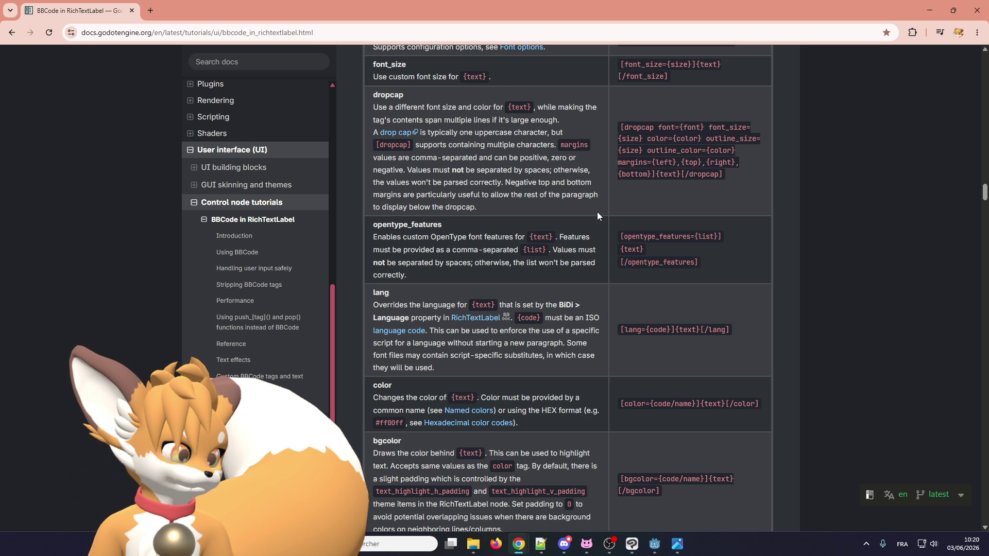
{"action": "scroll", "coordinate": [598, 212], "scroll_direction": "down", "scroll_amount": 3}
{"action": "scroll", "coordinate": [591, 219], "scroll_direction": "down", "scroll_amount": 3}
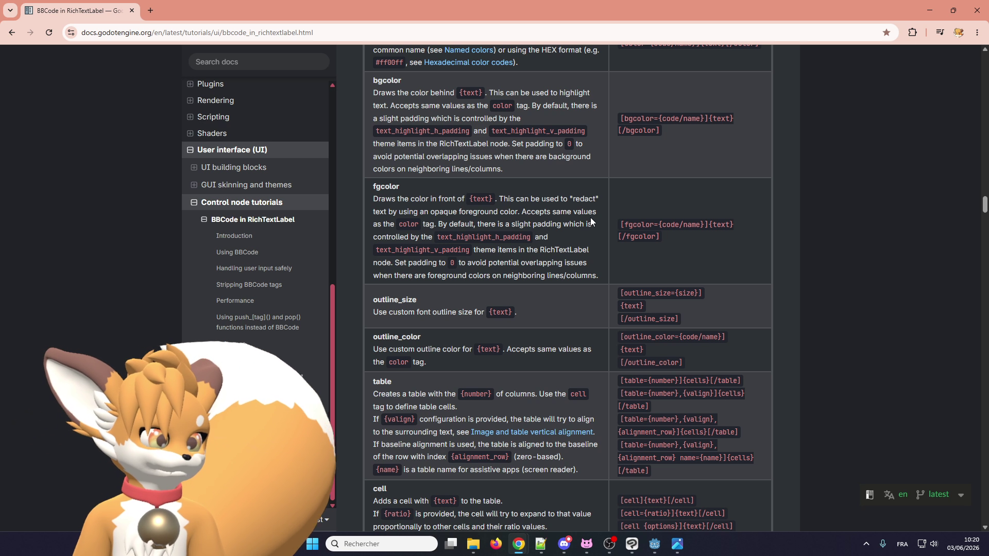
{"action": "scroll", "coordinate": [590, 217], "scroll_direction": "down", "scroll_amount": 2}
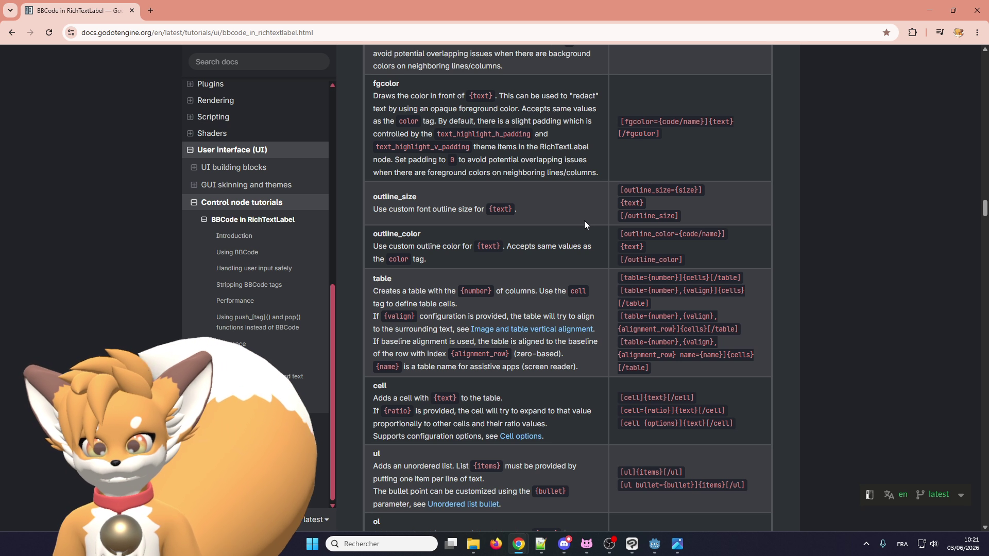
{"action": "scroll", "coordinate": [583, 220], "scroll_direction": "down", "scroll_amount": 3}
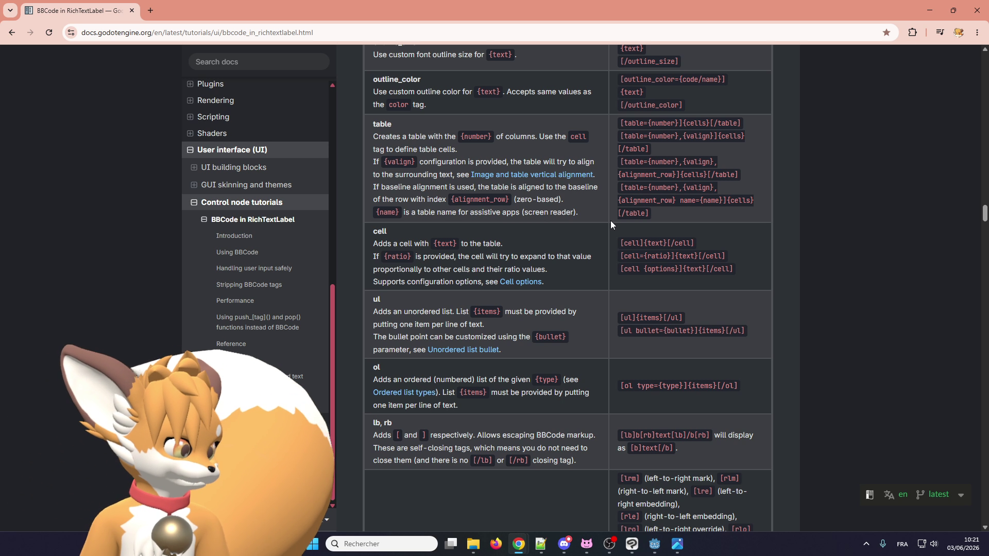
{"action": "scroll", "coordinate": [610, 221], "scroll_direction": "down", "scroll_amount": 3}
{"action": "scroll", "coordinate": [609, 223], "scroll_direction": "down", "scroll_amount": 1}
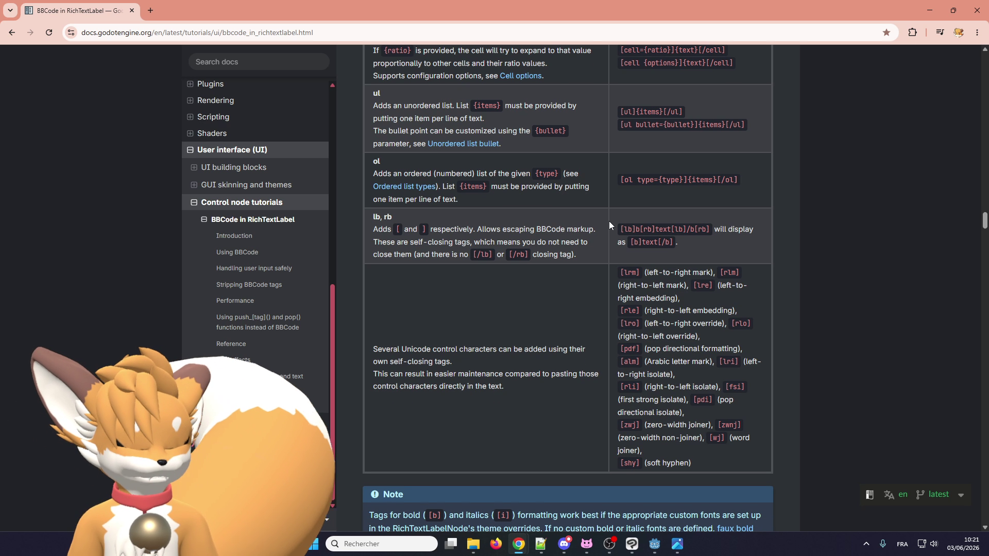
{"action": "scroll", "coordinate": [588, 206], "scroll_direction": "down", "scroll_amount": 1}
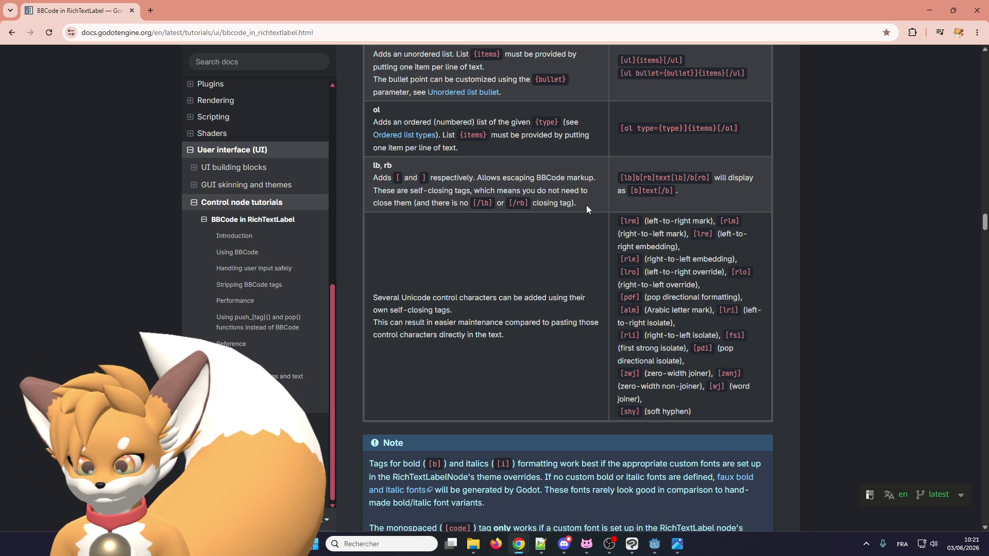
{"action": "scroll", "coordinate": [585, 205], "scroll_direction": "down", "scroll_amount": 1}
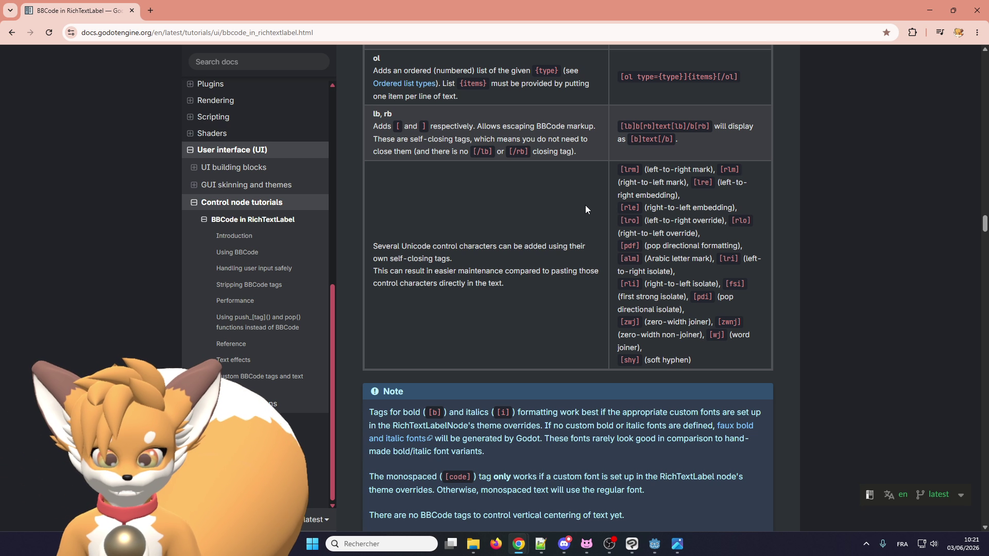
{"action": "scroll", "coordinate": [585, 205], "scroll_direction": "down", "scroll_amount": 4}
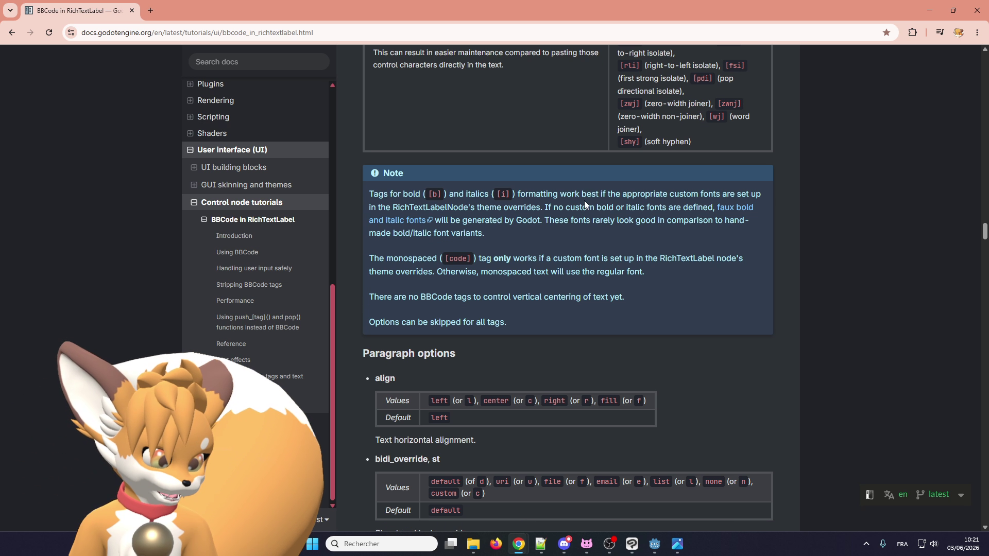
{"action": "scroll", "coordinate": [585, 205], "scroll_direction": "down", "scroll_amount": 15}
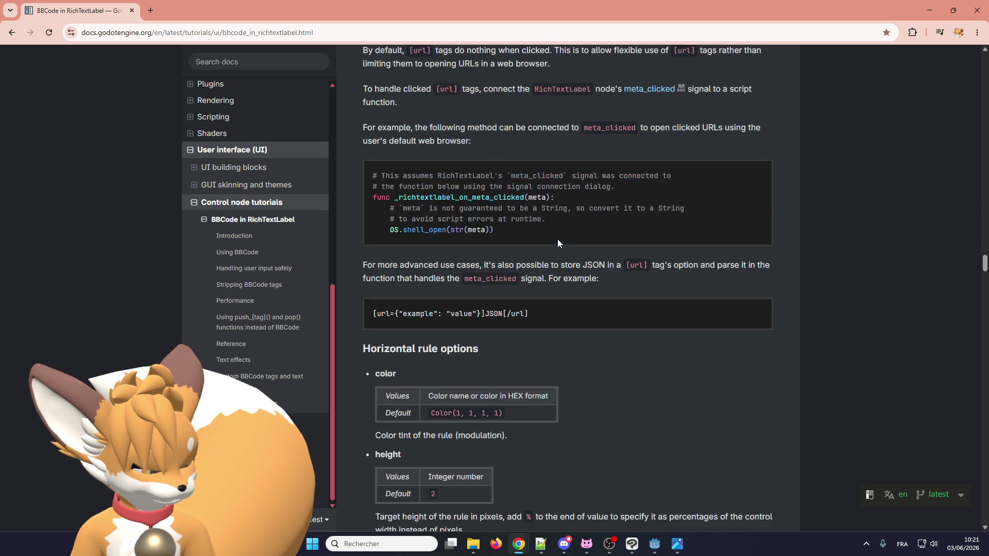
{"action": "scroll", "coordinate": [558, 239], "scroll_direction": "down", "scroll_amount": 2}
{"action": "scroll", "coordinate": [588, 287], "scroll_direction": "up", "scroll_amount": 20}
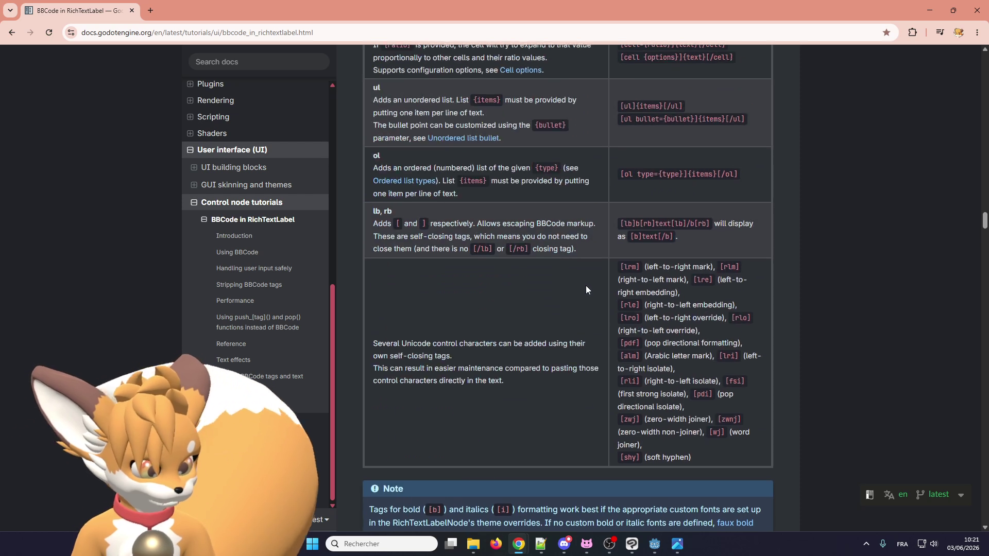
{"action": "scroll", "coordinate": [501, 317], "scroll_direction": "up", "scroll_amount": 3}
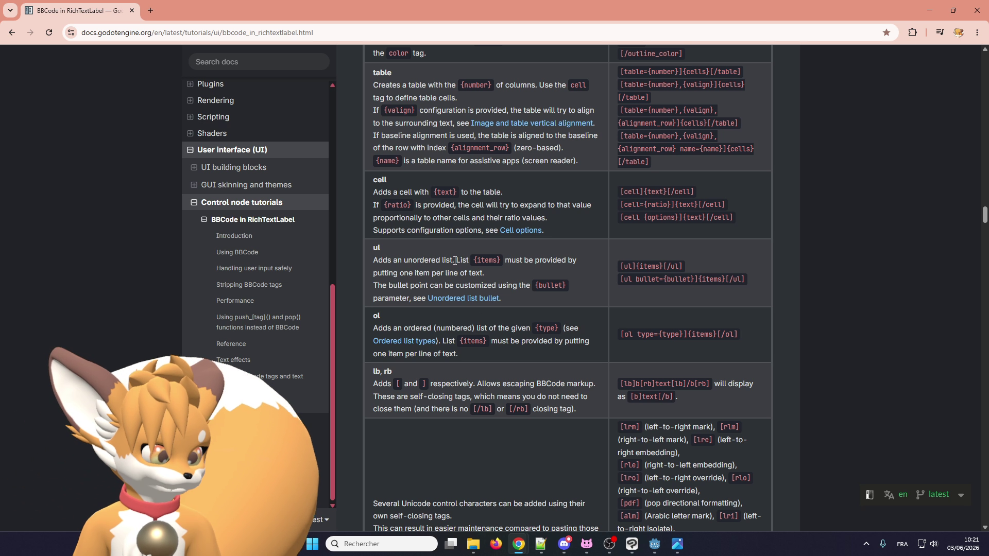
{"action": "scroll", "coordinate": [456, 278], "scroll_direction": "up", "scroll_amount": 5}
{"action": "scroll", "coordinate": [458, 257], "scroll_direction": "down", "scroll_amount": 6}
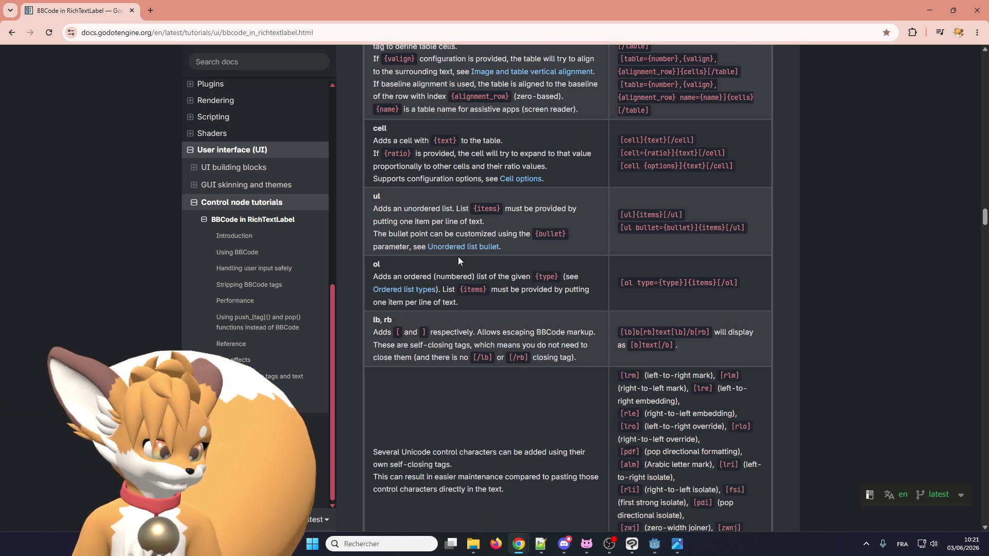
{"action": "scroll", "coordinate": [516, 304], "scroll_direction": "up", "scroll_amount": 12}
{"action": "scroll", "coordinate": [494, 304], "scroll_direction": "up", "scroll_amount": 7}
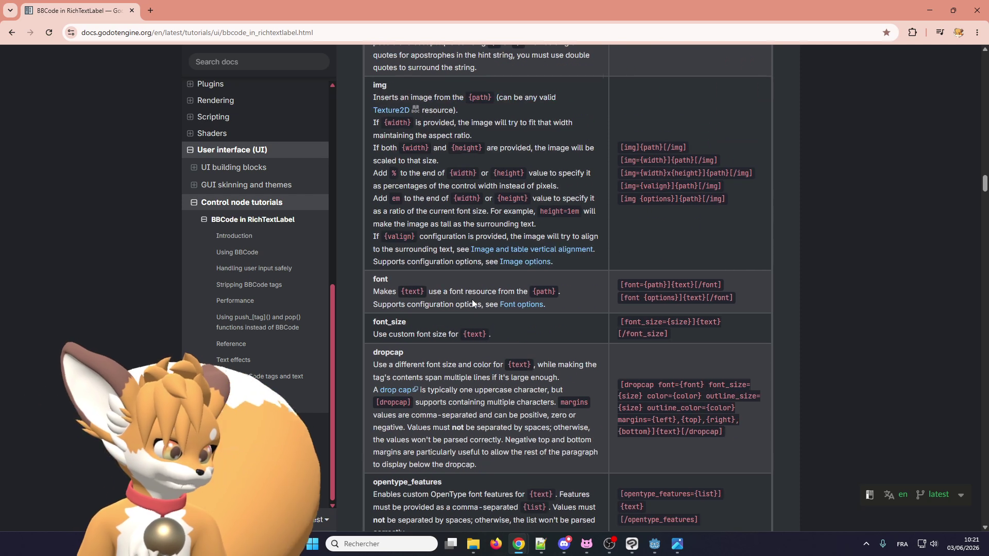
{"action": "scroll", "coordinate": [472, 304], "scroll_direction": "up", "scroll_amount": 4}
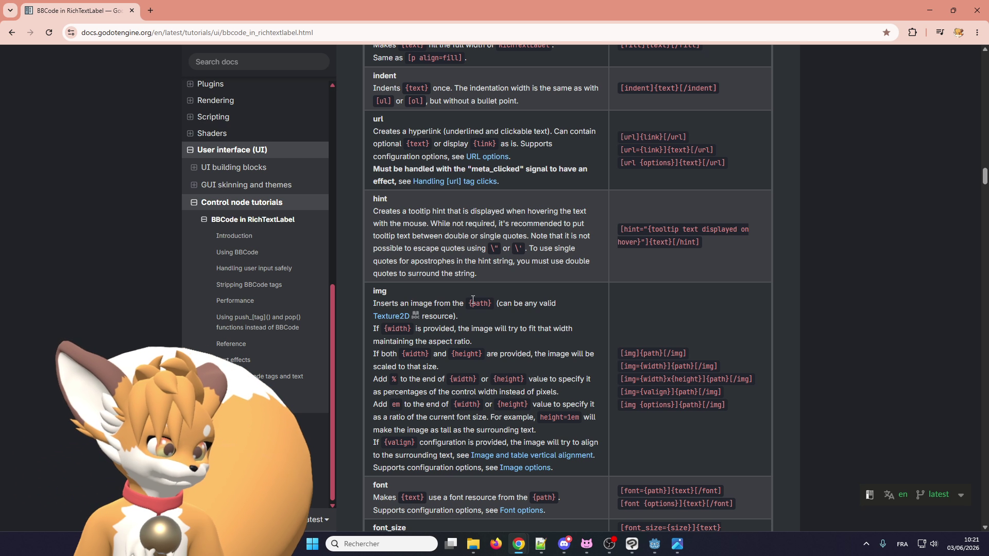
{"action": "scroll", "coordinate": [474, 314], "scroll_direction": "down", "scroll_amount": 20}
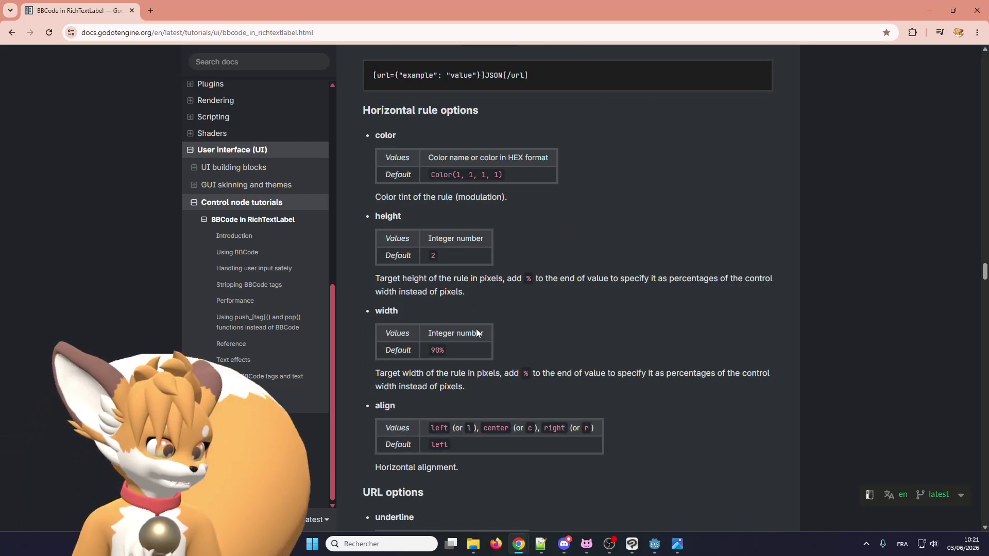
{"action": "scroll", "coordinate": [477, 330], "scroll_direction": "down", "scroll_amount": 20}
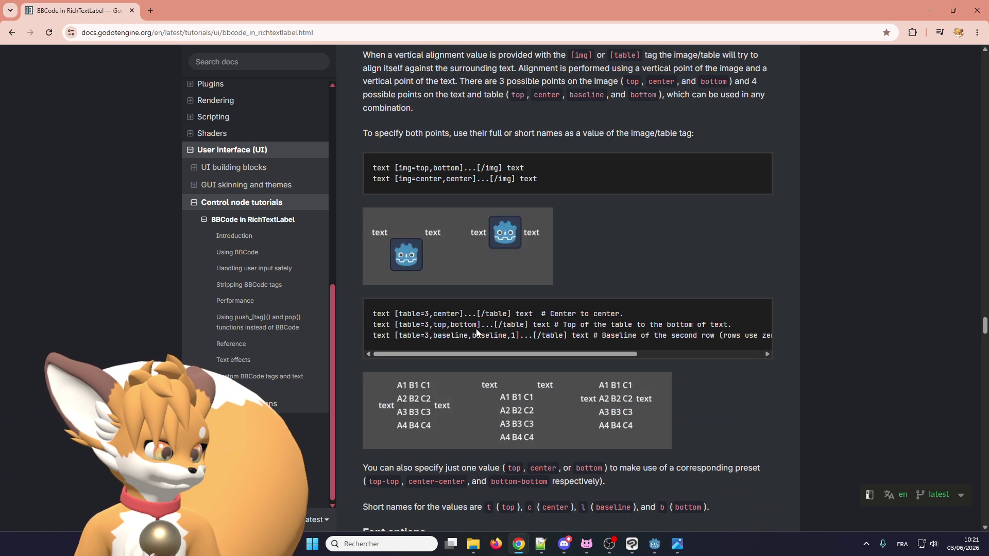
{"action": "scroll", "coordinate": [475, 328], "scroll_direction": "down", "scroll_amount": 15}
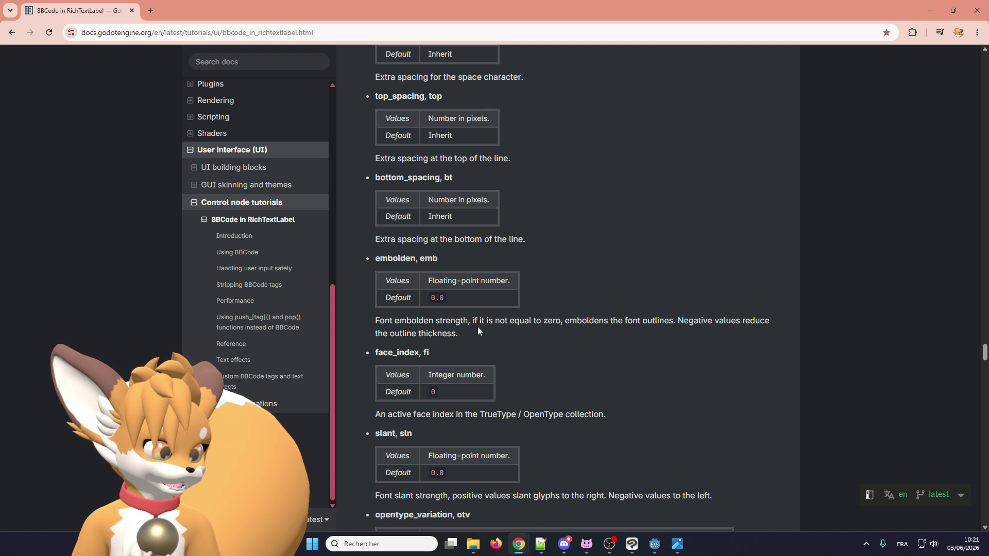
{"action": "scroll", "coordinate": [478, 327], "scroll_direction": "down", "scroll_amount": 13}
{"action": "scroll", "coordinate": [480, 314], "scroll_direction": "up", "scroll_amount": 5}
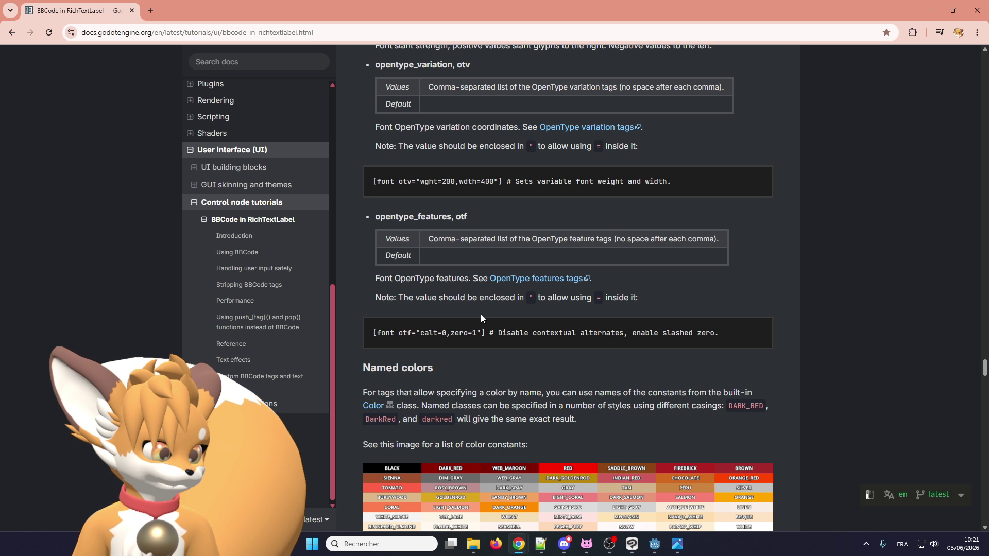
{"action": "scroll", "coordinate": [480, 315], "scroll_direction": "down", "scroll_amount": 5}
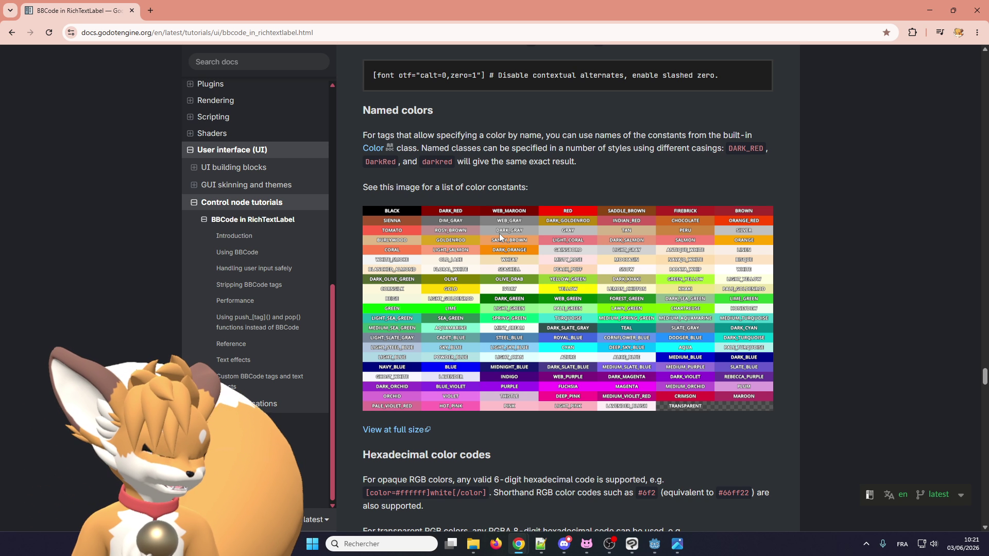
{"action": "scroll", "coordinate": [499, 234], "scroll_direction": "down", "scroll_amount": 12}
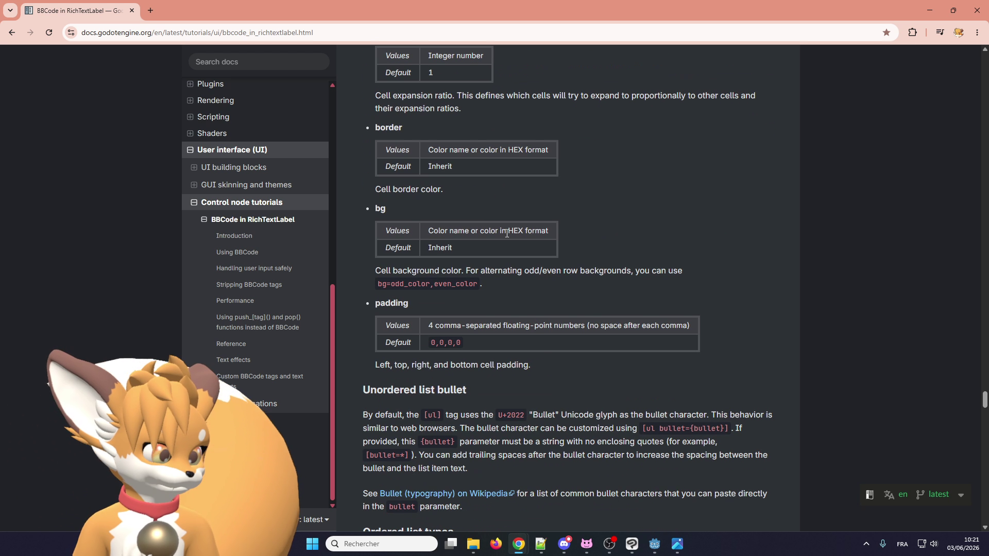
{"action": "scroll", "coordinate": [507, 232], "scroll_direction": "down", "scroll_amount": 20}
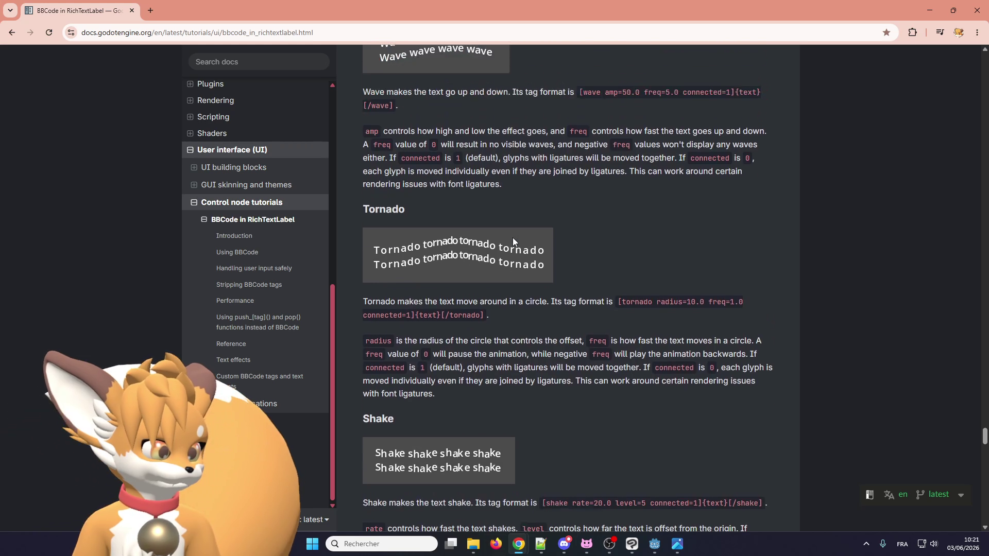
- Copy the [wave amp=50.0 freq=5.0 connected=1]{text}[/wave] format and return to Godot
{"action": "scroll", "coordinate": [512, 237], "scroll_direction": "up", "scroll_amount": 7}
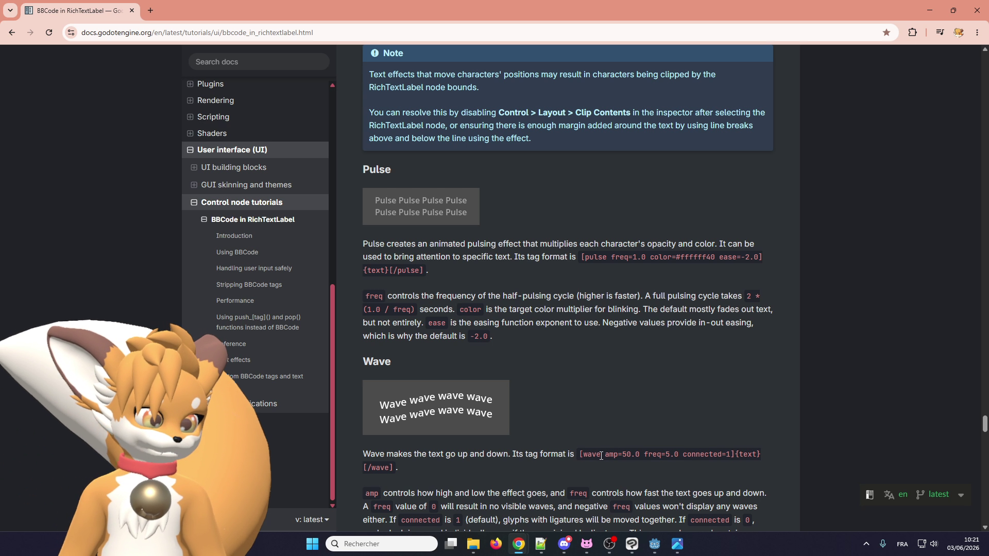
{"action": "mouse_move", "coordinate": [399, 468]}
{"action": "left_mouse_down"}
{"action": "mouse_move", "coordinate": [416, 456]}
{"action": "mouse_move", "coordinate": [580, 455]}
{"action": "left_mouse_up"}
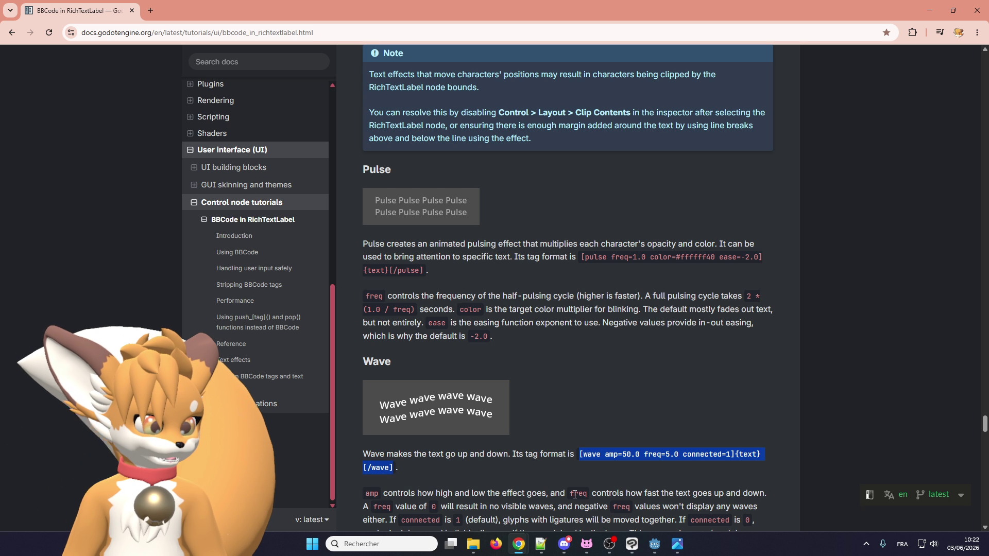
{"action": "left_click", "coordinate": [655, 549]}
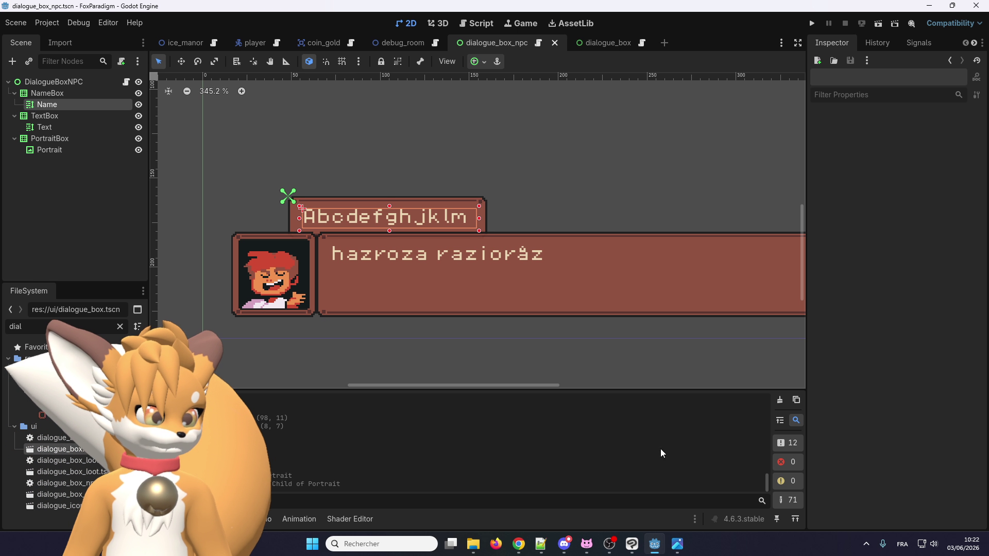
- Duplicate the raw_text line in dialogue_box.gd as "[wave amp=50.0 freq=5.0 connected=1]Test[/wave]"
{"action": "left_click", "coordinate": [607, 44]}
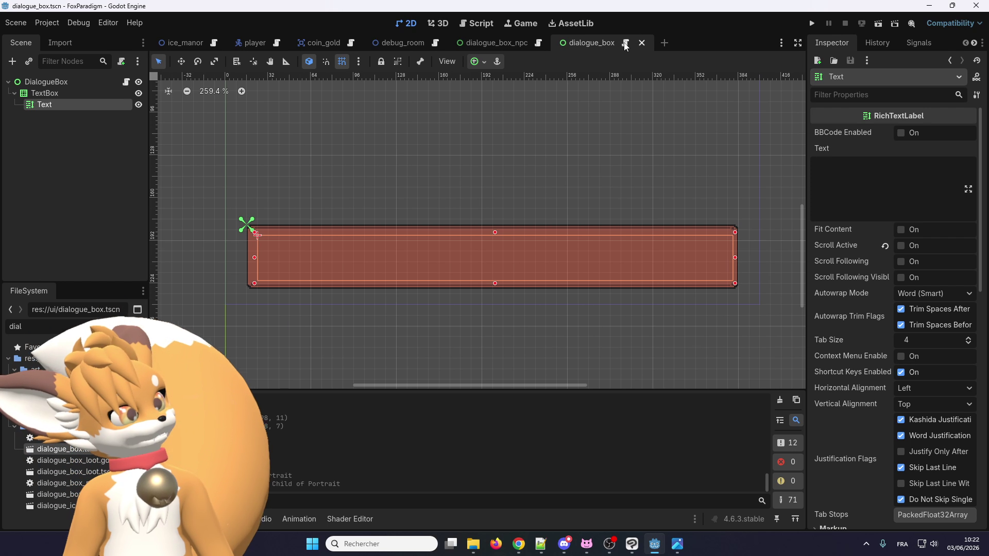
{"action": "left_click", "coordinate": [625, 43]}
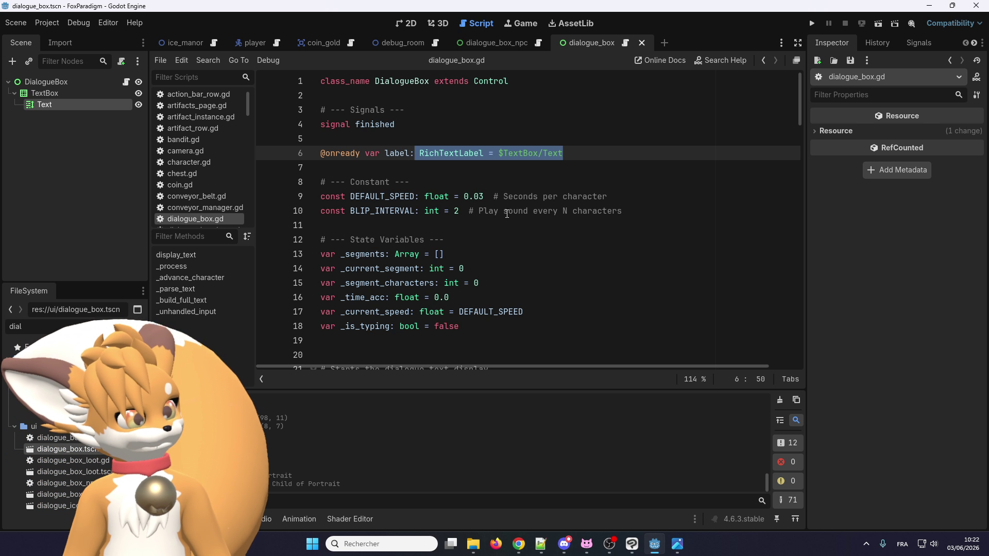
{"action": "scroll", "coordinate": [507, 214], "scroll_direction": "down", "scroll_amount": 4}
{"action": "left_click", "coordinate": [494, 239]}
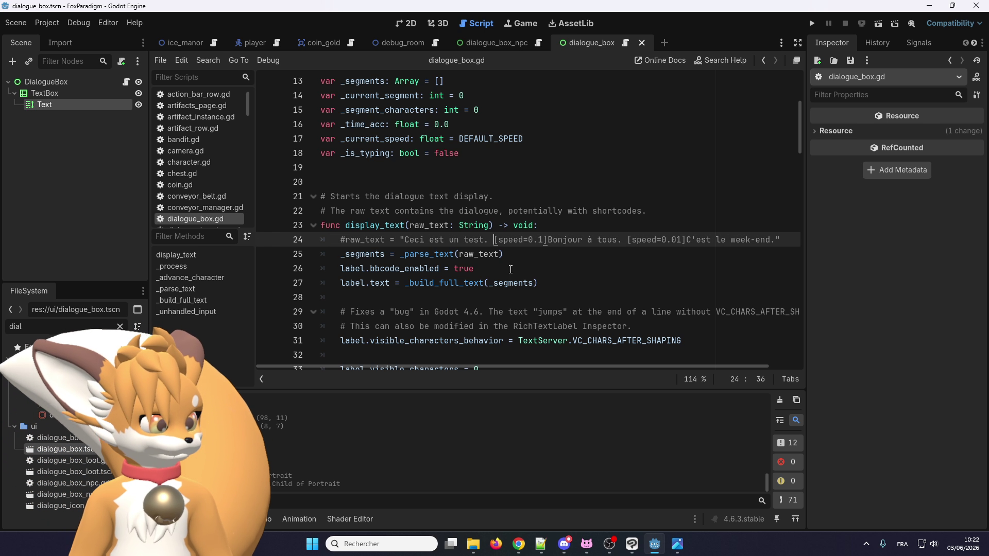
{"action": "key", "text": "ctrl+shift+d"}
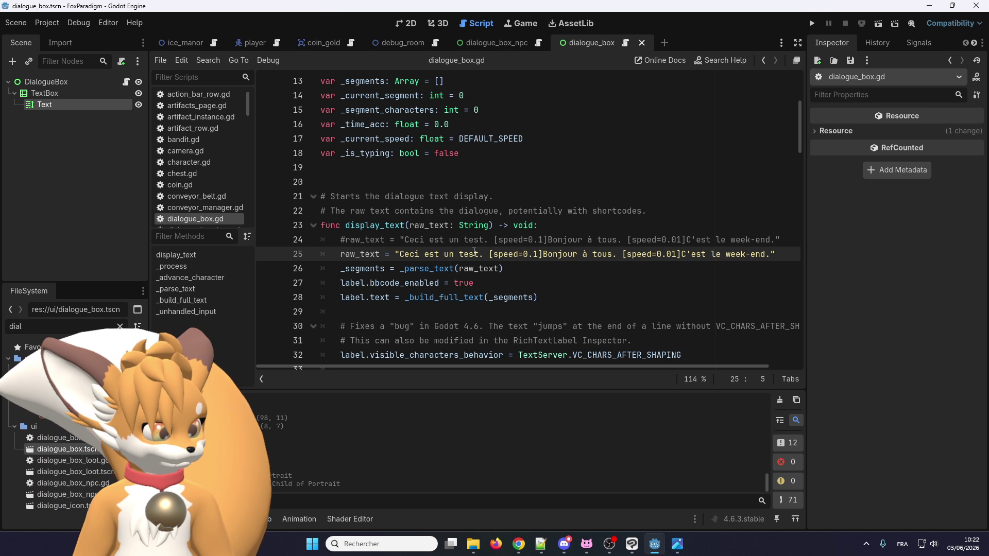
{"action": "left_click_drag", "start_coordinate": [402, 253], "coordinate": [786, 247]}
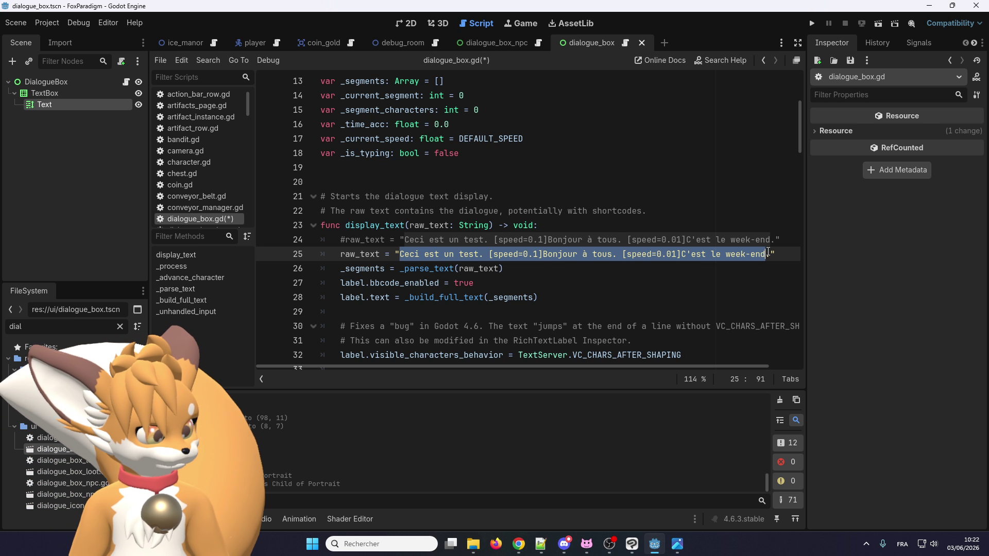
{"action": "type", "text": "[wave amp=50.0 freq=5.0 connected=1]{text}[/wave]"}
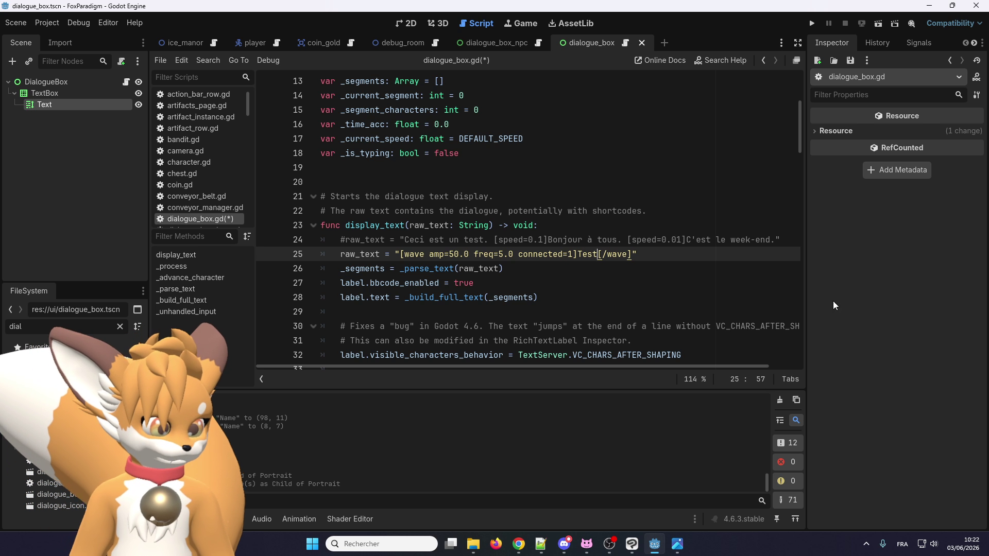
{"action": "left_click", "coordinate": [812, 26]}
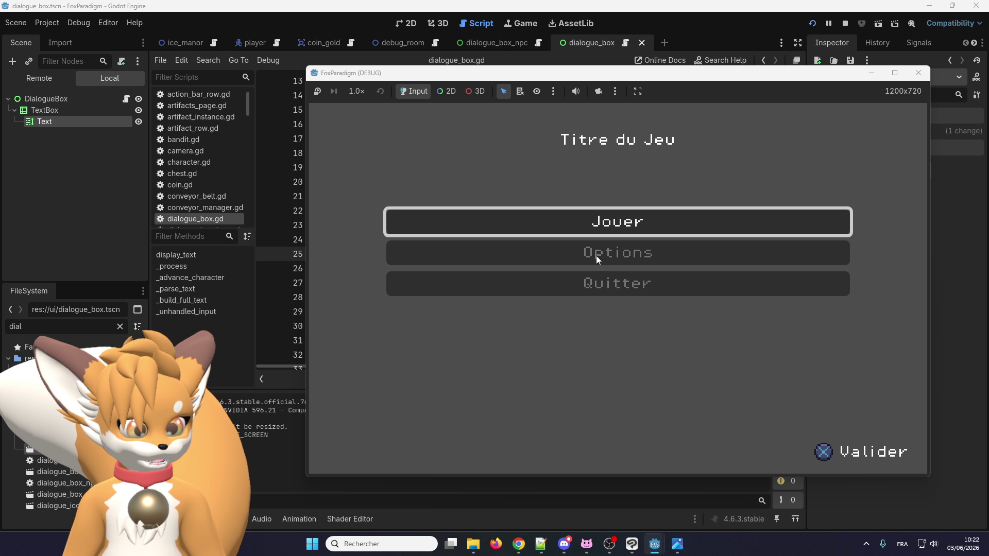
- Play from the first save slot, read the signpost's waving Test dialogue, then close the game
{"action": "key", "text": "Return"}
{"action": "key", "text": "Return"}
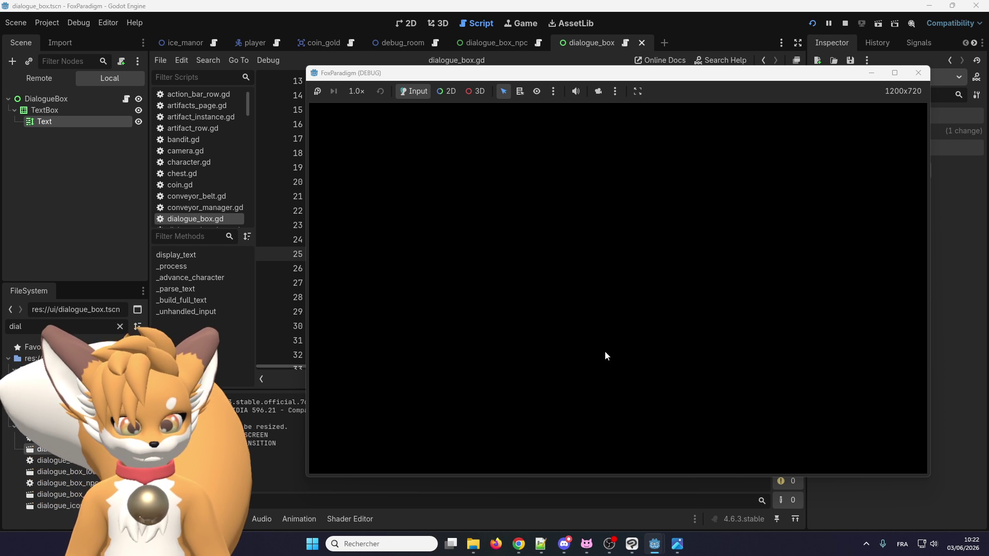
{"action": "key", "text": "Right"}
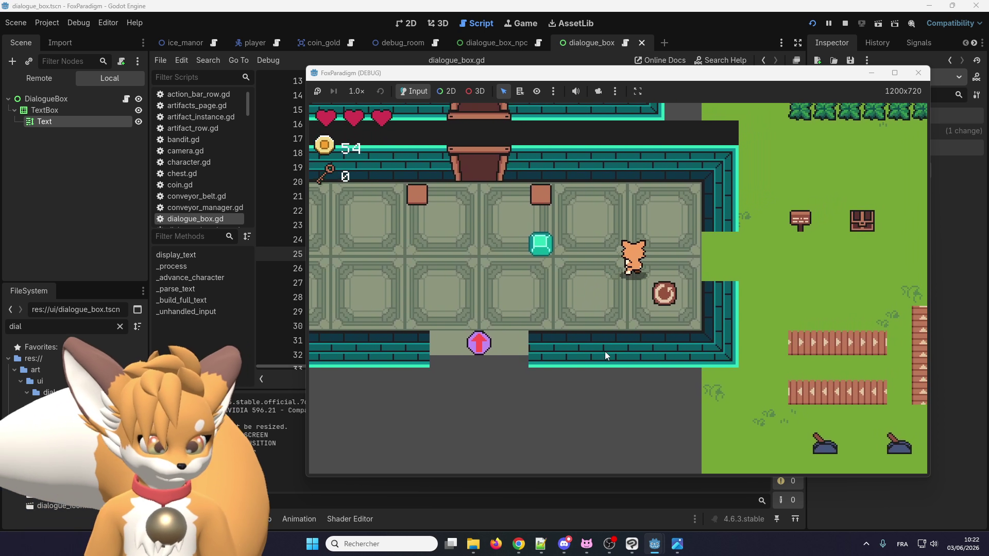
{"action": "key", "text": "Right"}
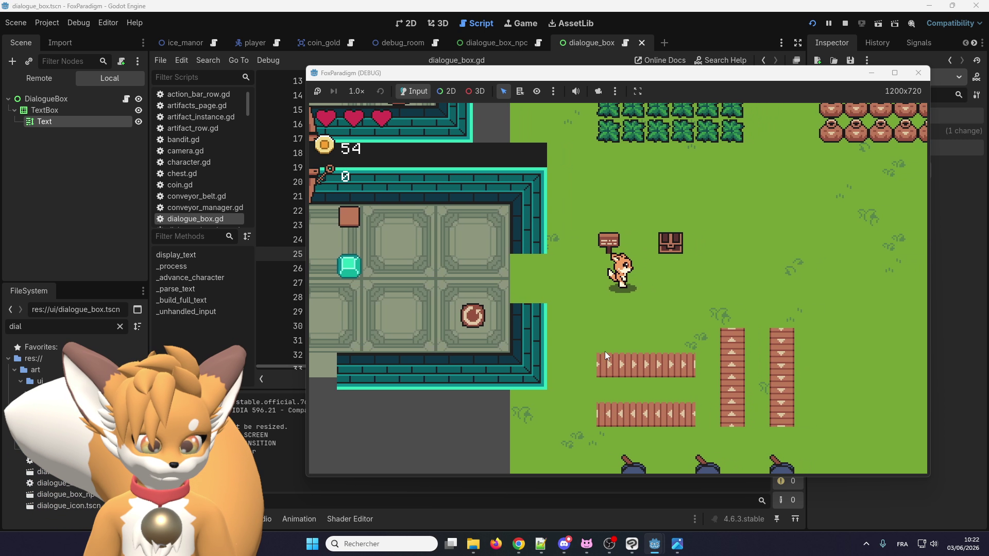
{"action": "key", "text": "Up"}
{"action": "key", "text": "Return"}
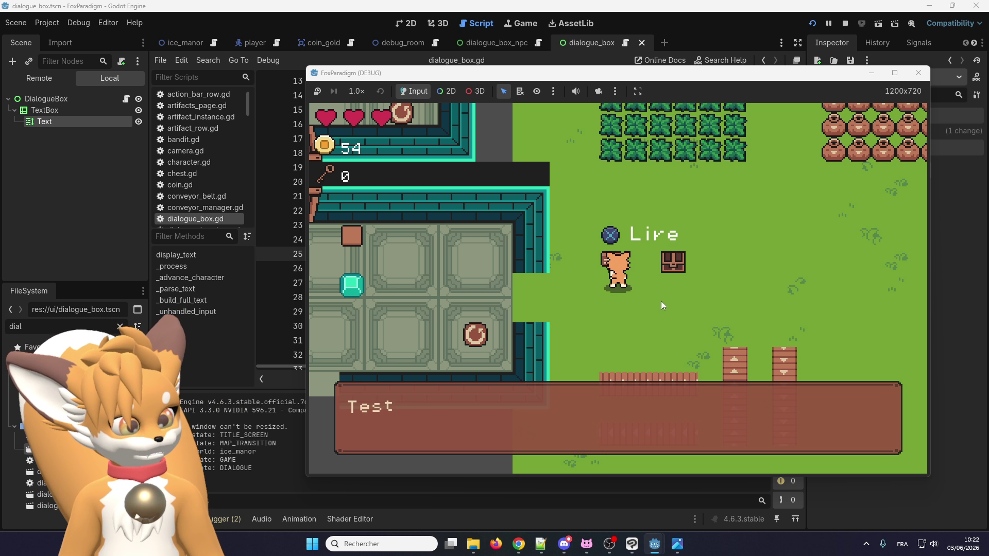
{"action": "left_click", "coordinate": [928, 77]}
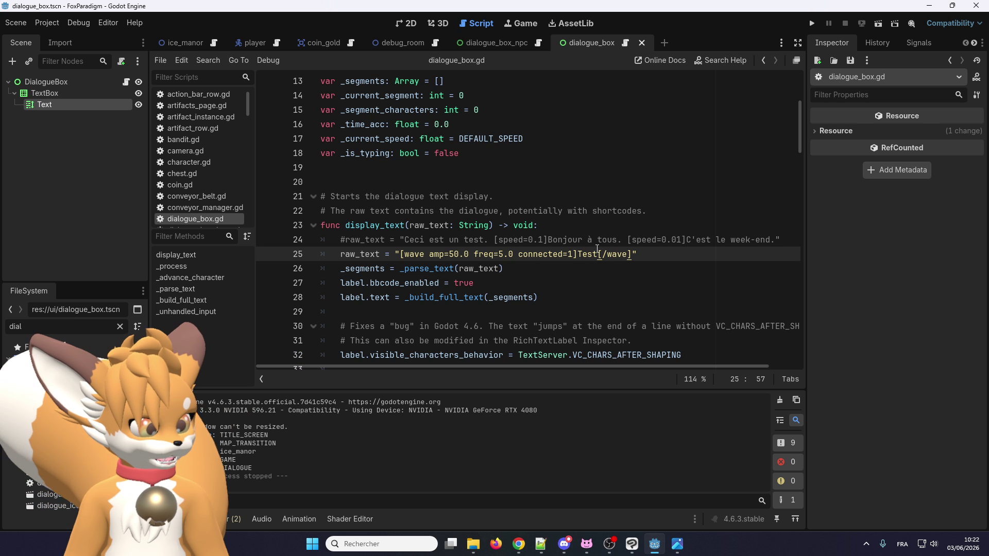
- Replace Test inside the wave tag with "Je suis une baleine qui nage dans la mer !!!"
{"action": "left_click", "coordinate": [596, 254]}
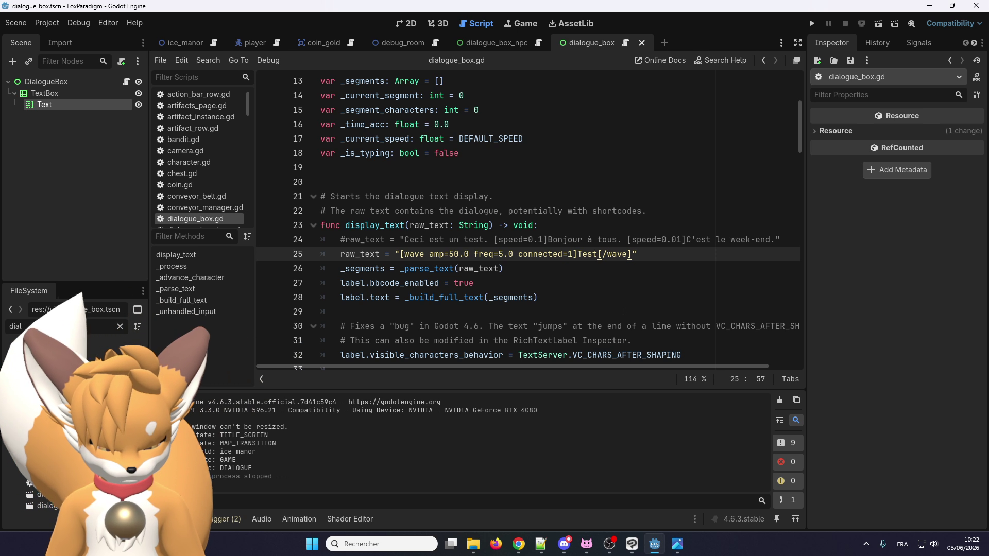
{"action": "key", "text": "BackSpace"}
{"action": "key", "text": "BackSpace"}
{"action": "key", "text": "BackSpace"}
{"action": "type", "text": "Je su"}
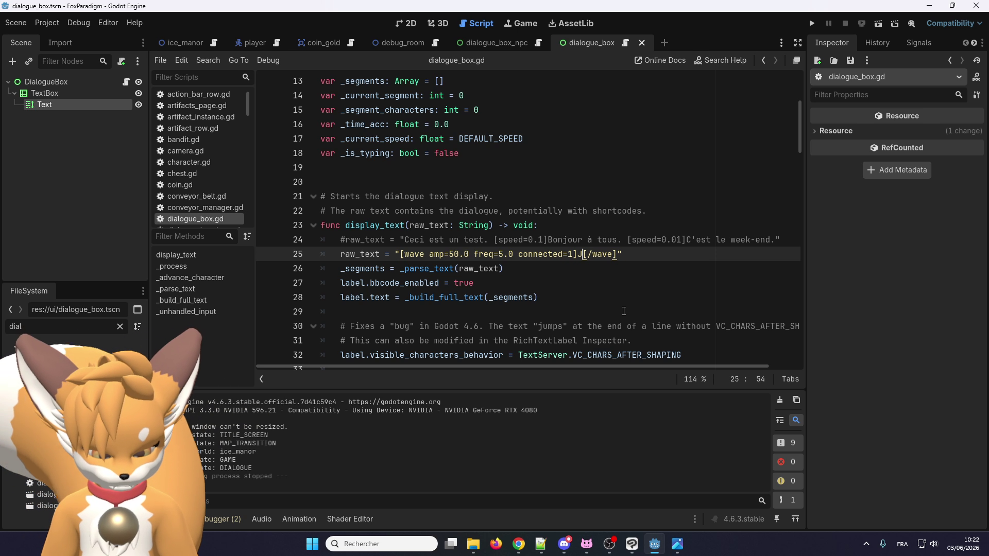
{"action": "type", "text": "is une bali"}
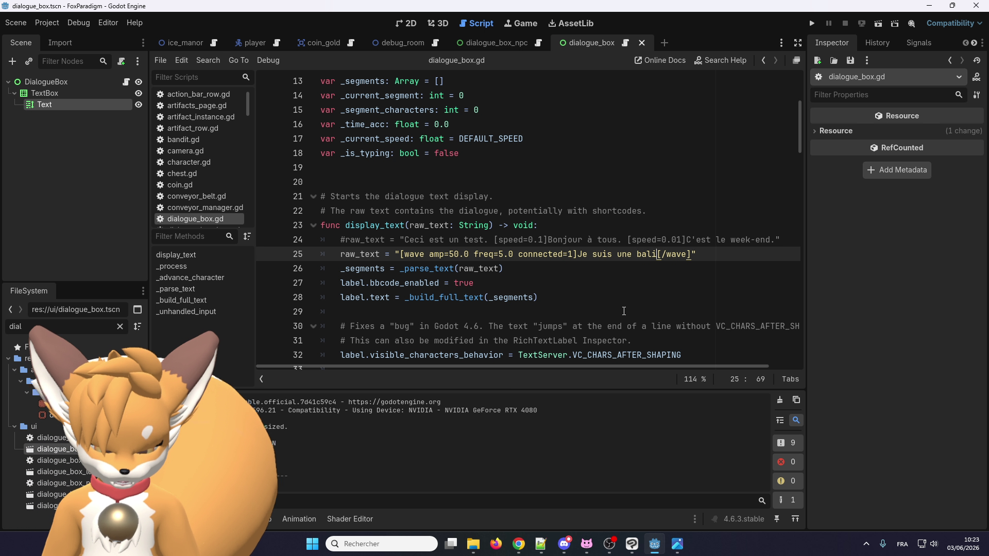
{"action": "key", "text": "BackSpace"}
{"action": "type", "text": "eine qui na"}
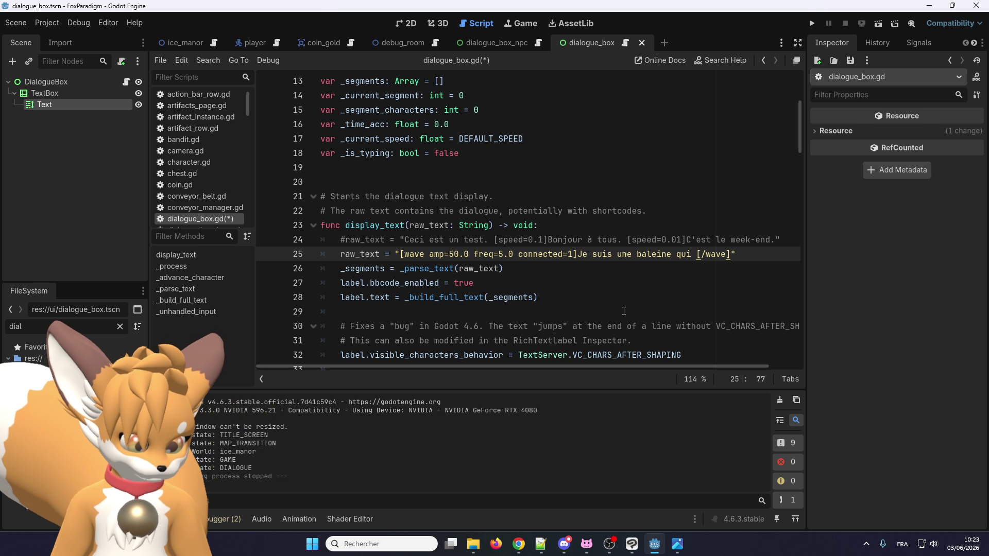
{"action": "type", "text": "ge dans la mer"}
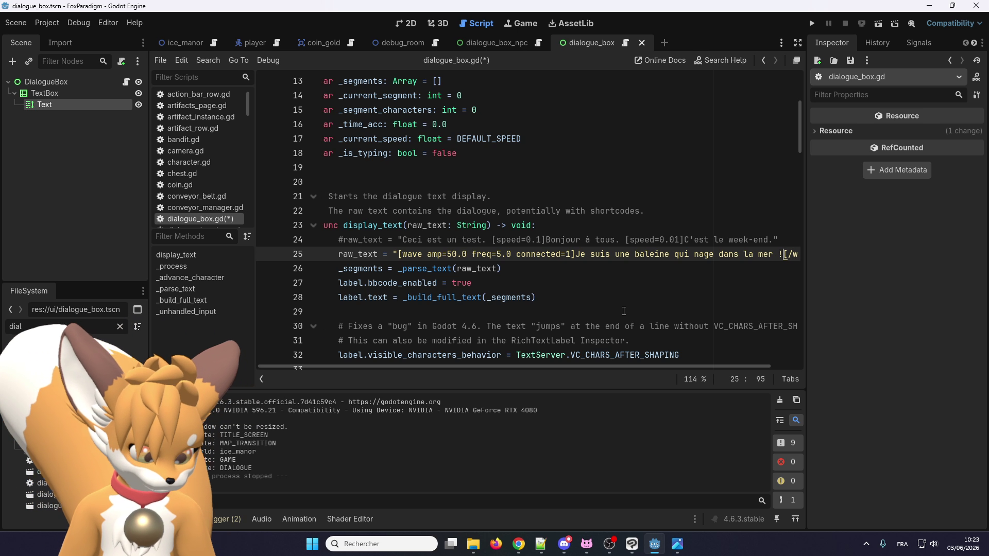
{"action": "type", "text": " !!!"}
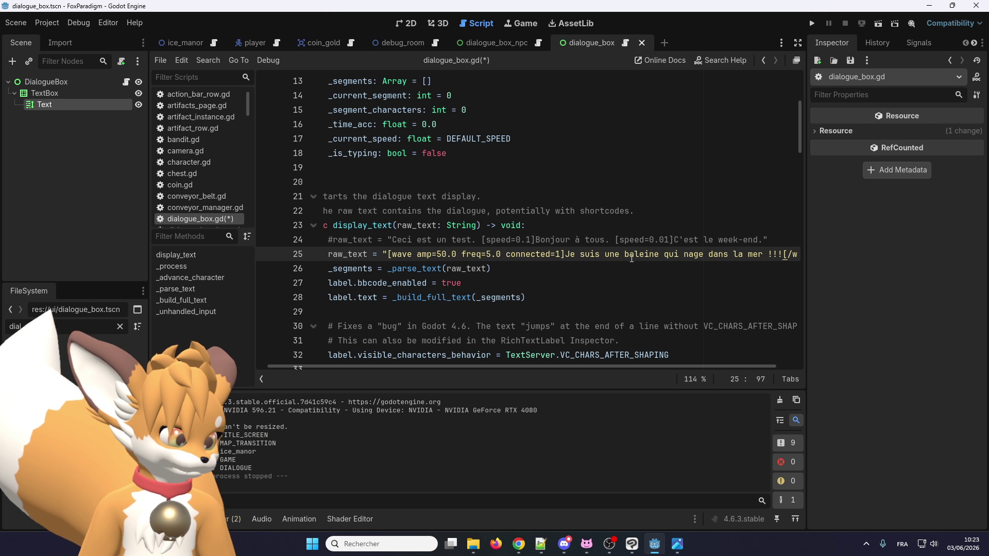
{"action": "left_click", "coordinate": [809, 24]}
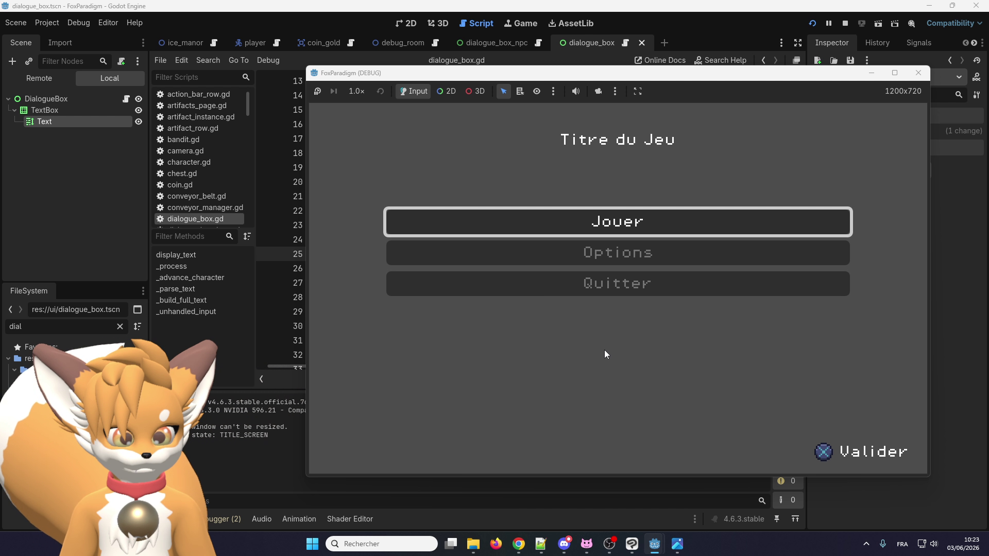
- Walk the fox to the signpost, read the waving whale sentence, then stop the game
{"action": "key", "text": "Return"}
{"action": "key", "text": "Return"}
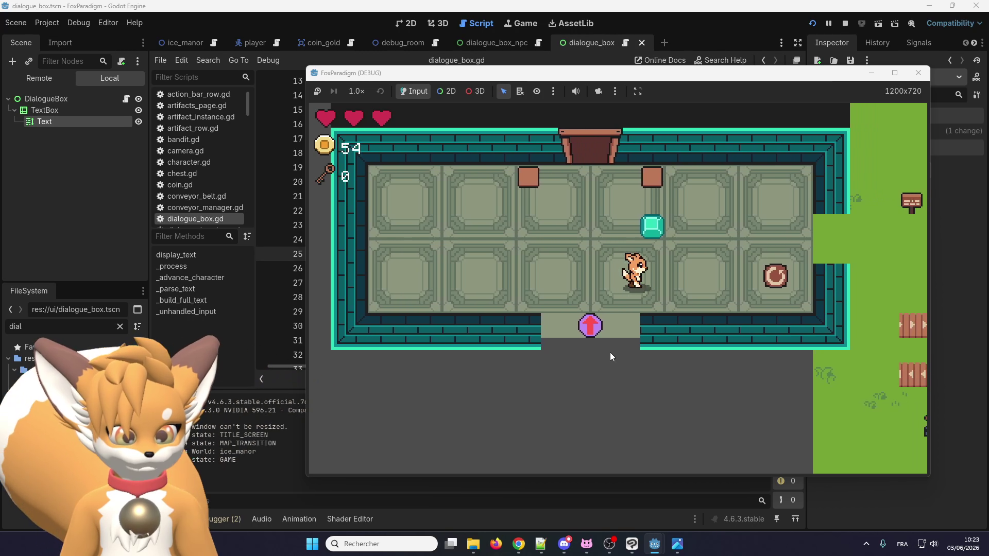
{"action": "key", "text": "Right"}
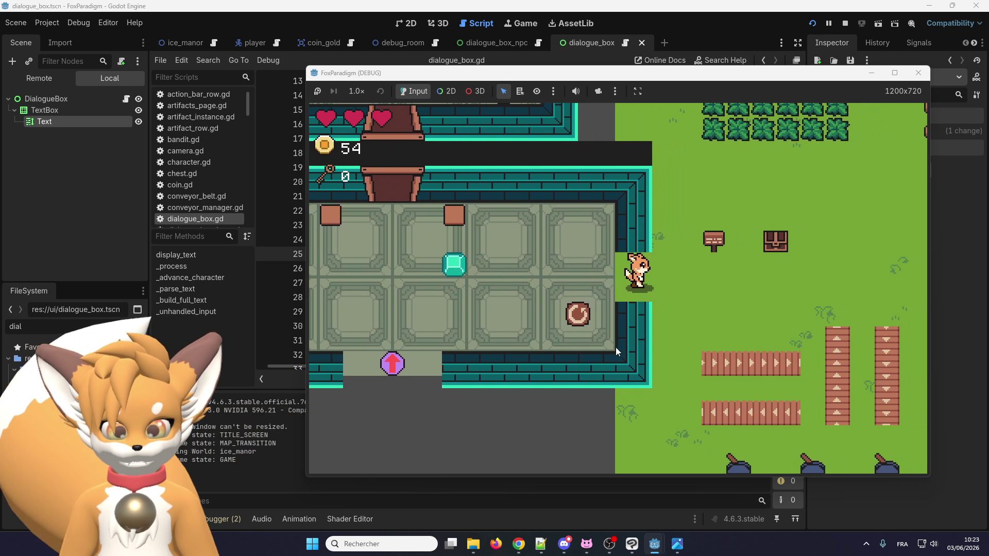
{"action": "key", "text": "Up"}
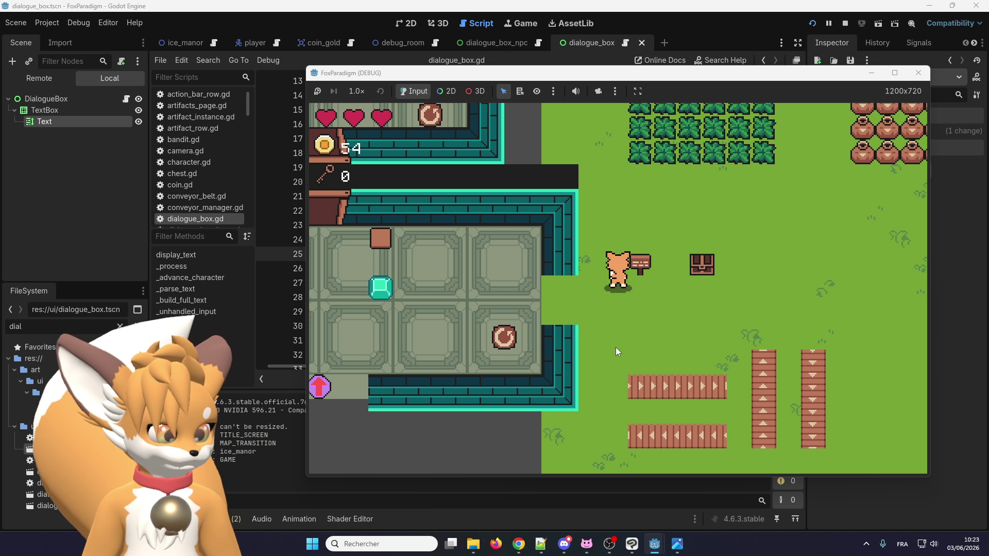
{"action": "key", "text": "Right"}
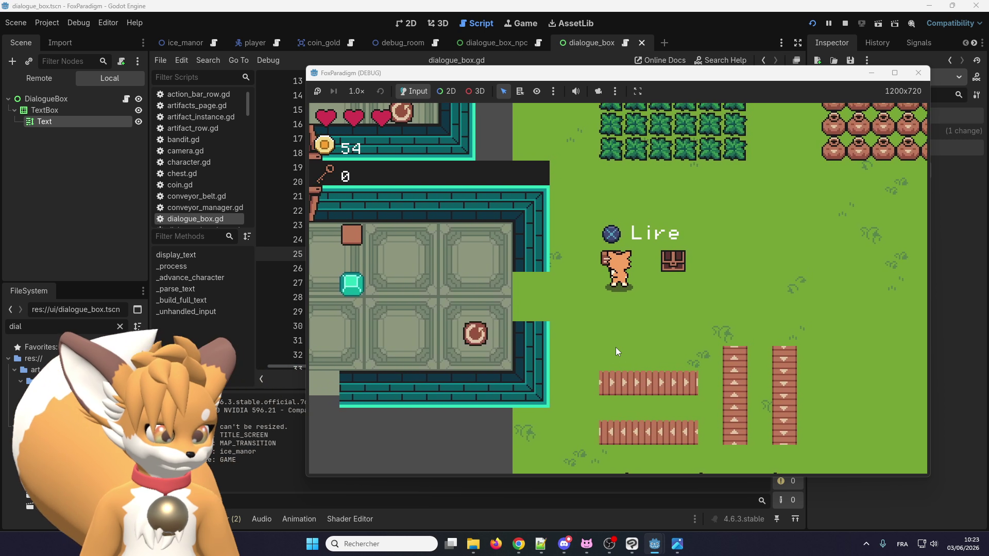
{"action": "key", "text": "e"}
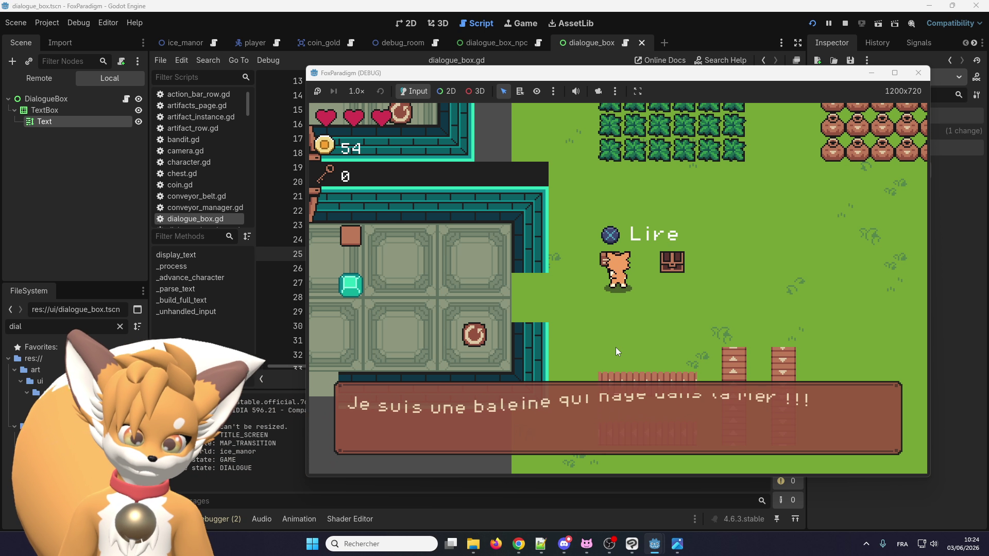
{"action": "left_click", "coordinate": [919, 73]}
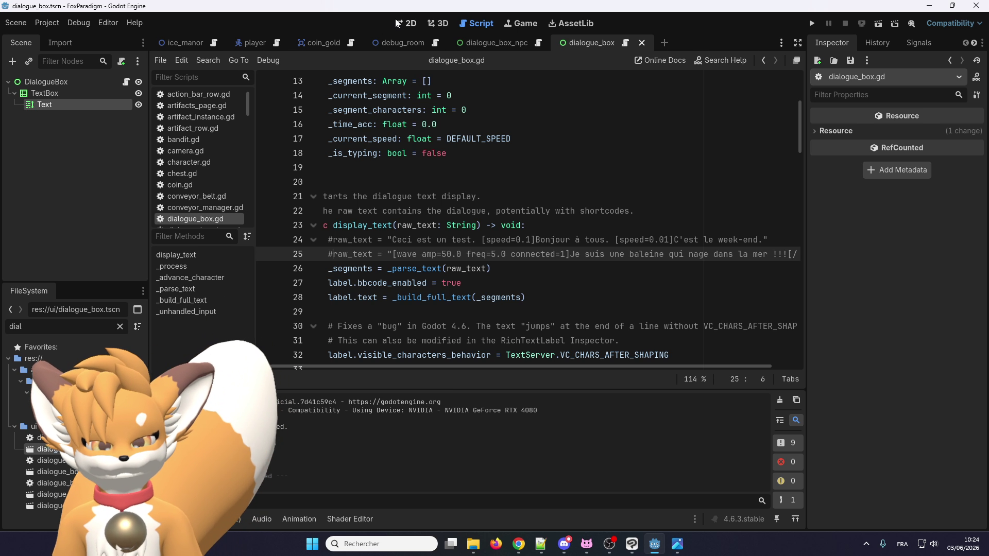
- Bring up the dialogue_box_npc scene in 2D and open its dialogue_box_npc.gd script
{"action": "left_click", "coordinate": [472, 41]}
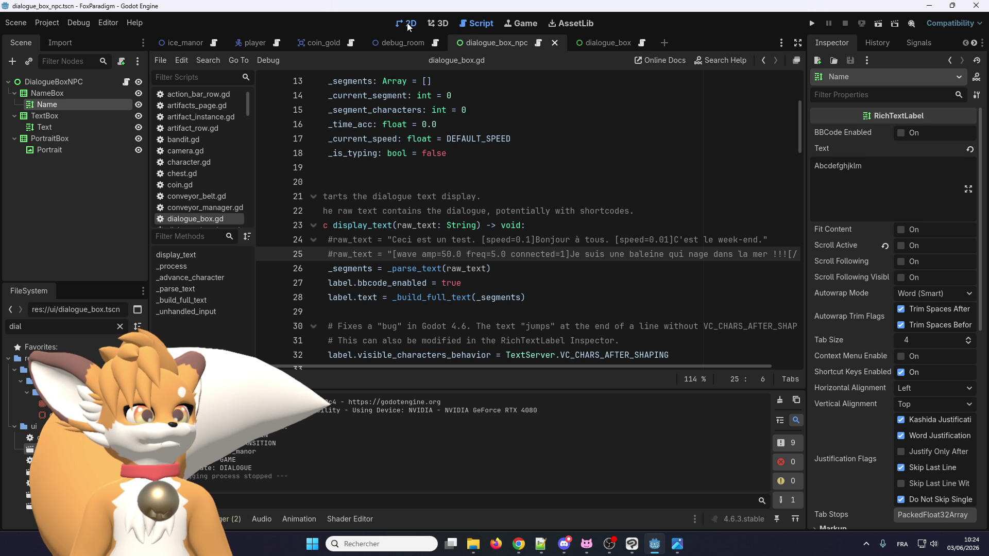
{"action": "left_click", "coordinate": [409, 23]}
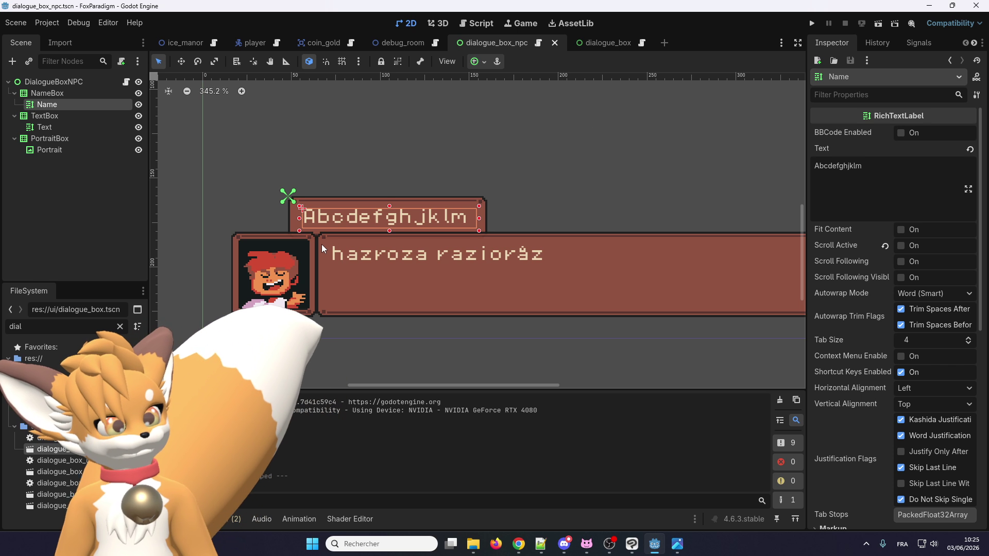
{"action": "left_click", "coordinate": [538, 43]}
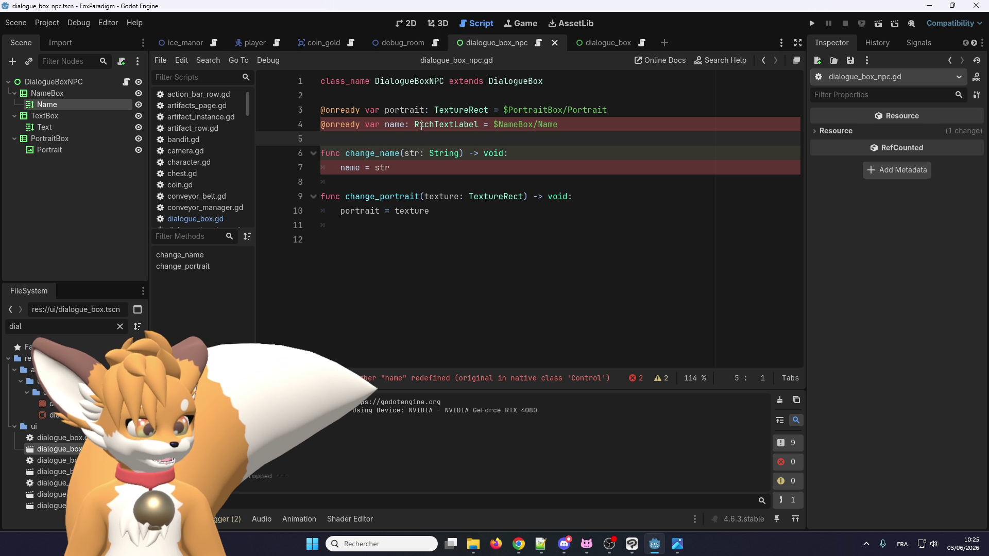
- Rename the name variable on line 4 to npc_name
{"action": "double_click", "coordinate": [393, 125]}
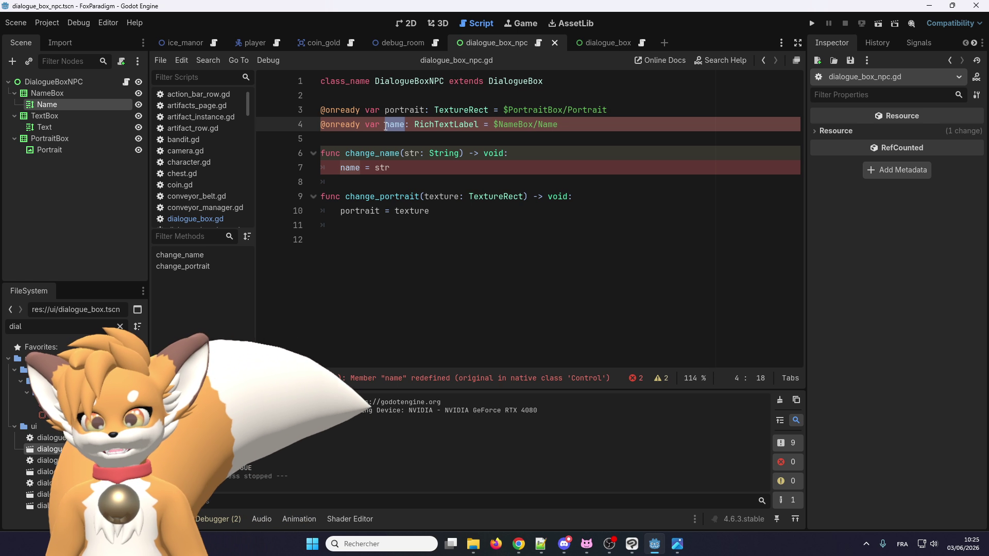
{"action": "key", "text": "Left"}
{"action": "type", "text": "ch"}
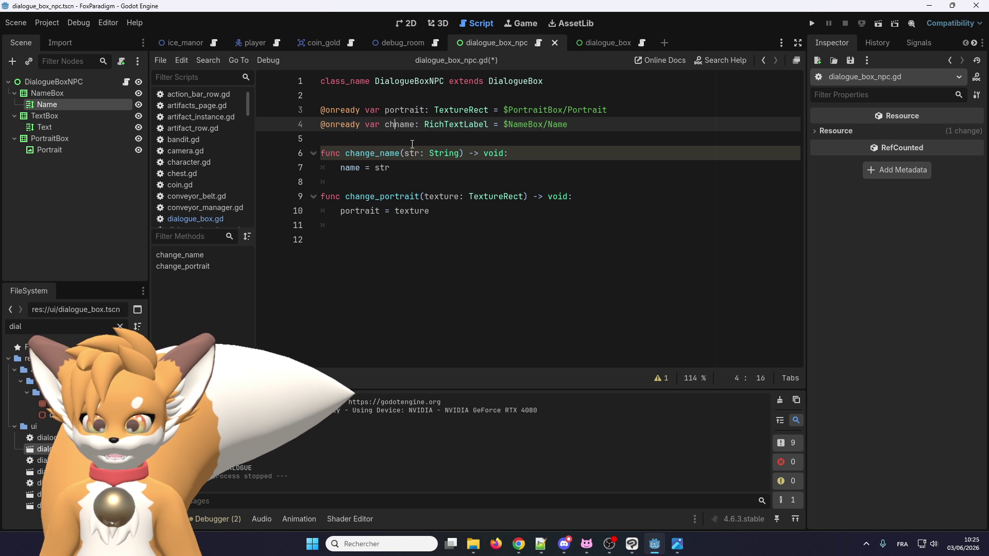
{"action": "key", "text": "BackSpace"}
{"action": "key", "text": "BackSpace"}
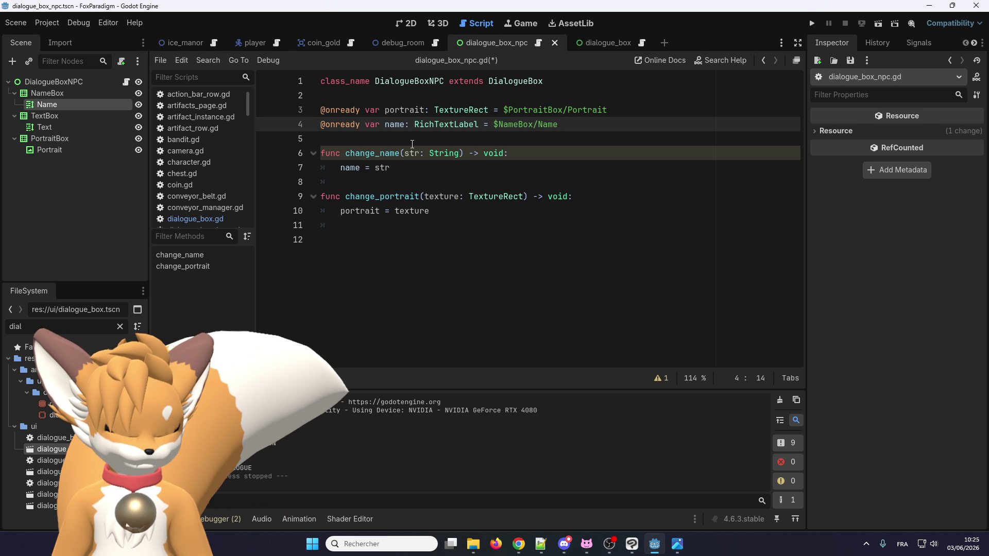
{"action": "type", "text": "npc_"}
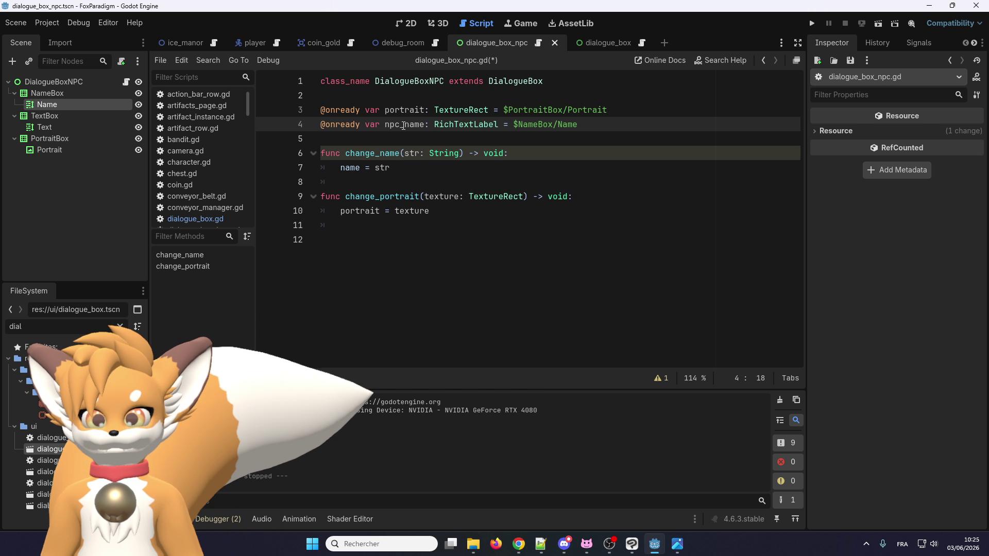
{"action": "double_click", "coordinate": [404, 125]}
{"action": "key", "text": "ctrl+c"}
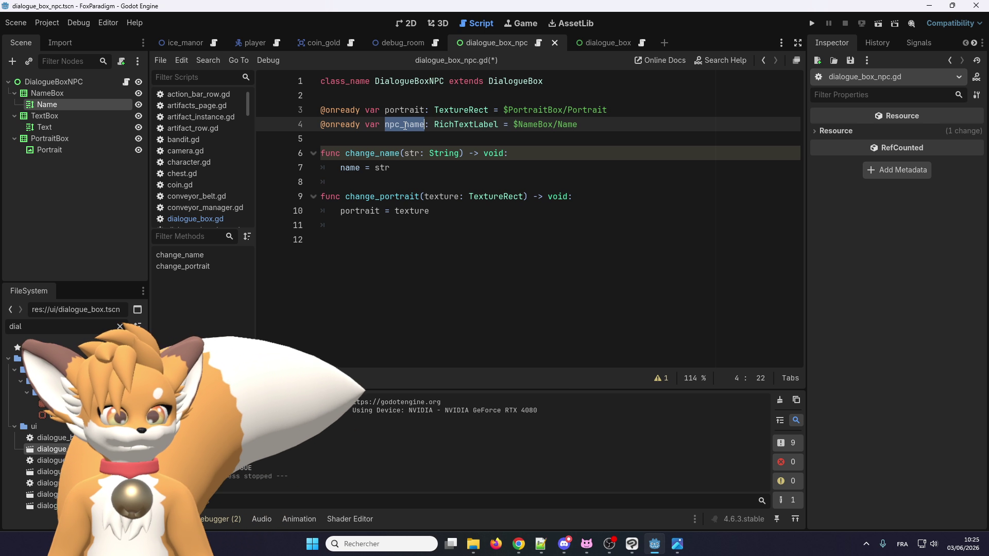
- Change line 7 of change_name to npc_name.text = str and save the script
{"action": "double_click", "coordinate": [349, 168]}
{"action": "key", "text": "ctrl+v"}
{"action": "left_click", "coordinate": [432, 167]}
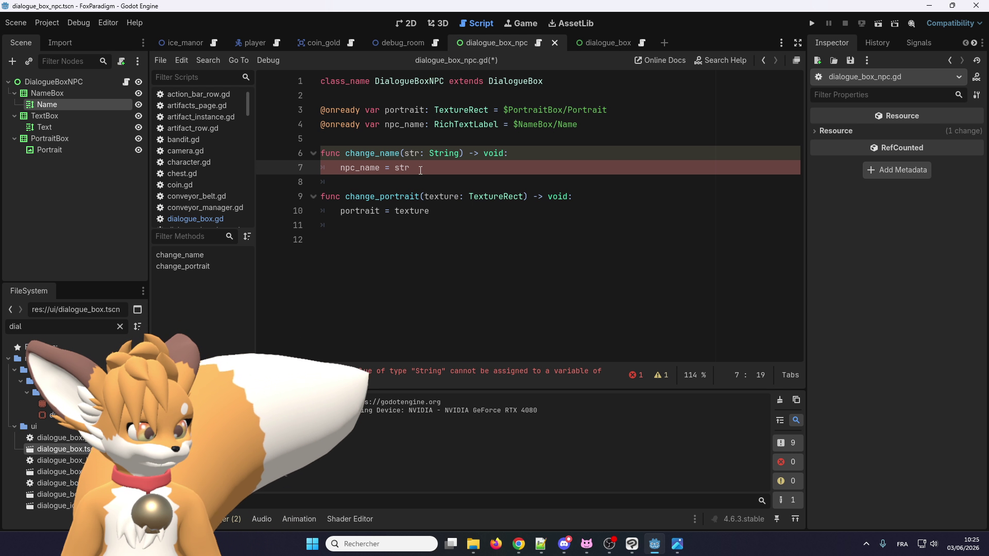
{"action": "left_click", "coordinate": [382, 165]}
{"action": "type", "text": ".text"}
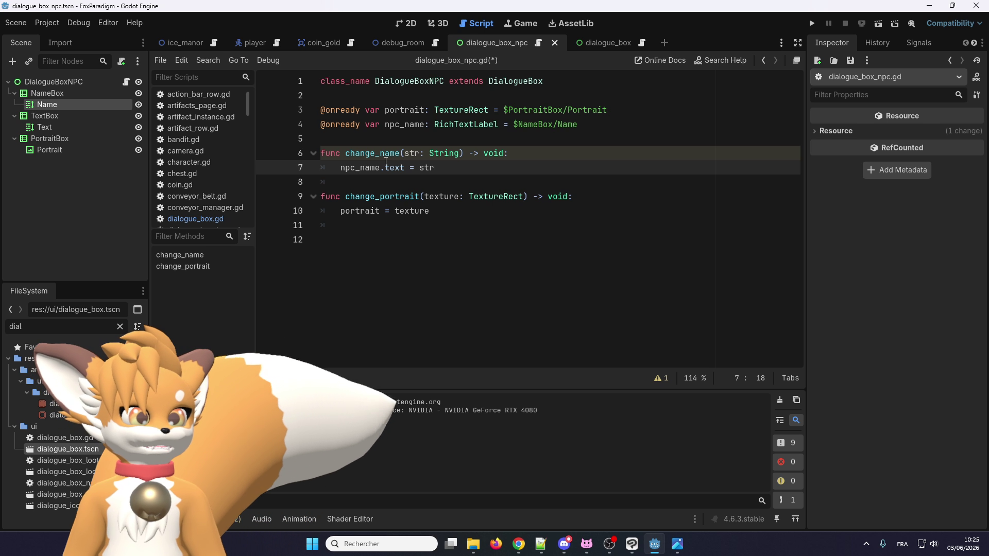
{"action": "key", "text": "ctrl+s"}
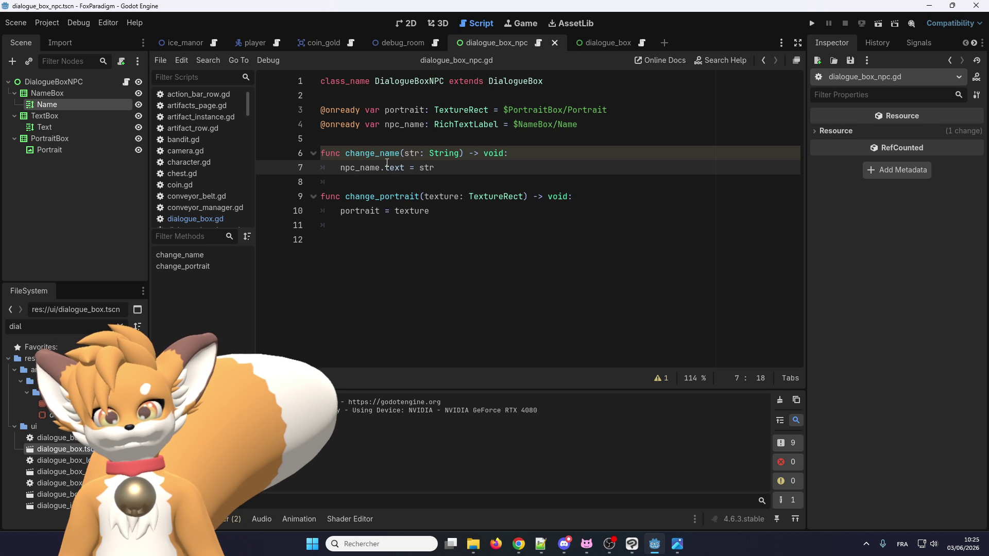
{"action": "mouse_move", "coordinate": [387, 162]}
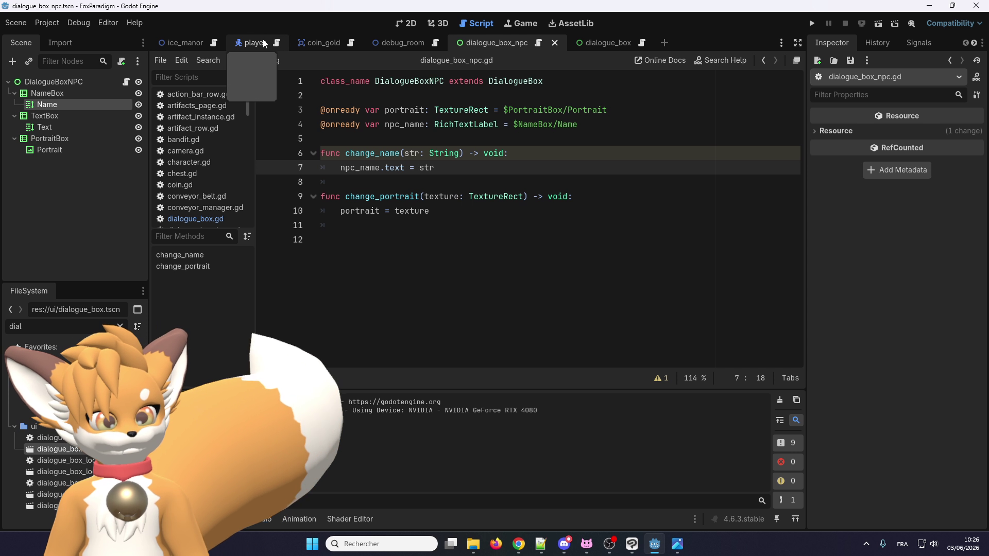
{"action": "left_click", "coordinate": [43, 328]}
{"action": "type", "text": "sign"}
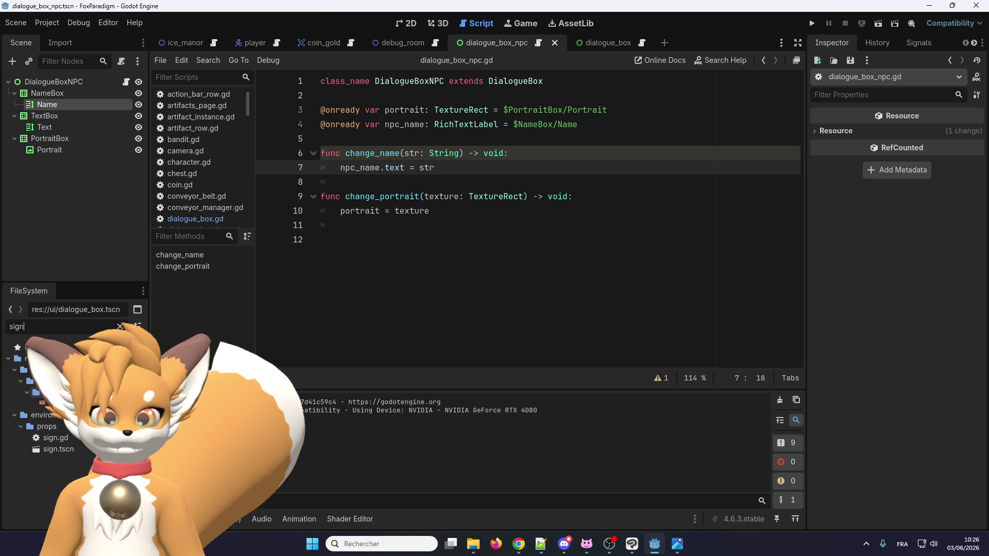
- Open sign.tscn and select its Sign root node
{"action": "double_click", "coordinate": [58, 449]}
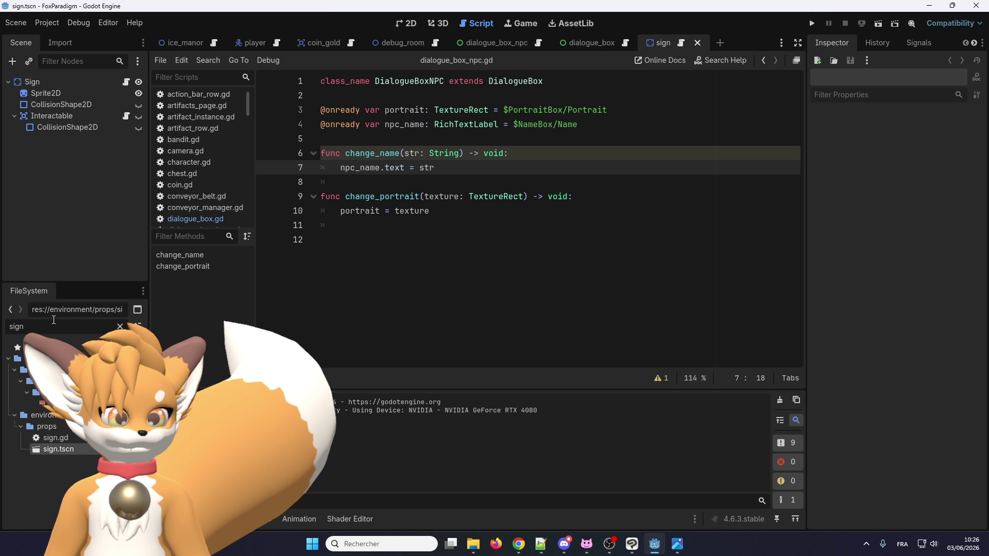
{"action": "left_click", "coordinate": [20, 82]}
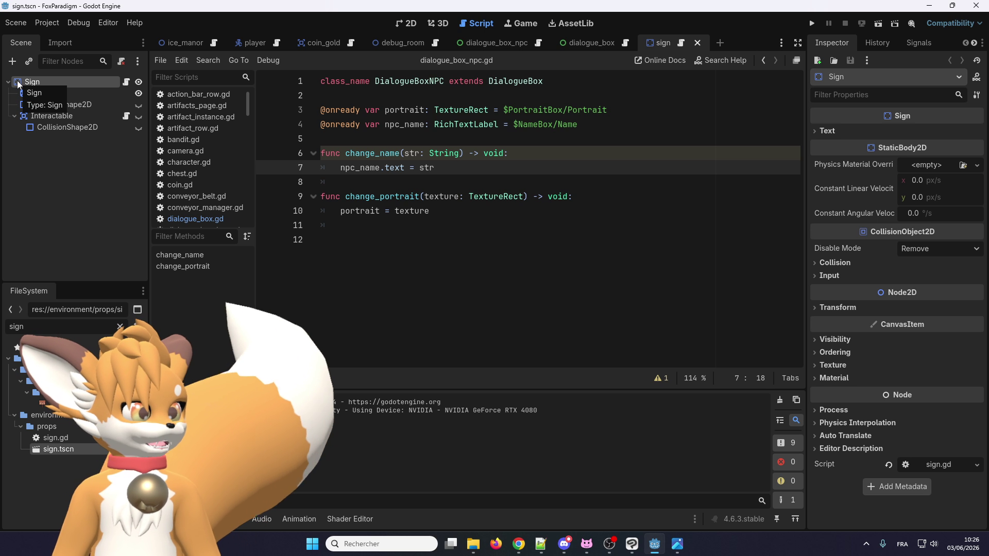
{"action": "right_click", "coordinate": [18, 82]}
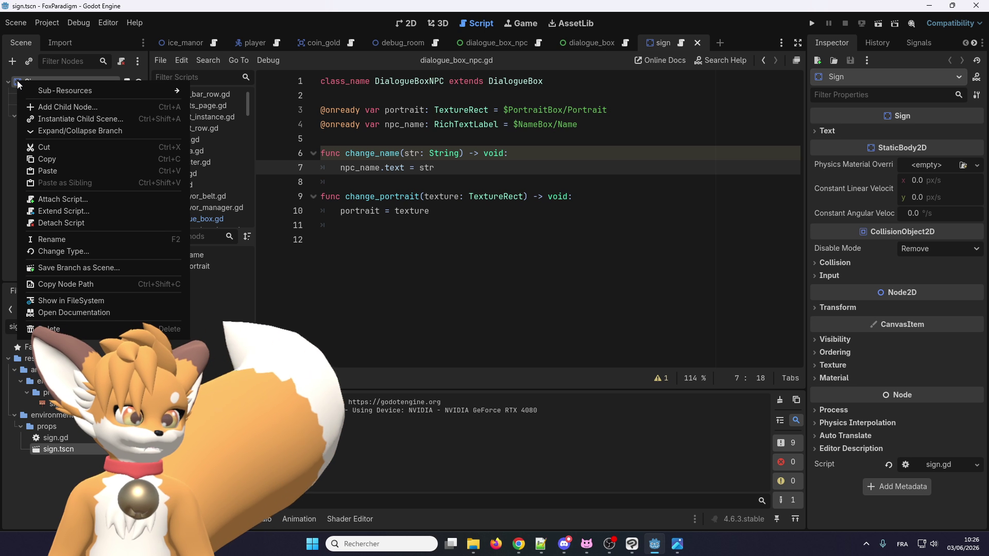
{"action": "left_click", "coordinate": [10, 219]}
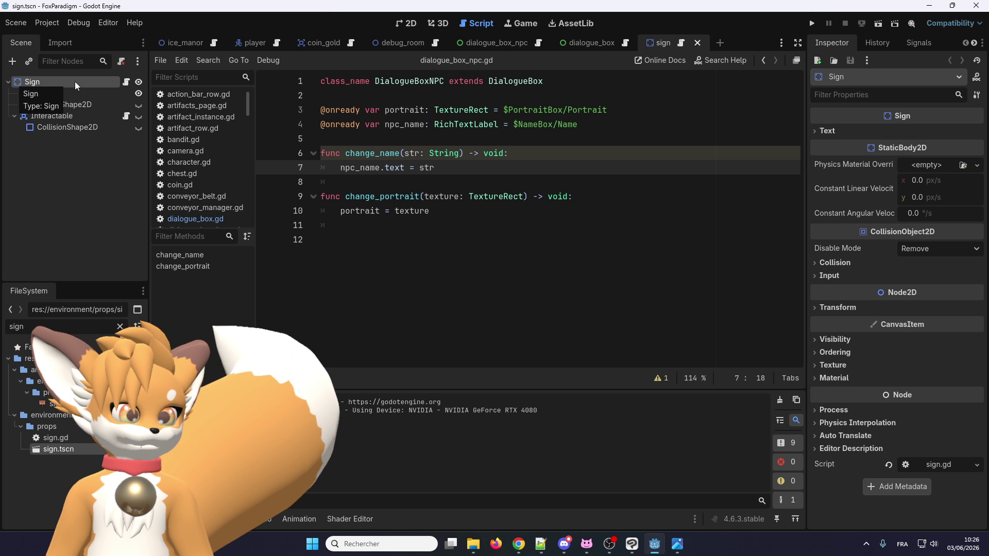
- Show the Sign node's sign.gd script, then filter the FileSystem for 'chara'
{"action": "left_click", "coordinate": [127, 82]}
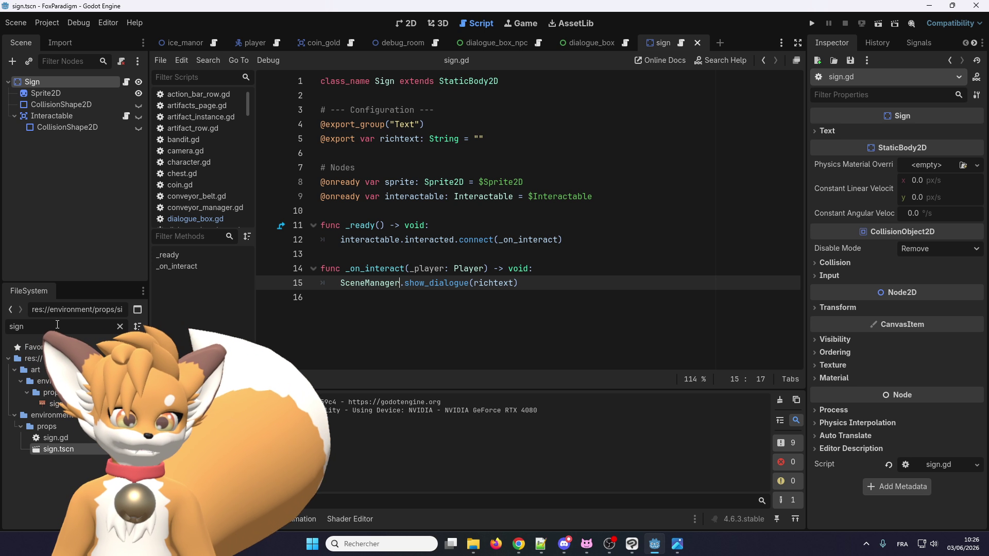
{"action": "left_click", "coordinate": [16, 327]}
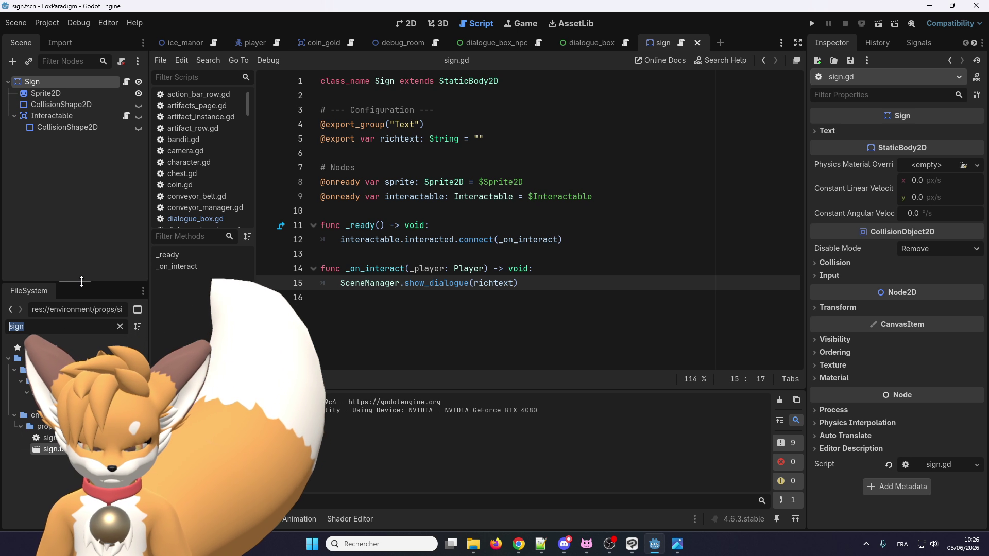
{"action": "type", "text": "chara"}
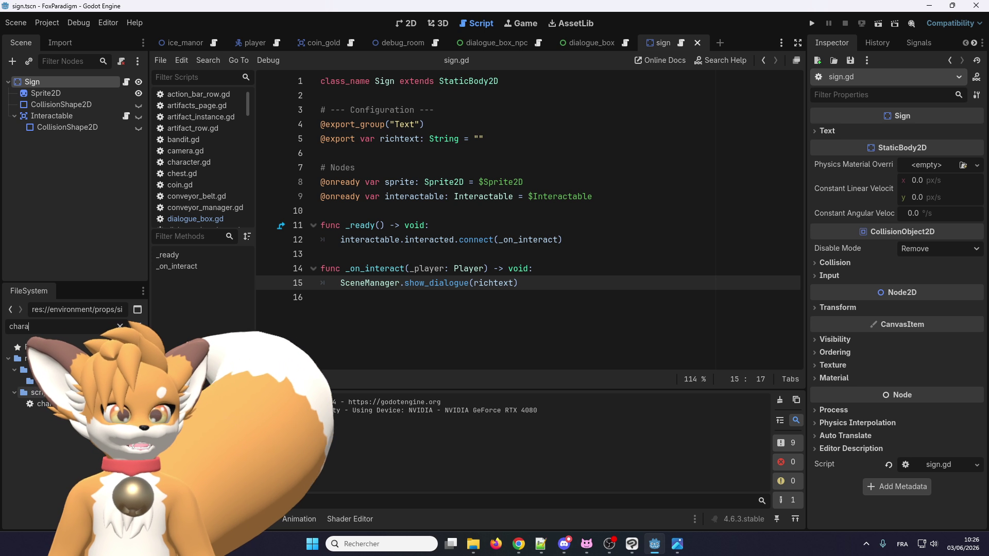
- Open character.gd, clear the file filter, and collapse the characters and items folders
{"action": "double_click", "coordinate": [46, 404]}
{"action": "scroll", "coordinate": [475, 77], "scroll_direction": "up", "scroll_amount": 20}
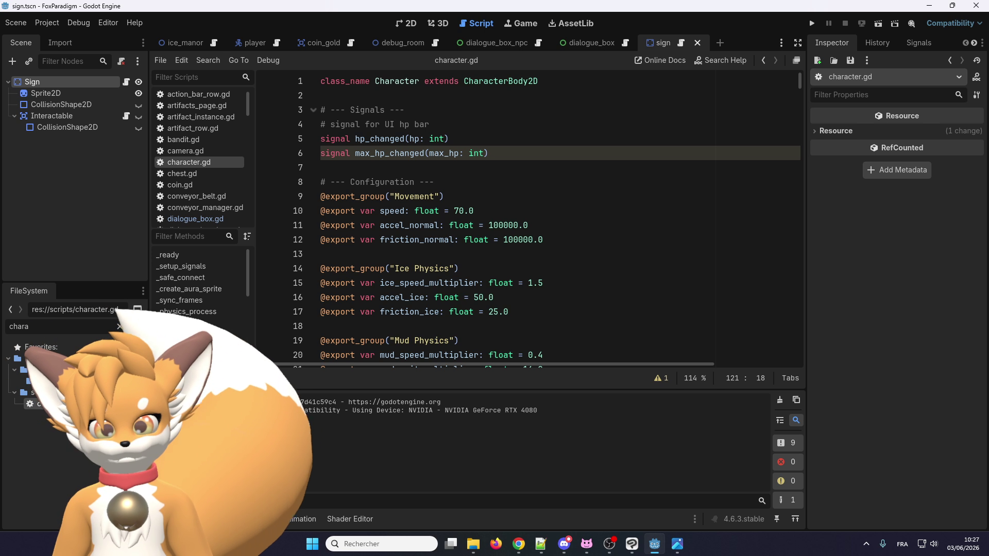
{"action": "left_click", "coordinate": [120, 326]}
{"action": "scroll", "coordinate": [40, 406], "scroll_direction": "up", "scroll_amount": 10}
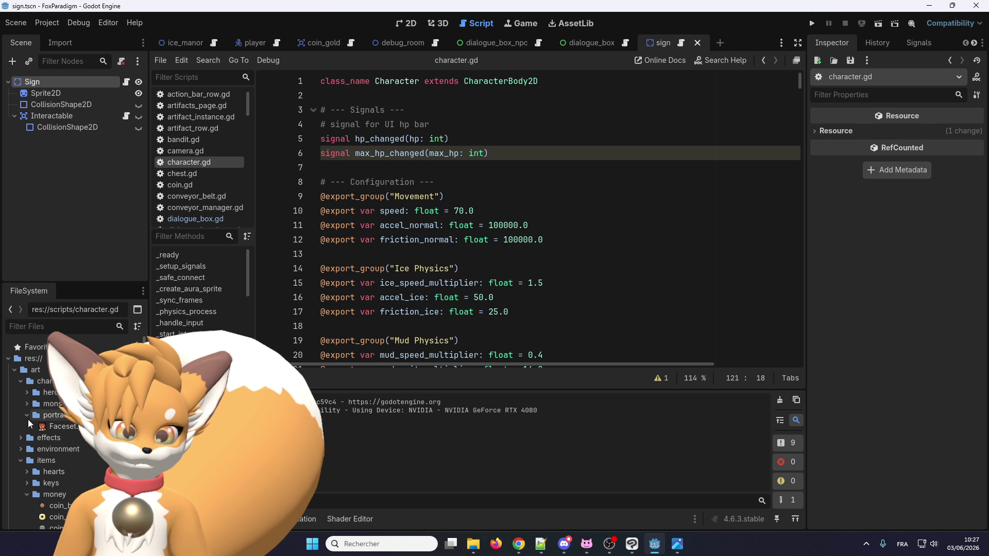
{"action": "left_click", "coordinate": [19, 381]}
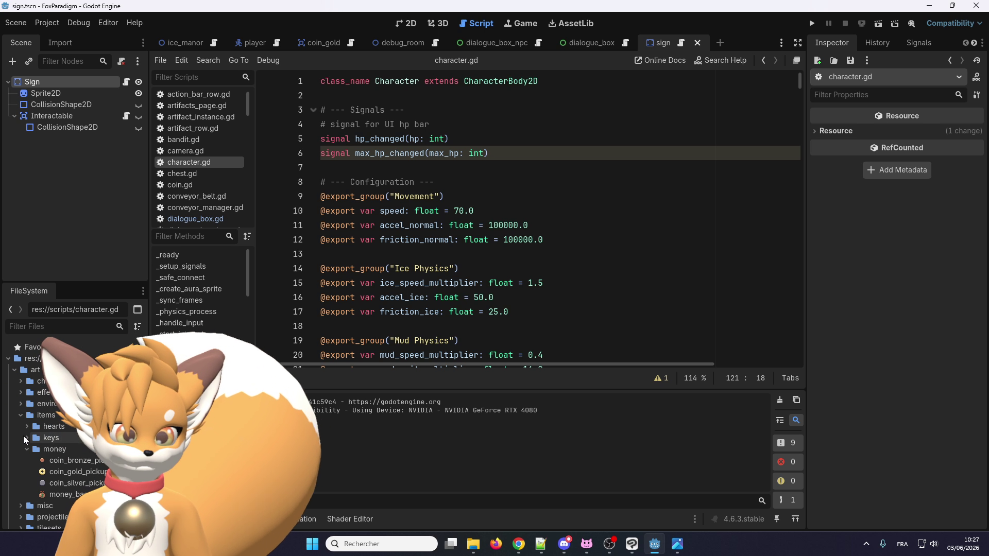
{"action": "left_click", "coordinate": [22, 416]}
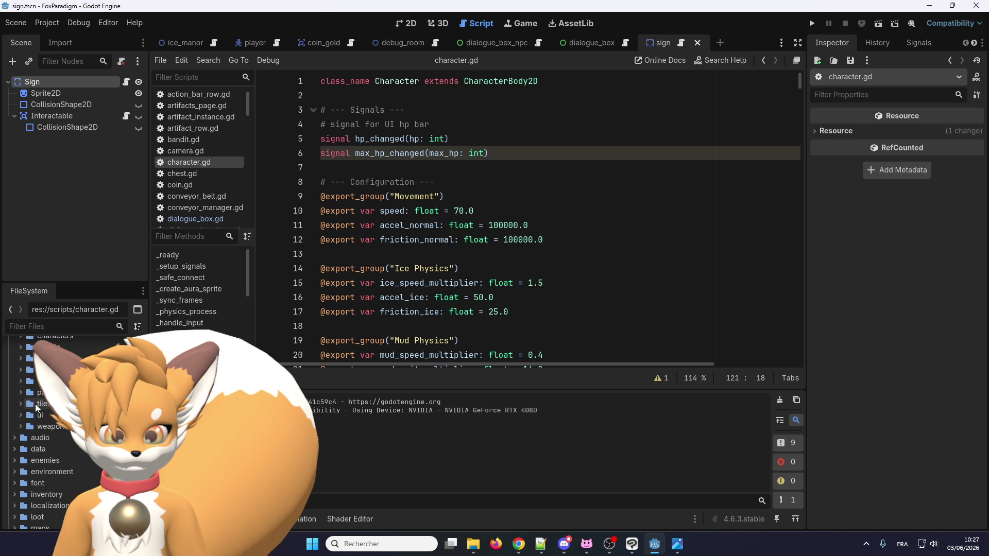
- Expand the enemies folder to browse it, then bring up the res:// root folder's actions
{"action": "scroll", "coordinate": [35, 404], "scroll_direction": "down", "scroll_amount": 3}
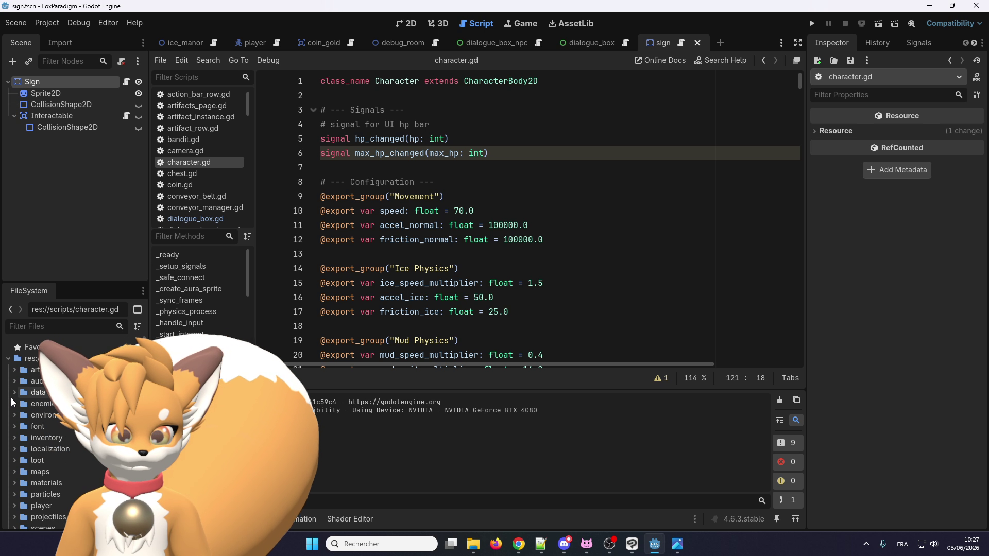
{"action": "left_click", "coordinate": [14, 406]}
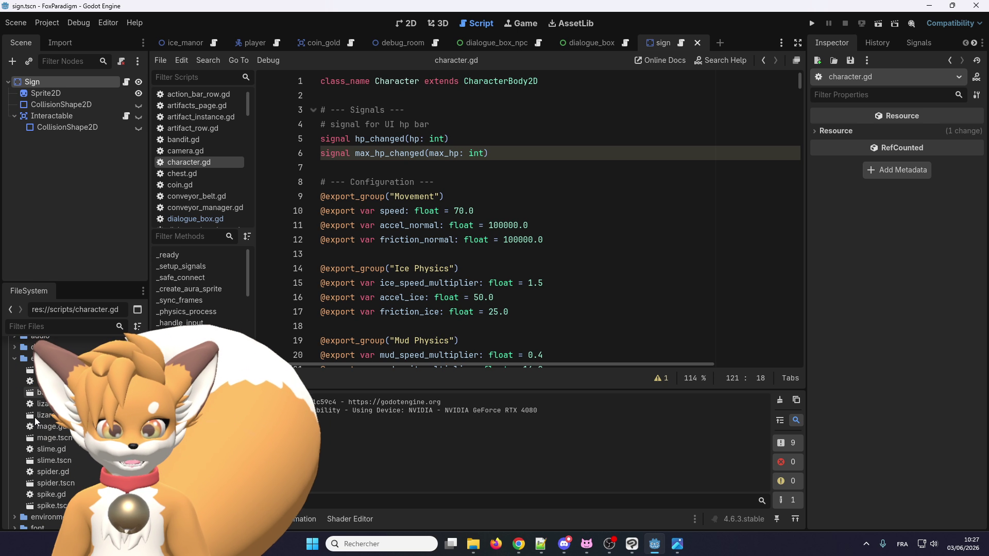
{"action": "scroll", "coordinate": [41, 425], "scroll_direction": "down", "scroll_amount": 1}
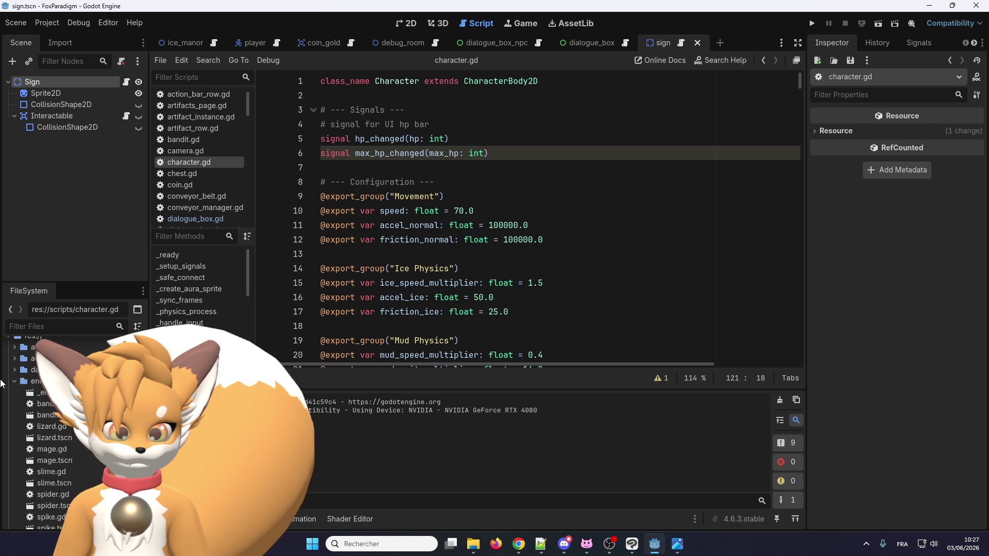
{"action": "scroll", "coordinate": [16, 382], "scroll_direction": "up", "scroll_amount": 1}
{"action": "scroll", "coordinate": [19, 405], "scroll_direction": "down", "scroll_amount": 5}
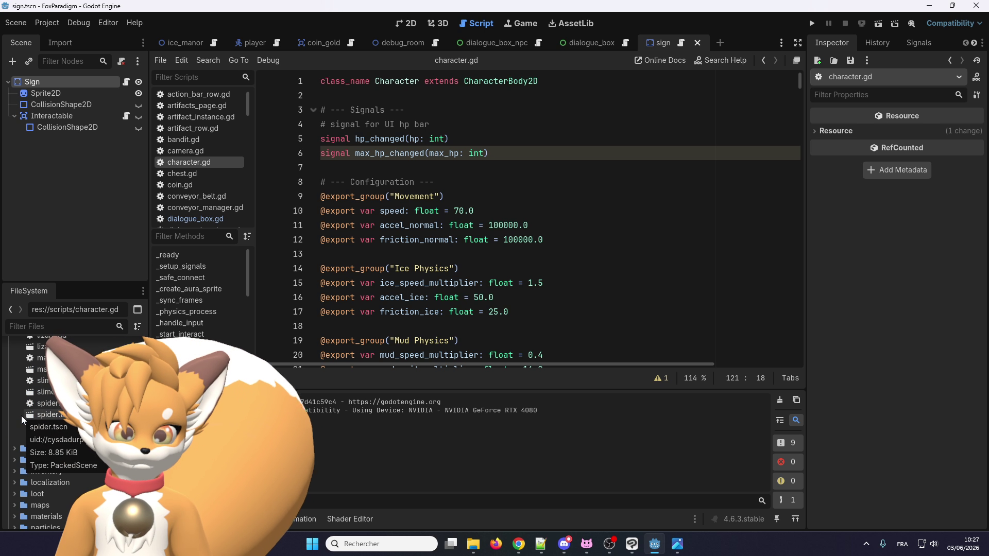
{"action": "scroll", "coordinate": [21, 415], "scroll_direction": "down", "scroll_amount": 3}
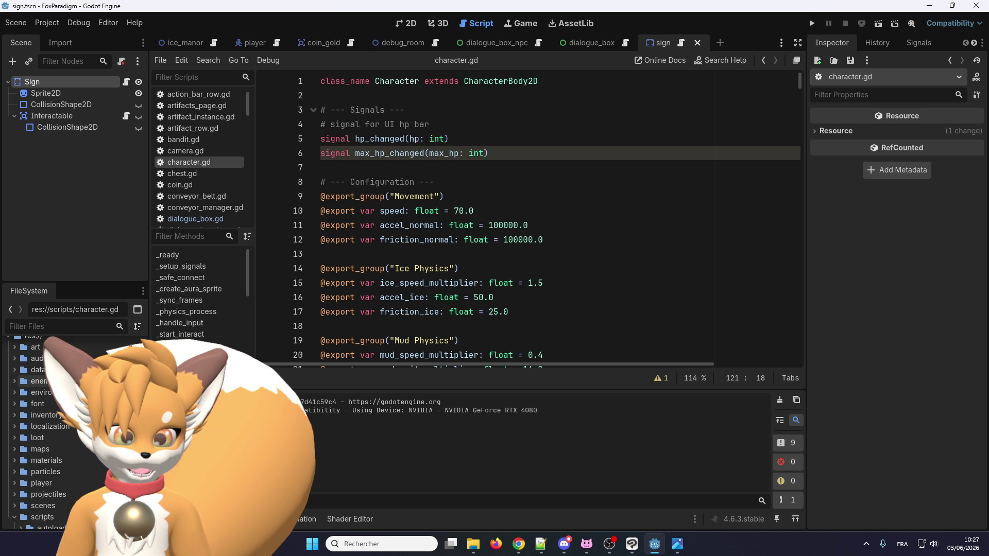
{"action": "scroll", "coordinate": [31, 490], "scroll_direction": "up", "scroll_amount": 1}
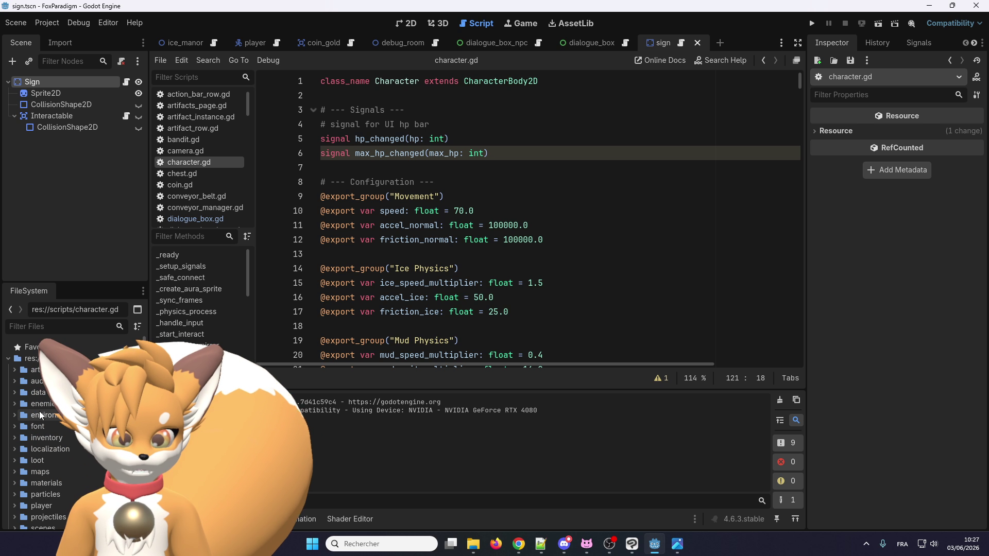
{"action": "left_click", "coordinate": [30, 357]}
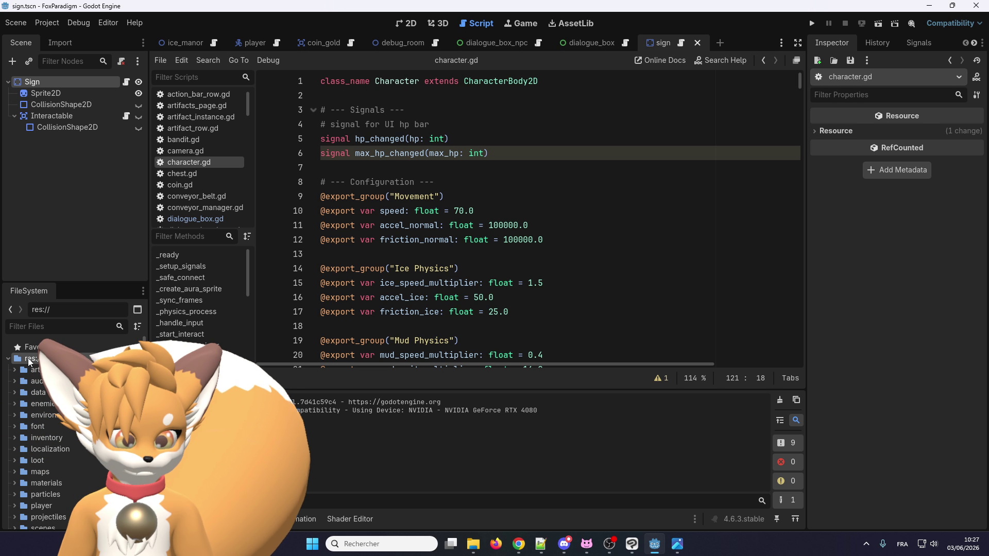
{"action": "right_click", "coordinate": [30, 358]}
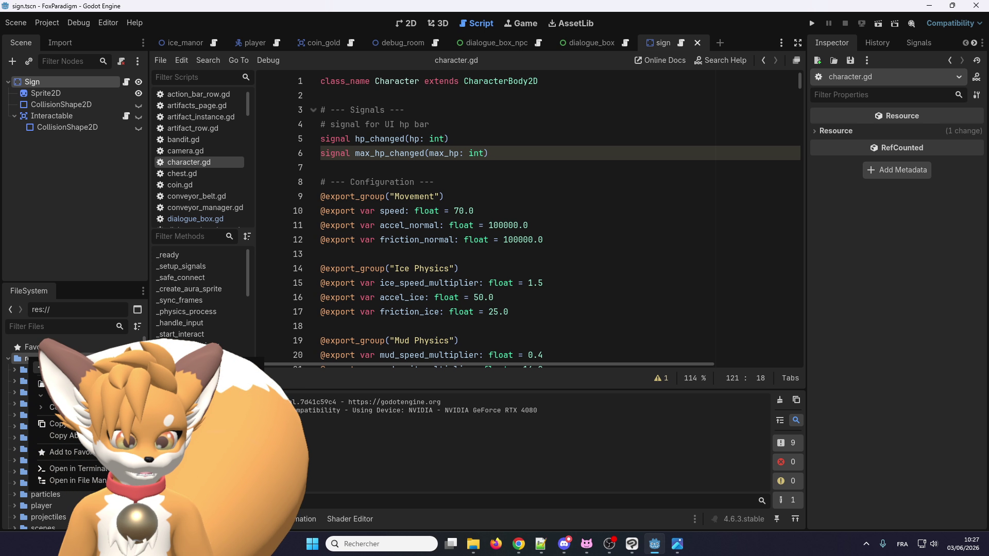
- Create a new folder named npc at the project root
{"action": "left_click", "coordinate": [223, 365]}
{"action": "type", "text": "npc"}
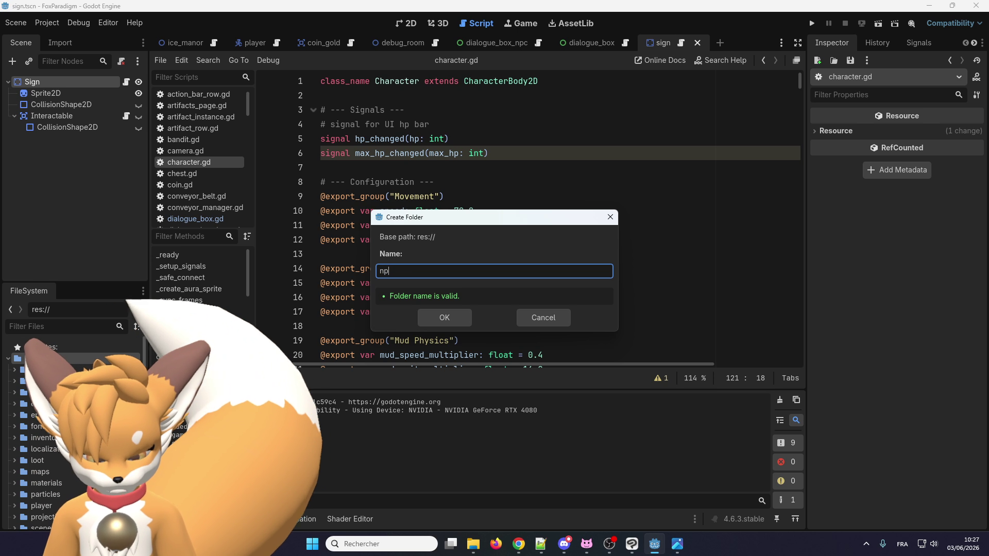
{"action": "key", "text": "Return"}
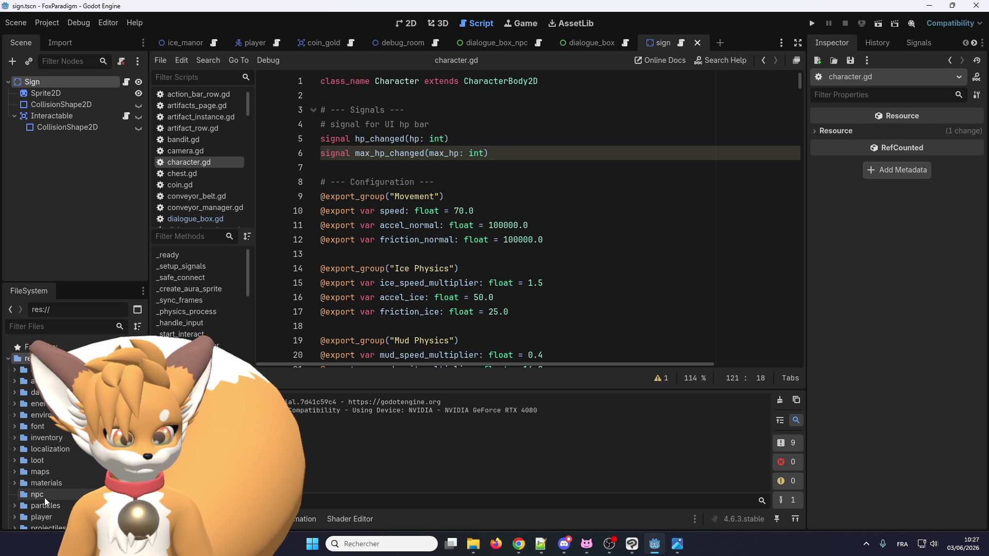
{"action": "left_click", "coordinate": [44, 496]}
- Browse the enemies folder, selecting the lizard script and scene and the mage script
{"action": "scroll", "coordinate": [31, 412], "scroll_direction": "down", "scroll_amount": 5}
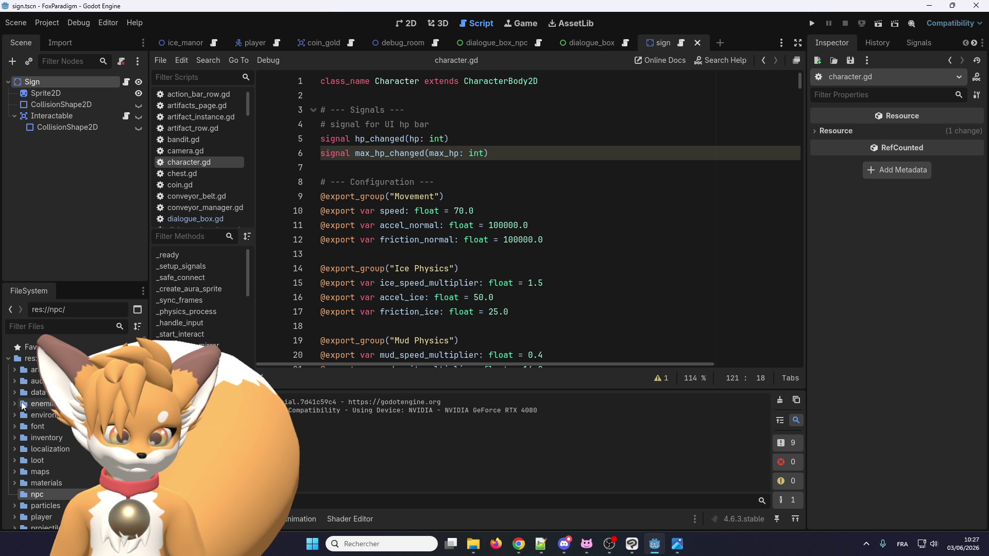
{"action": "scroll", "coordinate": [16, 446], "scroll_direction": "down", "scroll_amount": 3}
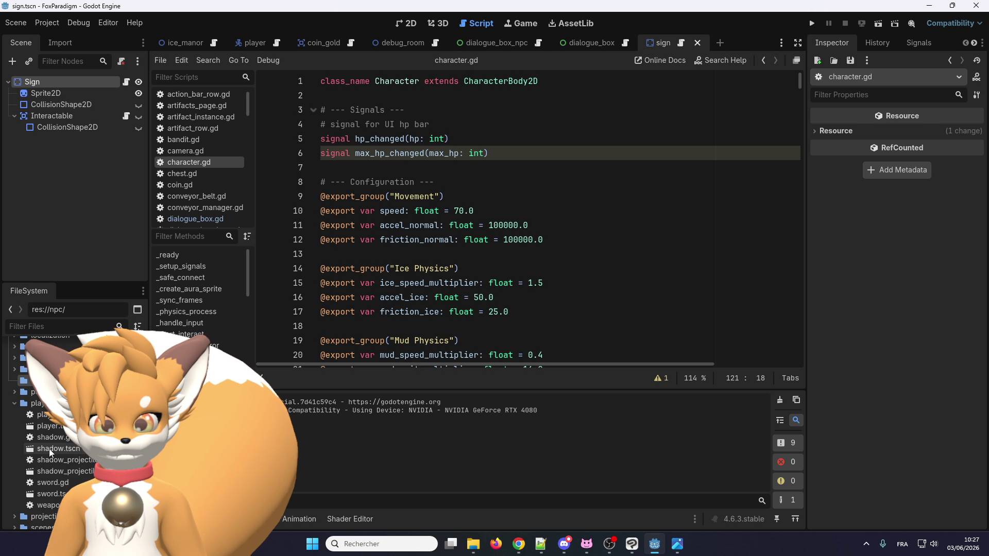
{"action": "scroll", "coordinate": [16, 446], "scroll_direction": "up", "scroll_amount": 3}
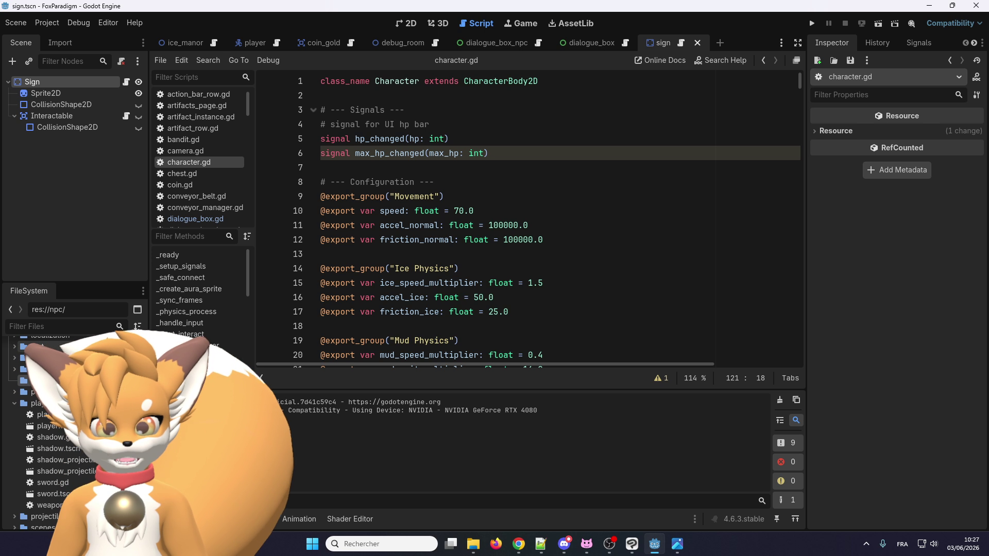
{"action": "scroll", "coordinate": [17, 446], "scroll_direction": "up", "scroll_amount": 1}
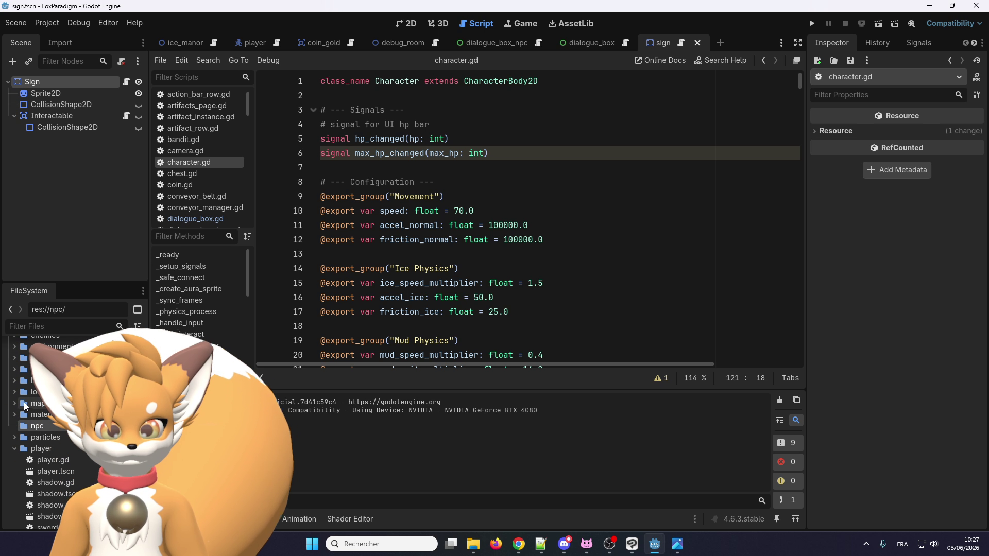
{"action": "scroll", "coordinate": [16, 446], "scroll_direction": "down", "scroll_amount": 3}
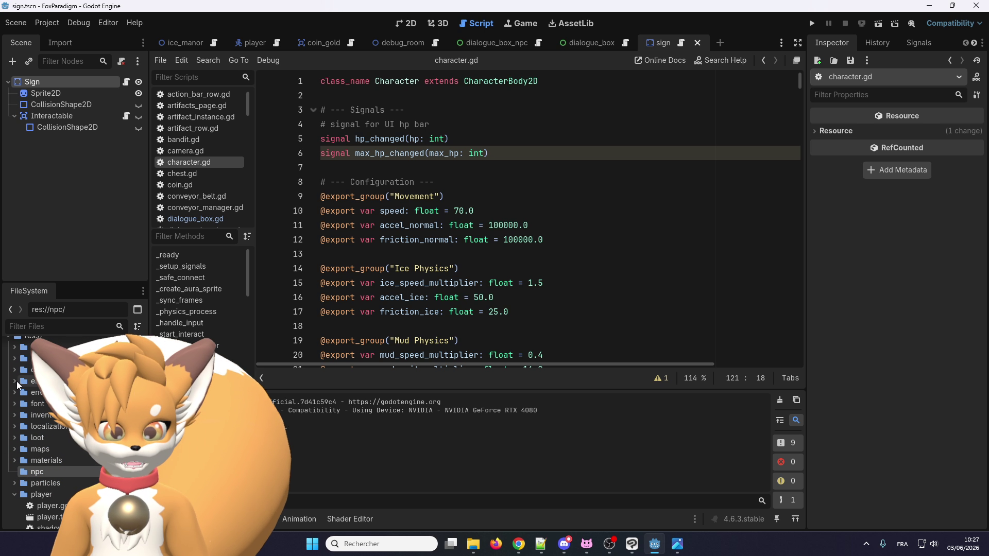
{"action": "scroll", "coordinate": [58, 423], "scroll_direction": "down", "scroll_amount": 2}
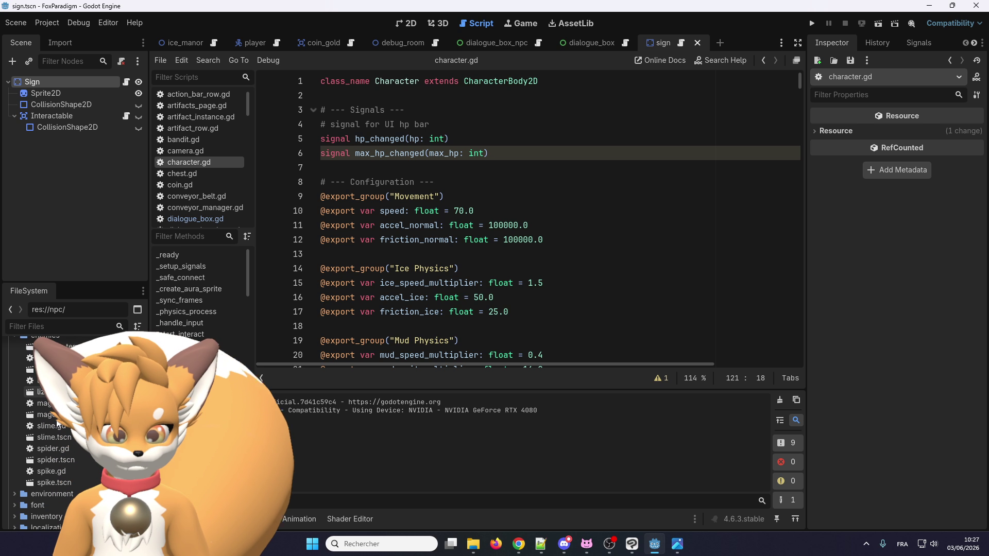
{"action": "scroll", "coordinate": [57, 423], "scroll_direction": "up", "scroll_amount": 2}
{"action": "left_click", "coordinate": [42, 403]}
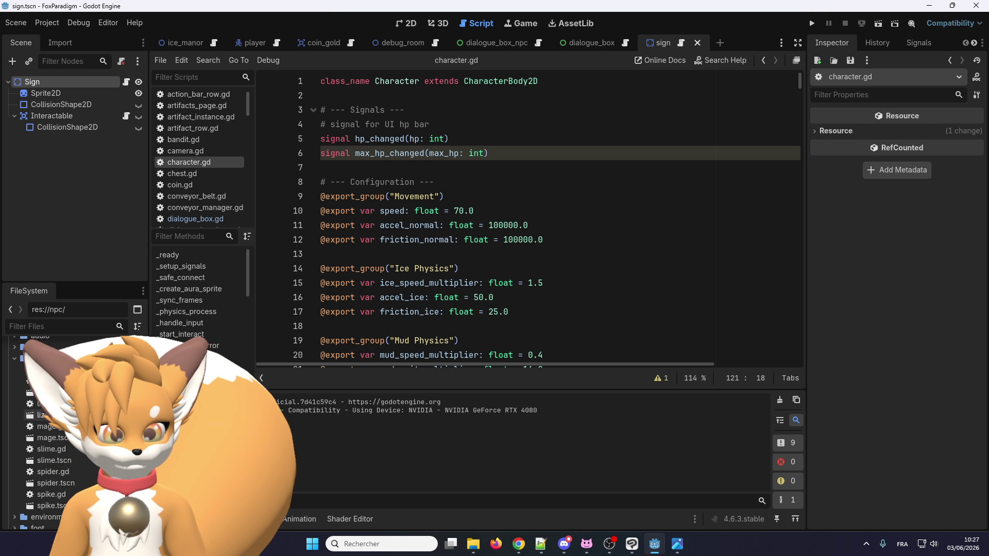
{"action": "left_click", "coordinate": [44, 414]}
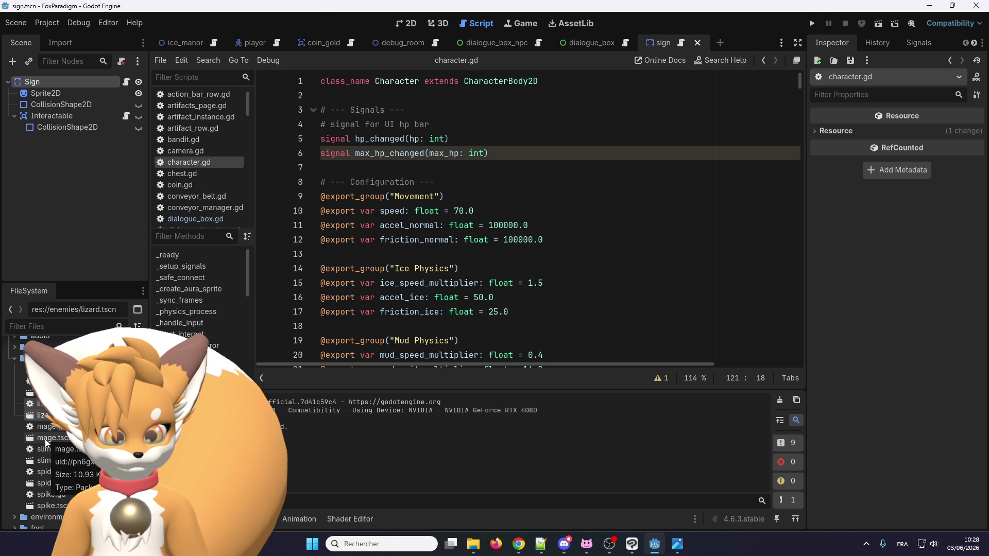
{"action": "left_click", "coordinate": [49, 429]}
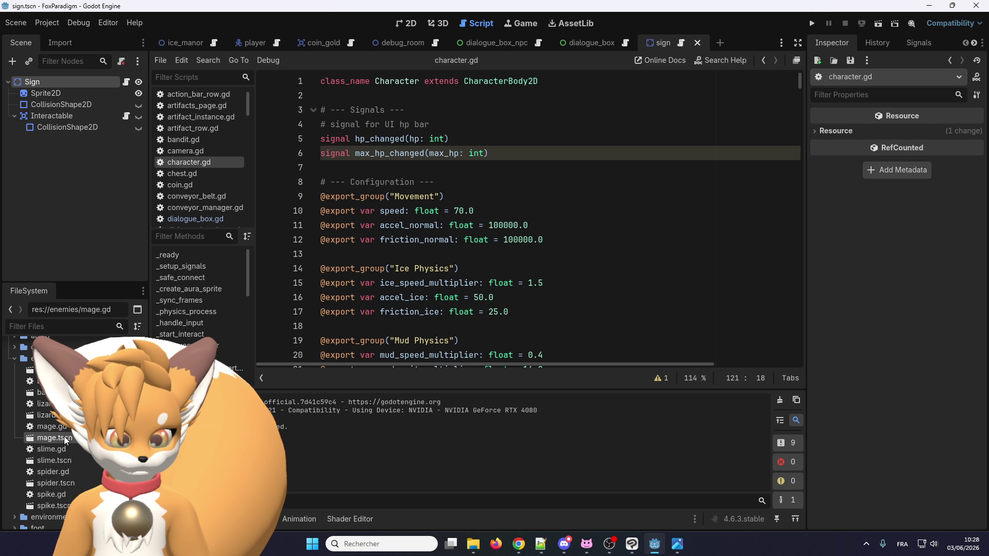
- Try pasting into the npc folder and dismiss the can't-paste alert
{"action": "left_click", "coordinate": [15, 358]}
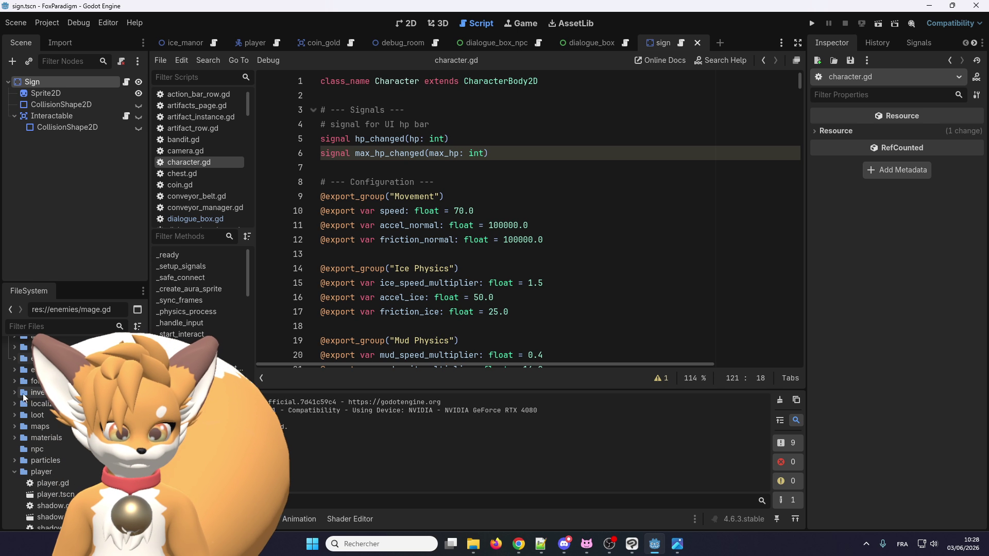
{"action": "left_click", "coordinate": [40, 449]}
{"action": "key", "text": "ctrl+v"}
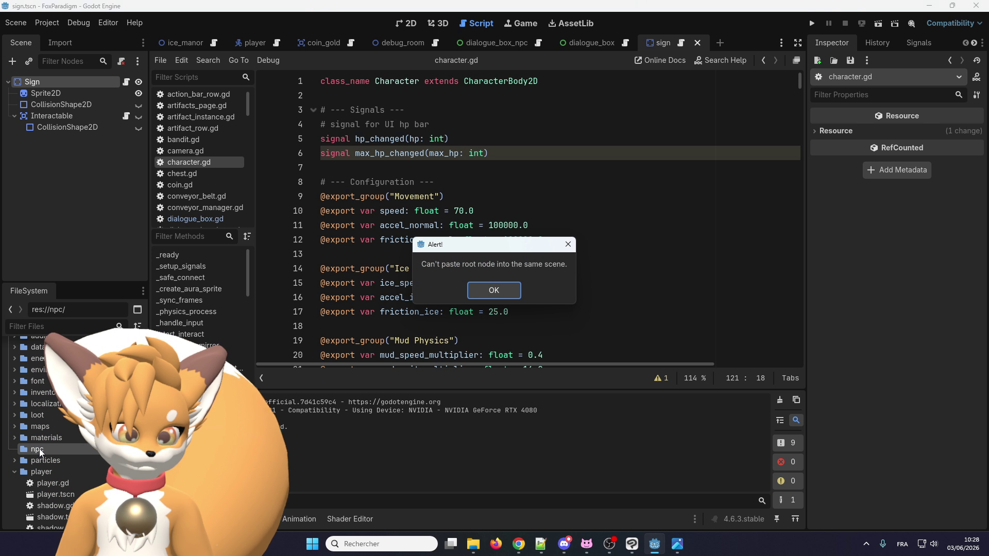
{"action": "left_click", "coordinate": [488, 291]}
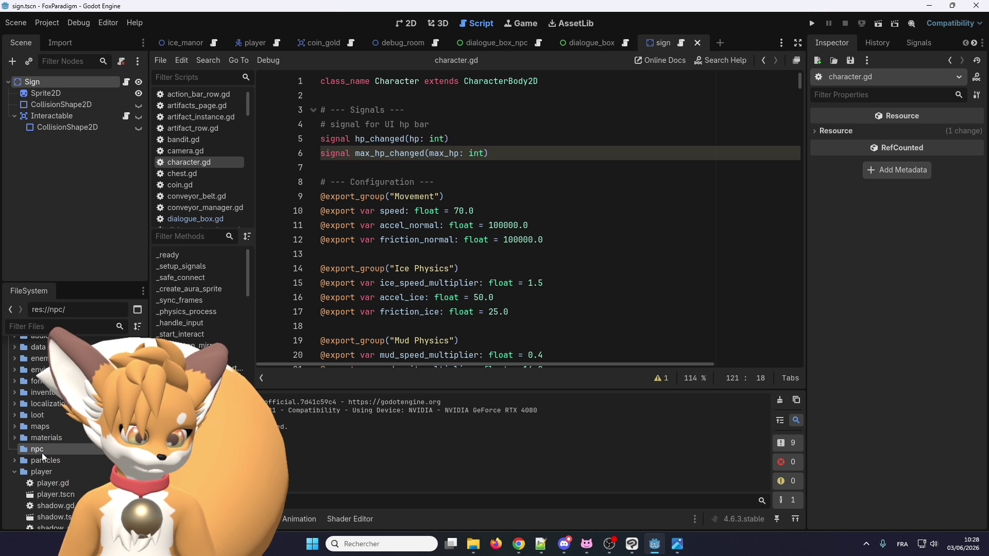
- Open enemies/mage.tscn in the 2D editor
{"action": "left_click", "coordinate": [14, 359]}
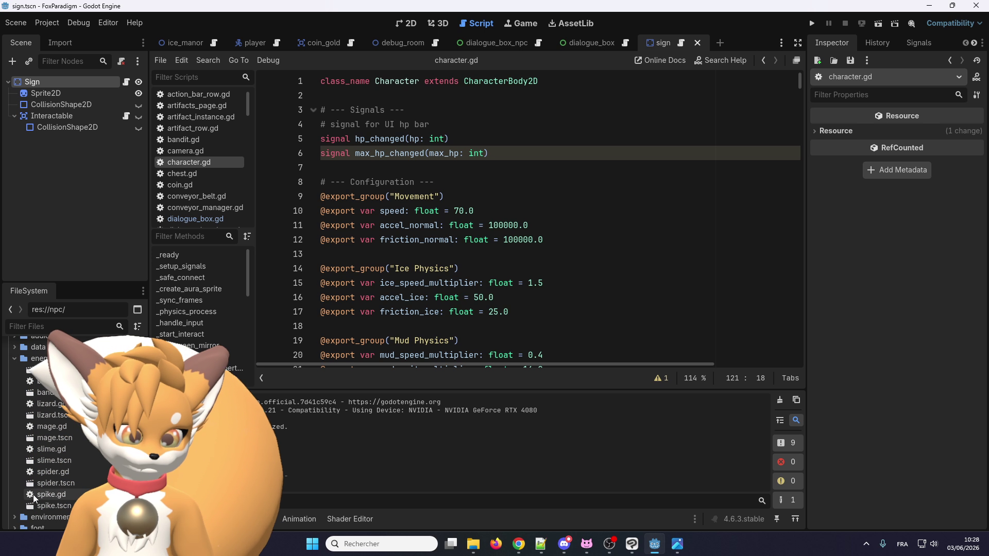
{"action": "double_click", "coordinate": [51, 438]}
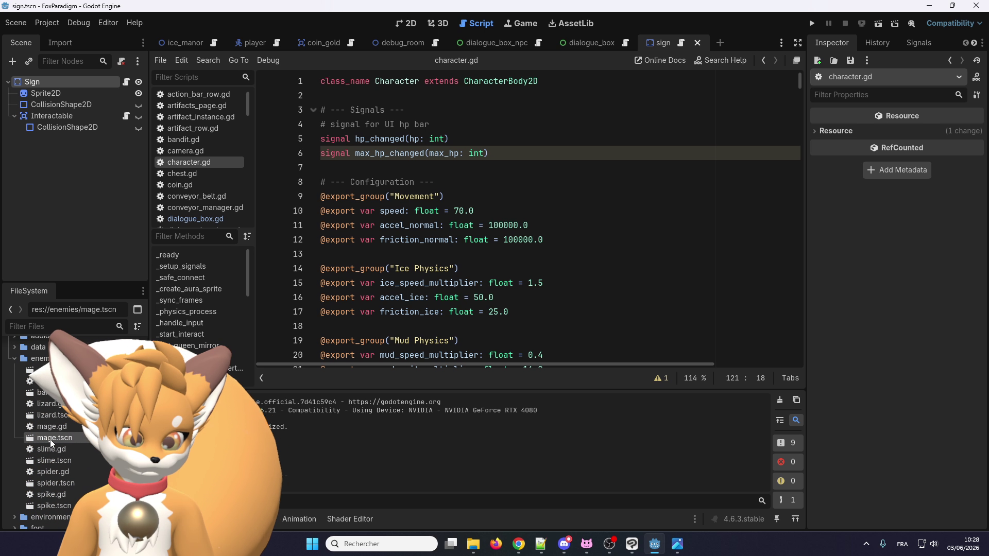
{"action": "left_click", "coordinate": [406, 23]}
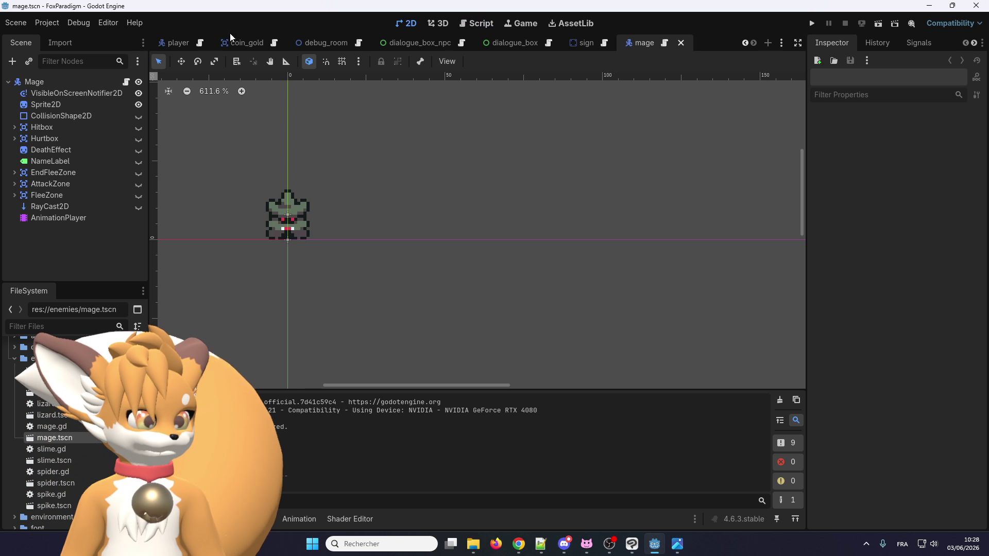
- Start Save Scene As, browse up to res://, then cancel
{"action": "left_click", "coordinate": [16, 23]}
{"action": "left_click", "coordinate": [51, 116]}
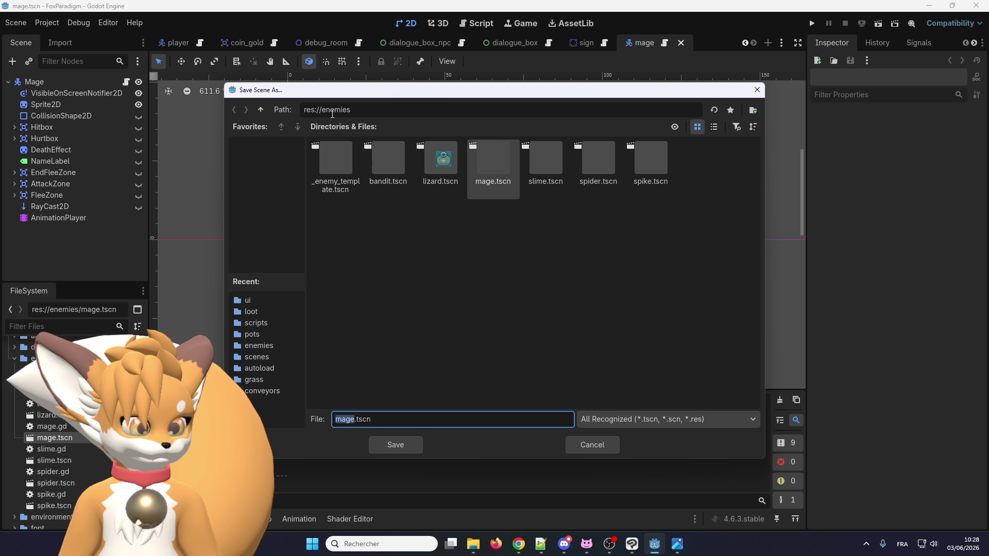
{"action": "left_click", "coordinate": [262, 110]}
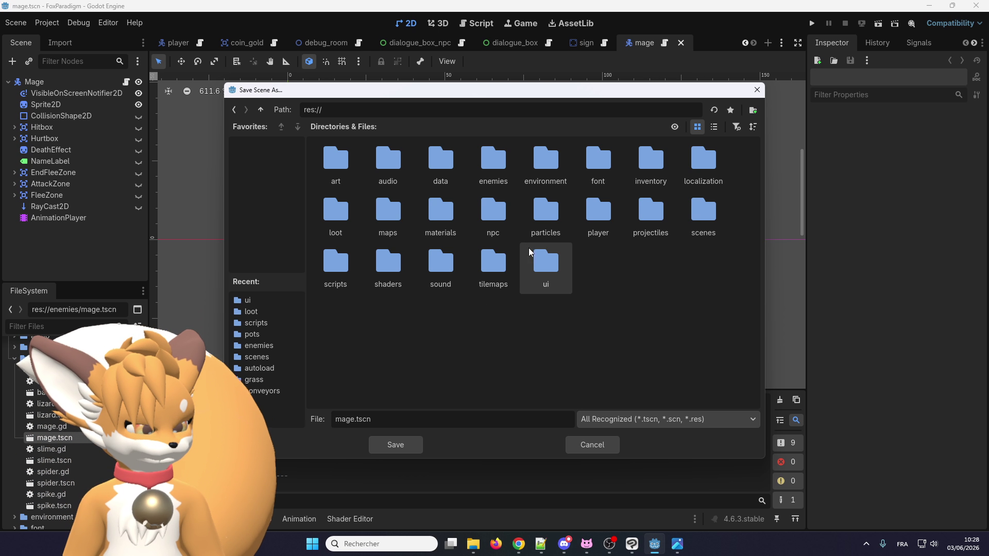
{"action": "left_click", "coordinate": [587, 444]}
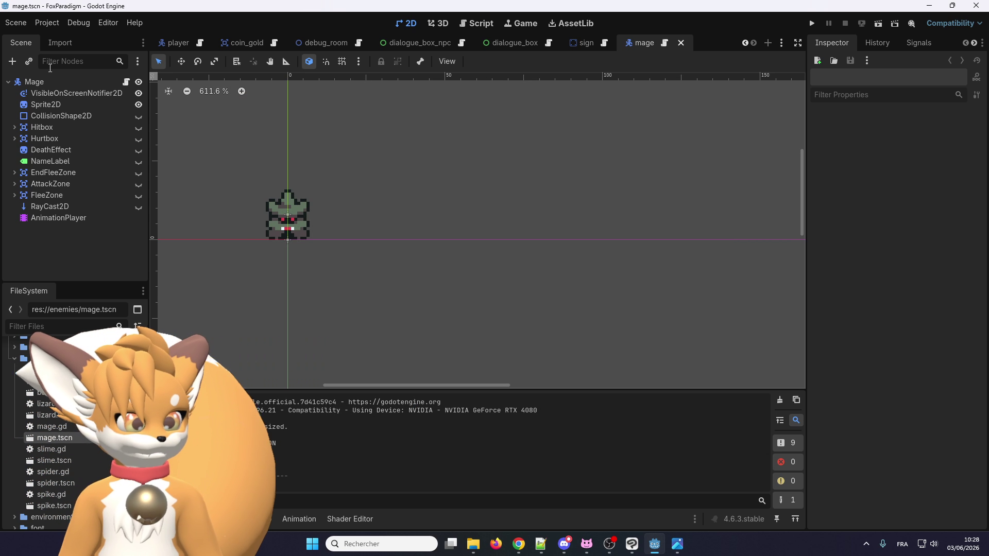
- Rename the Mage root node to Wizard
{"action": "left_click", "coordinate": [42, 82]}
{"action": "left_click", "coordinate": [42, 81]}
{"action": "type", "text": "Wizard"}
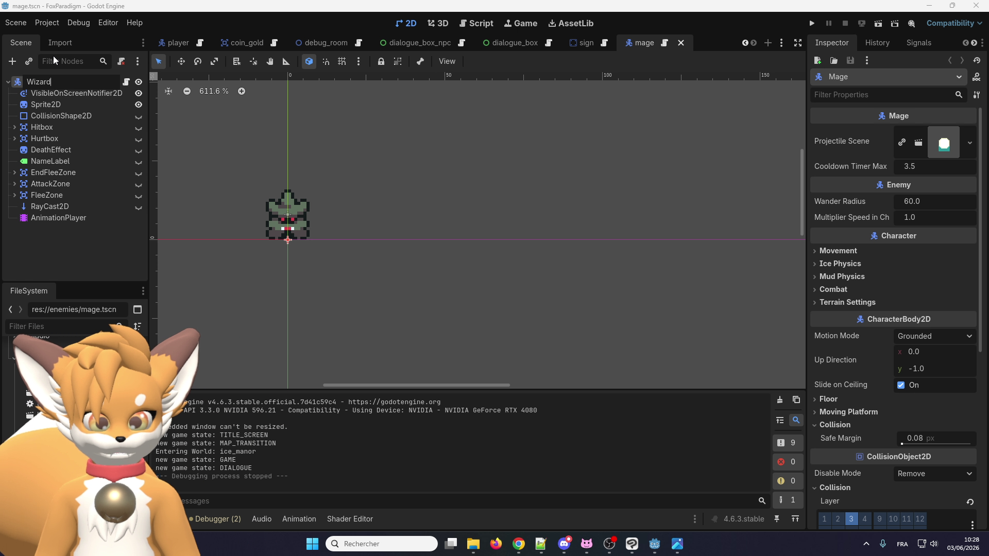
{"action": "key", "text": "Return"}
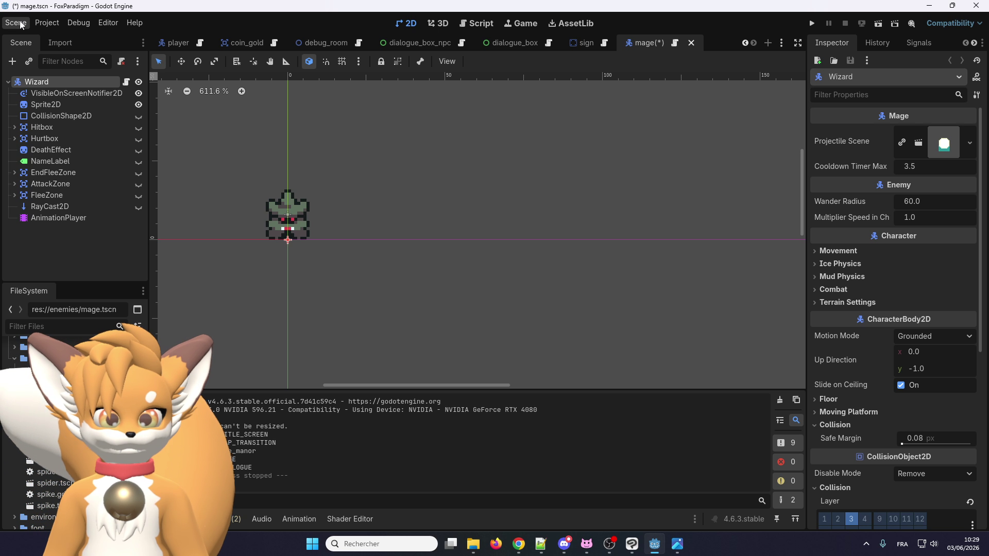
- Save the scene as wizard.tscn in res://npc and detach the script from the Wizard root
{"action": "left_click", "coordinate": [21, 24]}
{"action": "left_click", "coordinate": [15, 25]}
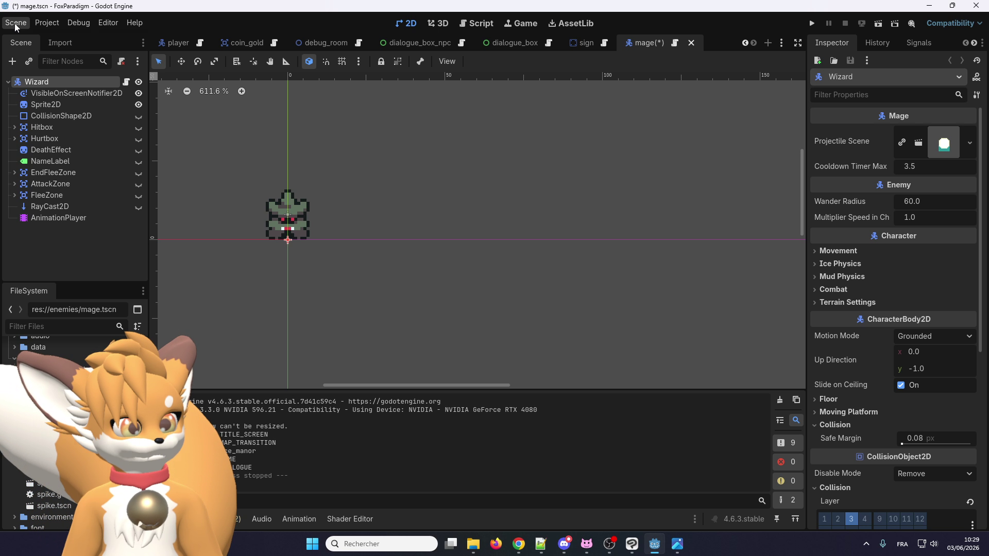
{"action": "left_click", "coordinate": [16, 27]}
{"action": "left_click", "coordinate": [26, 115]}
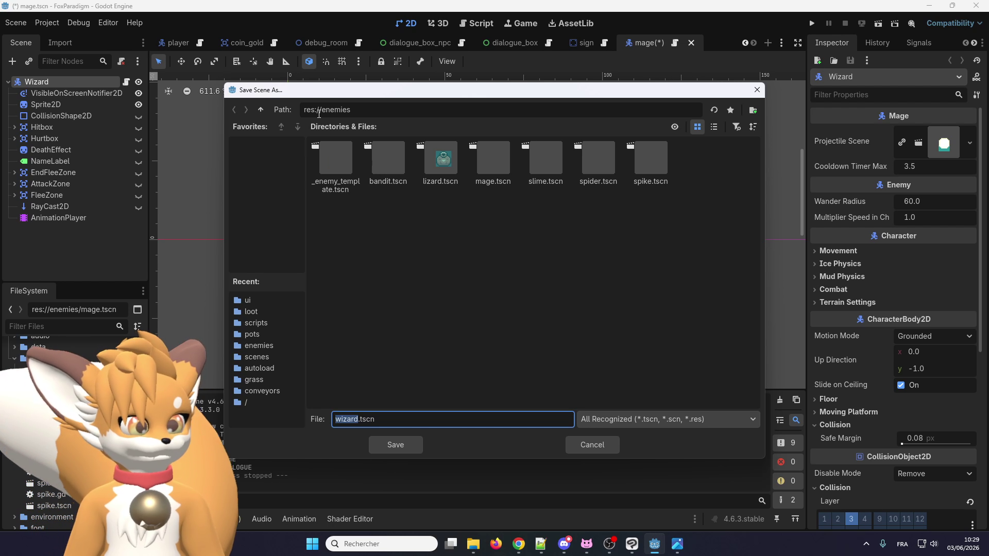
{"action": "left_click", "coordinate": [261, 109]}
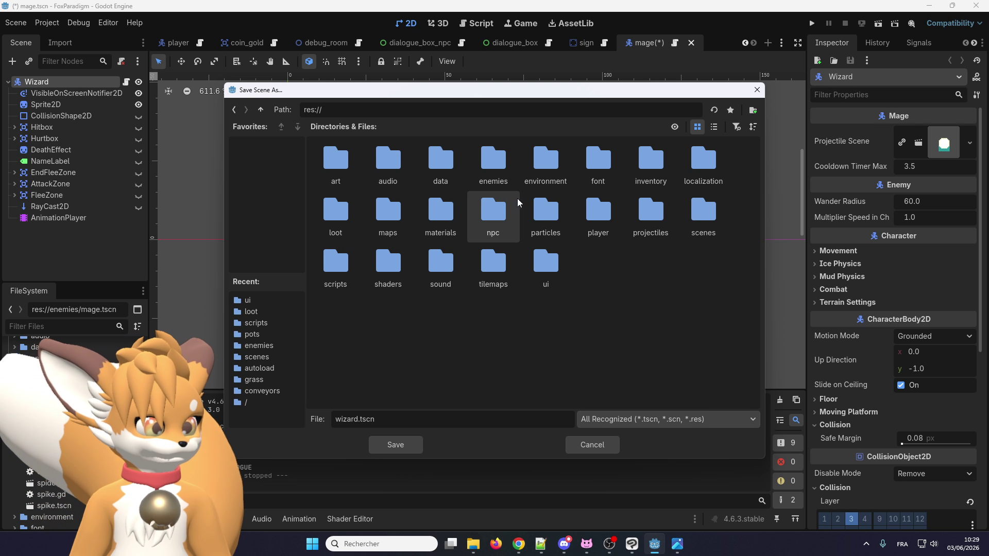
{"action": "double_click", "coordinate": [480, 218]}
{"action": "left_click", "coordinate": [390, 447]}
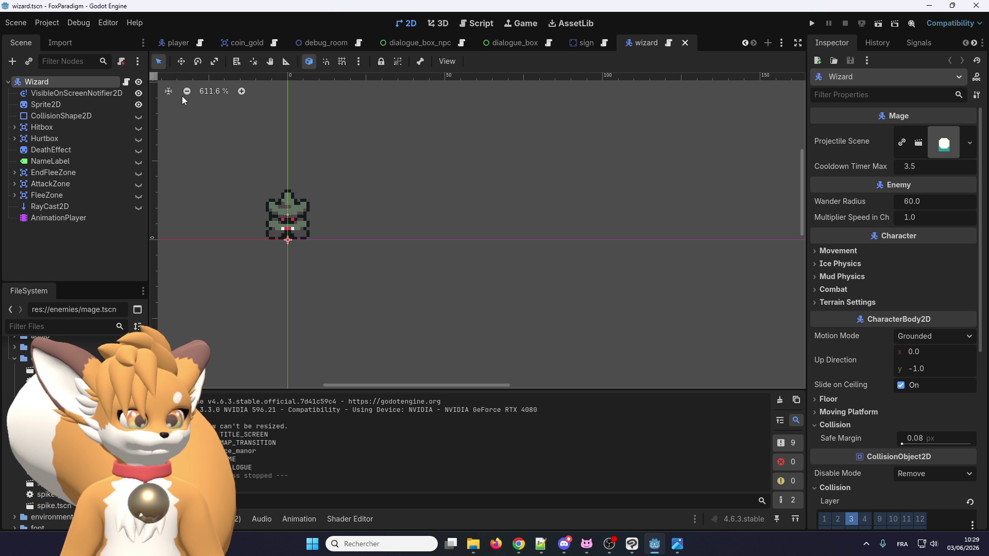
{"action": "left_click", "coordinate": [122, 61]}
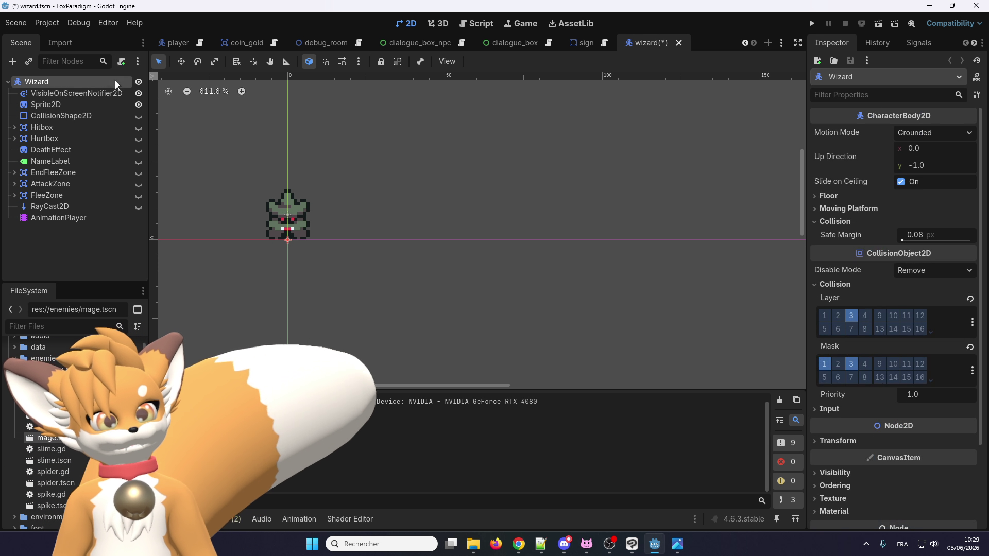
- Inspect the Sprite2D, CollisionShape2D and Hitbox nodes, toggling Hitbox's visibility
{"action": "left_click", "coordinate": [63, 104]}
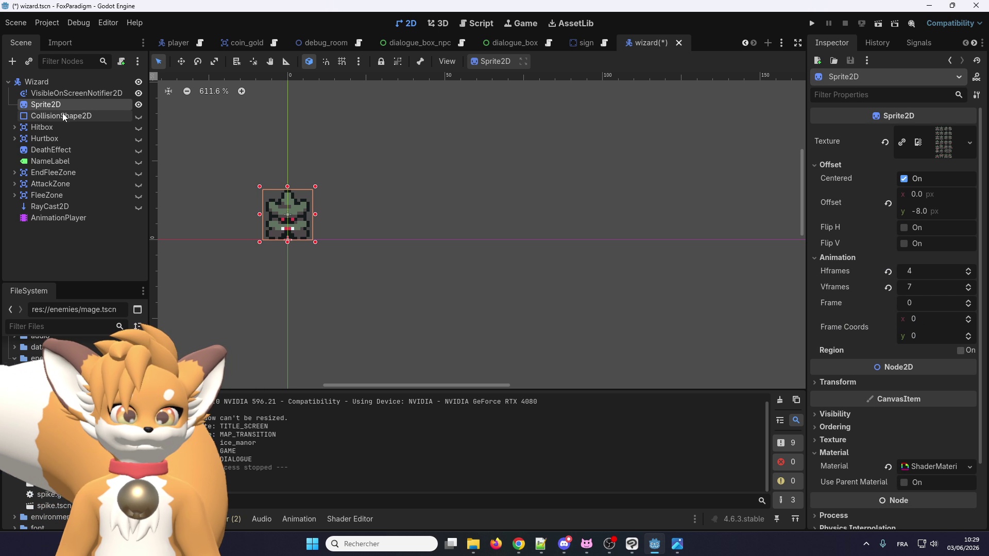
{"action": "left_click", "coordinate": [62, 117]}
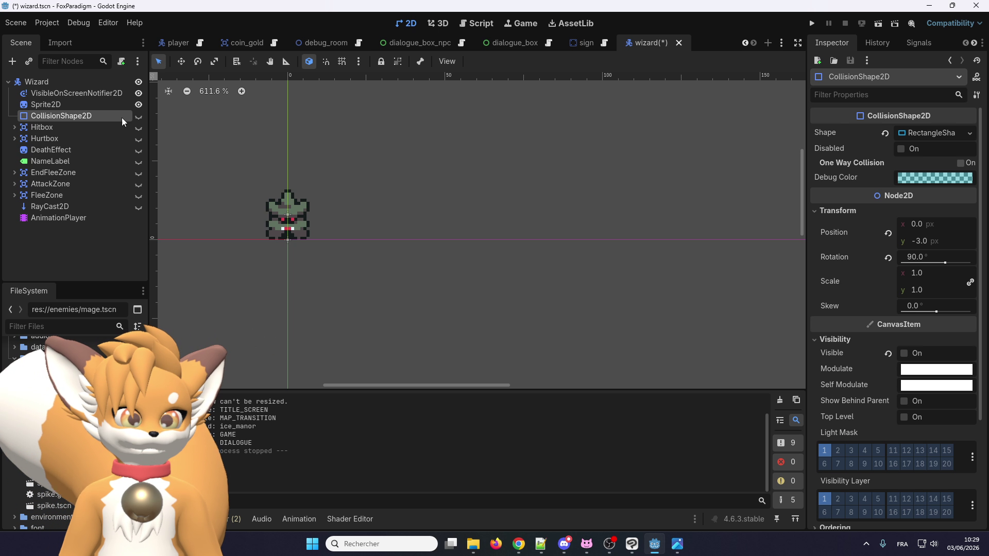
{"action": "left_click", "coordinate": [59, 128]}
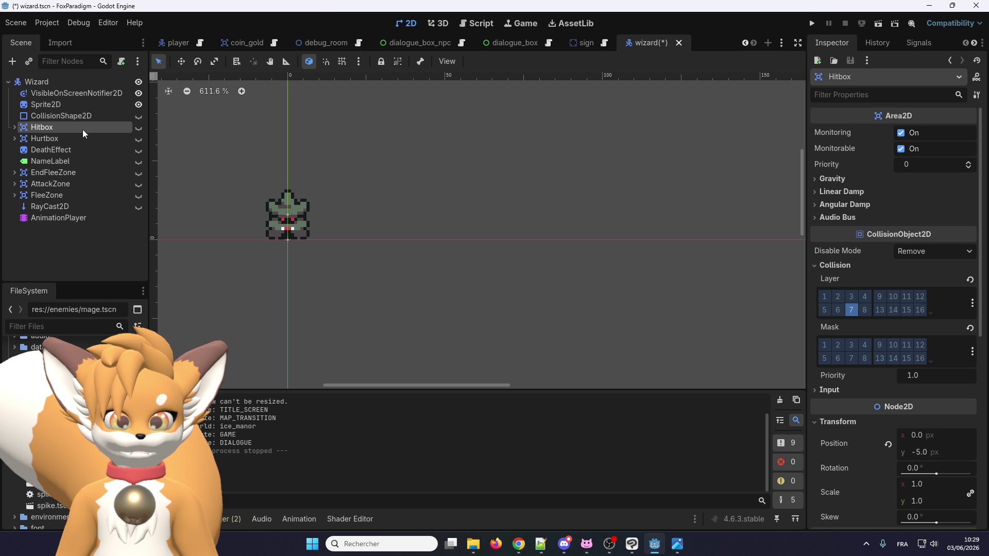
{"action": "double_click", "coordinate": [133, 131]}
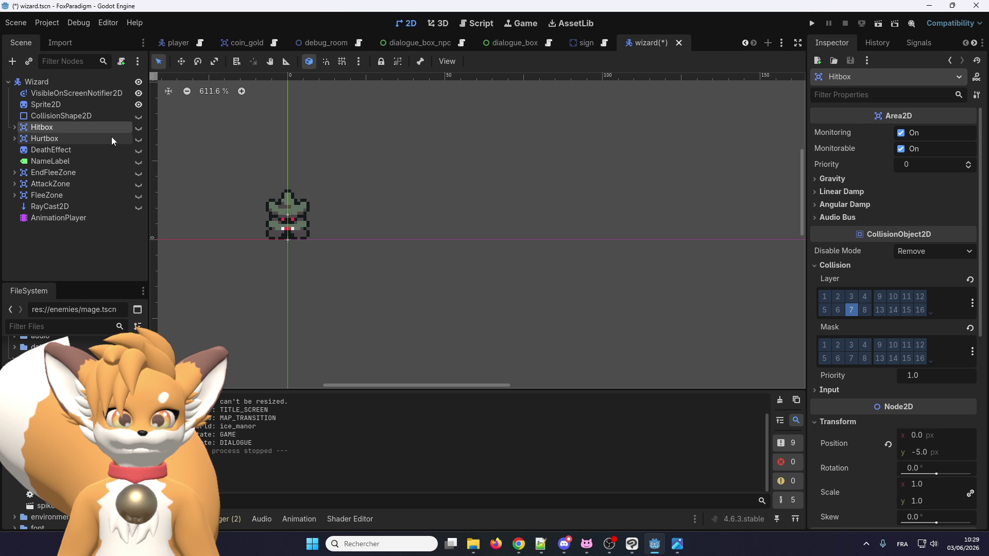
- Delete the EndFleeZone and AttackZone nodes with their children
{"action": "left_click", "coordinate": [48, 206]}
{"action": "left_click", "coordinate": [51, 174]}
{"action": "key", "text": "Delete"}
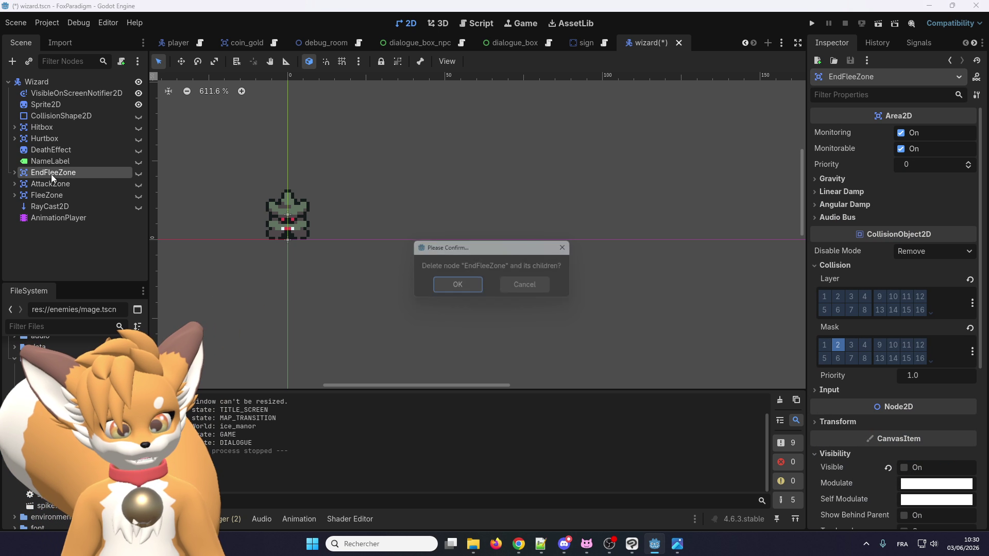
{"action": "left_click", "coordinate": [457, 285]}
{"action": "left_click", "coordinate": [51, 173]}
{"action": "key", "text": "Delete"}
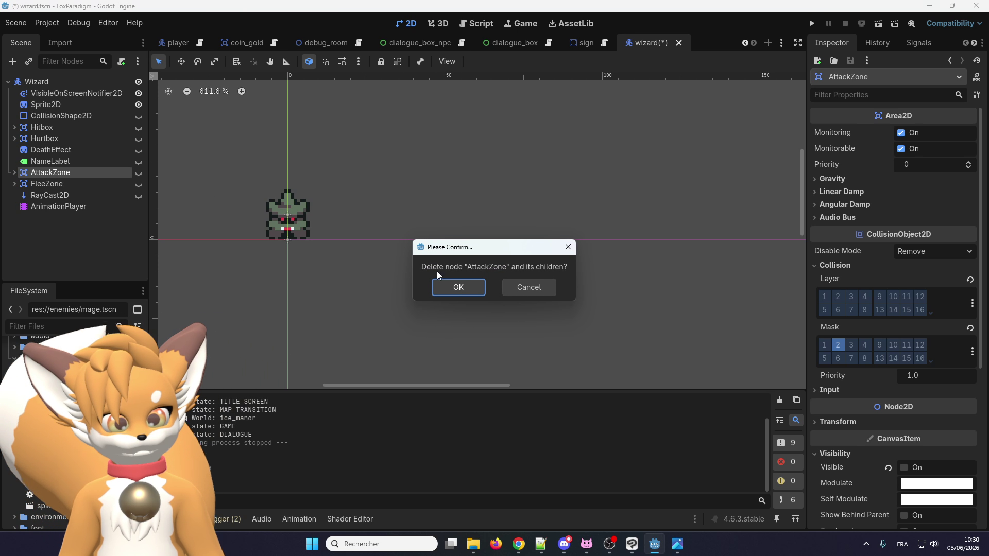
{"action": "left_click", "coordinate": [456, 286]}
- Delete the FleeZone and RayCast2D nodes, then select the Wizard root
{"action": "left_click", "coordinate": [77, 173]}
{"action": "key", "text": "Delete"}
{"action": "left_click", "coordinate": [457, 287]}
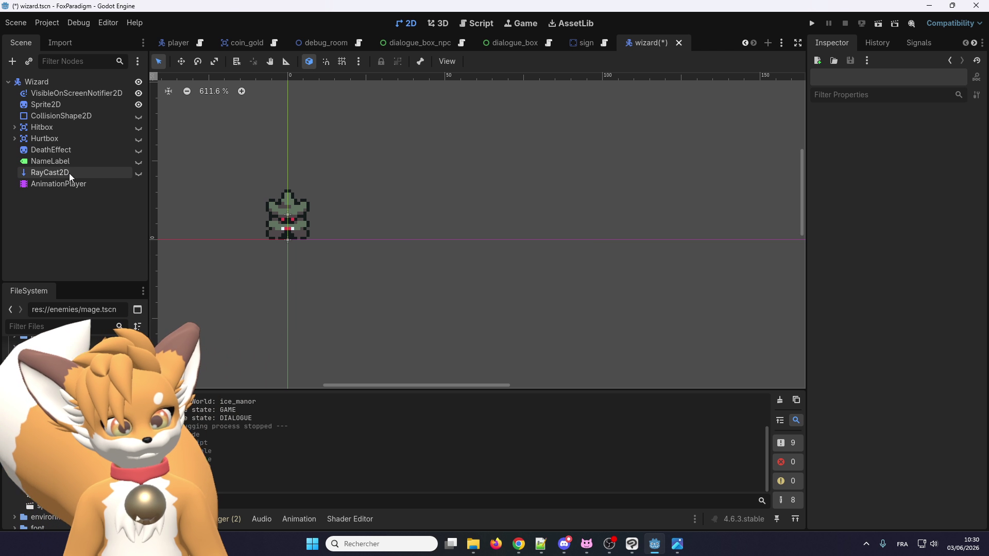
{"action": "left_click", "coordinate": [69, 173]}
{"action": "key", "text": "Delete"}
{"action": "left_click", "coordinate": [455, 288]}
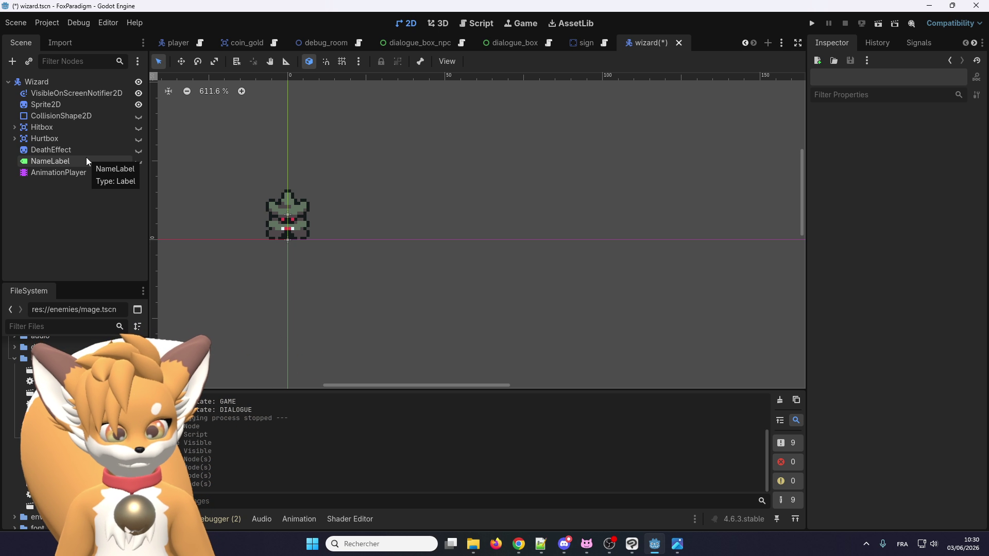
{"action": "left_click", "coordinate": [91, 82]}
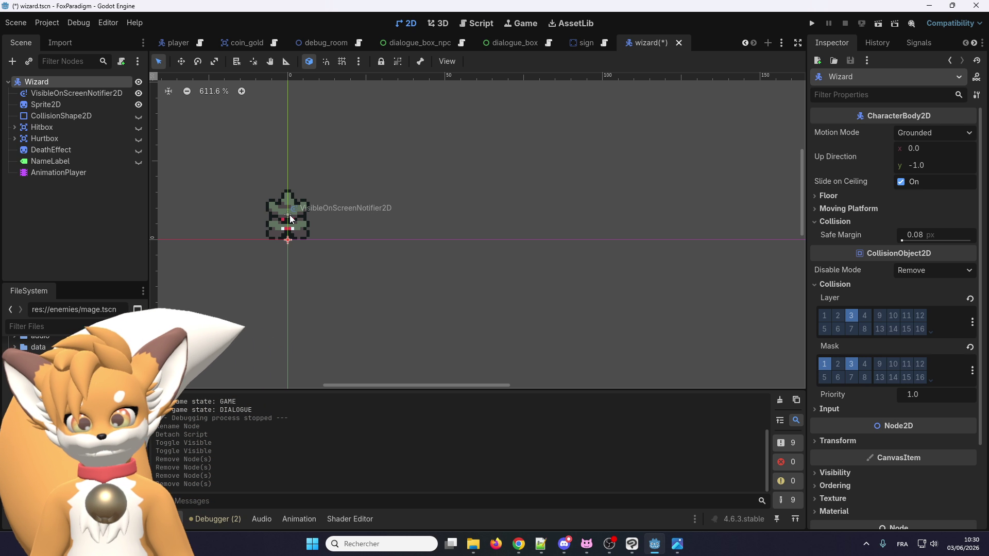
{"action": "left_click", "coordinate": [138, 116]}
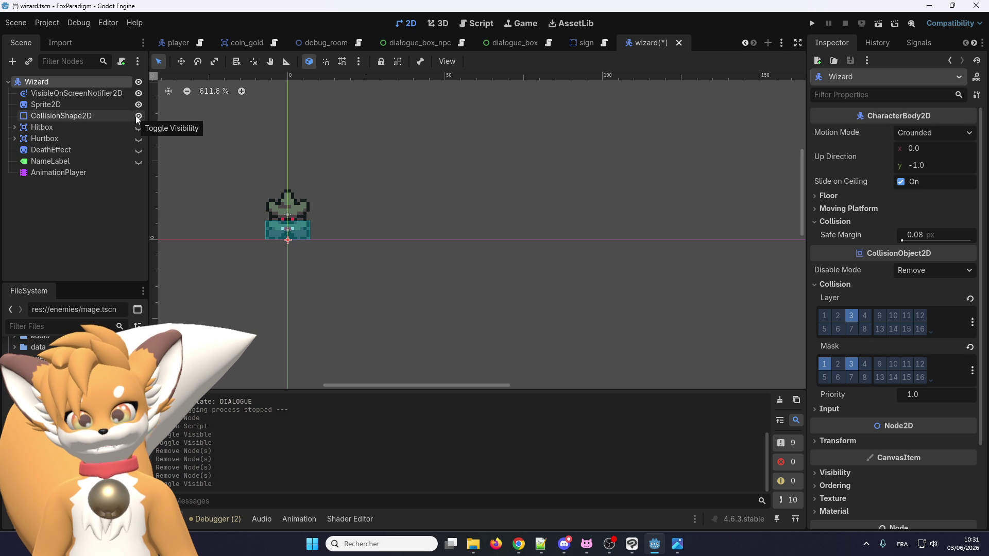
{"action": "left_click", "coordinate": [137, 117]}
{"action": "left_click", "coordinate": [138, 128]}
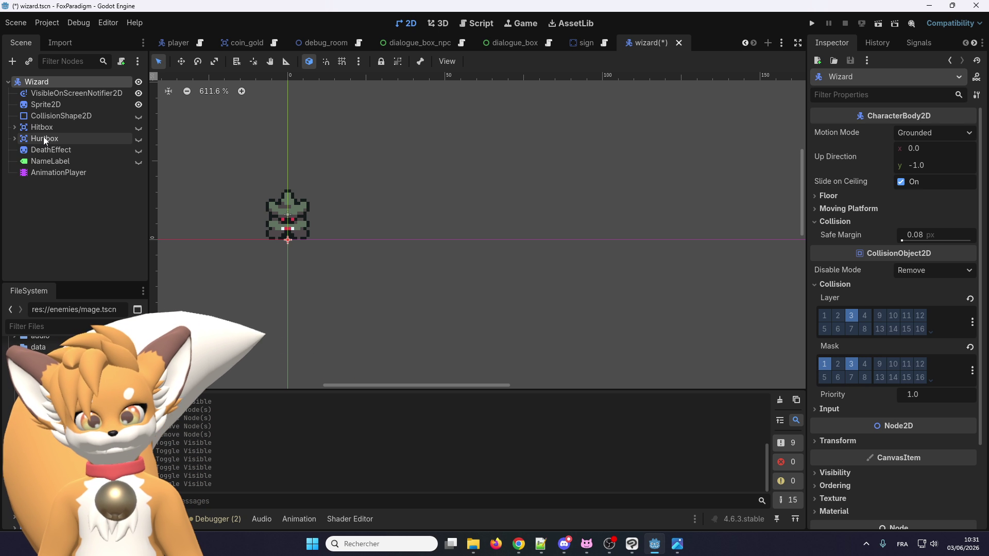
{"action": "left_click", "coordinate": [14, 139]}
{"action": "left_click", "coordinate": [138, 138]}
{"action": "left_click", "coordinate": [138, 150]}
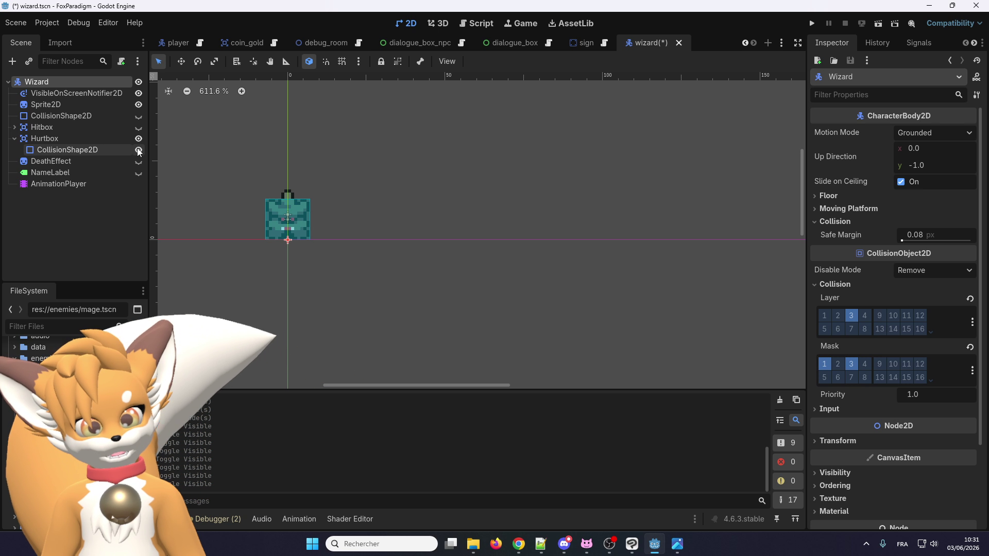
{"action": "left_click", "coordinate": [138, 150]}
{"action": "left_click", "coordinate": [138, 138]}
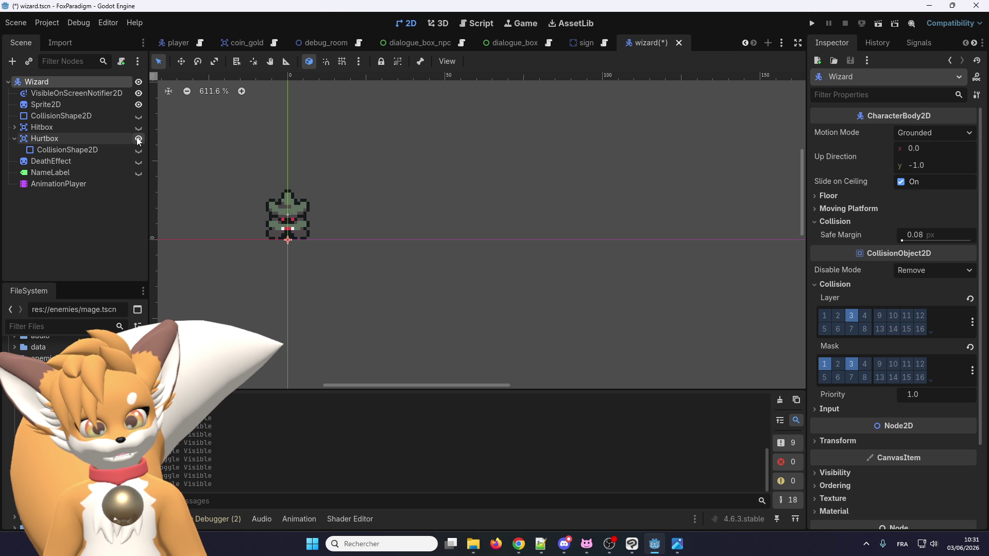
{"action": "left_click", "coordinate": [18, 139]}
{"action": "left_click", "coordinate": [14, 138]}
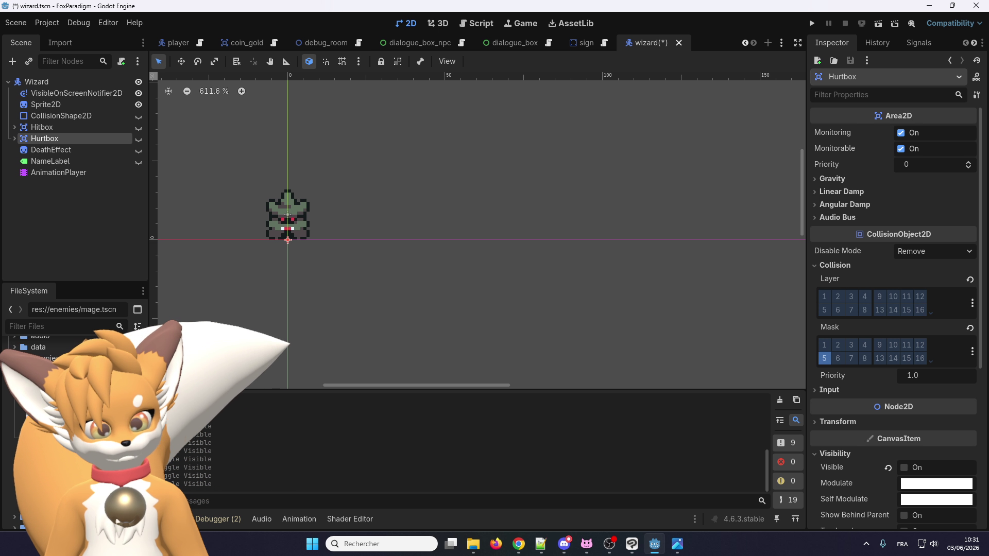
{"action": "double_click", "coordinate": [57, 381]}
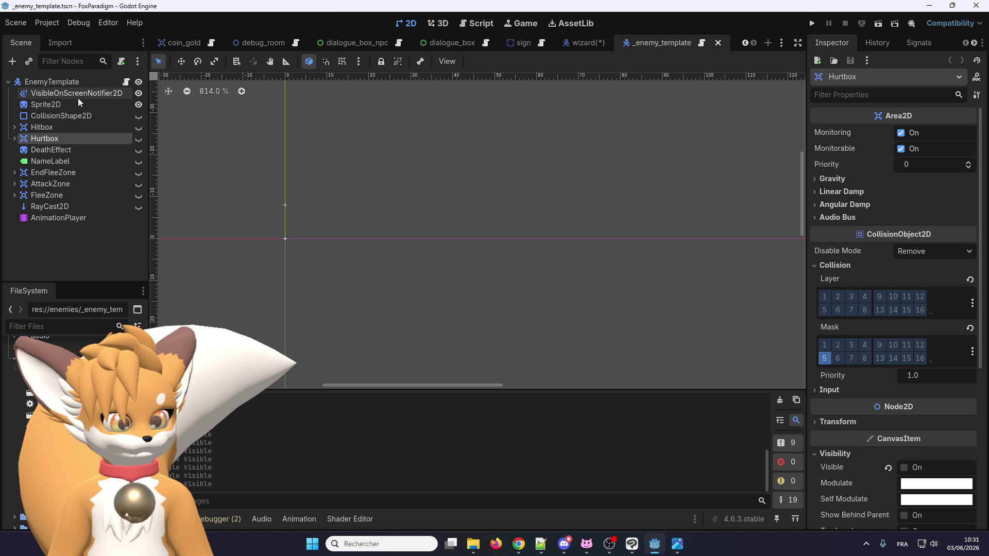
{"action": "left_click", "coordinate": [135, 128]}
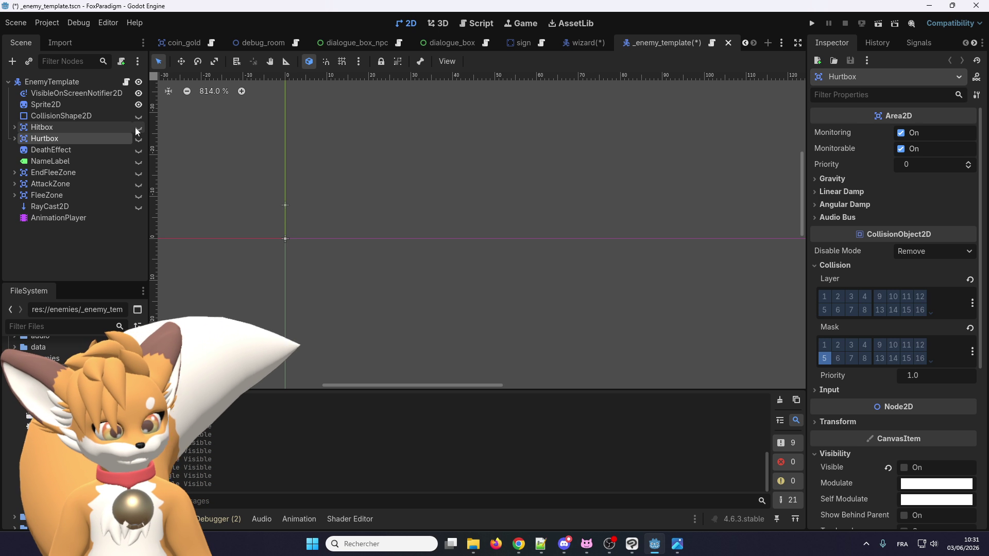
{"action": "left_click", "coordinate": [16, 127]}
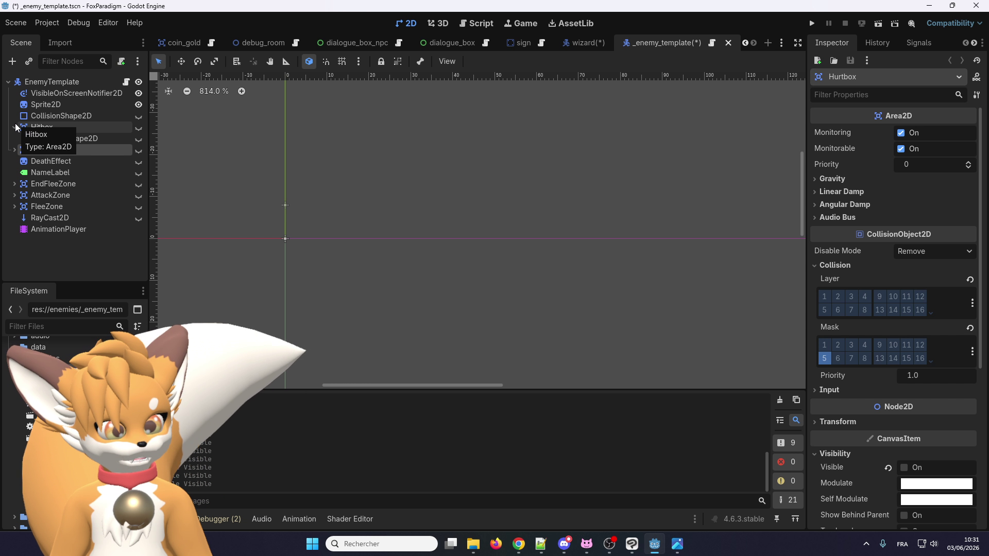
{"action": "left_click", "coordinate": [16, 127]}
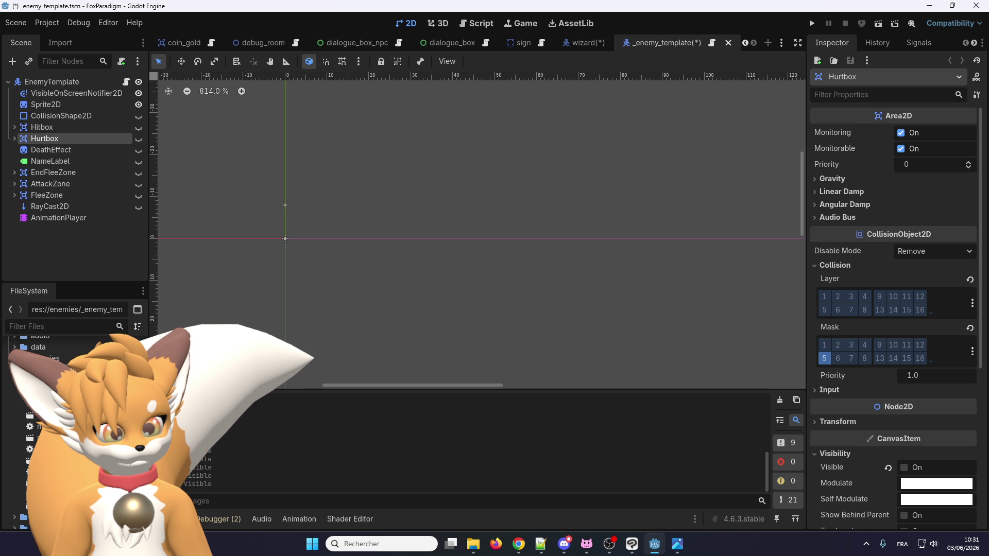
{"action": "left_click", "coordinate": [138, 138]}
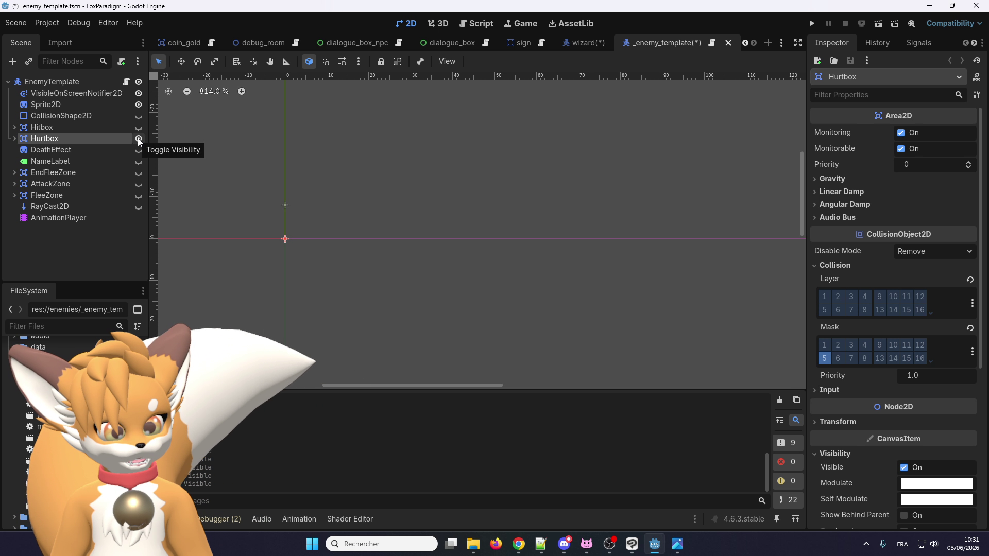
{"action": "left_click", "coordinate": [15, 138]}
{"action": "left_click", "coordinate": [138, 149]}
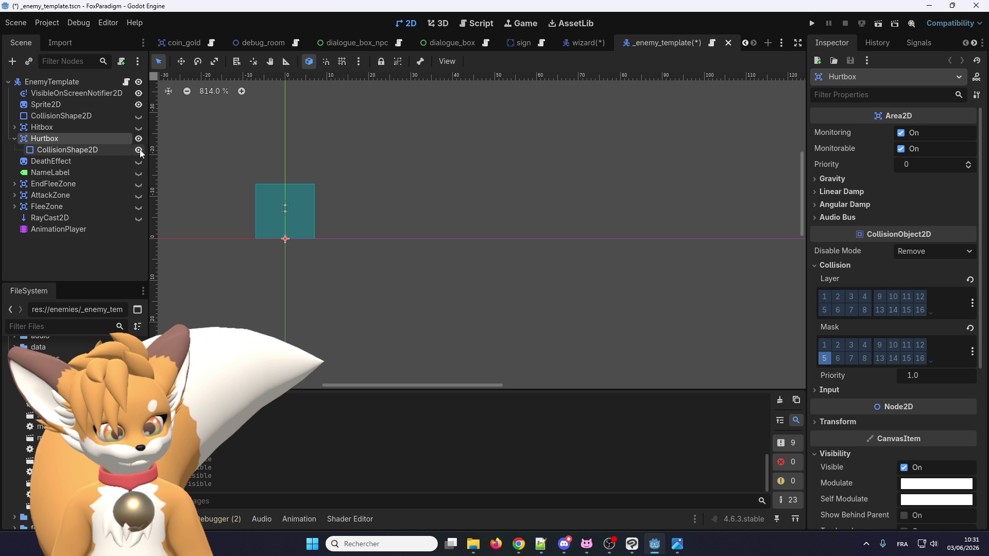
{"action": "left_click", "coordinate": [140, 149]}
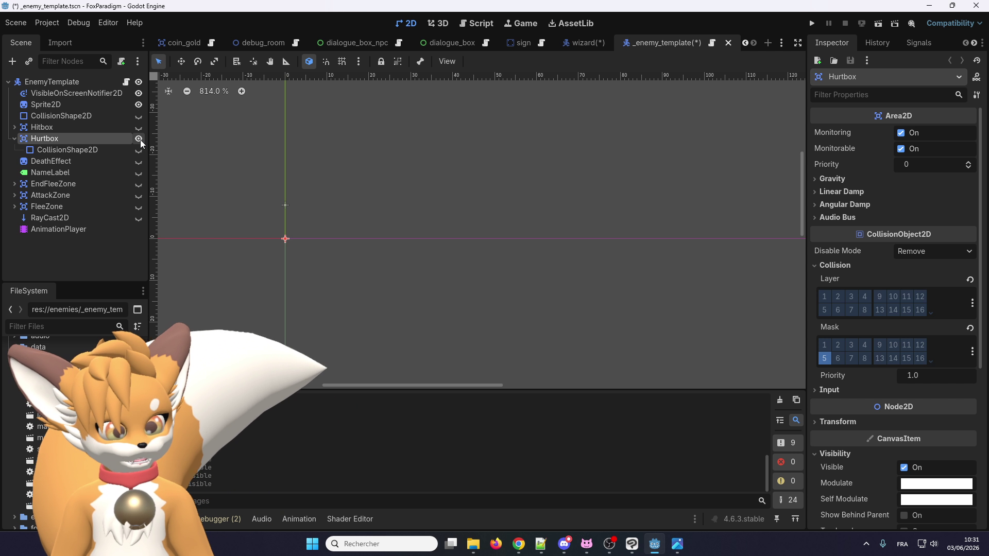
{"action": "left_click", "coordinate": [139, 139]}
{"action": "left_click", "coordinate": [15, 138]}
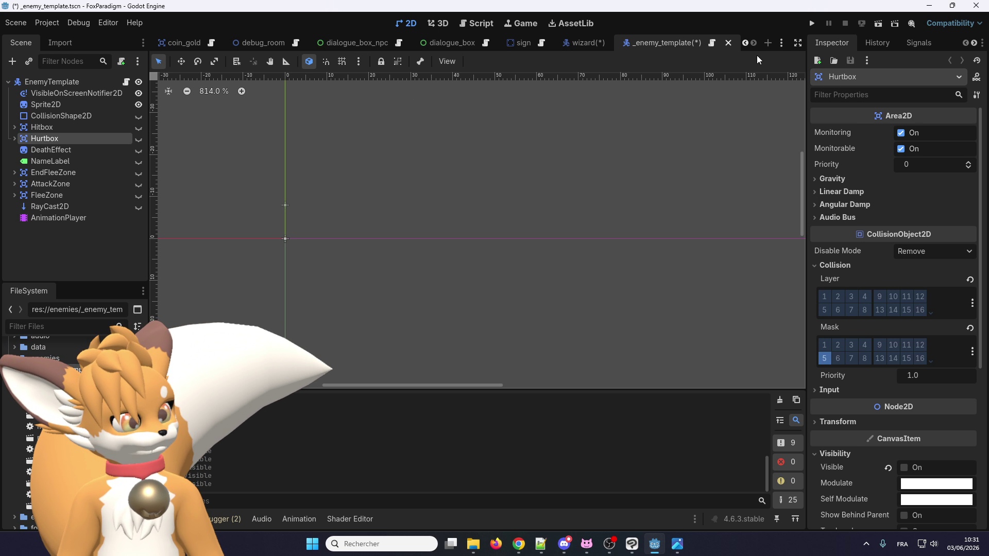
{"action": "left_click", "coordinate": [728, 42]}
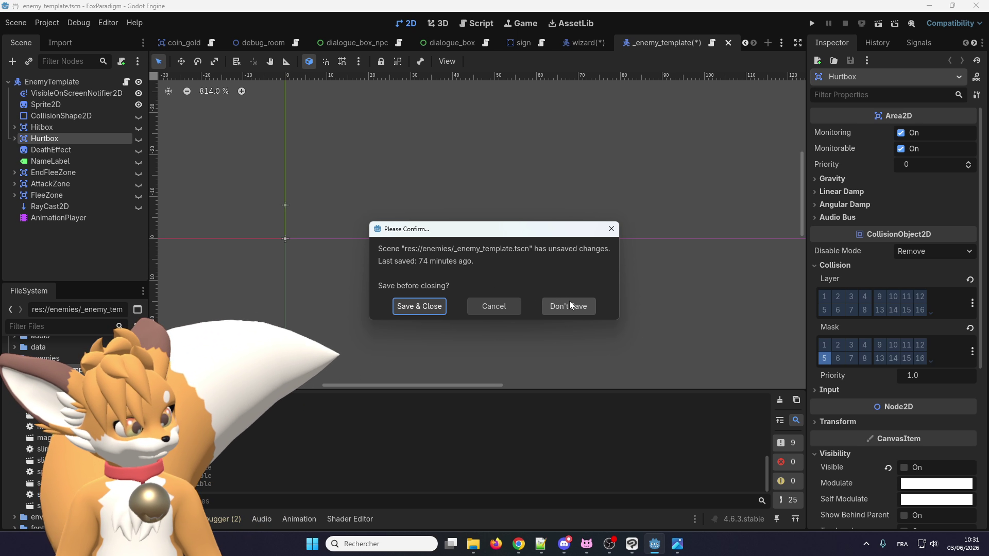
{"action": "left_click", "coordinate": [469, 305]}
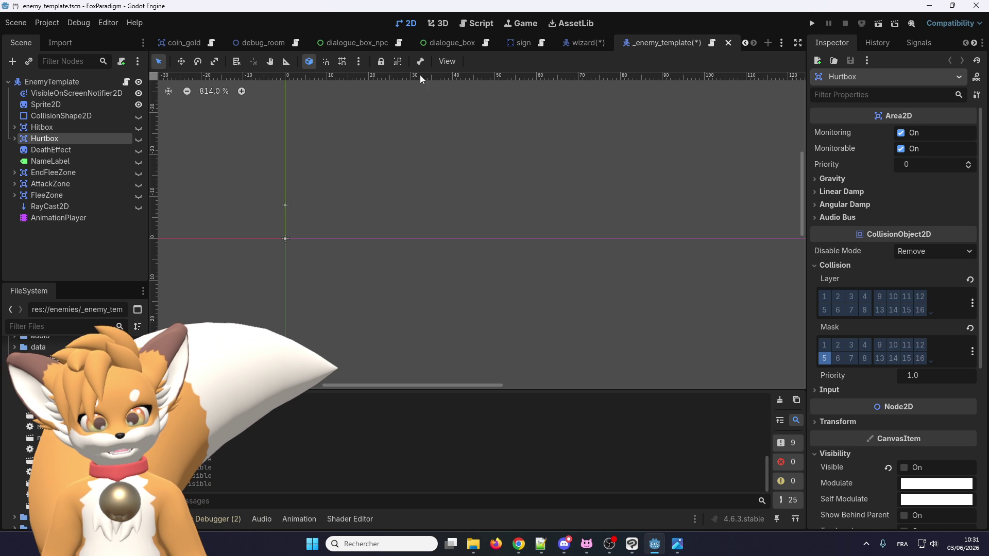
{"action": "left_click", "coordinate": [727, 43]}
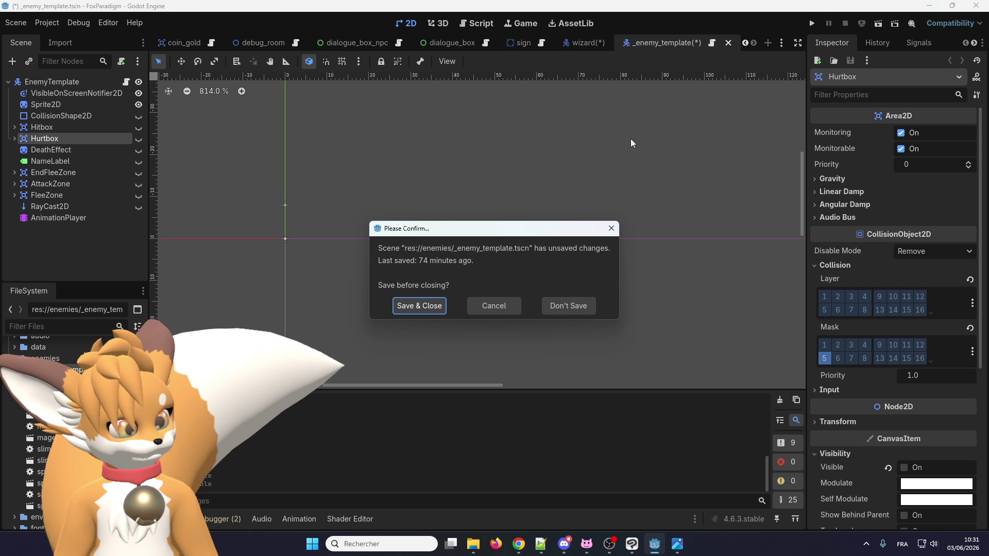
{"action": "left_click", "coordinate": [565, 306]}
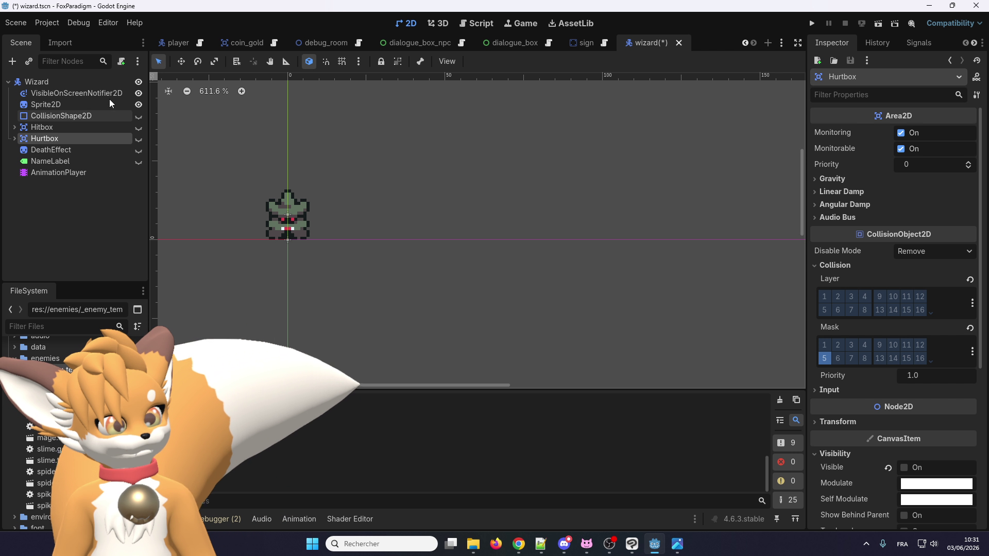
{"action": "left_click", "coordinate": [104, 83]}
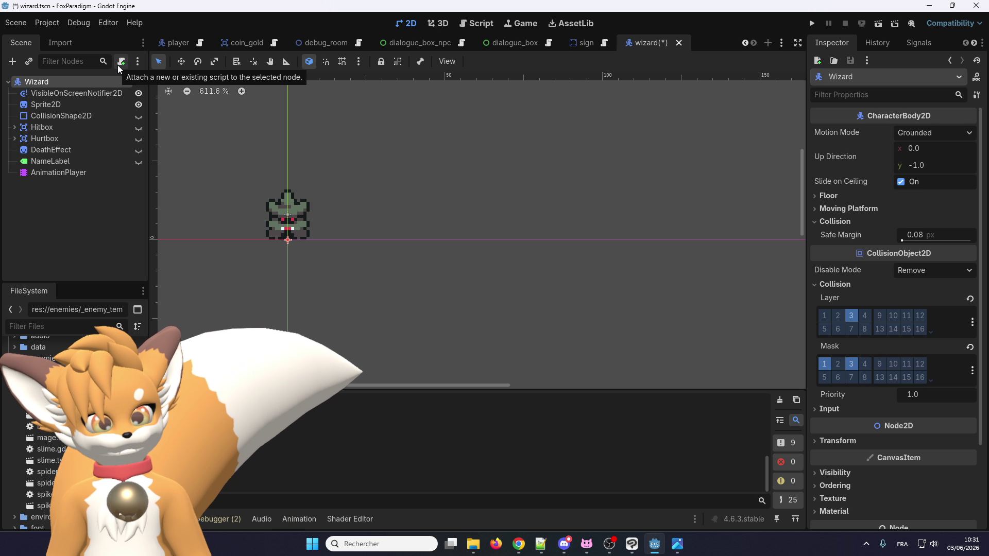
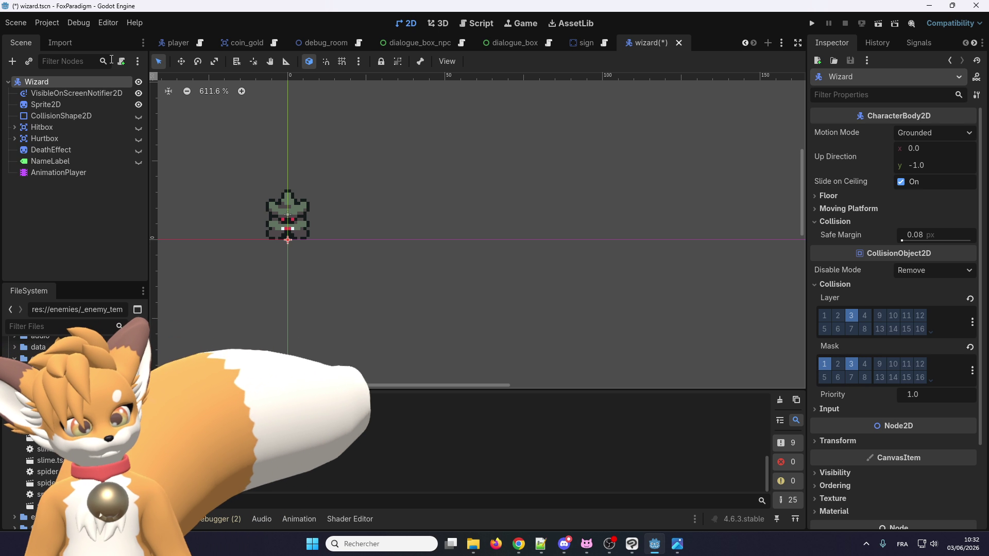
- Abandon the first new wizard script and reopen Attach Node Script for the Wizard node
{"action": "left_click", "coordinate": [120, 62]}
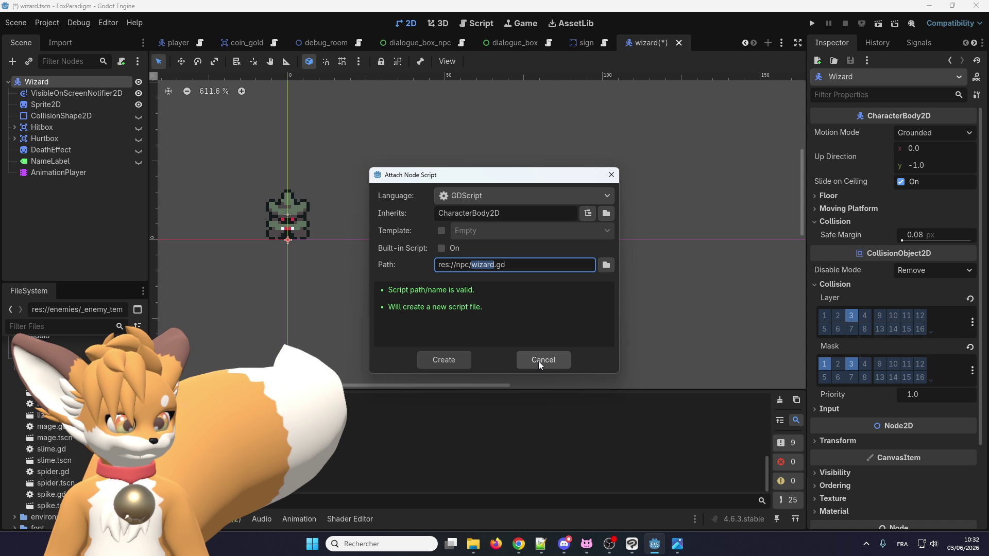
{"action": "left_click", "coordinate": [538, 360]}
{"action": "right_click", "coordinate": [83, 80]}
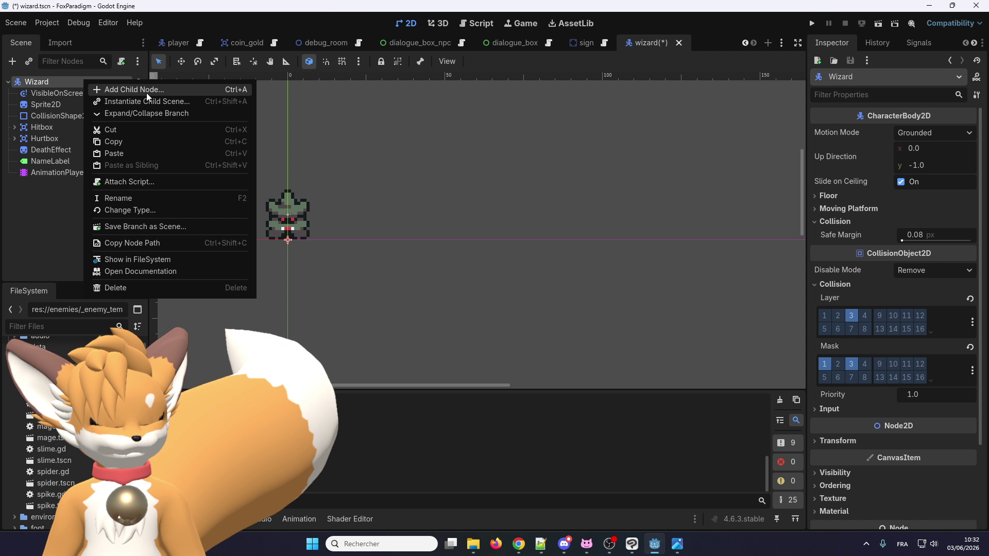
{"action": "left_click", "coordinate": [134, 181]}
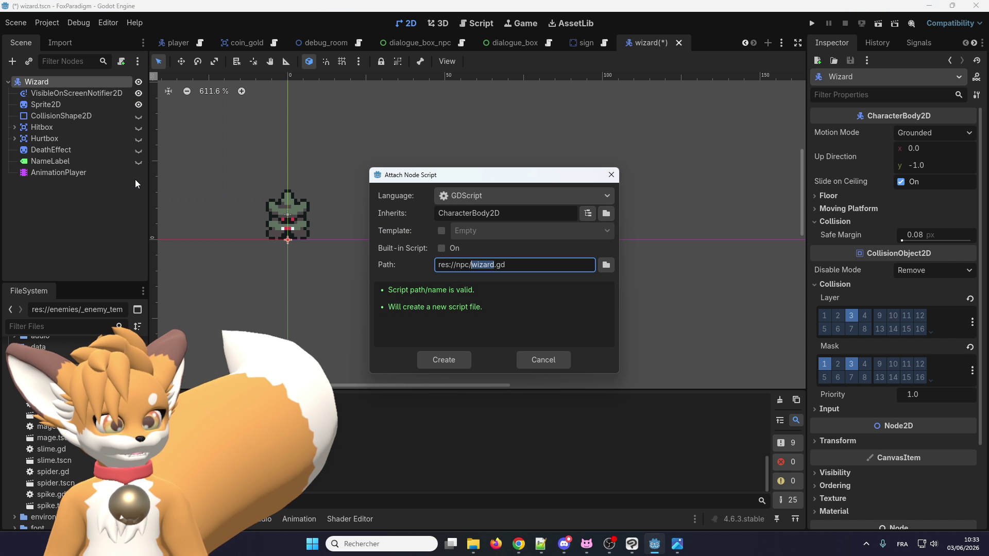
- Load the existing res://scripts/character.gd as the Wizard node's script
{"action": "left_click", "coordinate": [605, 265]}
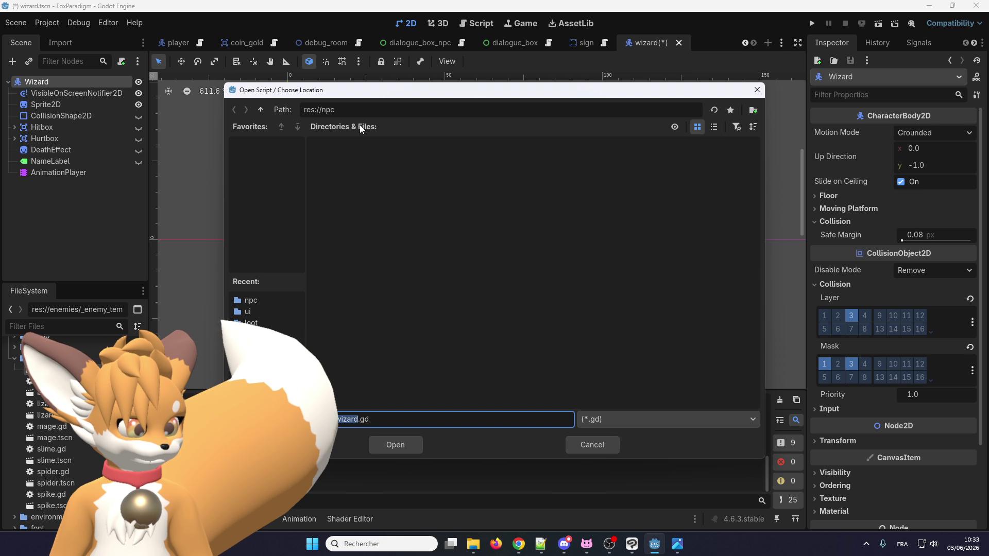
{"action": "left_click", "coordinate": [268, 107]}
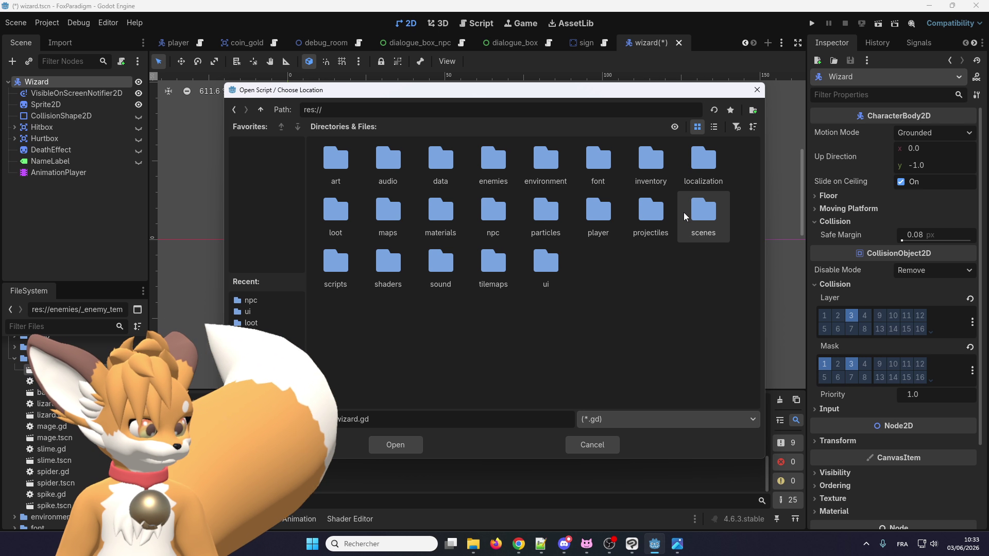
{"action": "double_click", "coordinate": [338, 258]}
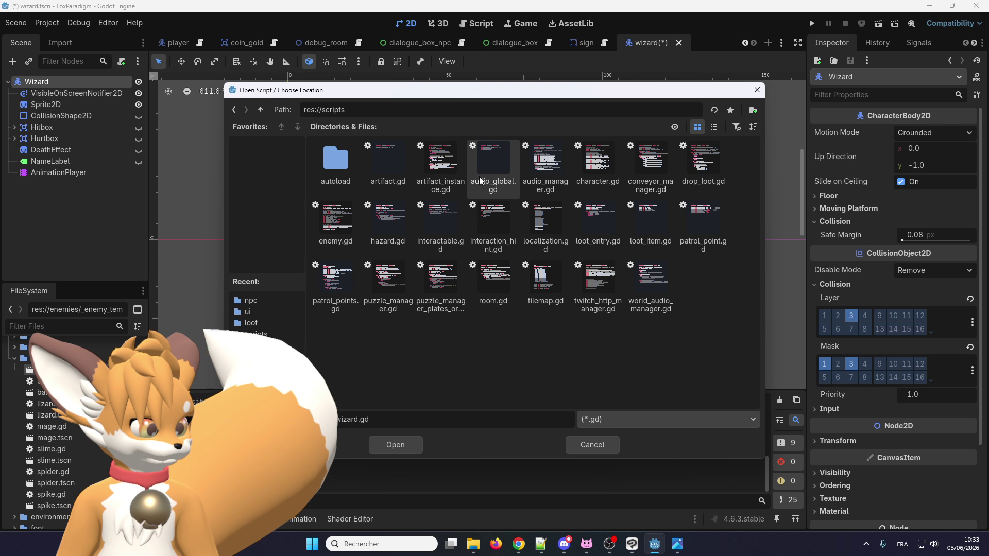
{"action": "left_click", "coordinate": [601, 172]}
{"action": "double_click", "coordinate": [601, 172]}
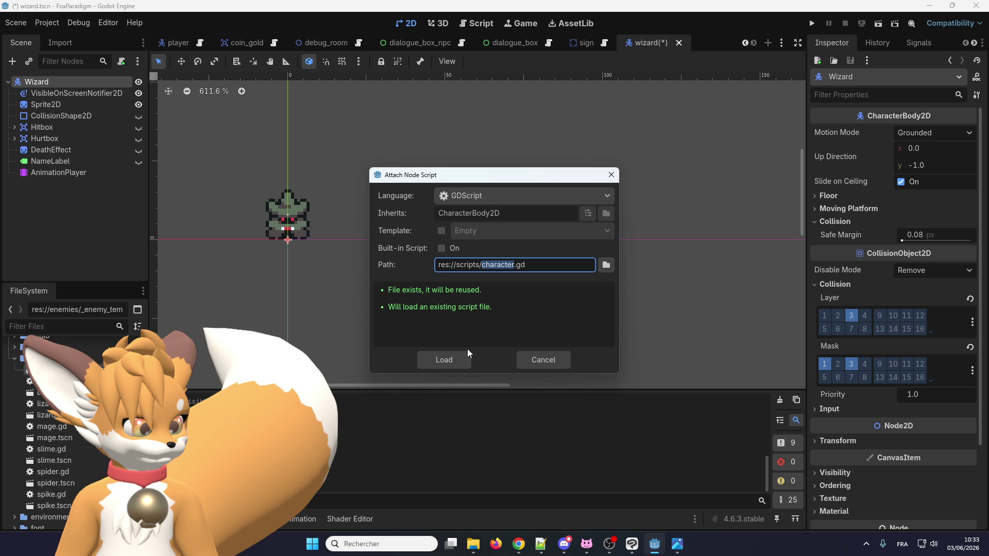
{"action": "left_click", "coordinate": [456, 358]}
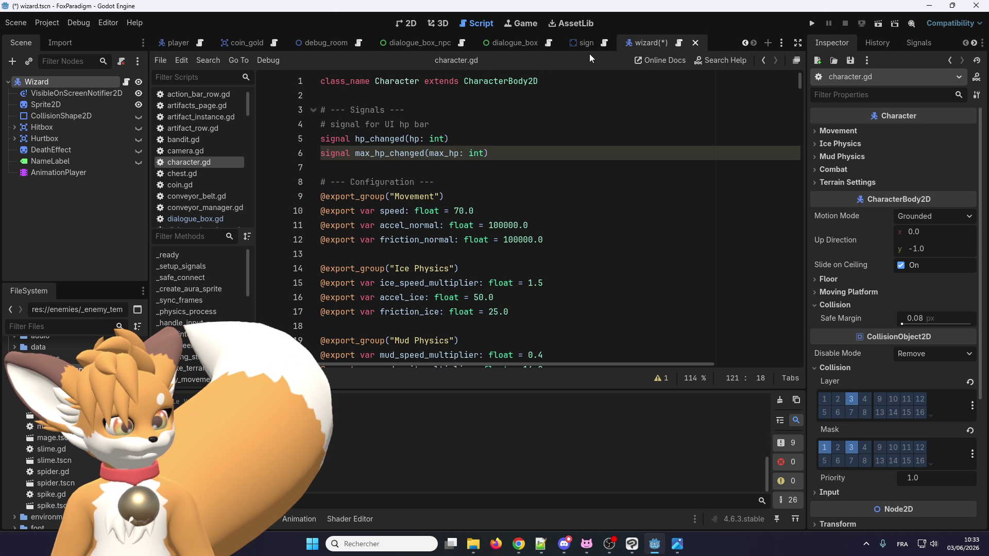
{"action": "left_click", "coordinate": [581, 42]}
- Copy the sign's Interactable node and paste it under the Wizard
{"action": "left_click", "coordinate": [62, 118]}
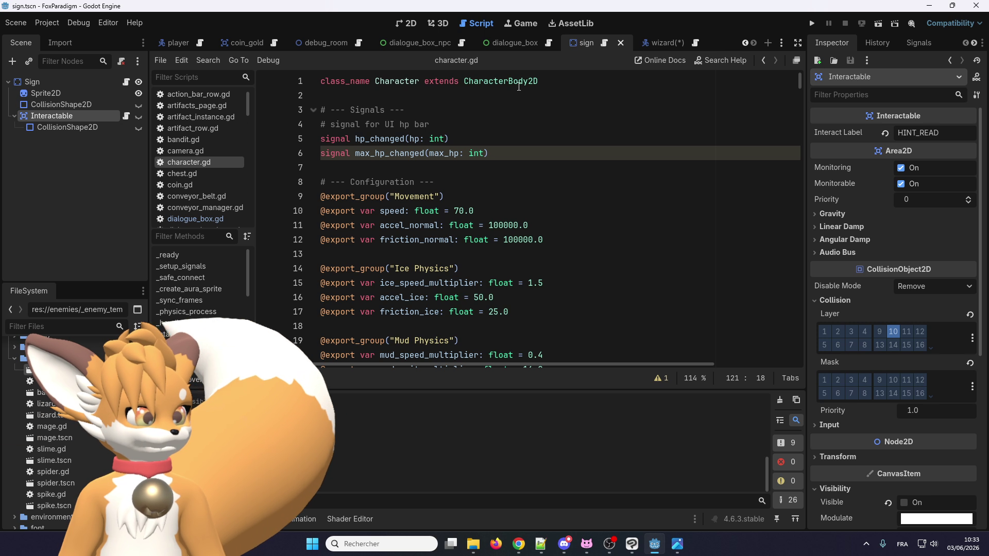
{"action": "left_click", "coordinate": [651, 43]}
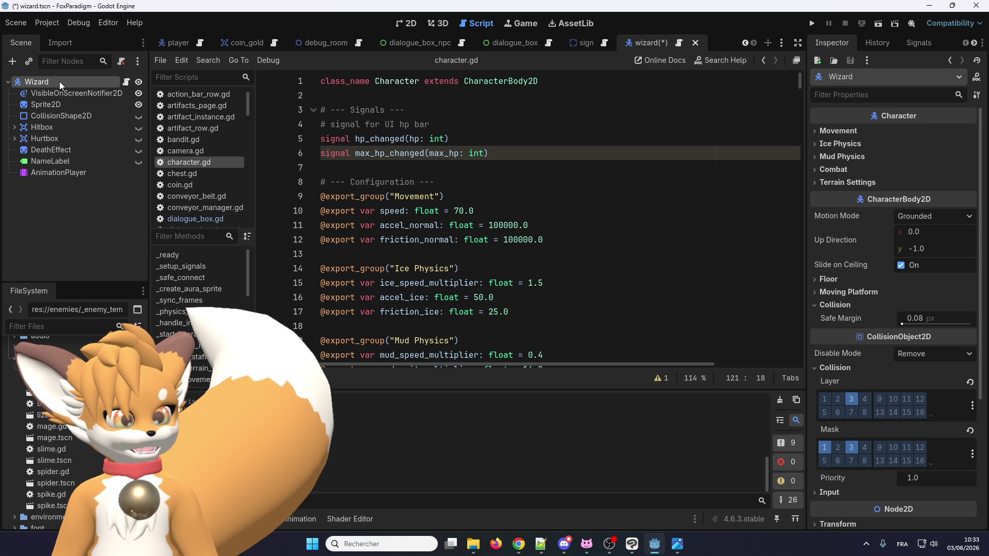
{"action": "key", "text": "ctrl+v"}
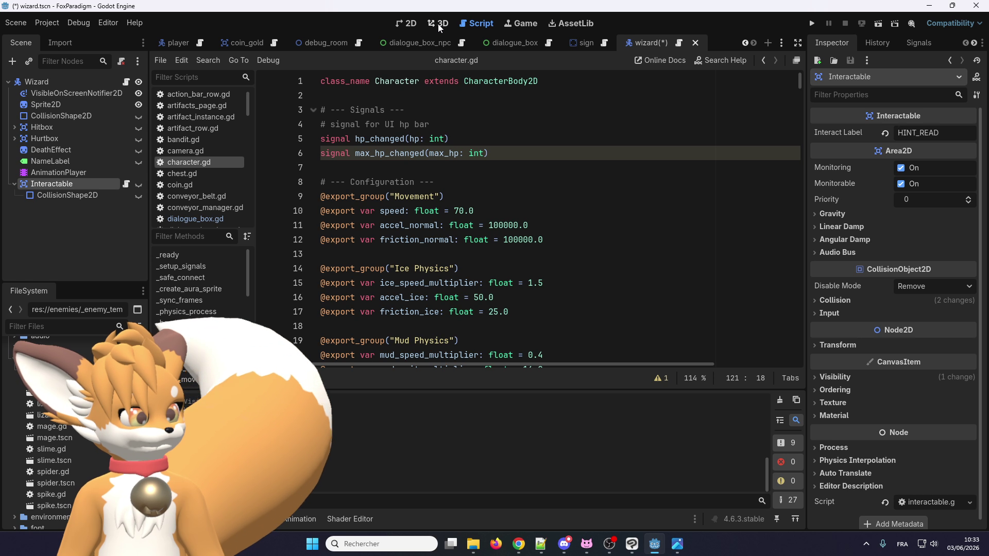
- Set the pasted Interactable's Interact Label to HINT_TALK and save the wizard scene
{"action": "left_click", "coordinate": [409, 24]}
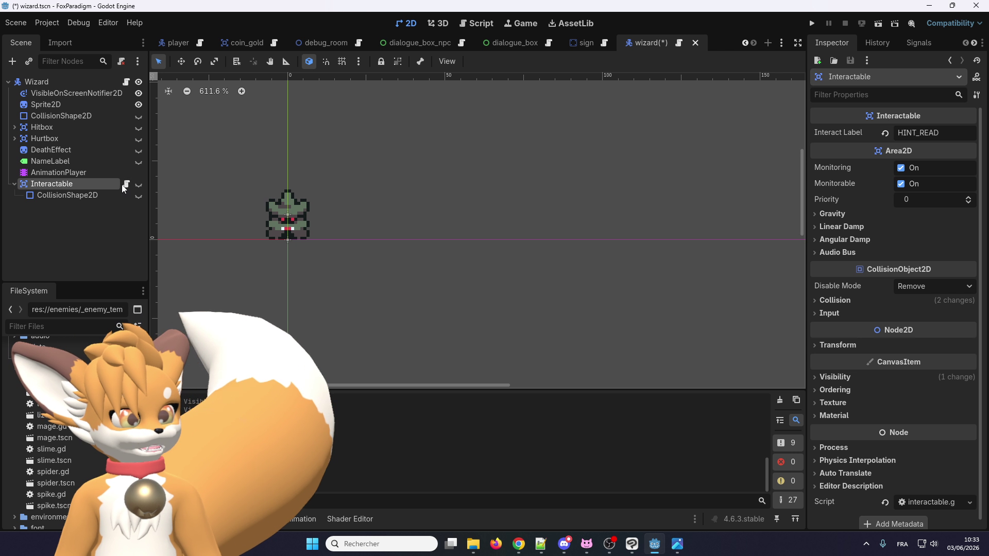
{"action": "left_click", "coordinate": [138, 184]}
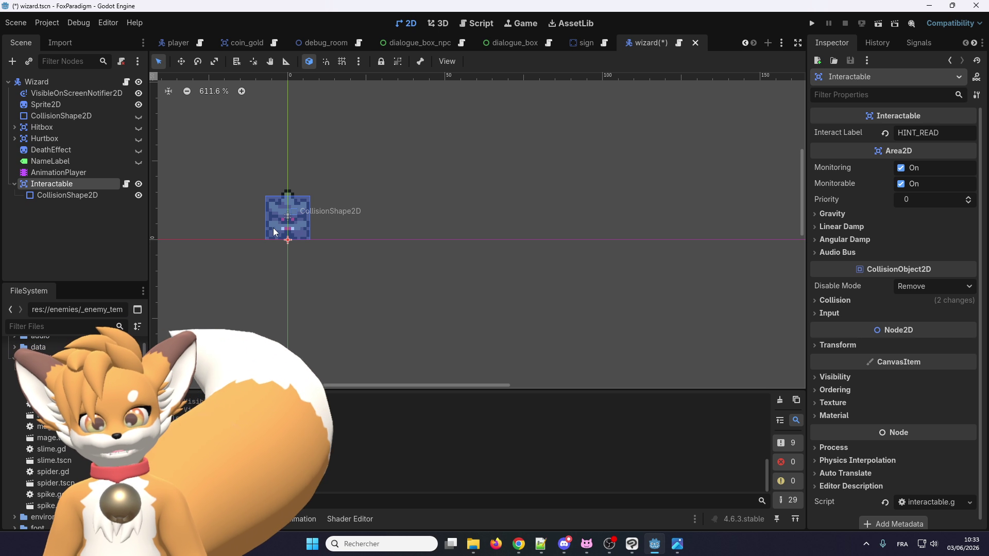
{"action": "left_click", "coordinate": [139, 185]}
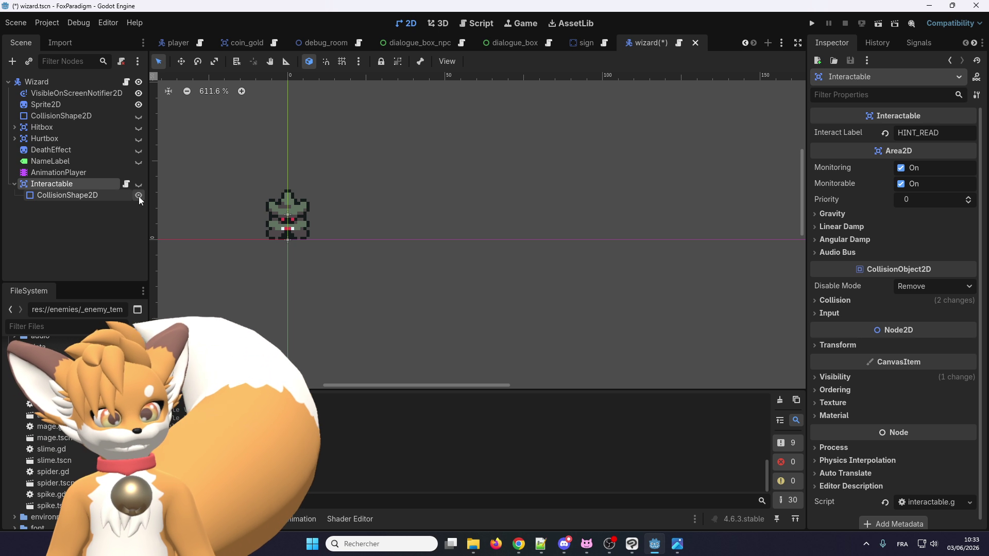
{"action": "left_click", "coordinate": [138, 196]}
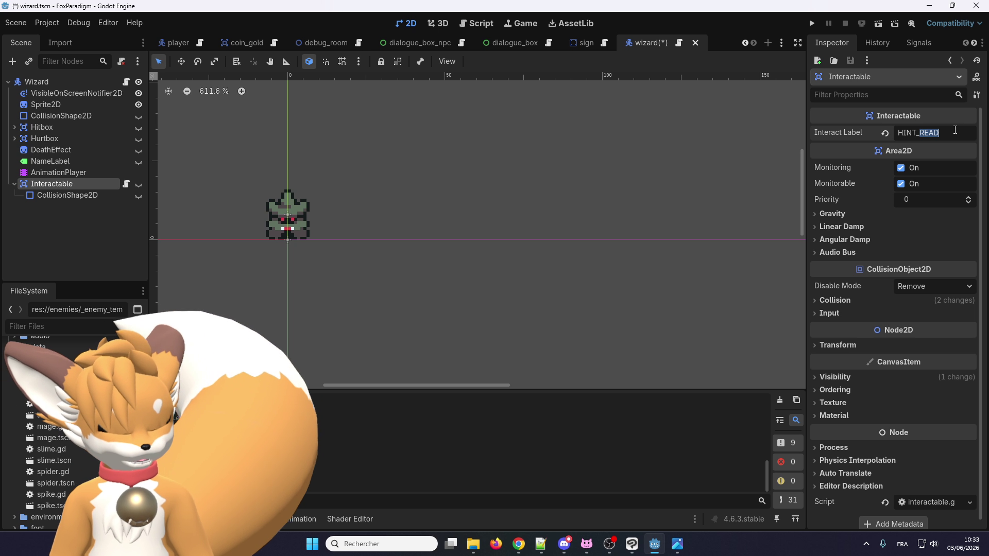
{"action": "type", "text": "TALK"}
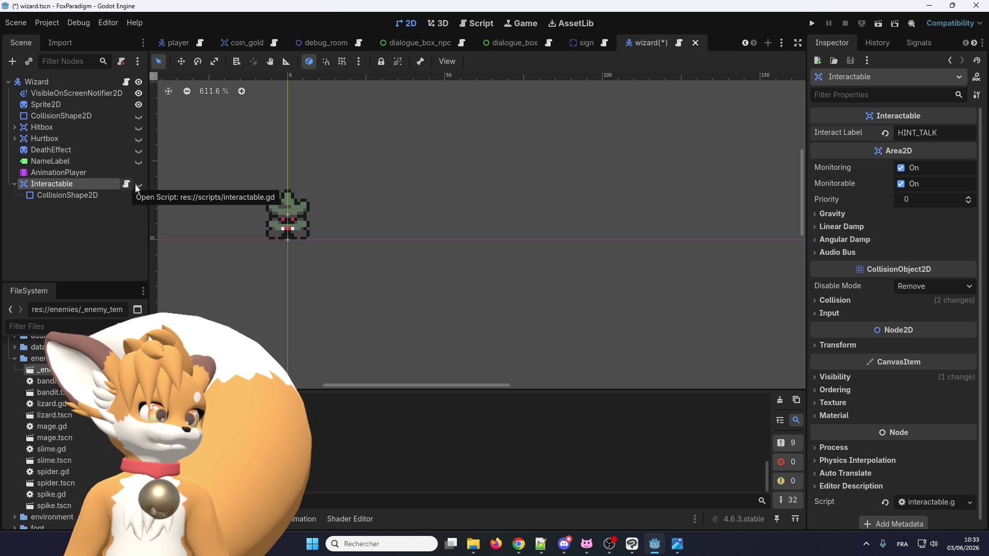
{"action": "mouse_move", "coordinate": [264, 44]}
{"action": "key", "text": "ctrl+s"}
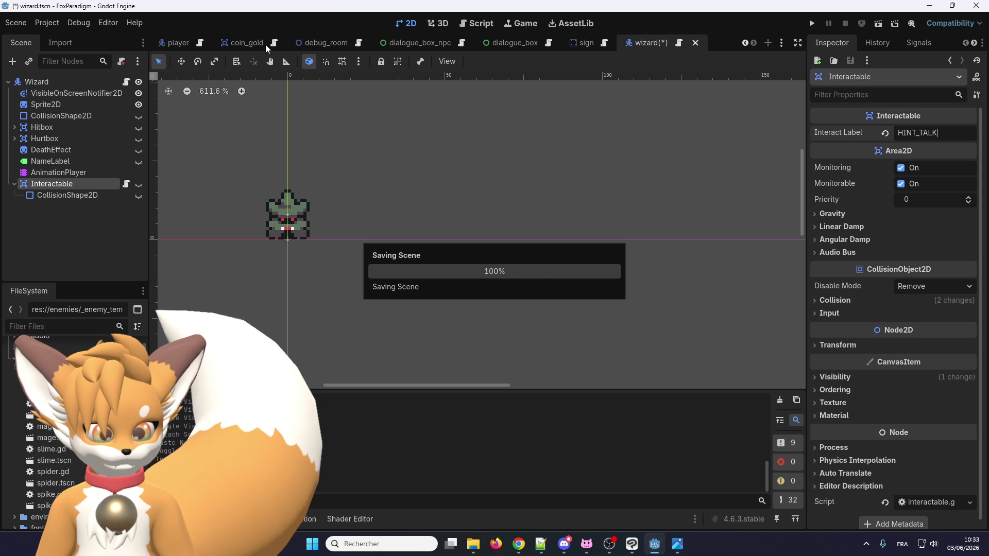
- Place a wizard.tscn instance beside the chest in ice_manor under YSort, then save and run
{"action": "left_click", "coordinate": [181, 44]}
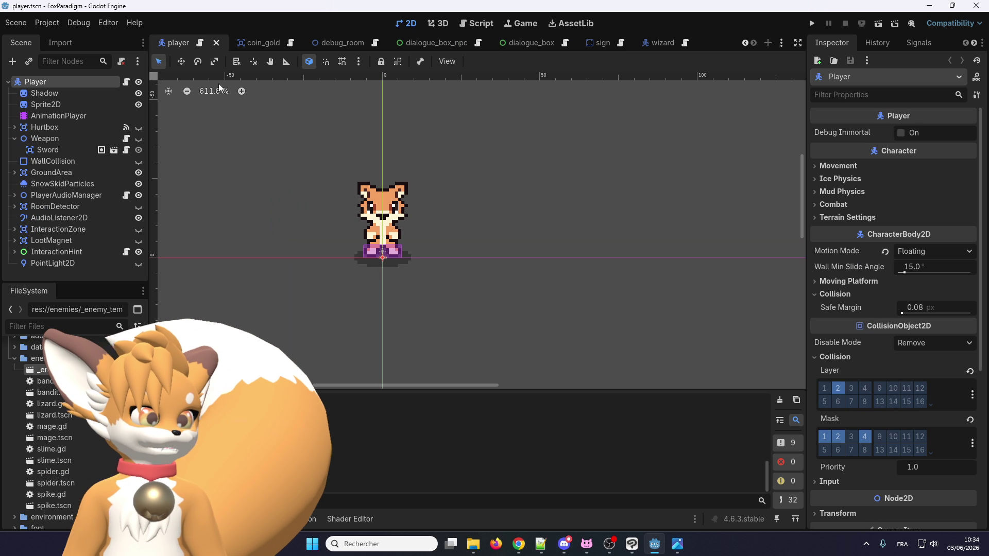
{"action": "left_click", "coordinate": [188, 43]}
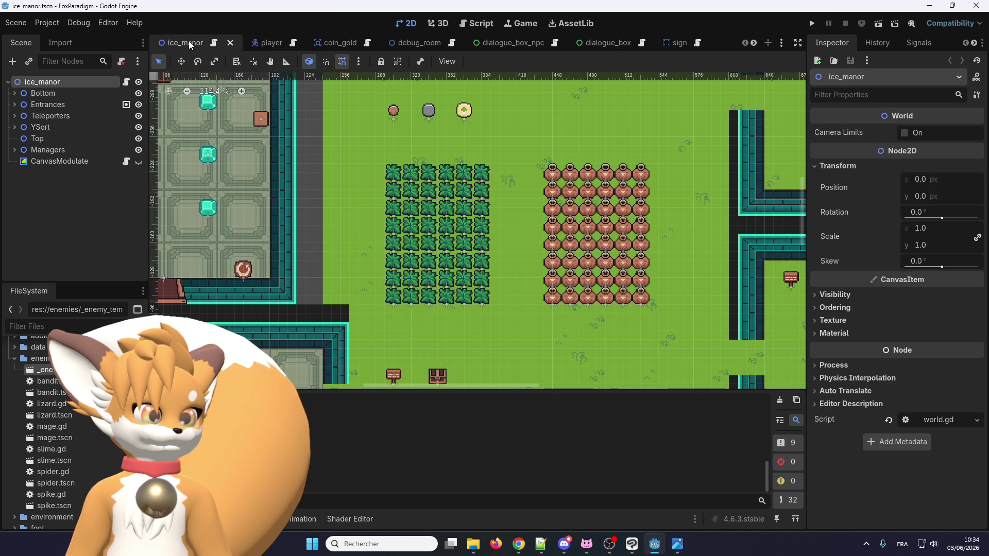
{"action": "left_click", "coordinate": [14, 358]}
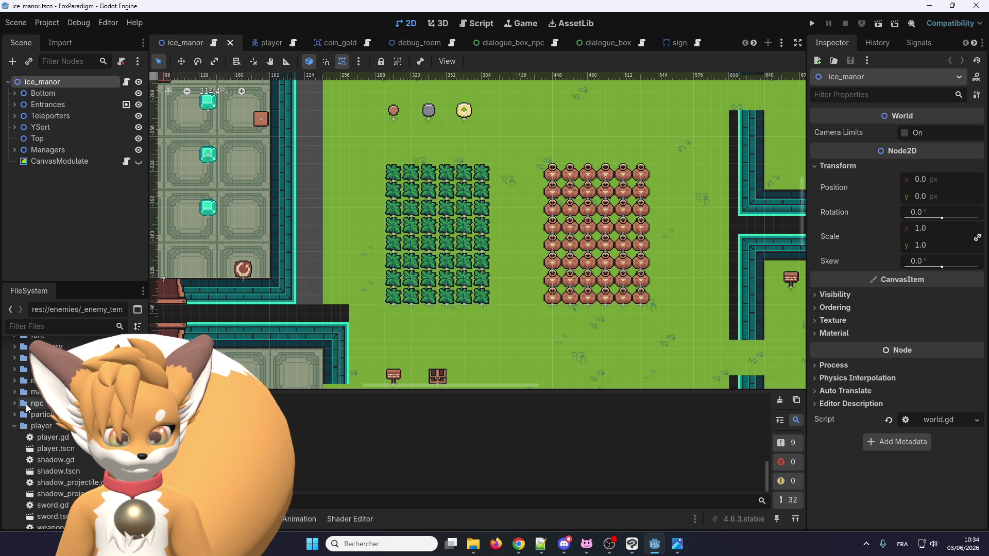
{"action": "scroll", "coordinate": [401, 242], "scroll_direction": "down", "scroll_amount": 7}
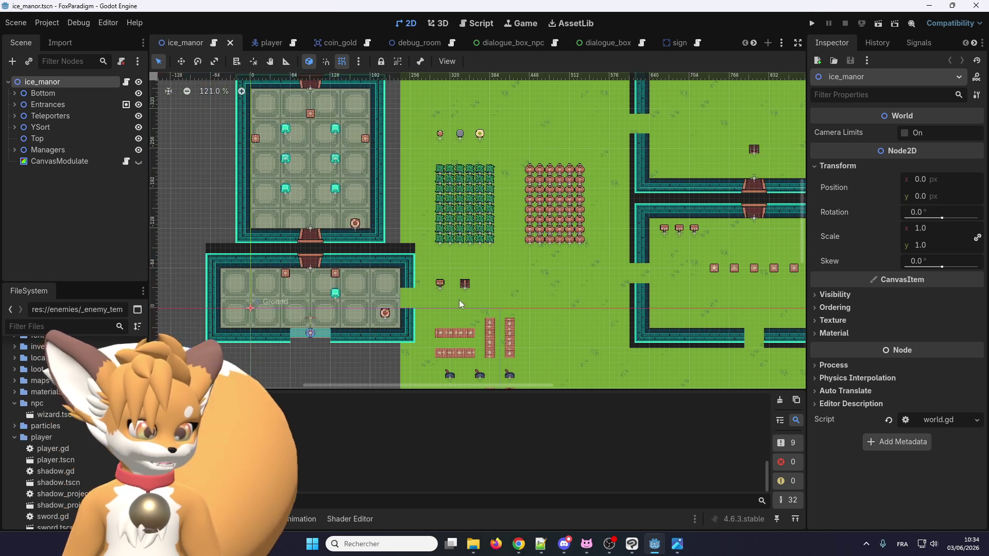
{"action": "scroll", "coordinate": [448, 273], "scroll_direction": "up", "scroll_amount": 6}
{"action": "mouse_move", "coordinate": [464, 314]}
{"action": "left_mouse_down"}
{"action": "mouse_move", "coordinate": [485, 285]}
{"action": "mouse_move", "coordinate": [506, 279]}
{"action": "left_mouse_up"}
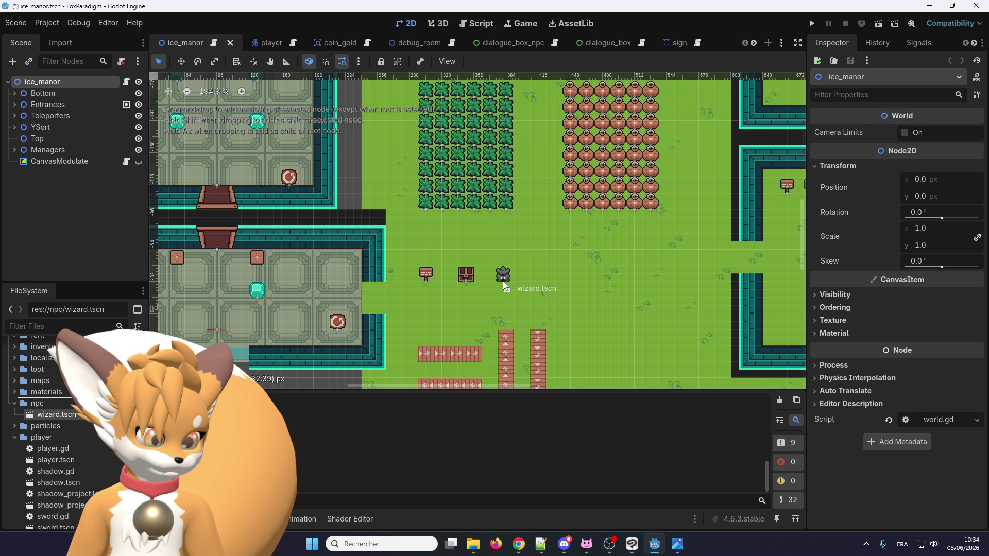
{"action": "scroll", "coordinate": [503, 278], "scroll_direction": "up", "scroll_amount": 9}
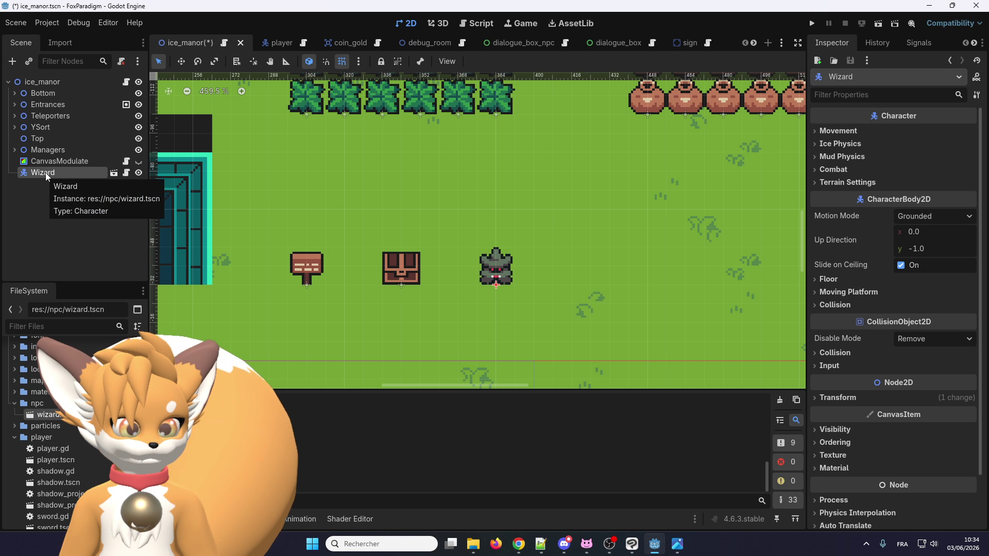
{"action": "mouse_move", "coordinate": [45, 172]}
{"action": "left_mouse_down"}
{"action": "mouse_move", "coordinate": [40, 128]}
{"action": "mouse_move", "coordinate": [30, 226]}
{"action": "mouse_move", "coordinate": [28, 173]}
{"action": "mouse_move", "coordinate": [24, 181]}
{"action": "mouse_move", "coordinate": [35, 222]}
{"action": "mouse_move", "coordinate": [66, 126]}
{"action": "left_mouse_up"}
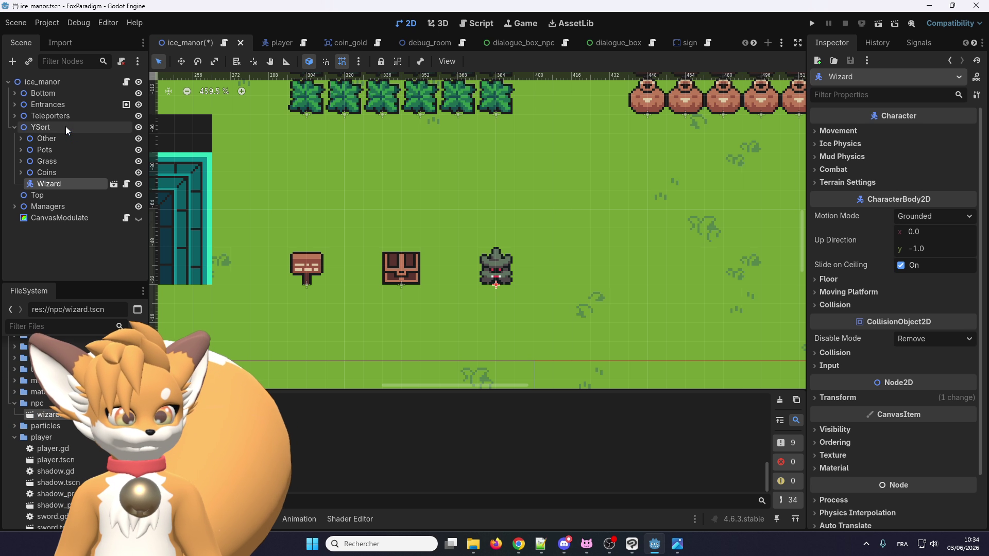
{"action": "left_click", "coordinate": [808, 22]}
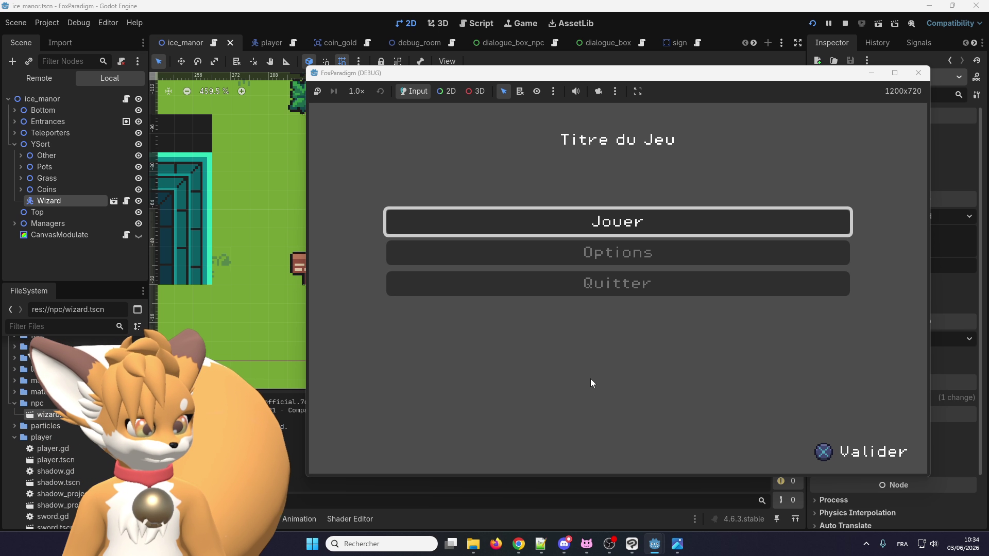
- Start playing from the title screen, walk the player, and inspect character.gd around line 428
{"action": "key", "text": "Return"}
{"action": "key", "text": "Return"}
{"action": "key", "text": "Up"}
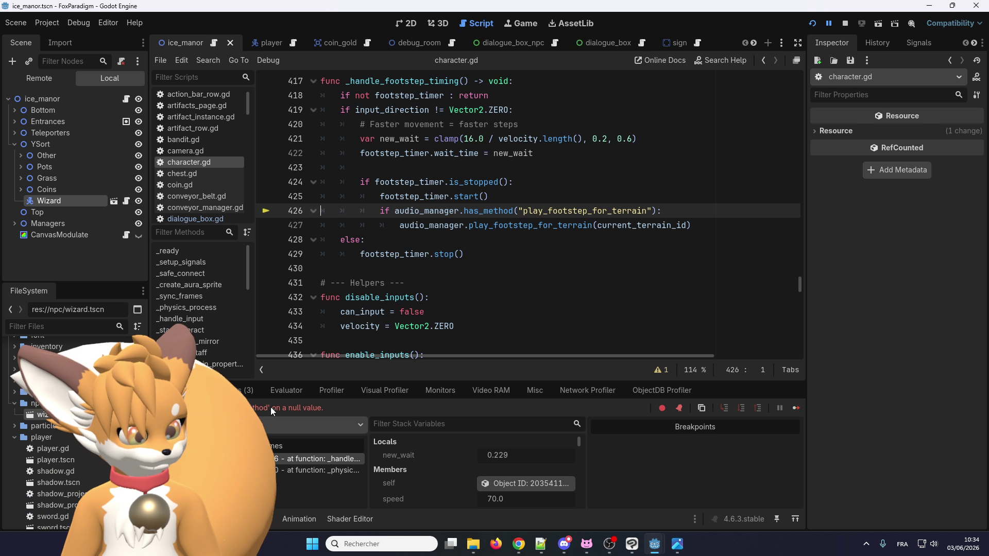
{"action": "left_click", "coordinate": [459, 240]}
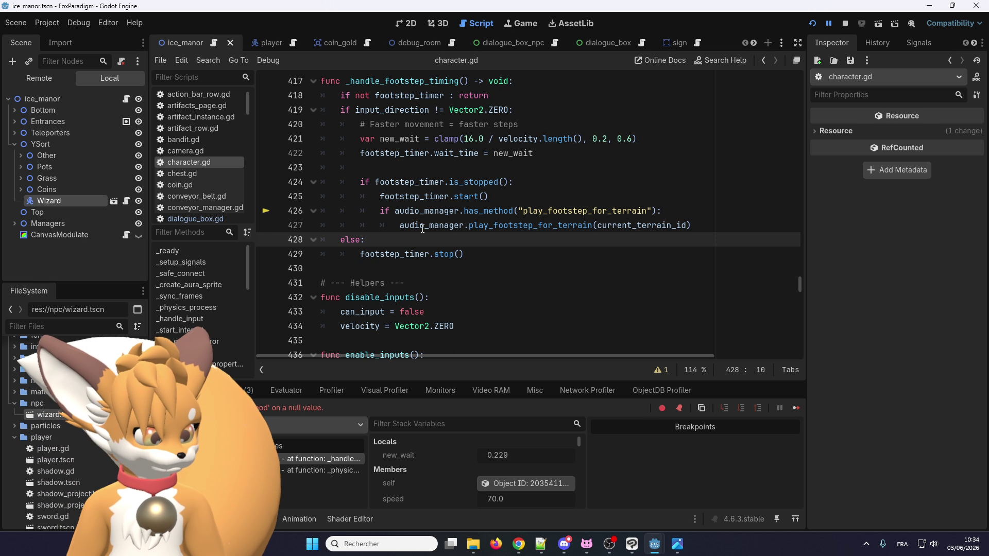
{"action": "scroll", "coordinate": [367, 258], "scroll_direction": "up", "scroll_amount": 2}
{"action": "scroll", "coordinate": [367, 258], "scroll_direction": "down", "scroll_amount": 2}
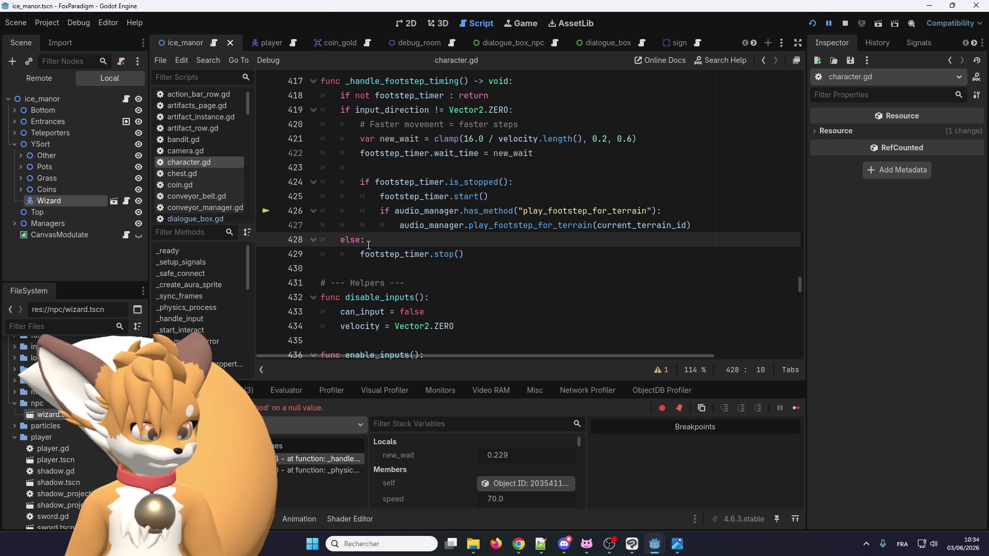
- Jump from the Debugger's error list to the null-value has_method error at line 426
{"action": "left_click", "coordinate": [239, 390]}
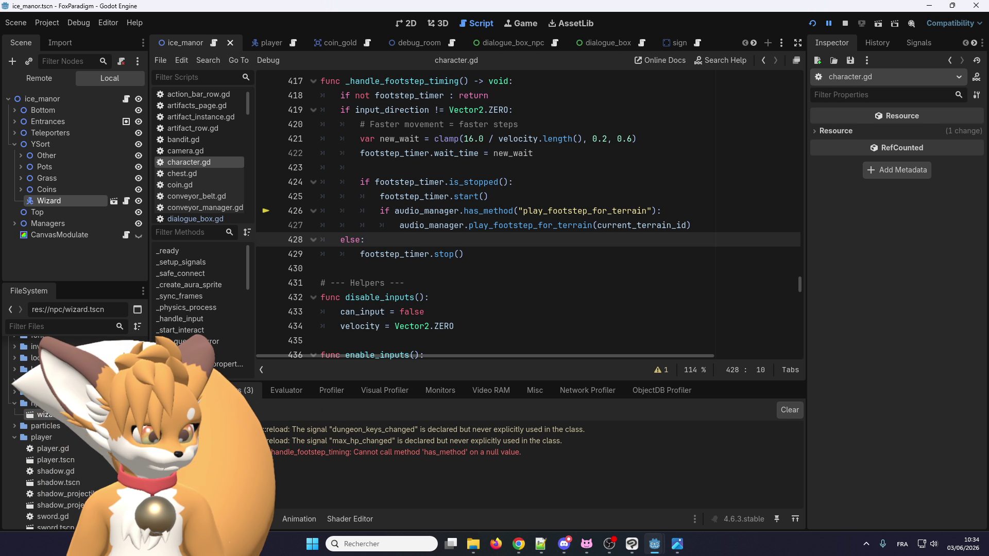
{"action": "left_click", "coordinate": [283, 452]}
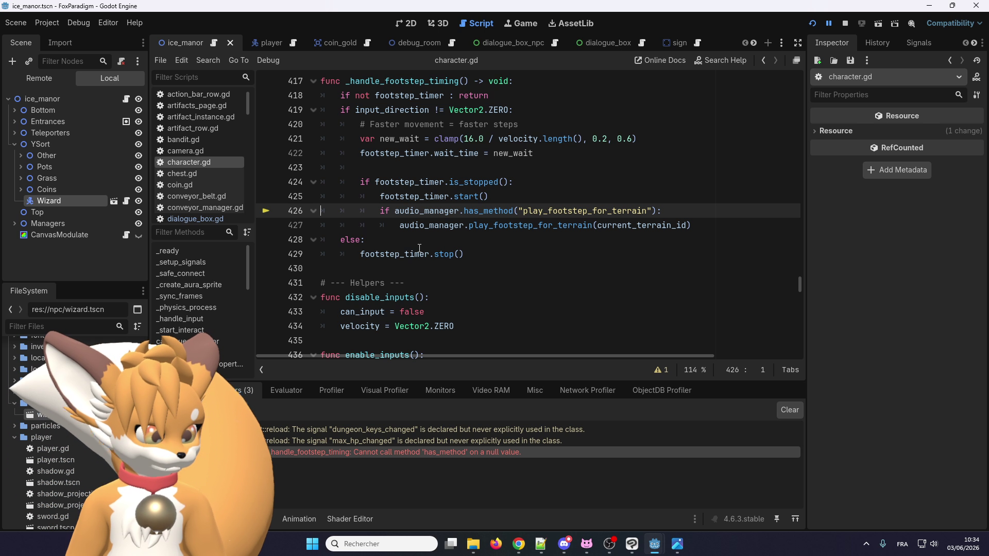
{"action": "scroll", "coordinate": [396, 264], "scroll_direction": "up", "scroll_amount": 2}
{"action": "scroll", "coordinate": [396, 263], "scroll_direction": "up", "scroll_amount": 8}
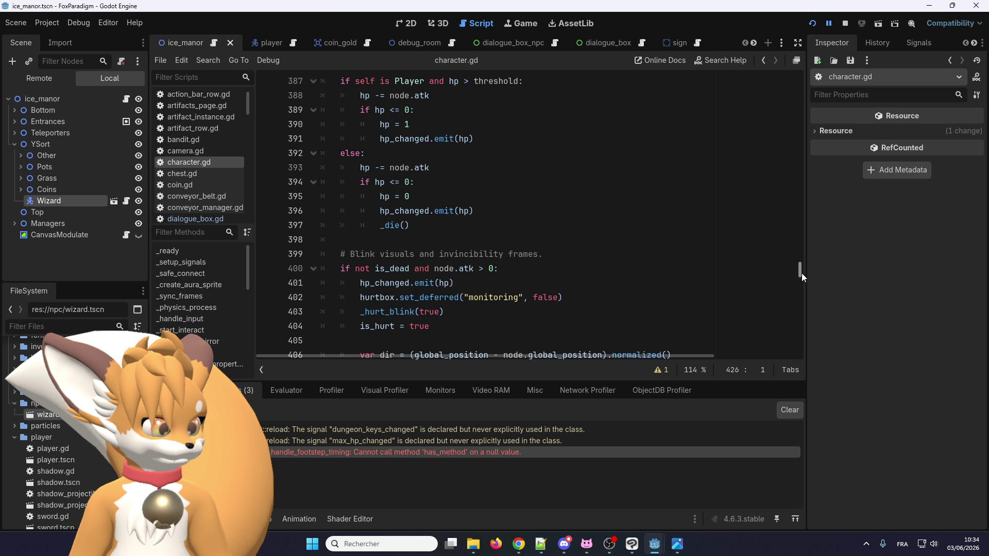
{"action": "mouse_move", "coordinate": [801, 273]}
{"action": "left_mouse_down"}
{"action": "mouse_move", "coordinate": [805, 69]}
{"action": "mouse_move", "coordinate": [802, 301]}
{"action": "mouse_move", "coordinate": [816, 352]}
{"action": "left_mouse_up"}
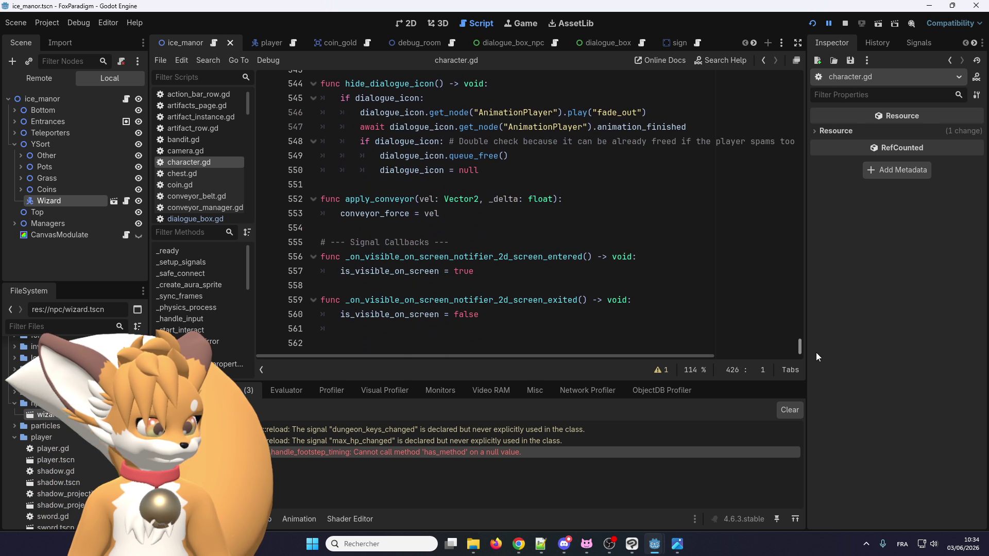
{"action": "left_click", "coordinate": [660, 257]}
{"action": "scroll", "coordinate": [488, 267], "scroll_direction": "up", "scroll_amount": 7}
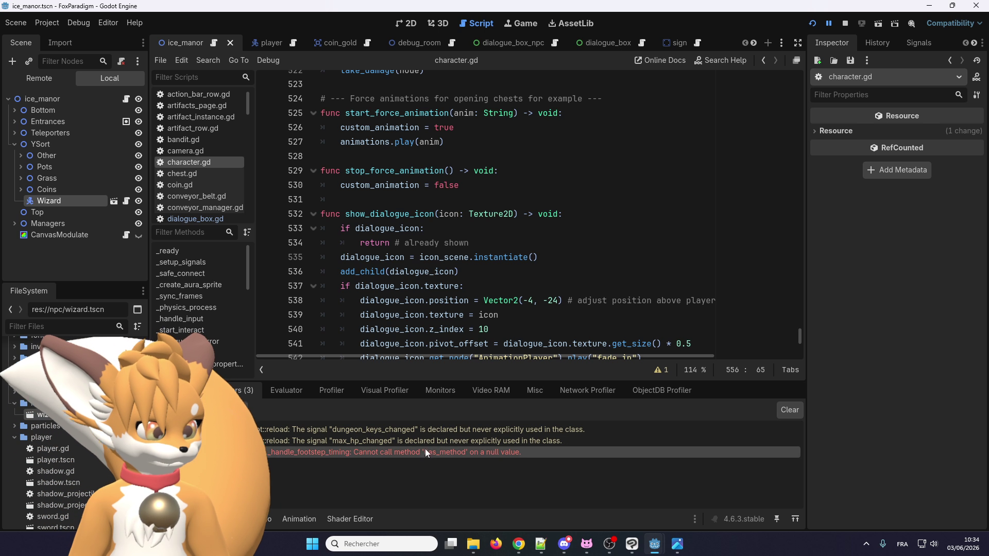
{"action": "left_click", "coordinate": [425, 452]}
- Search character.gd for audio_manager, stepping to its declaration and back to line 427
{"action": "scroll", "coordinate": [396, 279], "scroll_direction": "up", "scroll_amount": 1}
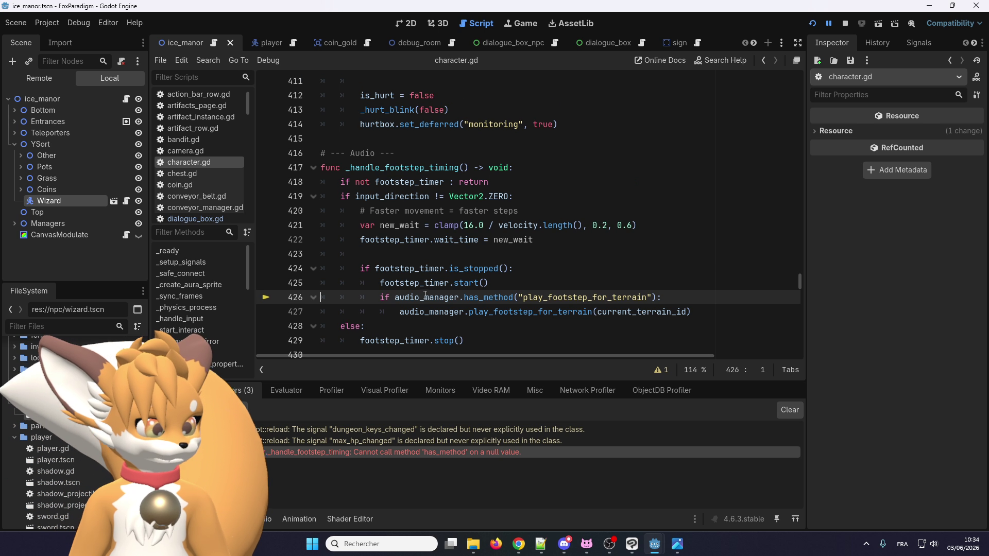
{"action": "double_click", "coordinate": [425, 298]}
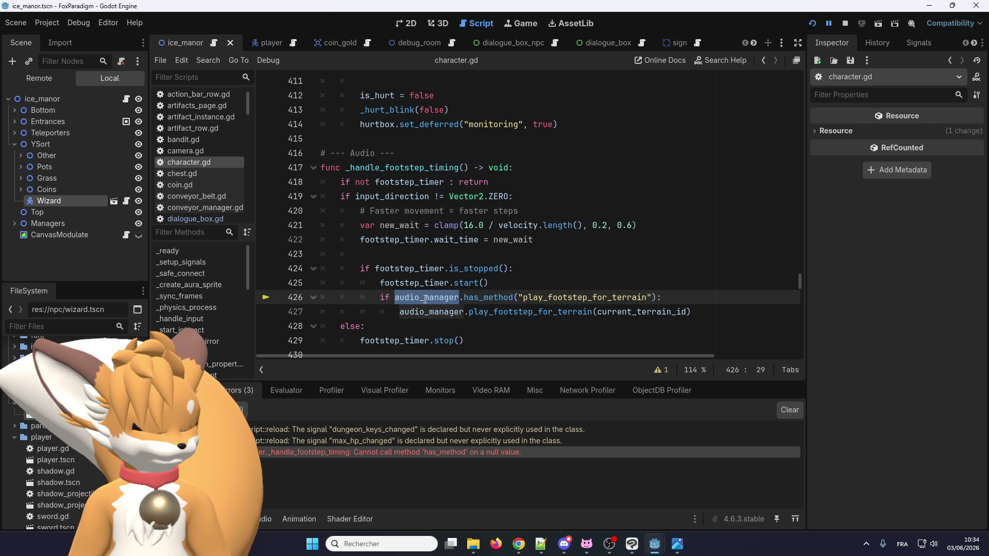
{"action": "scroll", "coordinate": [430, 294], "scroll_direction": "up", "scroll_amount": 2}
{"action": "scroll", "coordinate": [441, 286], "scroll_direction": "down", "scroll_amount": 3}
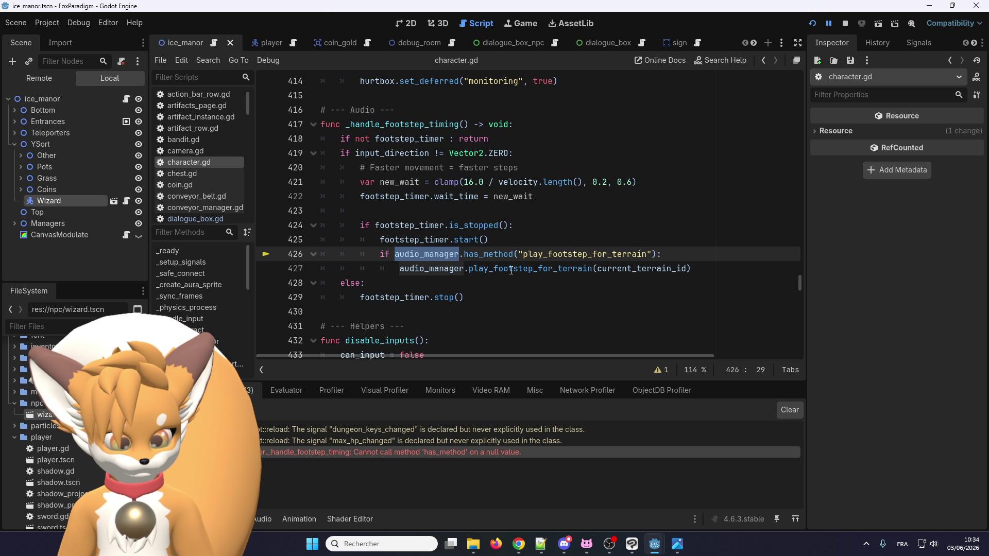
{"action": "key", "text": "ctrl+f"}
{"action": "left_click", "coordinate": [652, 371]}
{"action": "left_click", "coordinate": [652, 371]}
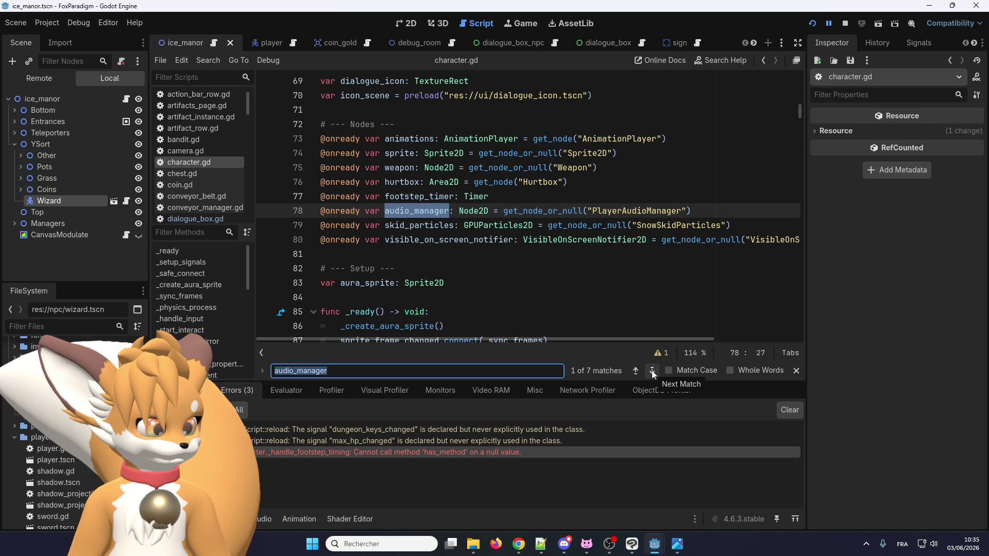
{"action": "scroll", "coordinate": [521, 233], "scroll_direction": "up", "scroll_amount": 8}
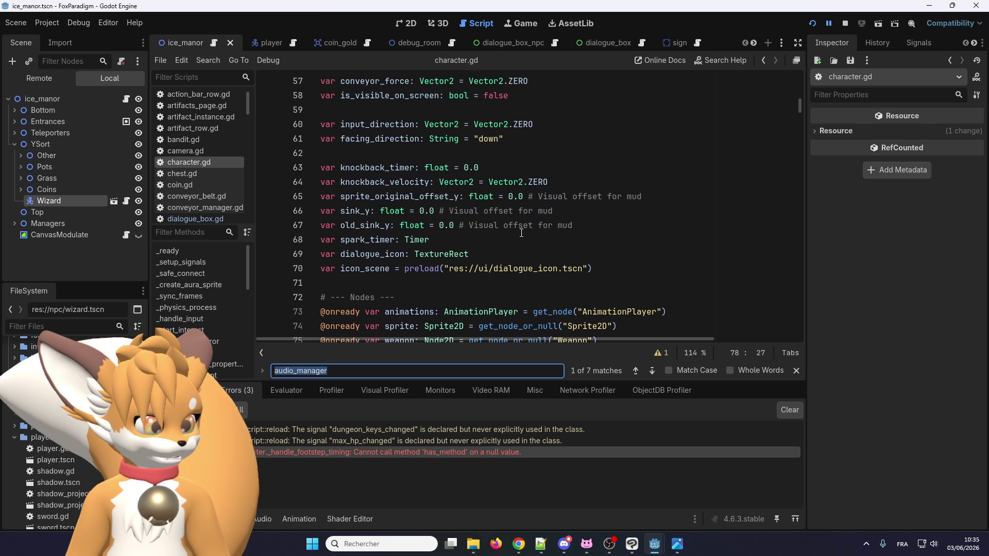
{"action": "scroll", "coordinate": [521, 233], "scroll_direction": "down", "scroll_amount": 8}
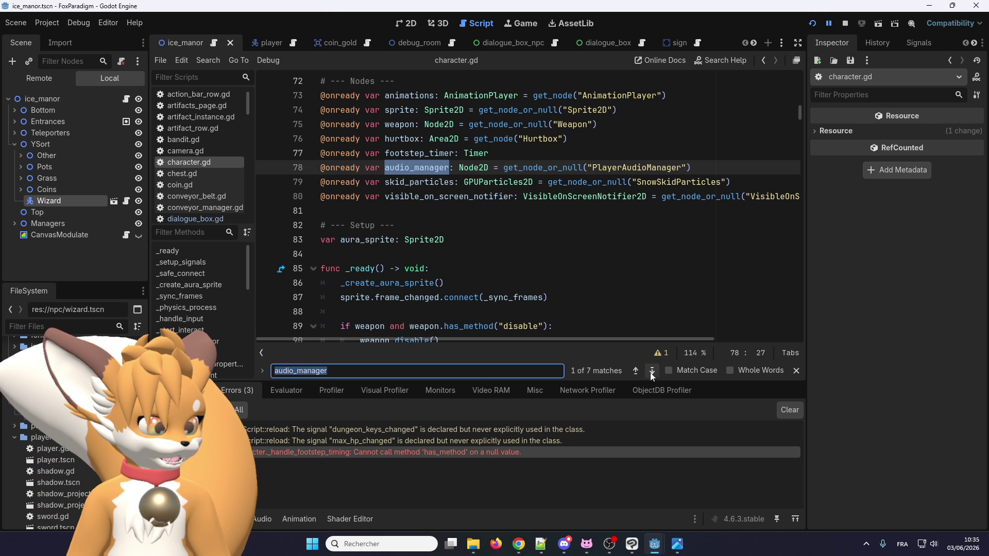
{"action": "left_click", "coordinate": [635, 371]}
{"action": "scroll", "coordinate": [463, 250], "scroll_direction": "up", "scroll_amount": 1}
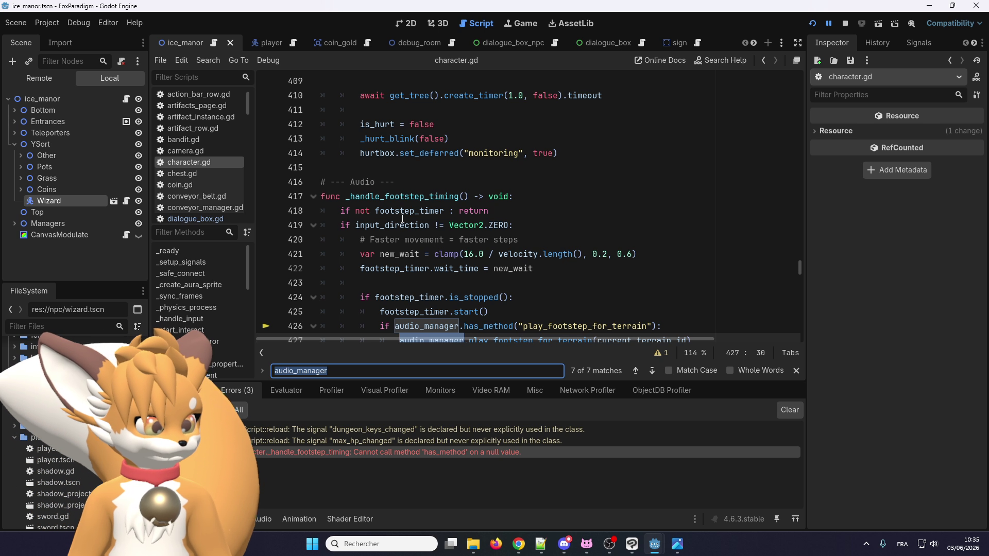
{"action": "double_click", "coordinate": [401, 198]}
{"action": "scroll", "coordinate": [419, 260], "scroll_direction": "up", "scroll_amount": 14}
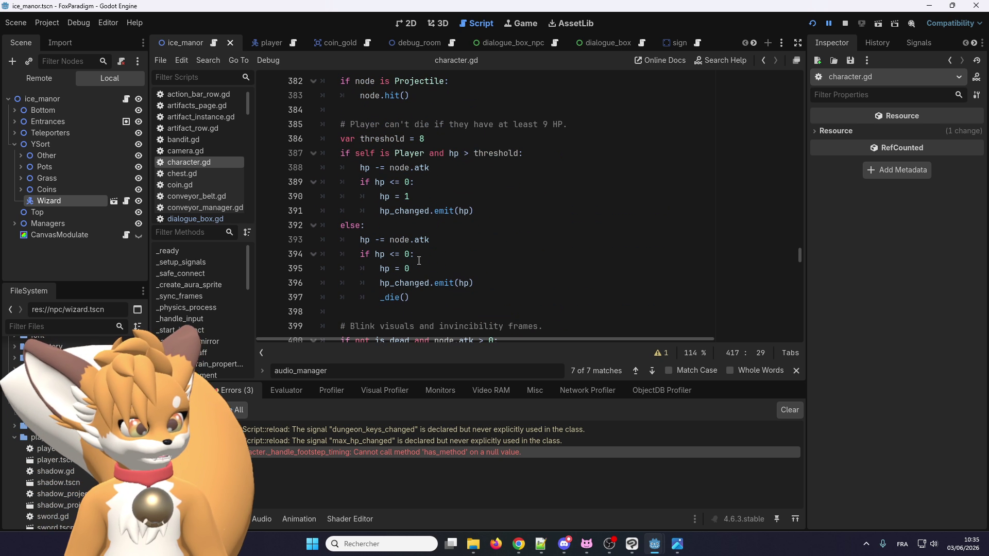
{"action": "scroll", "coordinate": [418, 260], "scroll_direction": "down", "scroll_amount": 20}
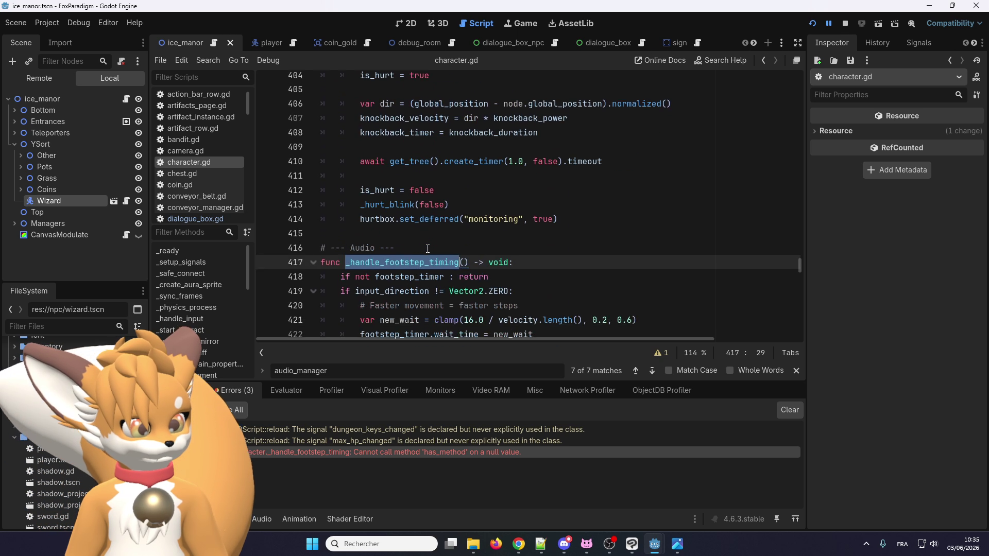
- Move the if audio_manager check to the top of _handle_footstep_timing
{"action": "scroll", "coordinate": [398, 244], "scroll_direction": "up", "scroll_amount": 4}
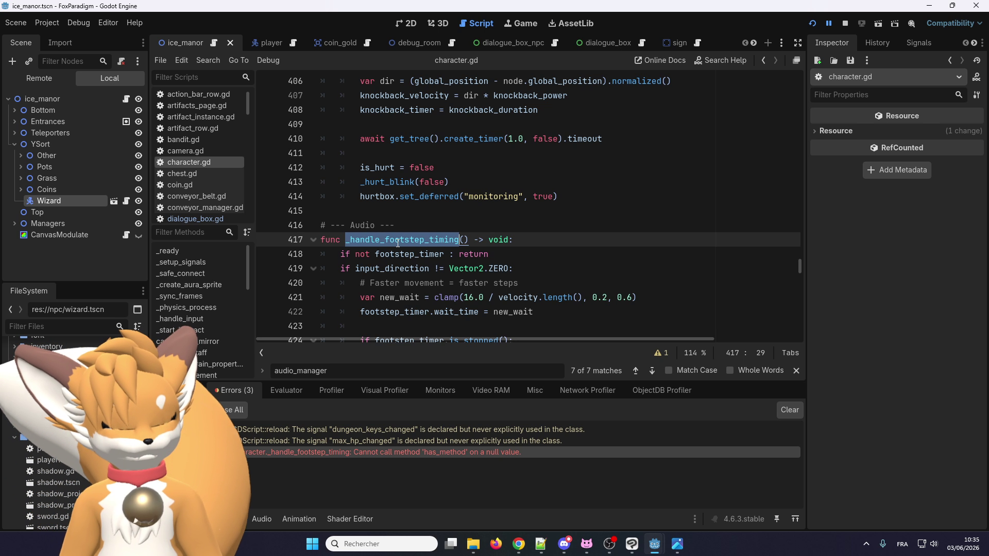
{"action": "scroll", "coordinate": [398, 244], "scroll_direction": "down", "scroll_amount": 3}
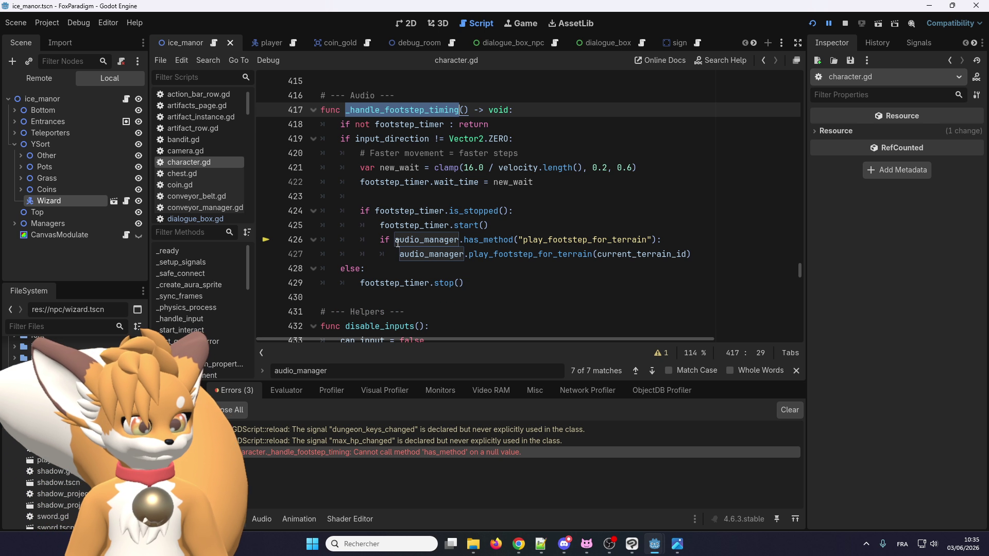
{"action": "double_click", "coordinate": [430, 244]}
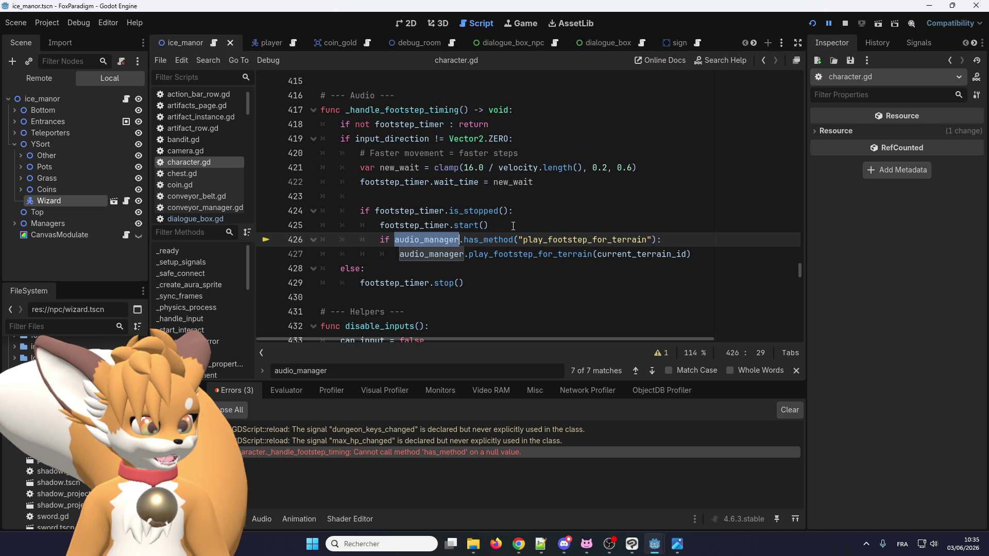
{"action": "key", "text": "Home"}
{"action": "key", "text": "ctrl+shift+Return"}
{"action": "type", "text": "i"}
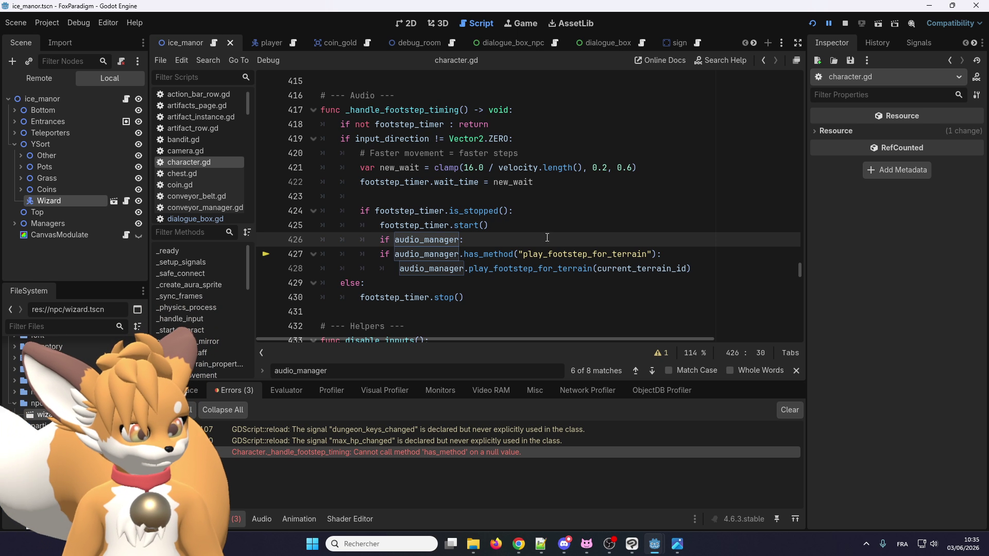
{"action": "mouse_move", "coordinate": [710, 273]}
{"action": "left_mouse_down"}
{"action": "mouse_move", "coordinate": [340, 241]}
{"action": "mouse_move", "coordinate": [362, 251]}
{"action": "mouse_move", "coordinate": [379, 243]}
{"action": "left_mouse_up"}
{"action": "key", "text": "ctrl+c"}
{"action": "left_click", "coordinate": [428, 252]}
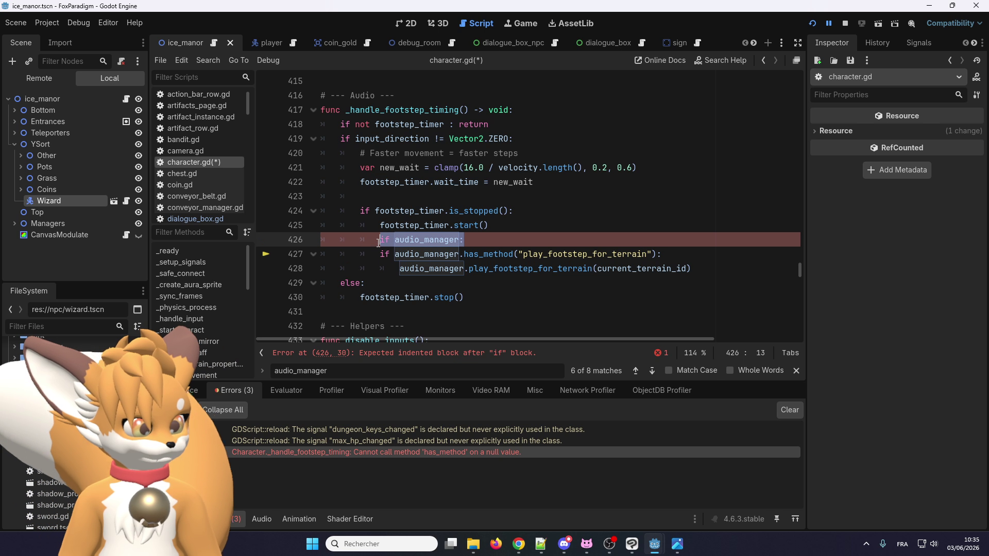
{"action": "key", "text": "BackSpace"}
{"action": "left_click", "coordinate": [535, 115]}
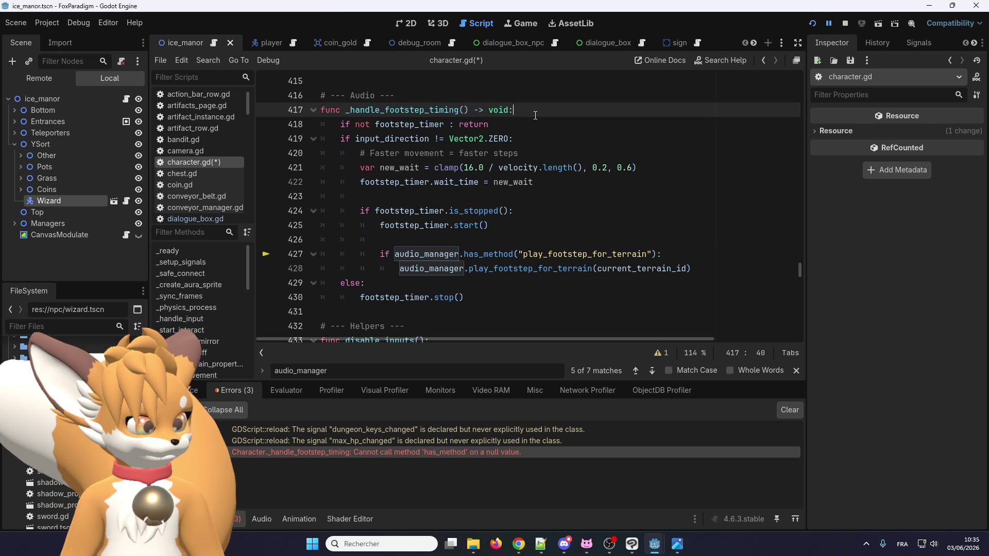
{"action": "key", "text": "Return"}
{"action": "key", "text": "ctrl+v"}
{"action": "key", "text": "Return"}
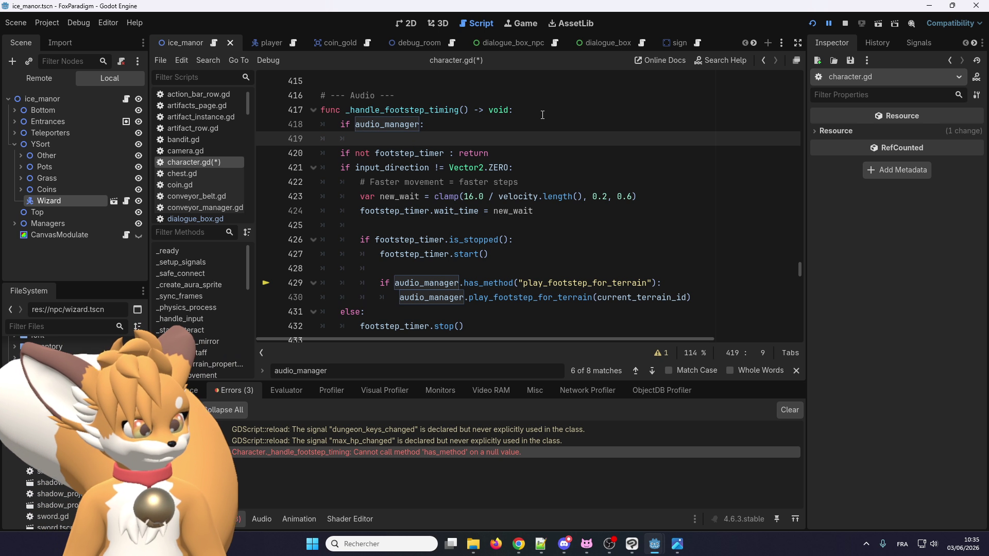
{"action": "triple_click", "coordinate": [417, 270]}
{"action": "key", "text": "BackSpace"}
- Turn the check into 'if not audio_manager: return' and stop the running game
{"action": "left_click", "coordinate": [355, 124]}
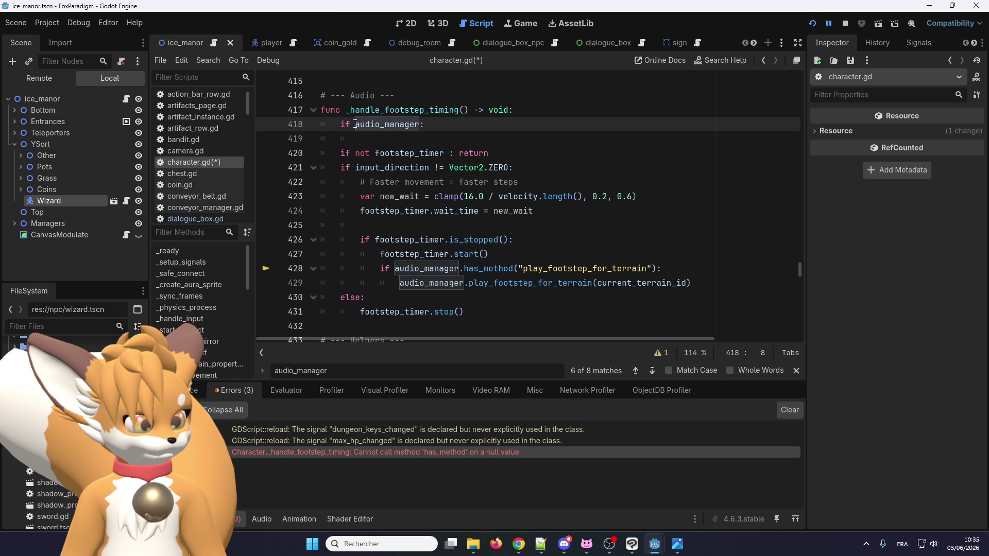
{"action": "type", "text": "not"}
{"action": "left_click", "coordinate": [394, 138]}
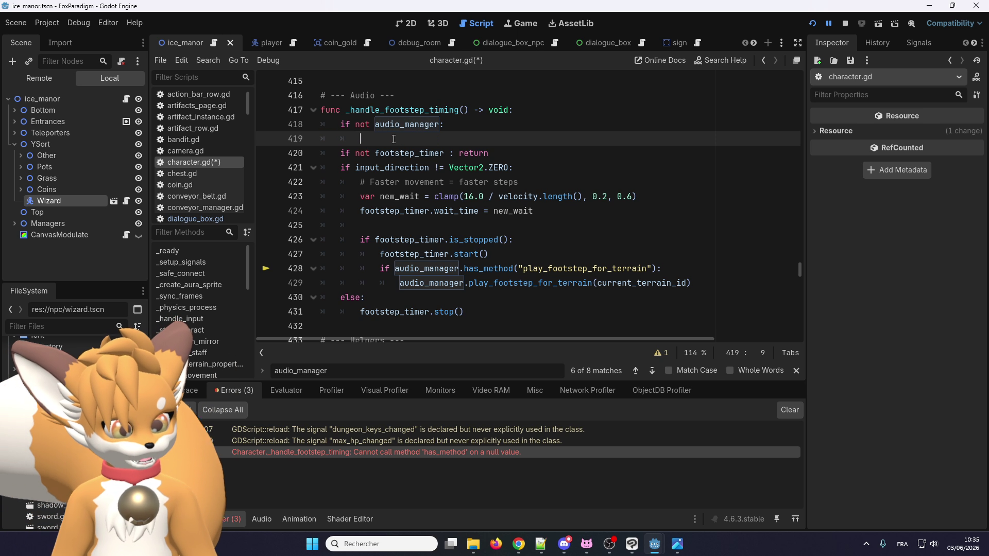
{"action": "type", "text": "return"}
{"action": "key", "text": "Return"}
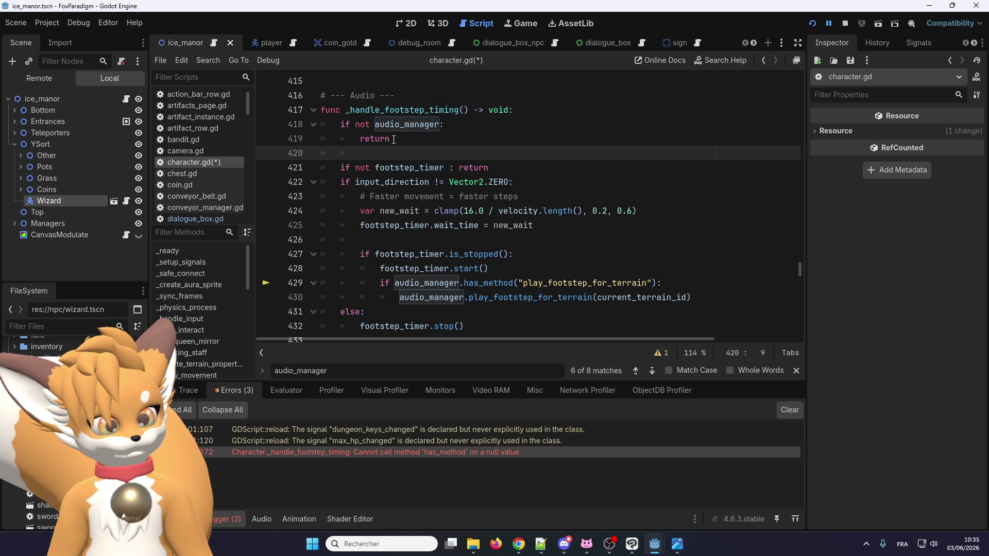
{"action": "scroll", "coordinate": [432, 156], "scroll_direction": "down", "scroll_amount": 2}
{"action": "scroll", "coordinate": [437, 150], "scroll_direction": "up", "scroll_amount": 3}
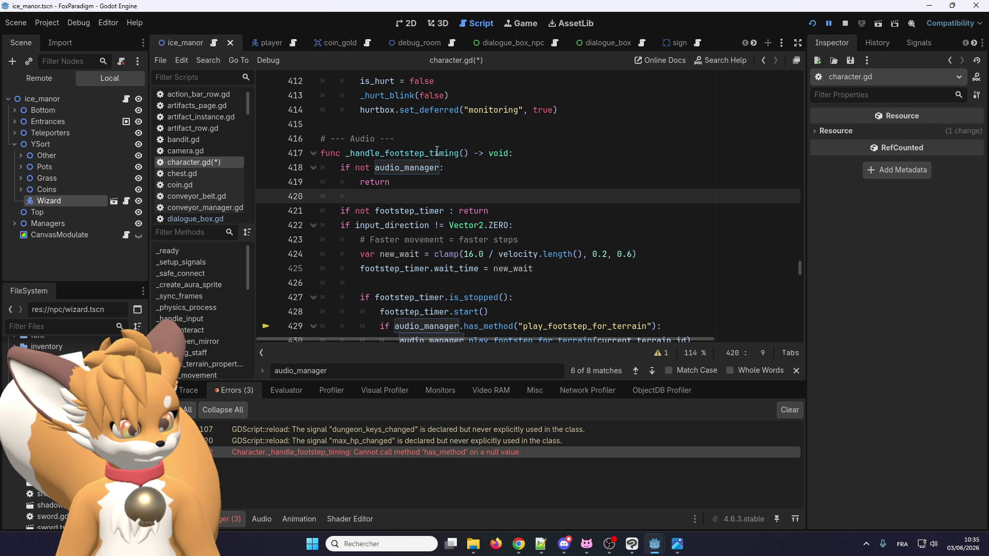
{"action": "left_click", "coordinate": [847, 26]}
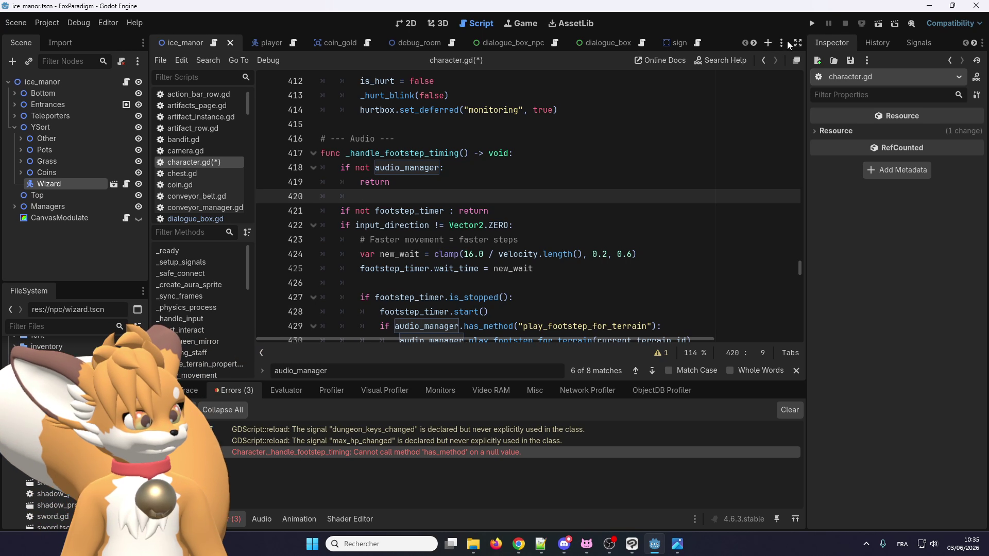
- Save and launch the game, load the Ice Manor save slot, and walk the fox right
{"action": "left_click", "coordinate": [811, 25]}
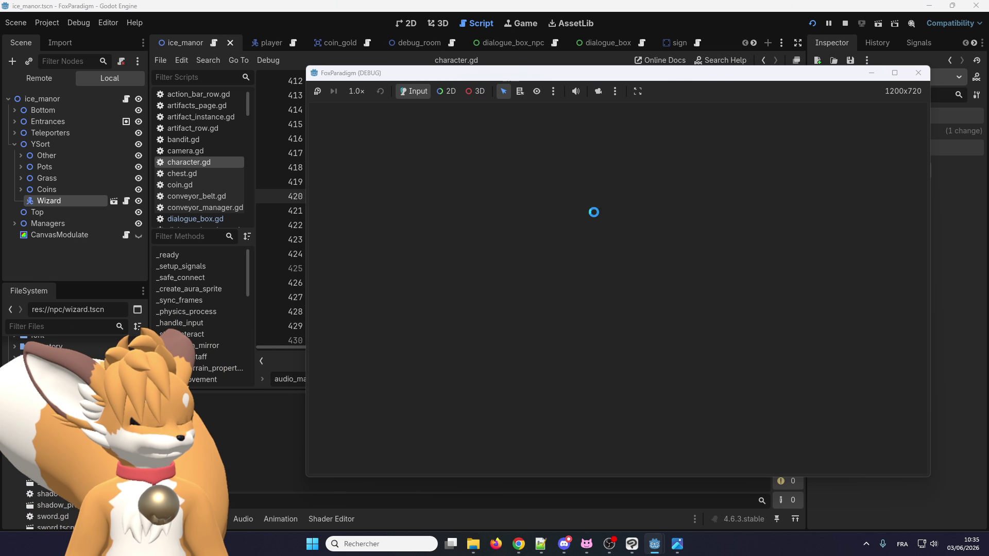
{"action": "key", "text": "Return"}
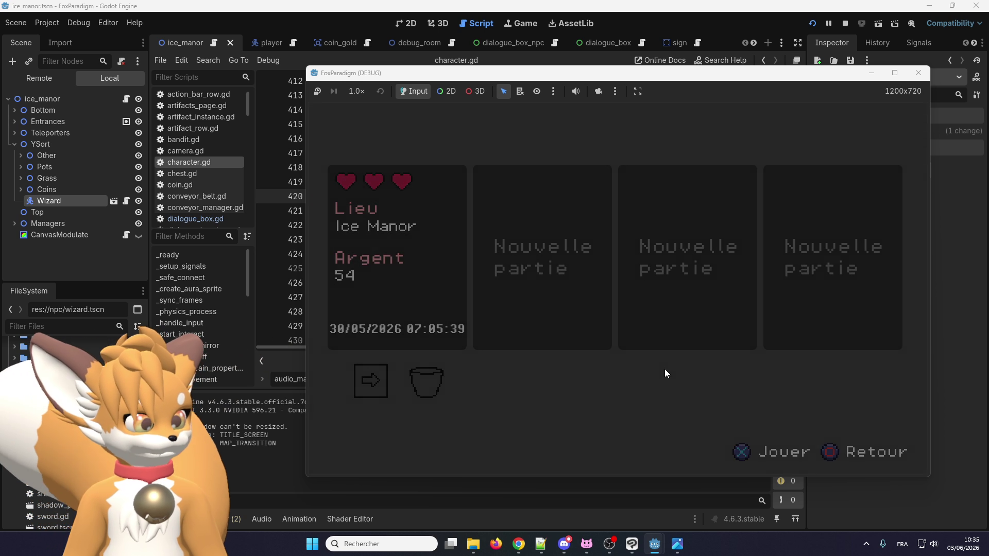
{"action": "key", "text": "Return"}
{"action": "key", "text": "Right"}
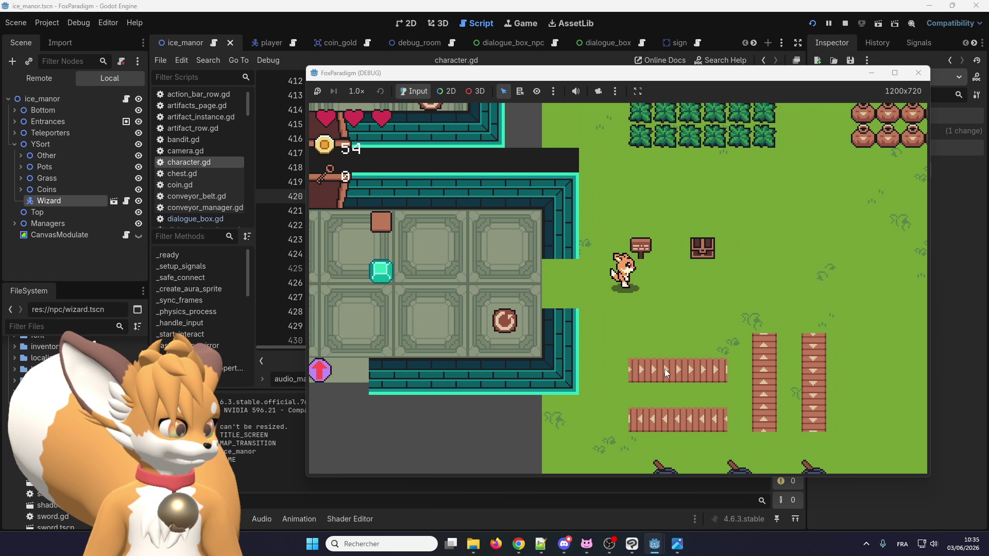
- Select the Wizard node in the editor to view its properties
{"action": "left_click", "coordinate": [407, 24]}
{"action": "scroll", "coordinate": [447, 260], "scroll_direction": "down", "scroll_amount": 1}
{"action": "scroll", "coordinate": [440, 259], "scroll_direction": "up", "scroll_amount": 1}
{"action": "left_click", "coordinate": [87, 181]}
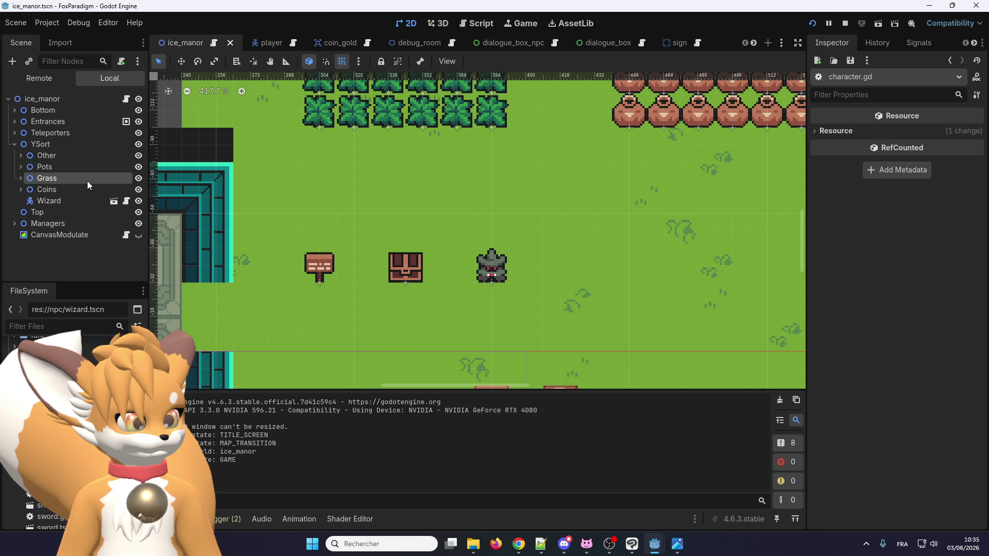
{"action": "left_click", "coordinate": [81, 199]}
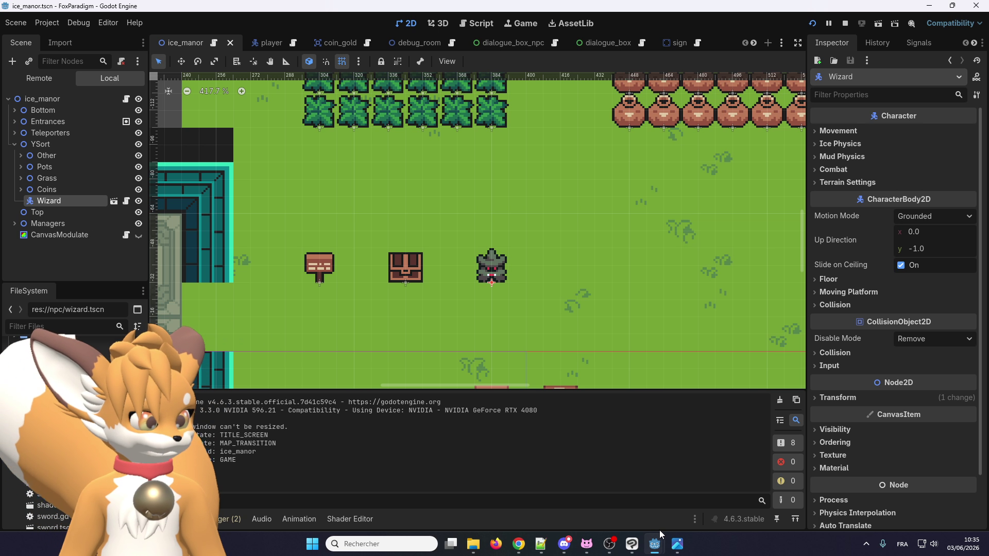
{"action": "mouse_move", "coordinate": [657, 549]}
- Walk the fox right and up across the grass, then close the game window
{"action": "left_click", "coordinate": [695, 488]}
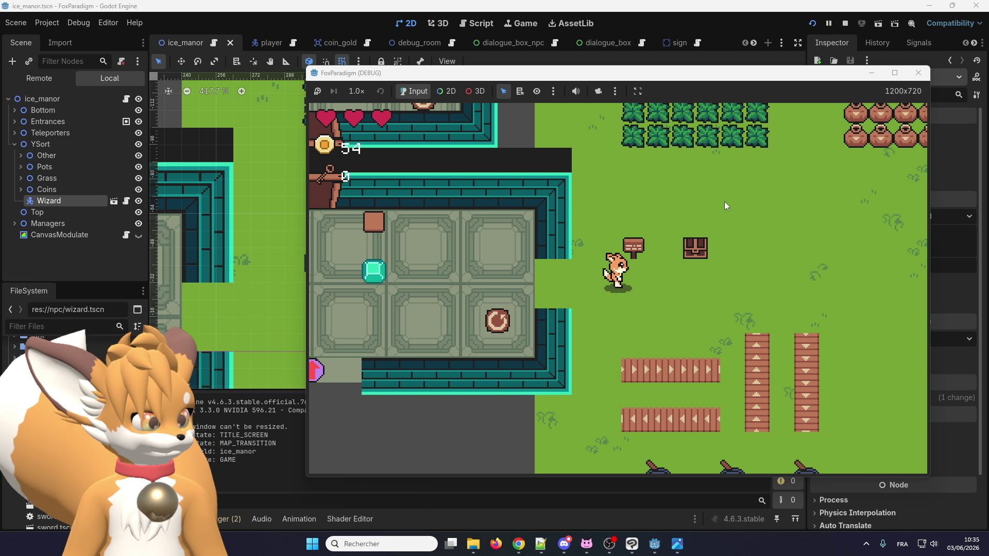
{"action": "key", "text": "Right"}
{"action": "key", "text": "Up"}
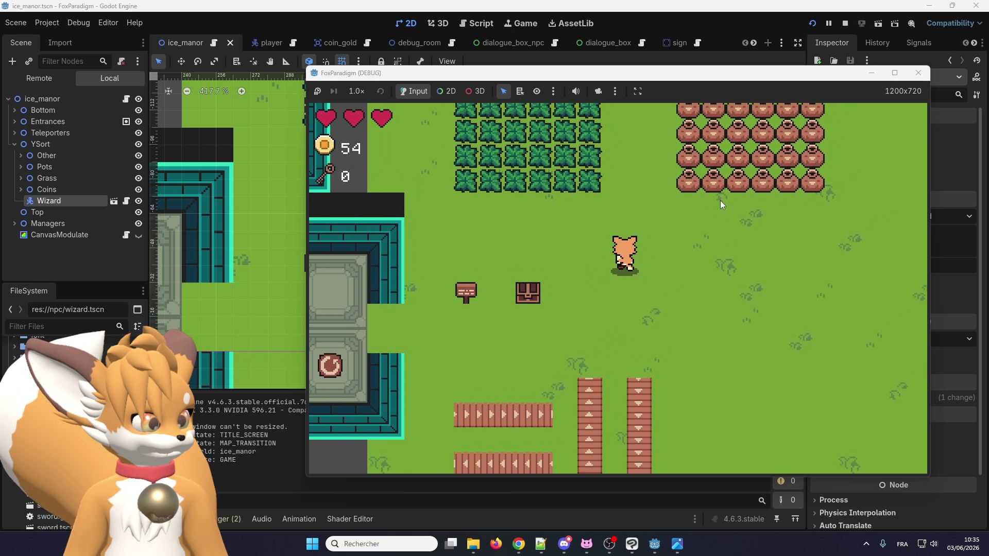
{"action": "left_click", "coordinate": [919, 73]}
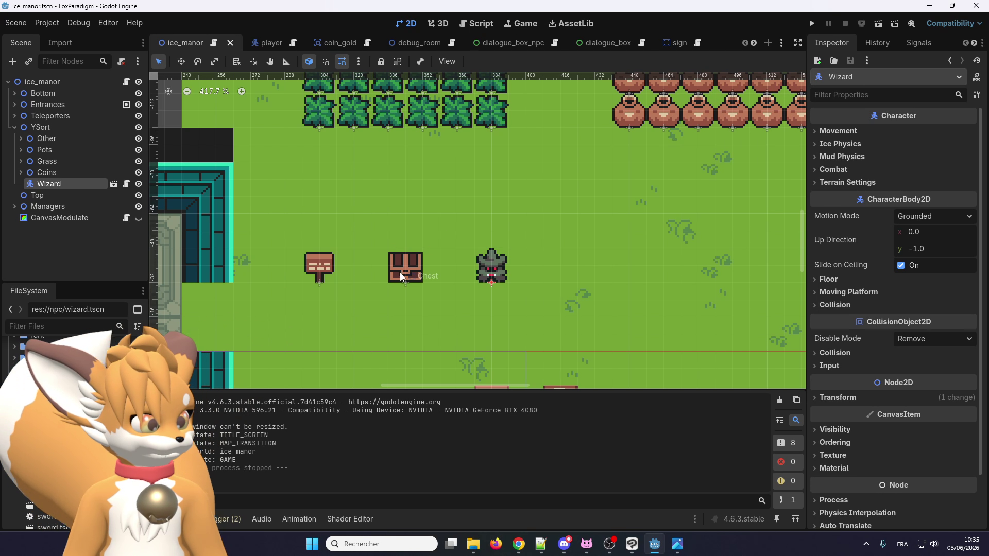
- Return to character.gd and scroll up to the _physics_process movement code
{"action": "left_click", "coordinate": [126, 186]}
{"action": "left_click", "coordinate": [393, 226]}
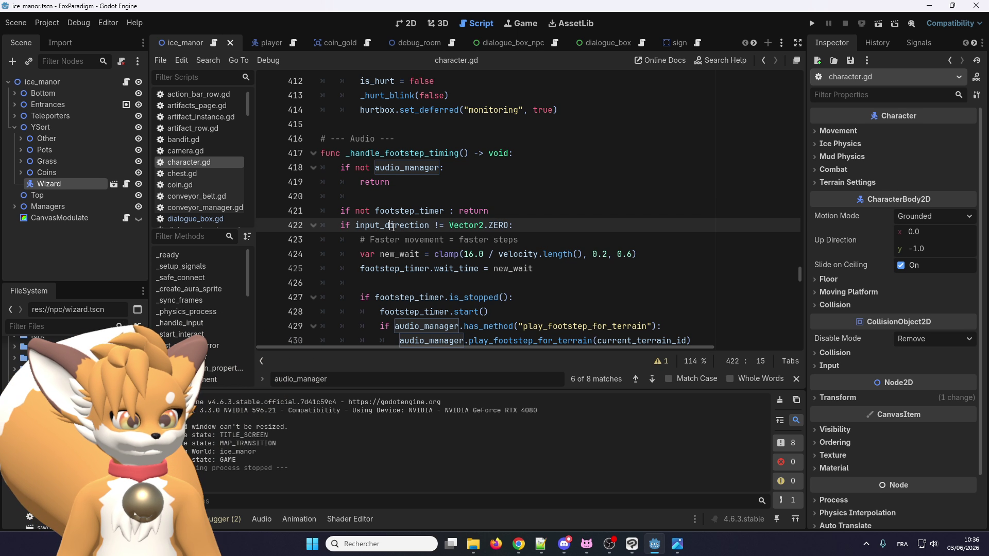
{"action": "scroll", "coordinate": [390, 232], "scroll_direction": "up", "scroll_amount": 9}
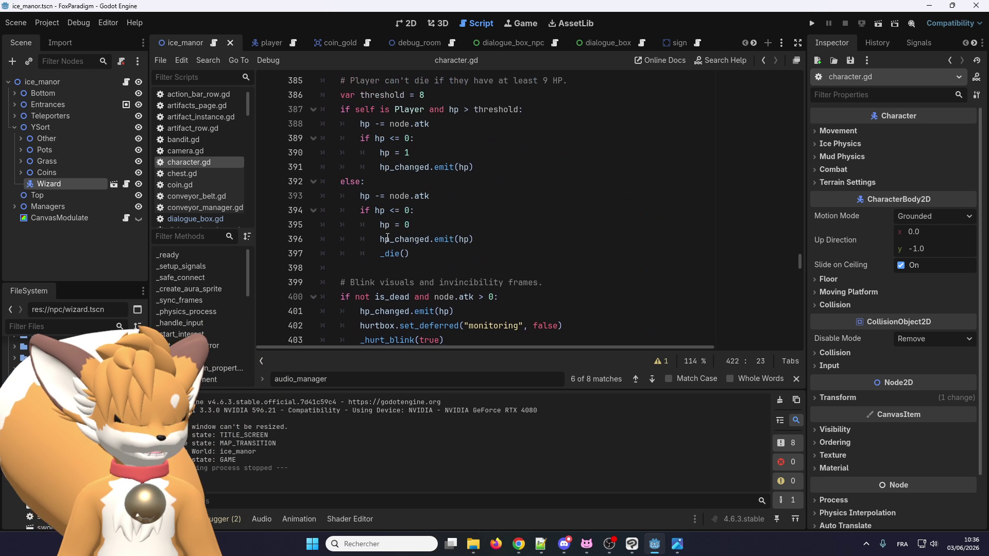
{"action": "scroll", "coordinate": [387, 240], "scroll_direction": "up", "scroll_amount": 8}
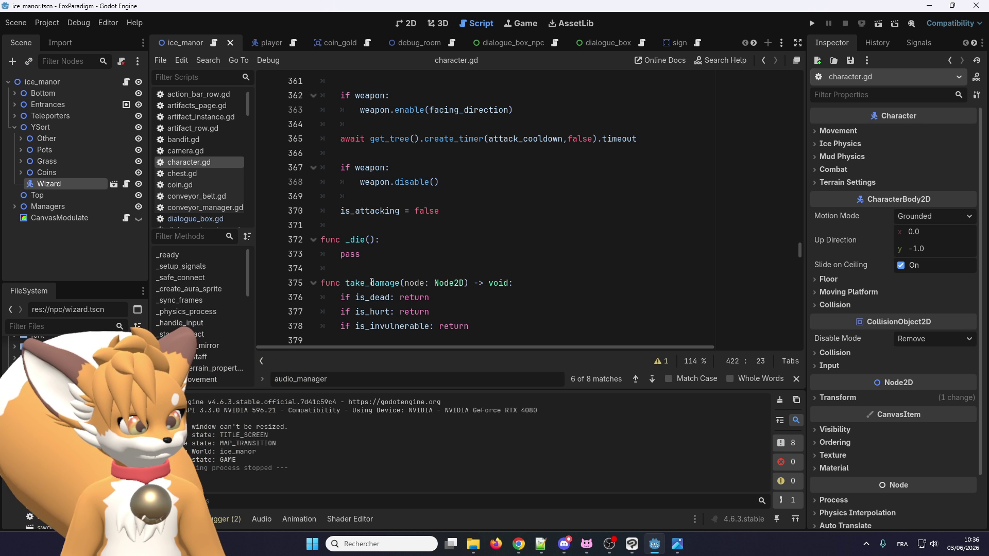
{"action": "scroll", "coordinate": [371, 282], "scroll_direction": "up", "scroll_amount": 12}
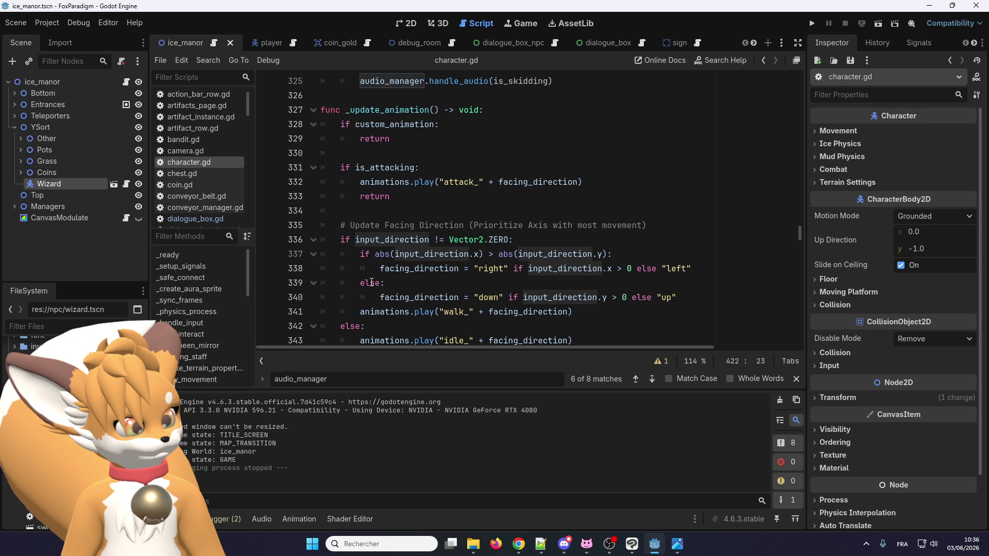
{"action": "scroll", "coordinate": [372, 282], "scroll_direction": "up", "scroll_amount": 18}
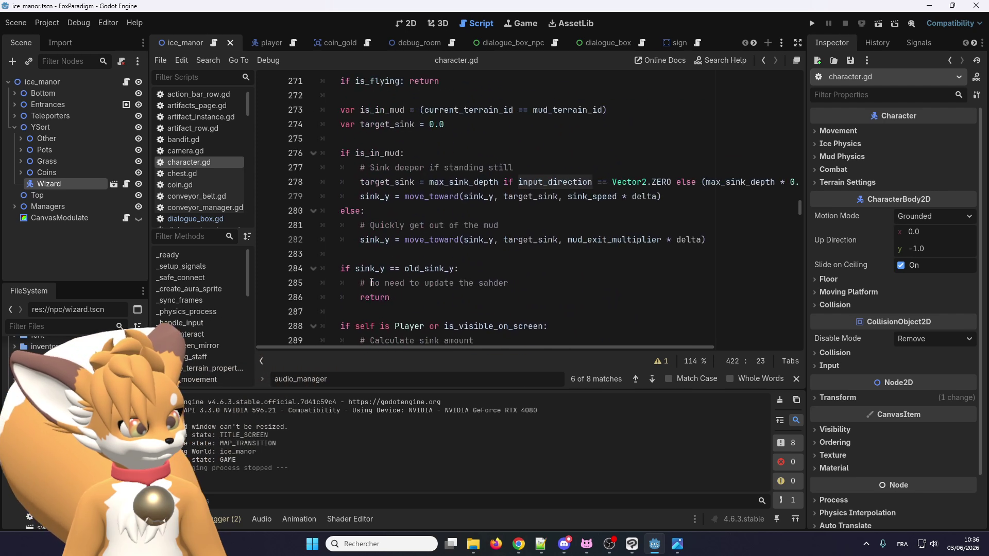
{"action": "scroll", "coordinate": [371, 282], "scroll_direction": "up", "scroll_amount": 17}
{"action": "left_click", "coordinate": [382, 279]}
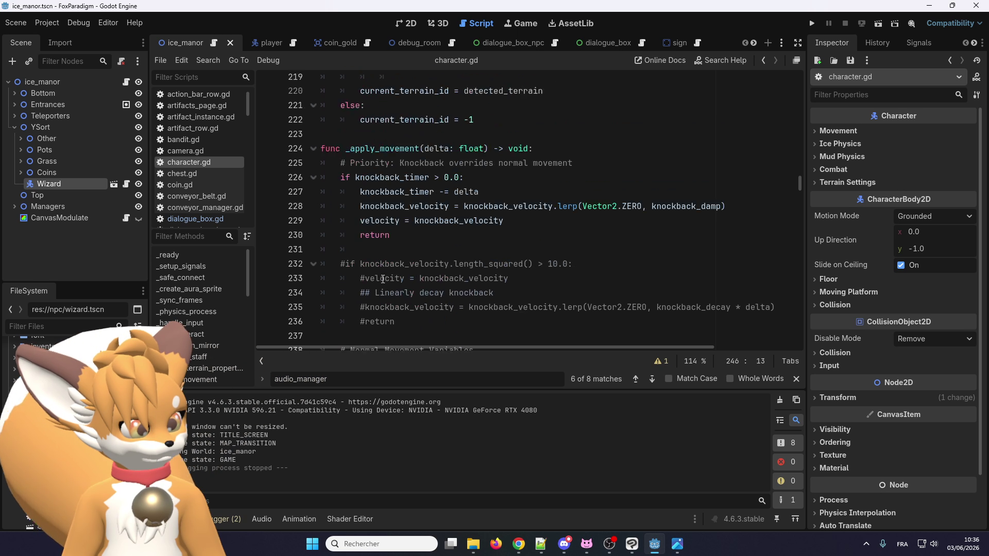
{"action": "scroll", "coordinate": [382, 278], "scroll_direction": "up", "scroll_amount": 11}
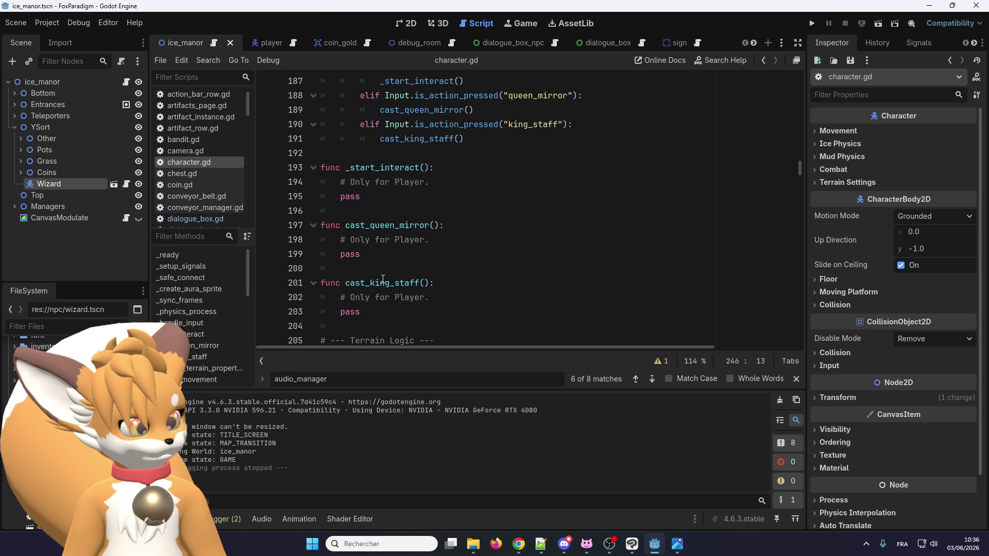
{"action": "scroll", "coordinate": [382, 279], "scroll_direction": "up", "scroll_amount": 5}
{"action": "scroll", "coordinate": [382, 279], "scroll_direction": "down", "scroll_amount": 3}
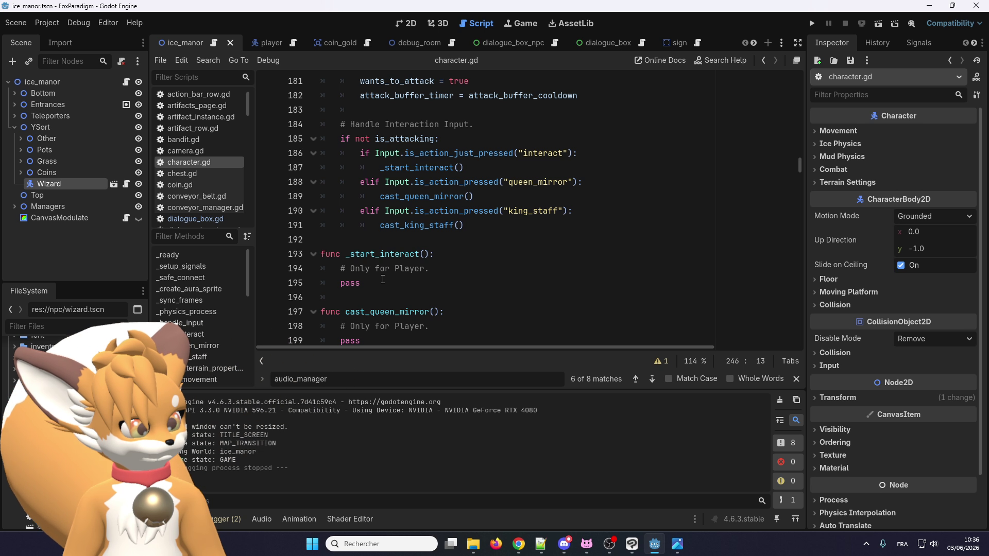
{"action": "scroll", "coordinate": [383, 279], "scroll_direction": "down", "scroll_amount": 2}
{"action": "scroll", "coordinate": [376, 246], "scroll_direction": "up", "scroll_amount": 10}
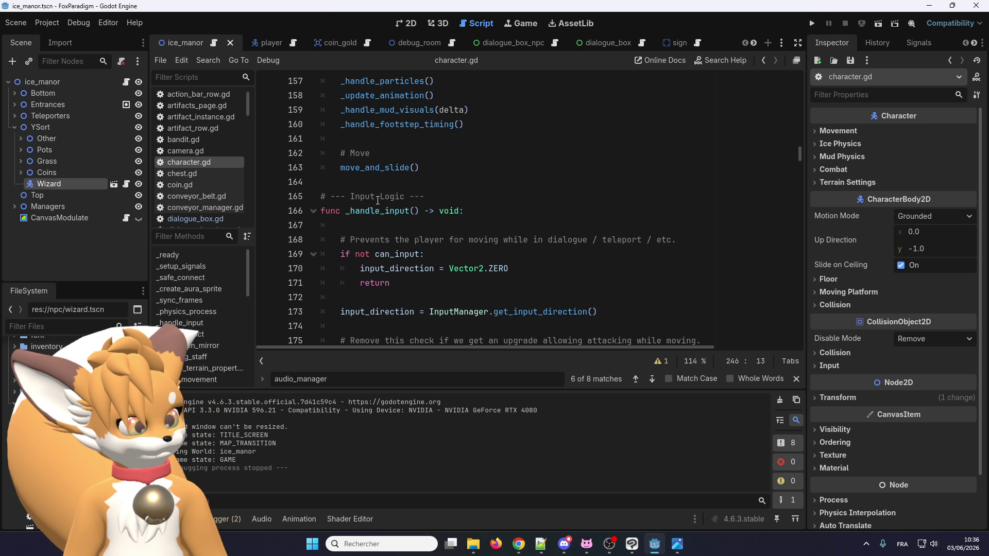
{"action": "scroll", "coordinate": [378, 201], "scroll_direction": "up", "scroll_amount": 2}
{"action": "scroll", "coordinate": [376, 238], "scroll_direction": "up", "scroll_amount": 2}
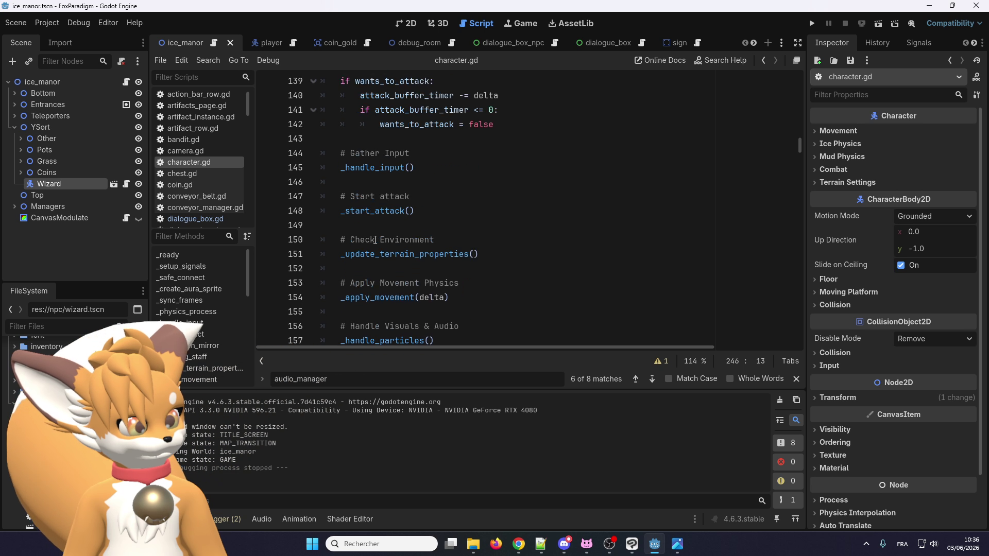
{"action": "scroll", "coordinate": [376, 240], "scroll_direction": "up", "scroll_amount": 2}
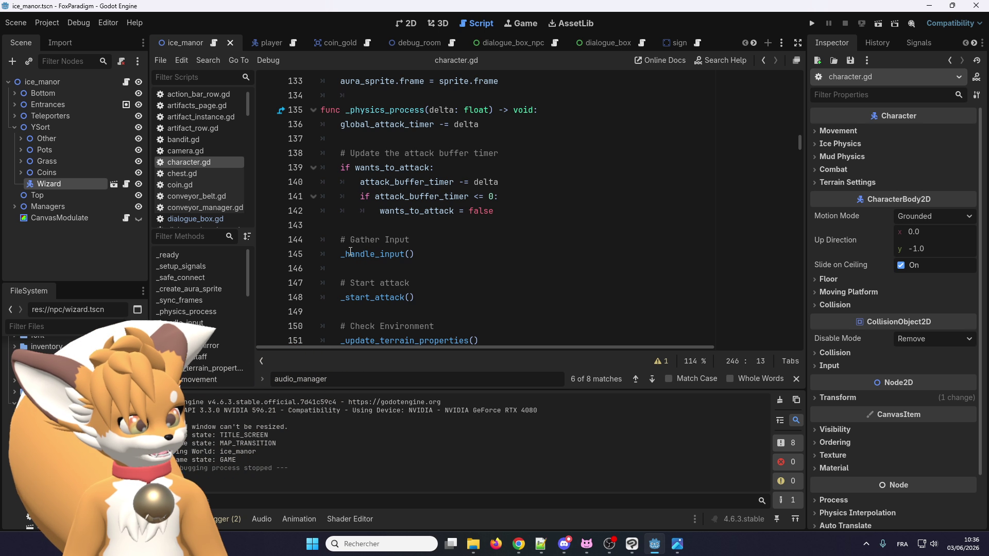
- Select the _handle_input call on line 145 and hide the bottom output panel with Ctrl+J
{"action": "double_click", "coordinate": [363, 253]}
{"action": "scroll", "coordinate": [387, 249], "scroll_direction": "up", "scroll_amount": 1}
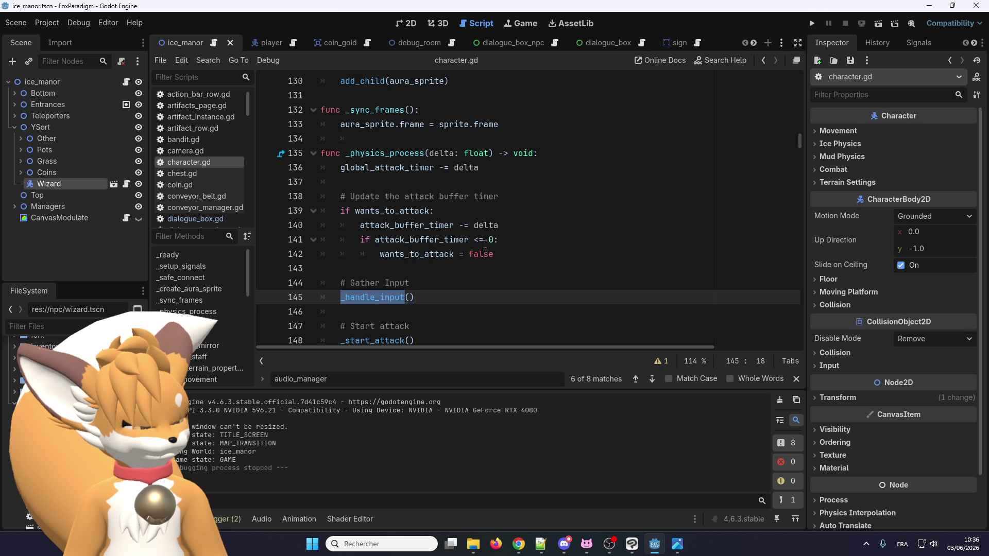
{"action": "key", "text": "ctrl+j"}
{"action": "scroll", "coordinate": [351, 267], "scroll_direction": "down", "scroll_amount": 6}
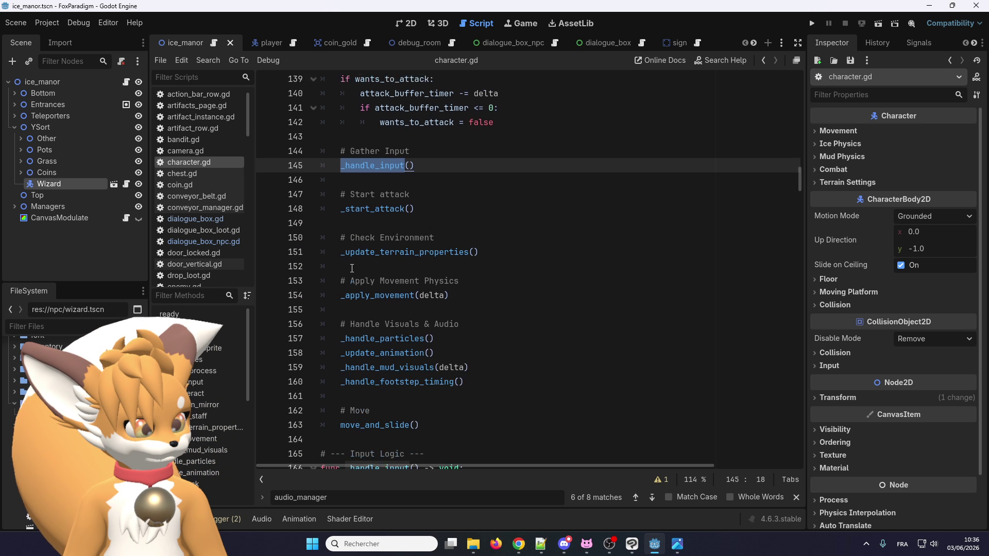
{"action": "scroll", "coordinate": [352, 268], "scroll_direction": "up", "scroll_amount": 8}
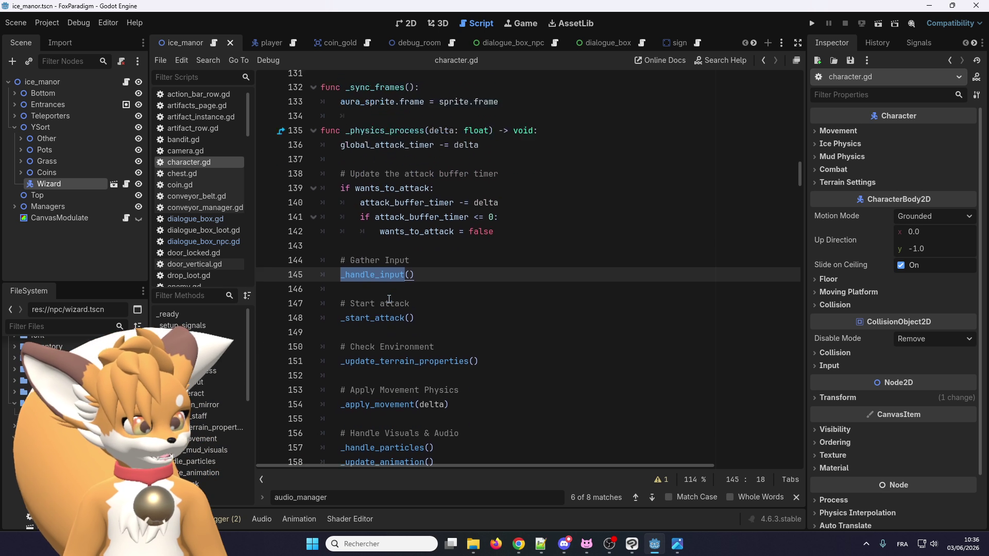
{"action": "scroll", "coordinate": [378, 222], "scroll_direction": "down", "scroll_amount": 2}
{"action": "scroll", "coordinate": [379, 230], "scroll_direction": "up", "scroll_amount": 3}
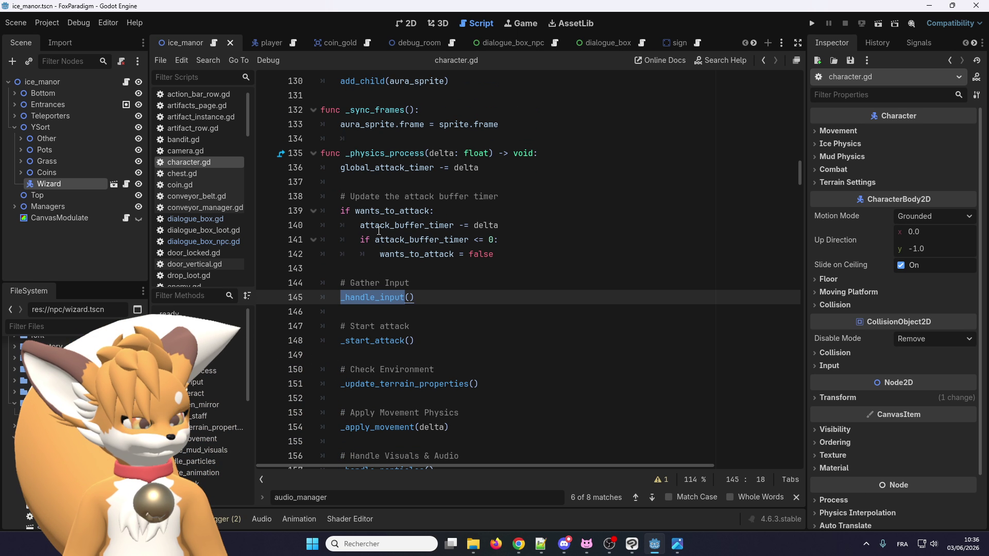
{"action": "scroll", "coordinate": [408, 293], "scroll_direction": "down", "scroll_amount": 8}
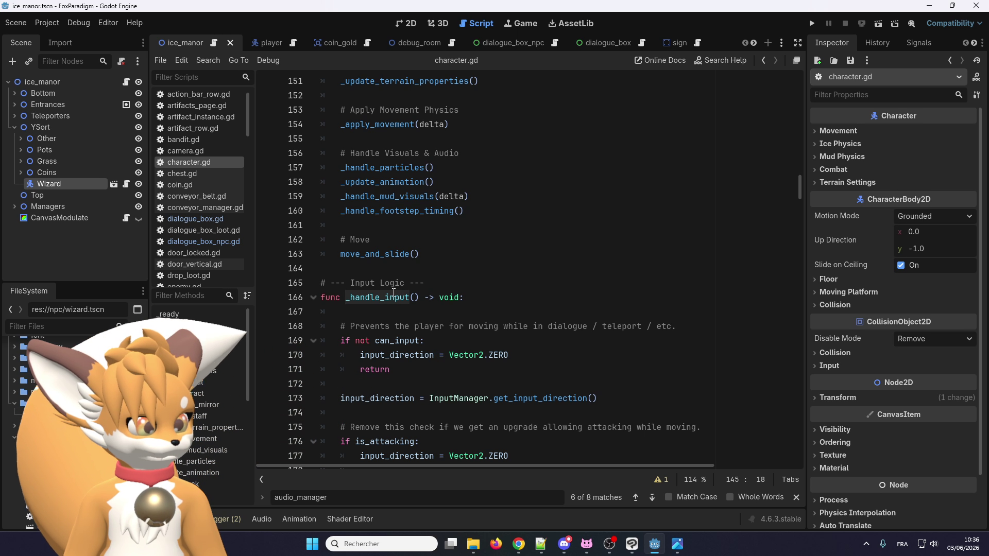
{"action": "scroll", "coordinate": [390, 292], "scroll_direction": "up", "scroll_amount": 1}
{"action": "scroll", "coordinate": [389, 292], "scroll_direction": "up", "scroll_amount": 5}
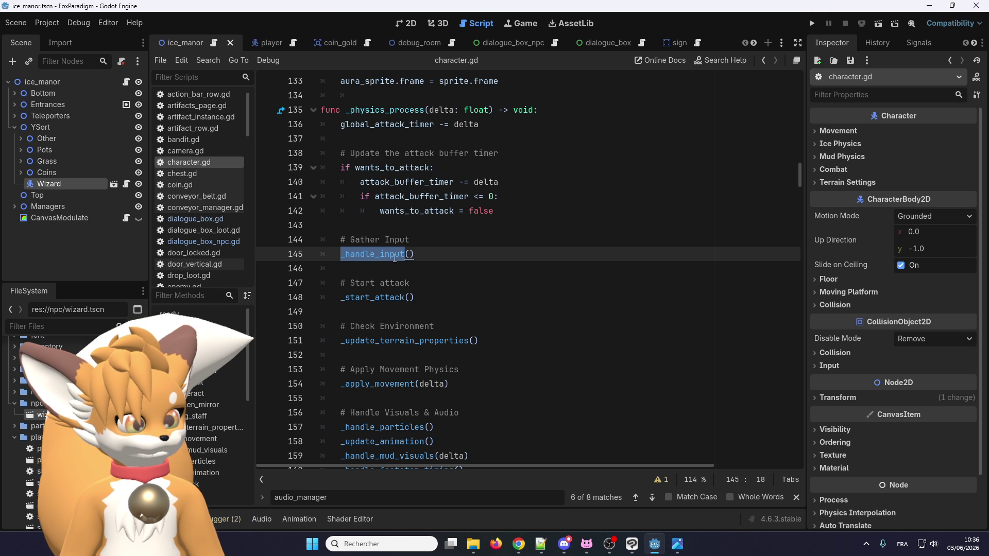
{"action": "scroll", "coordinate": [395, 255], "scroll_direction": "up", "scroll_amount": 1}
{"action": "scroll", "coordinate": [394, 255], "scroll_direction": "up", "scroll_amount": 17}
{"action": "scroll", "coordinate": [404, 289], "scroll_direction": "down", "scroll_amount": 15}
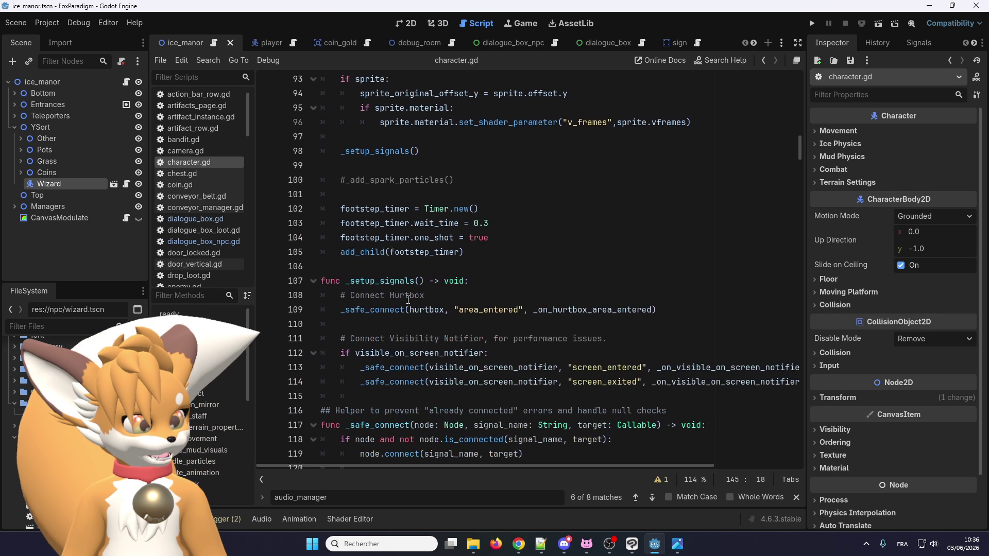
{"action": "scroll", "coordinate": [403, 290], "scroll_direction": "down", "scroll_amount": 4}
{"action": "left_click", "coordinate": [437, 299]}
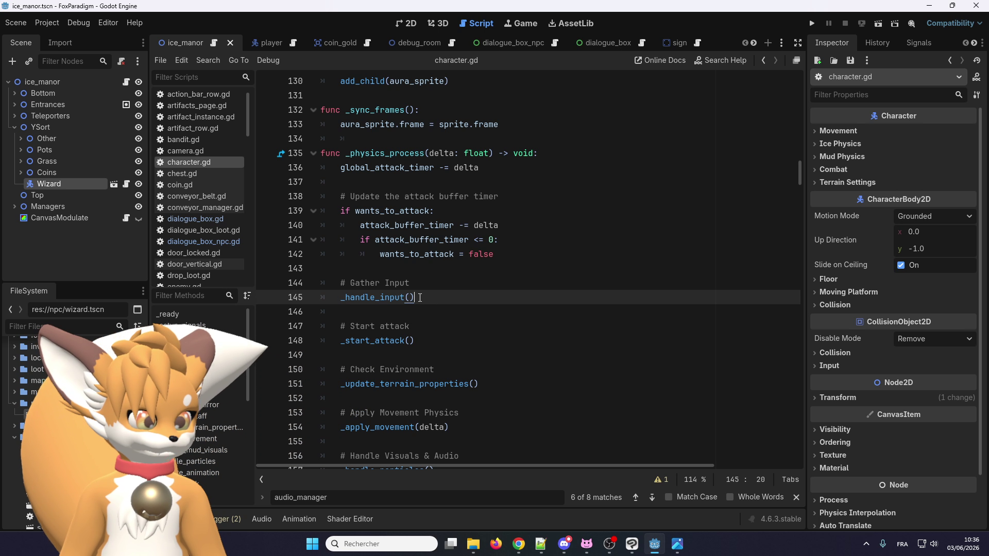
{"action": "scroll", "coordinate": [413, 259], "scroll_direction": "down", "scroll_amount": 6}
{"action": "mouse_move", "coordinate": [371, 294]}
{"action": "left_mouse_down"}
{"action": "mouse_move", "coordinate": [389, 251]}
{"action": "mouse_move", "coordinate": [318, 240]}
{"action": "left_mouse_up"}
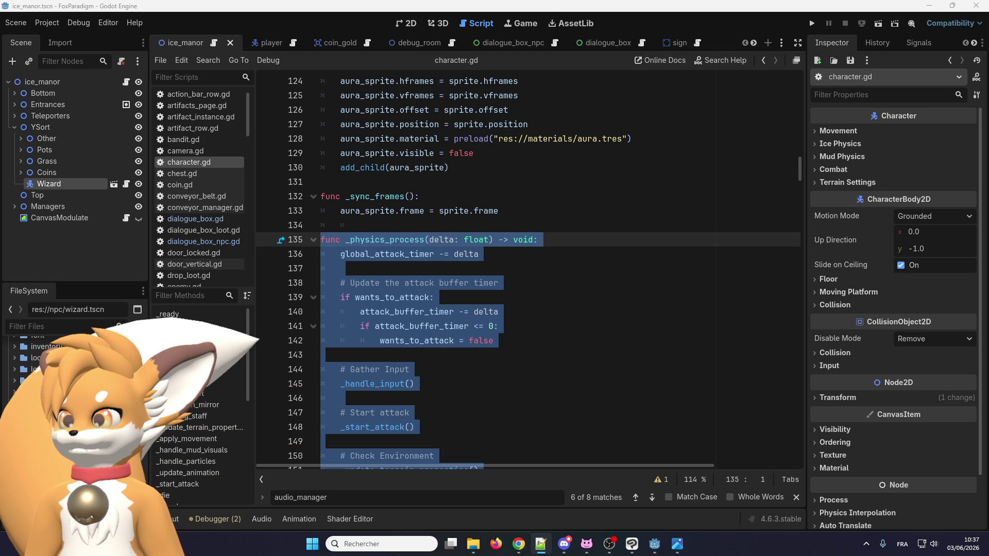
{"action": "left_click", "coordinate": [515, 210]}
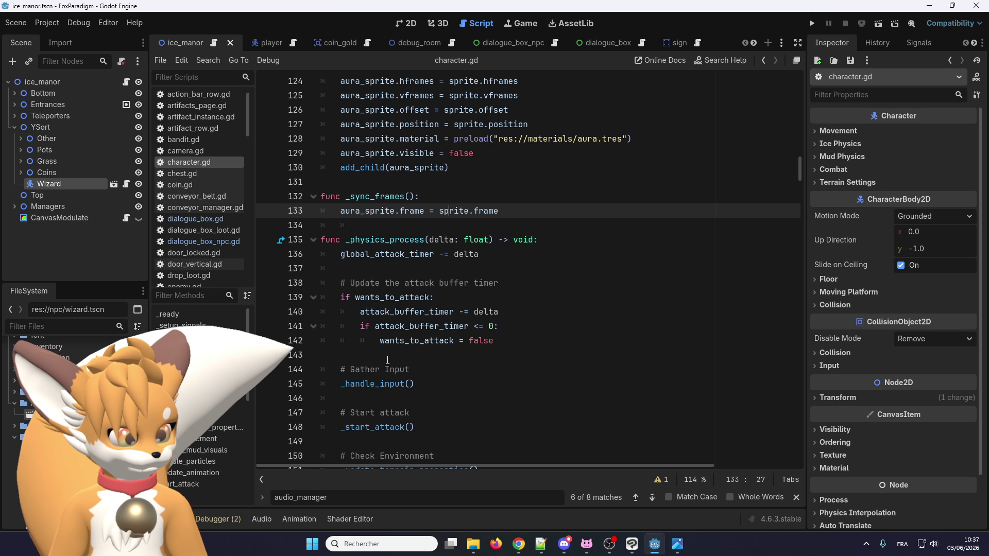
{"action": "scroll", "coordinate": [408, 367], "scroll_direction": "up", "scroll_amount": 5}
{"action": "scroll", "coordinate": [330, 226], "scroll_direction": "down", "scroll_amount": 3}
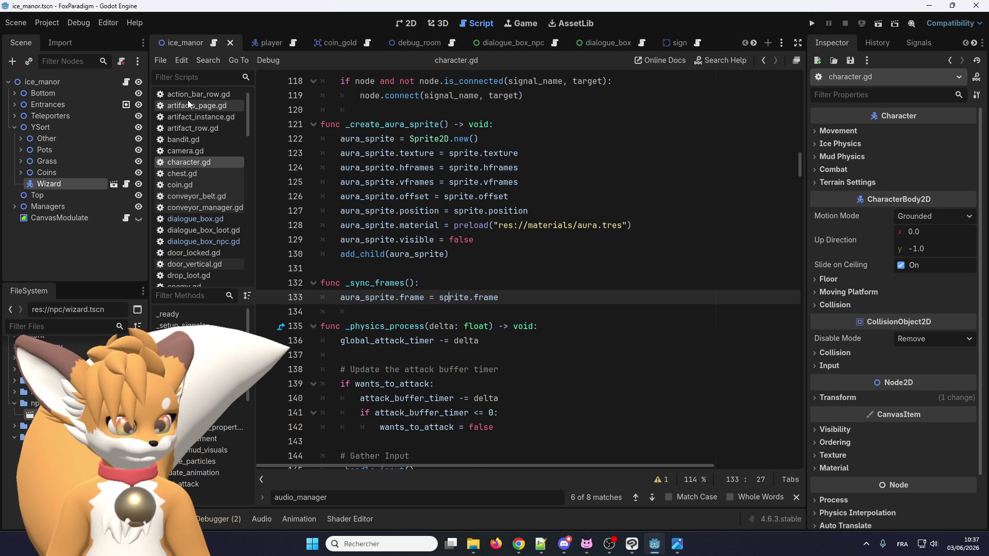
- Filter the script list for 'player' and open player.gd
{"action": "left_click", "coordinate": [188, 77]}
{"action": "type", "text": "player"}
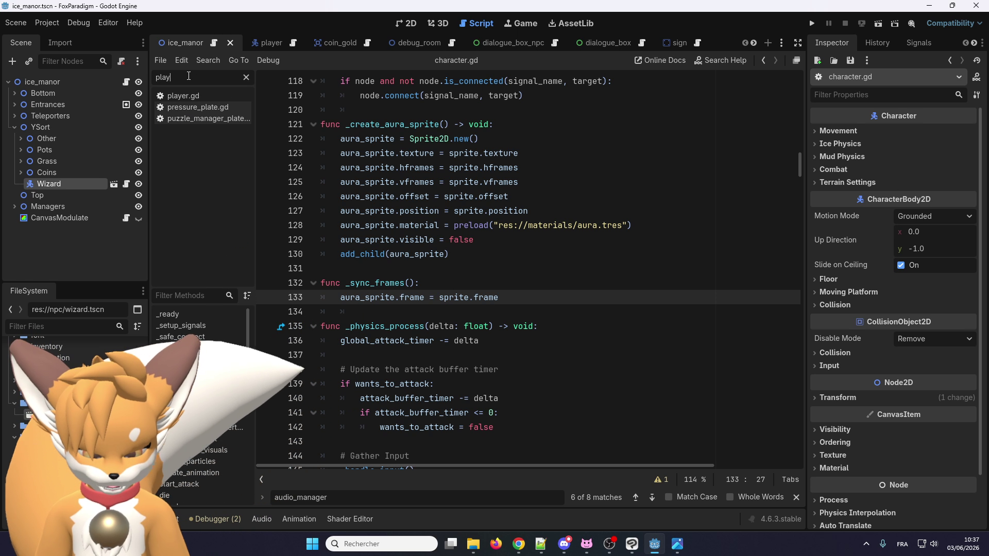
{"action": "left_click", "coordinate": [192, 97]}
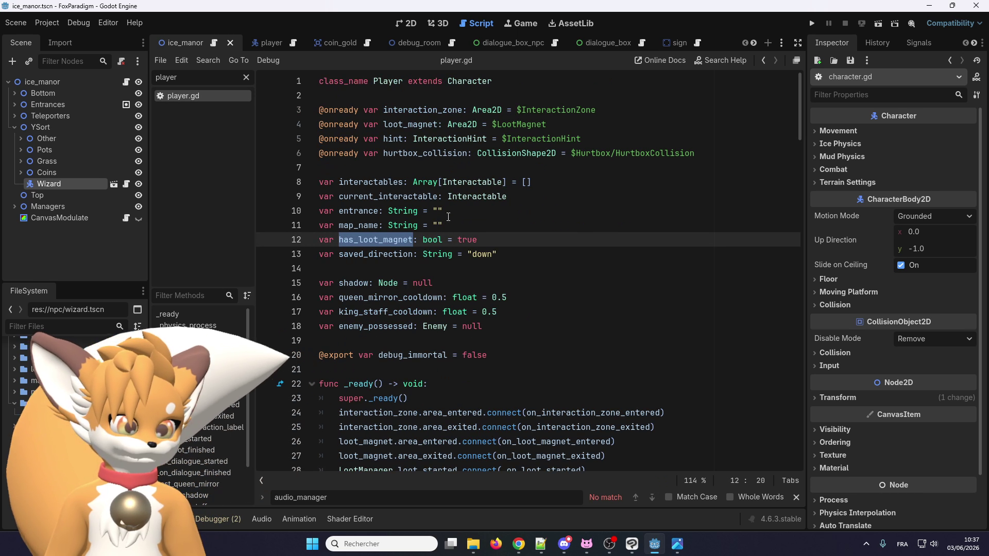
{"action": "scroll", "coordinate": [398, 287], "scroll_direction": "down", "scroll_amount": 6}
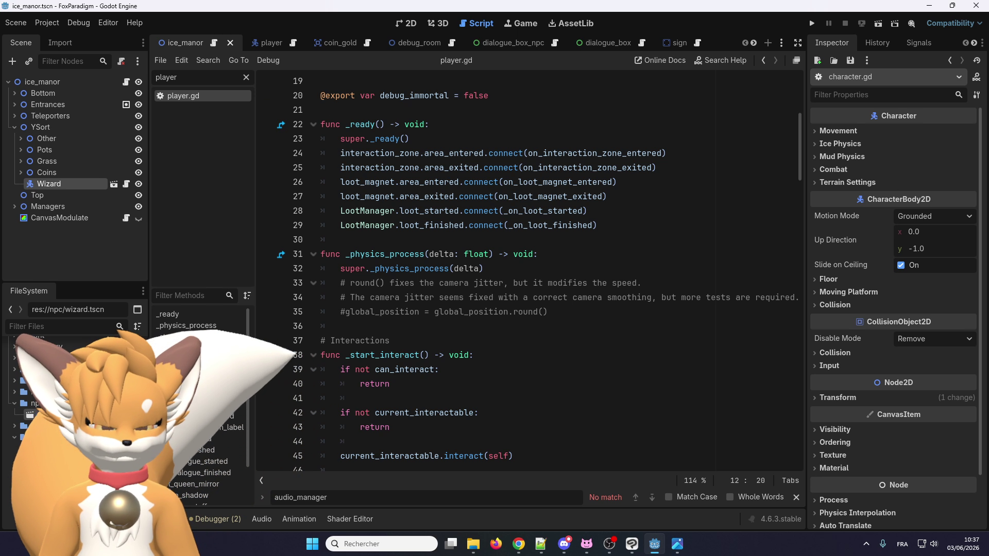
- Look up super._physics_process's definition in character.gd, then filter scripts for 'enemy'
{"action": "right_click", "coordinate": [405, 266]}
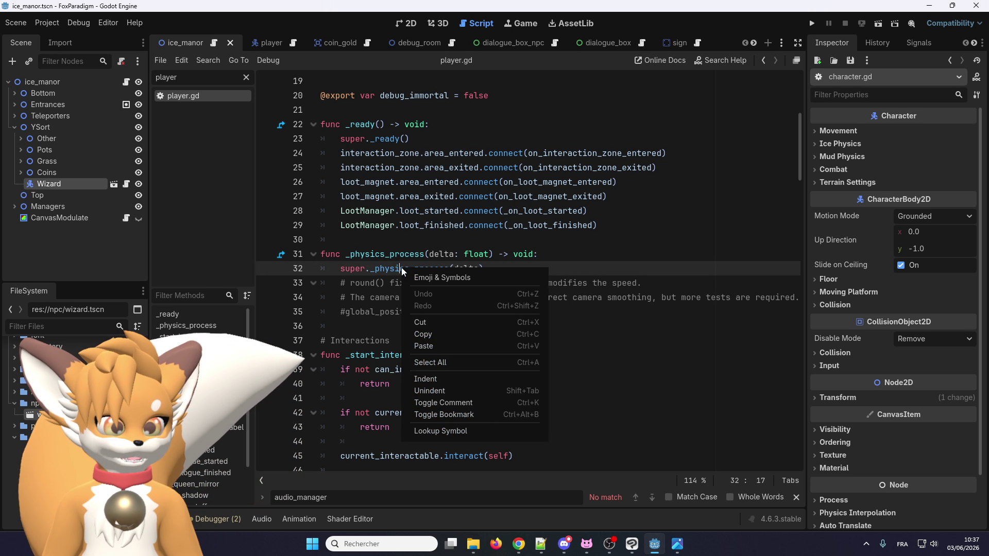
{"action": "left_click", "coordinate": [449, 431]}
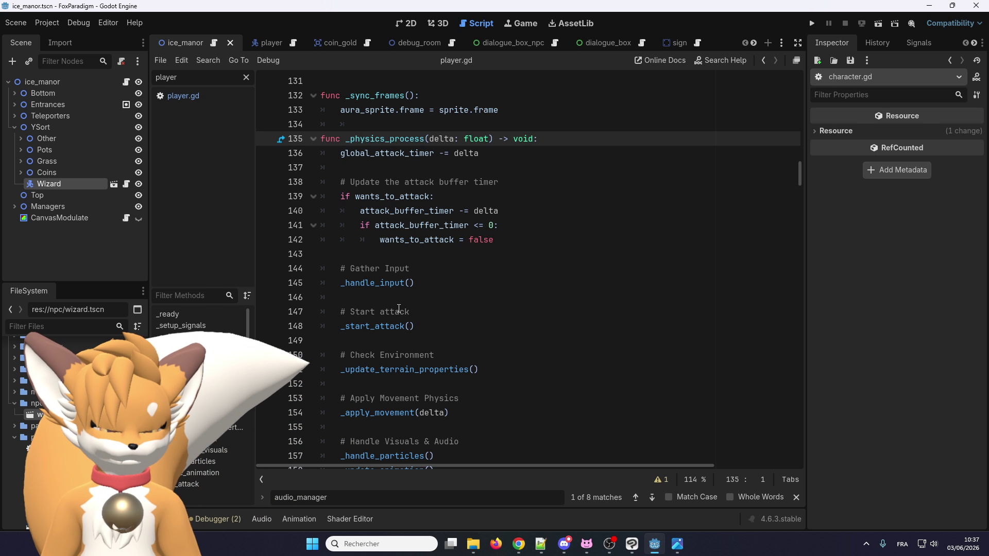
{"action": "scroll", "coordinate": [392, 267], "scroll_direction": "up", "scroll_amount": 2}
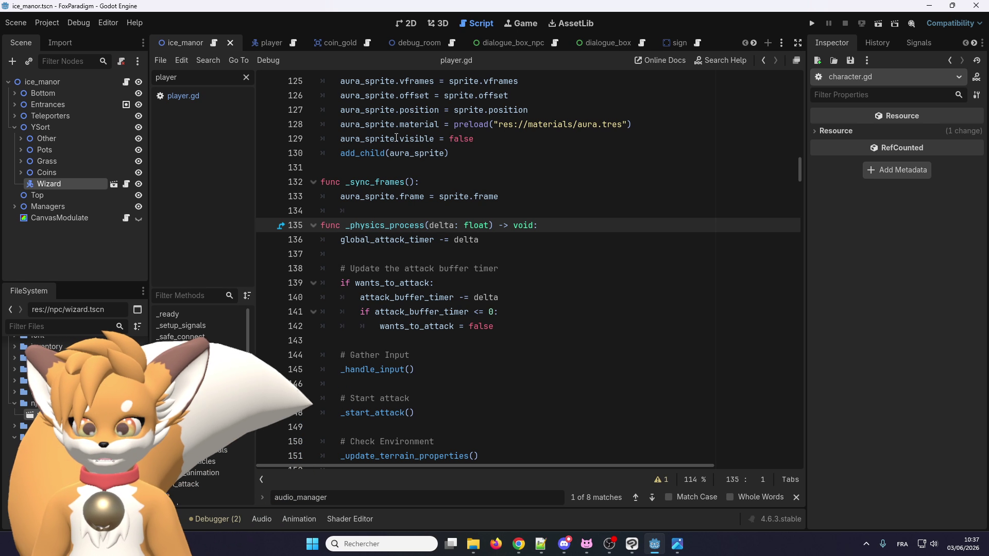
{"action": "scroll", "coordinate": [396, 138], "scroll_direction": "up", "scroll_amount": 2}
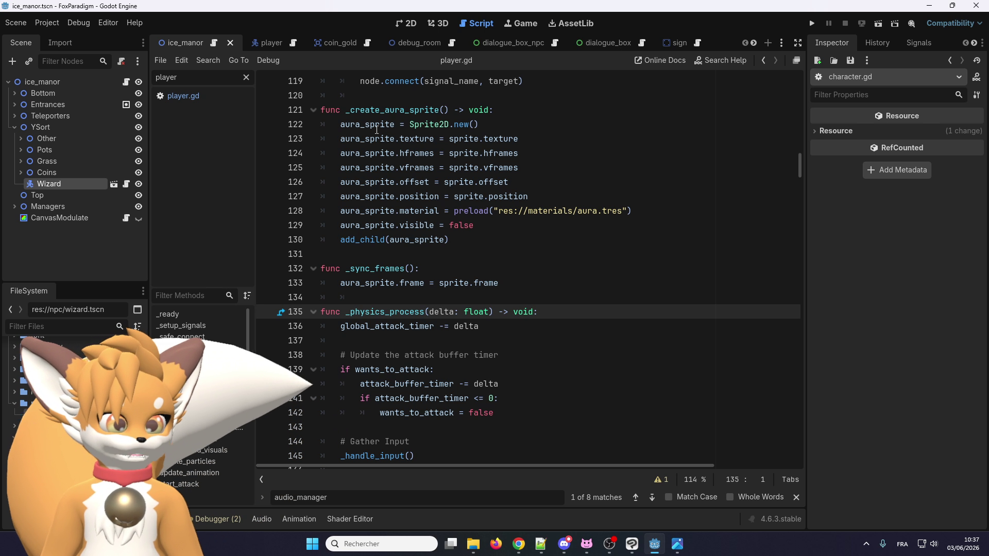
{"action": "type", "text": "enemy"}
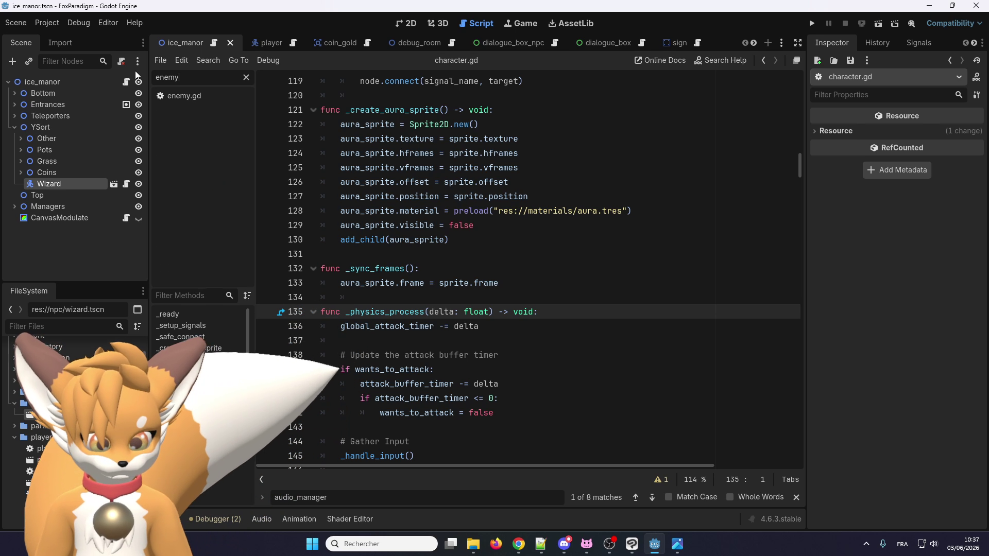
{"action": "left_click", "coordinate": [193, 100]}
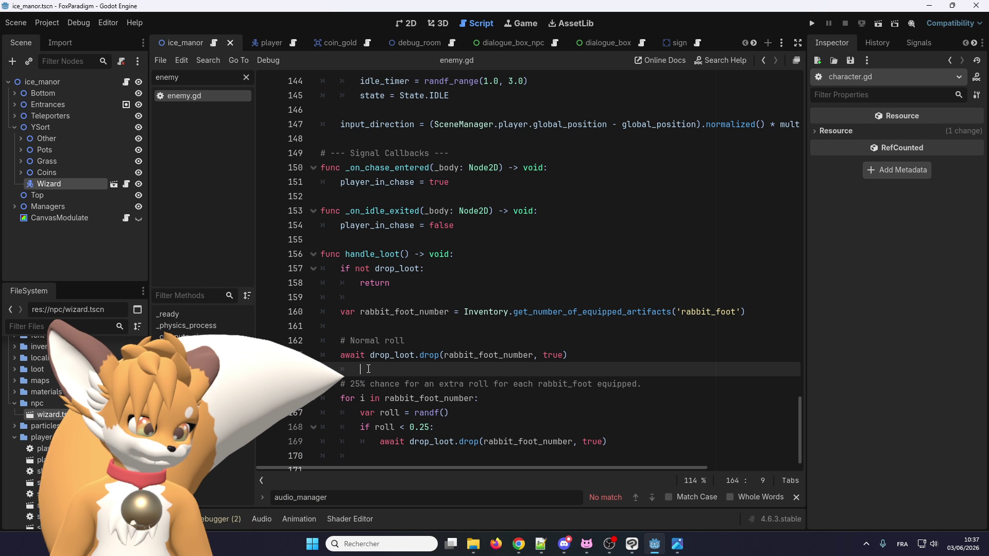
{"action": "scroll", "coordinate": [376, 345], "scroll_direction": "up", "scroll_amount": 9}
{"action": "scroll", "coordinate": [372, 365], "scroll_direction": "up", "scroll_amount": 15}
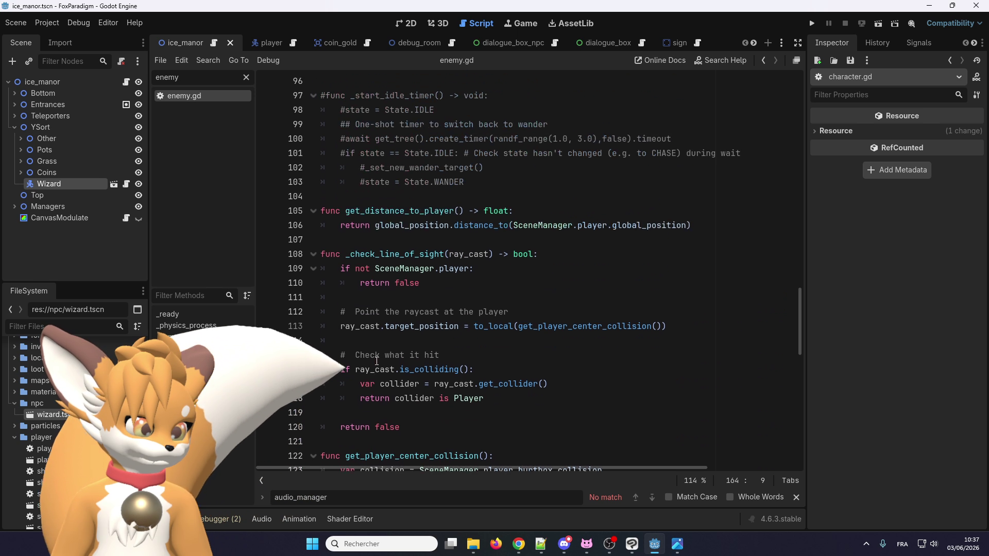
{"action": "scroll", "coordinate": [381, 358], "scroll_direction": "up", "scroll_amount": 17}
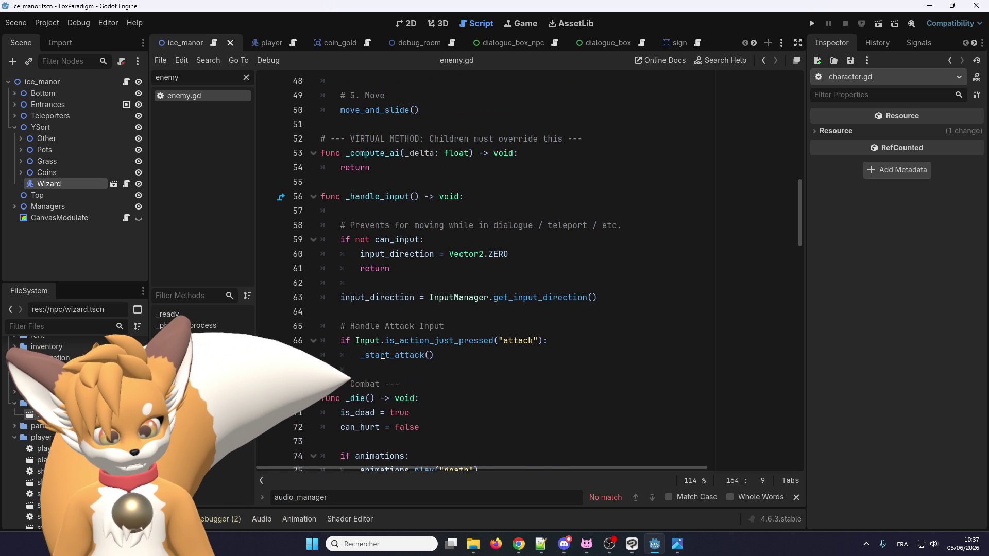
{"action": "scroll", "coordinate": [386, 350], "scroll_direction": "up", "scroll_amount": 5}
{"action": "scroll", "coordinate": [386, 350], "scroll_direction": "down", "scroll_amount": 3}
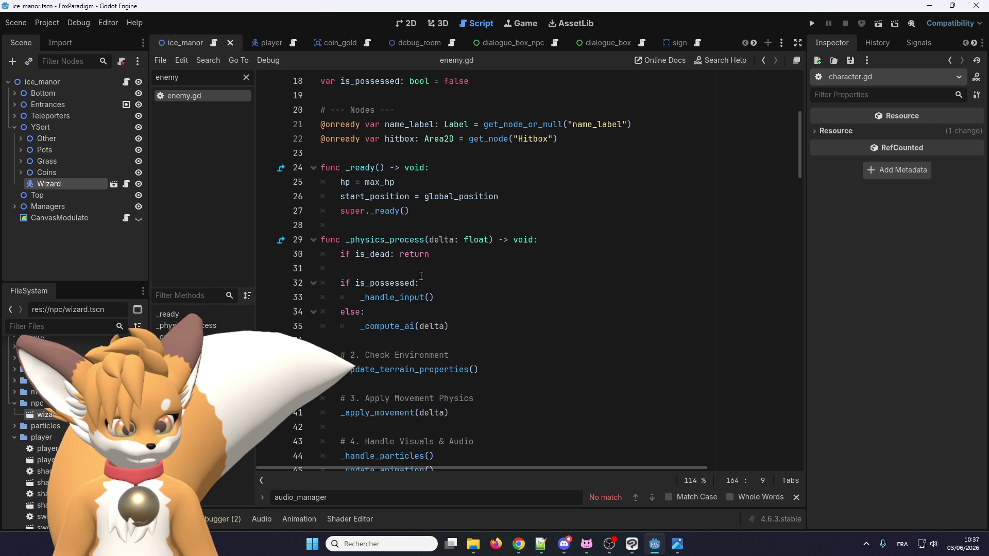
{"action": "left_click", "coordinate": [448, 283]}
{"action": "scroll", "coordinate": [448, 285], "scroll_direction": "down", "scroll_amount": 1}
{"action": "left_click", "coordinate": [448, 285]}
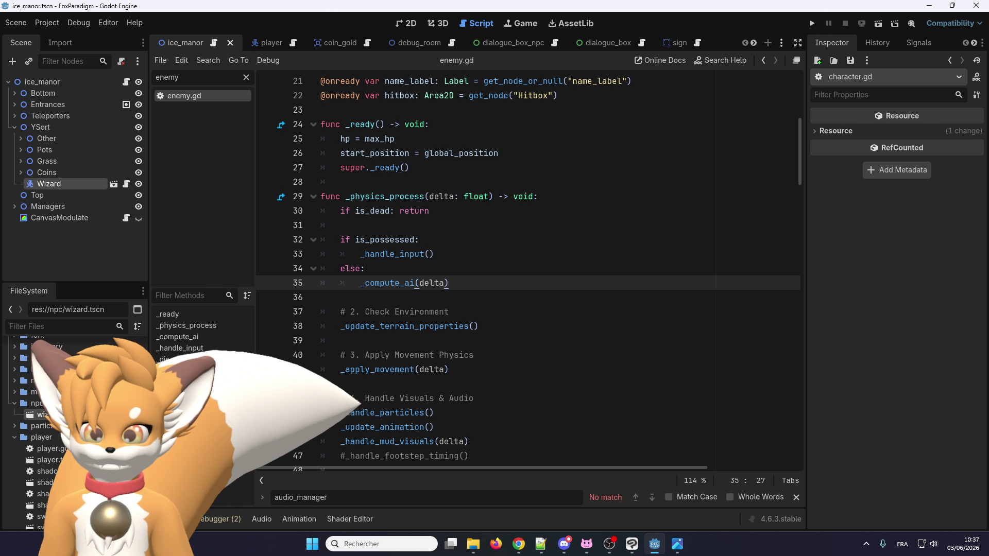
{"action": "scroll", "coordinate": [650, 279], "scroll_direction": "down", "scroll_amount": 3}
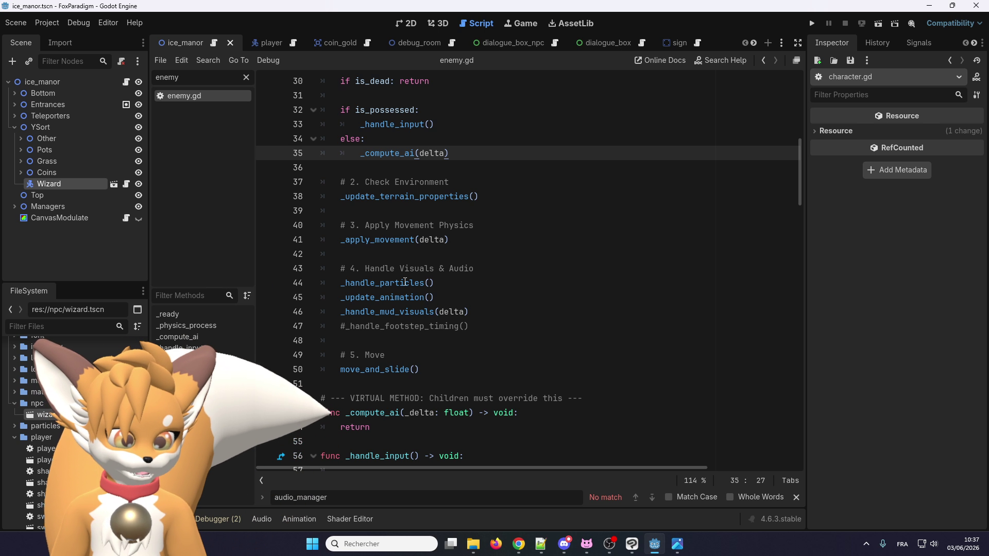
{"action": "double_click", "coordinate": [392, 326]}
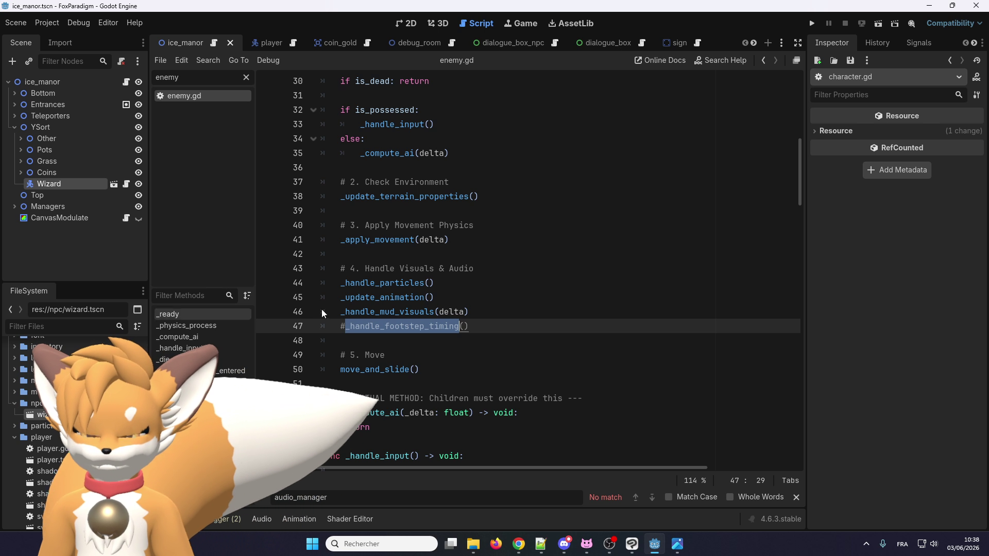
{"action": "scroll", "coordinate": [409, 306], "scroll_direction": "up", "scroll_amount": 2}
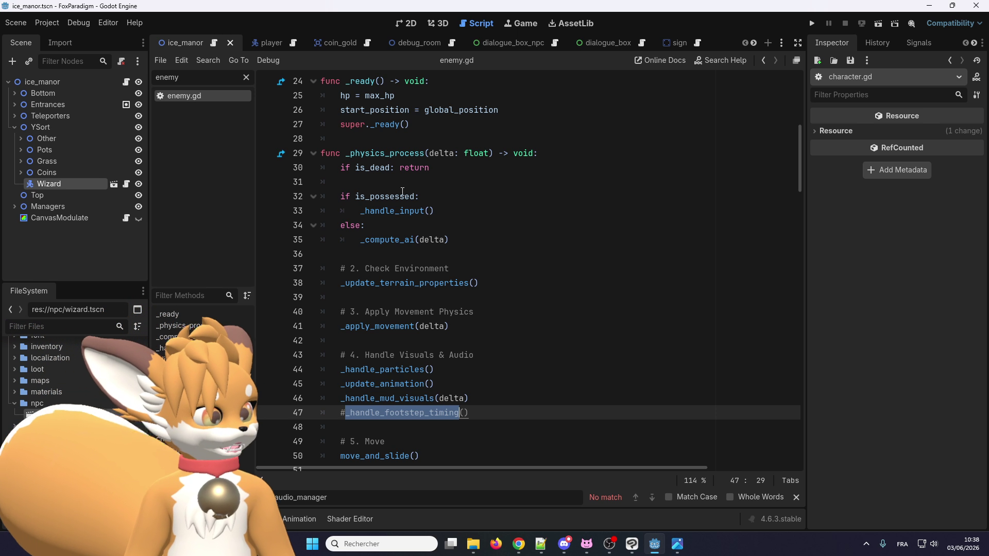
{"action": "scroll", "coordinate": [469, 281], "scroll_direction": "down", "scroll_amount": 1}
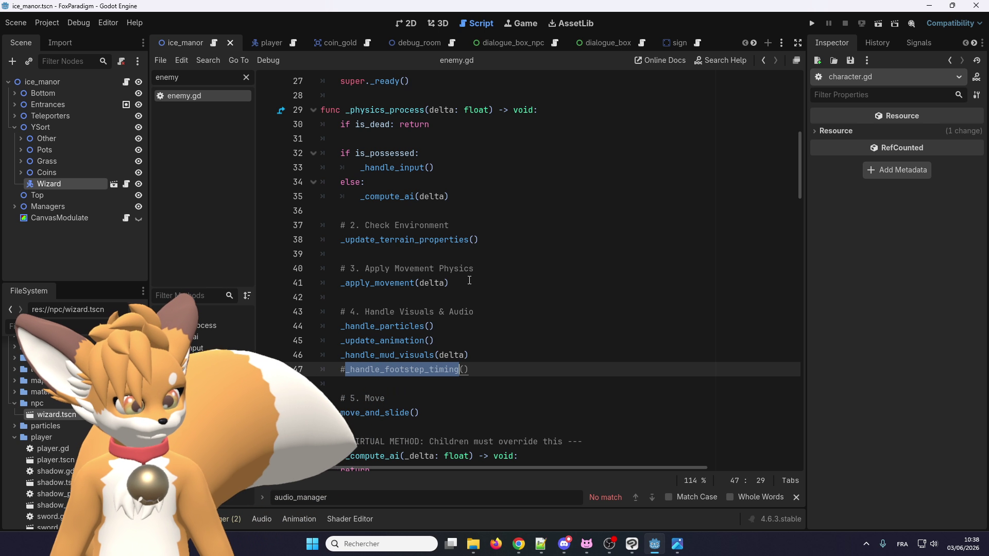
{"action": "scroll", "coordinate": [465, 238], "scroll_direction": "up", "scroll_amount": 1}
{"action": "scroll", "coordinate": [392, 250], "scroll_direction": "down", "scroll_amount": 1}
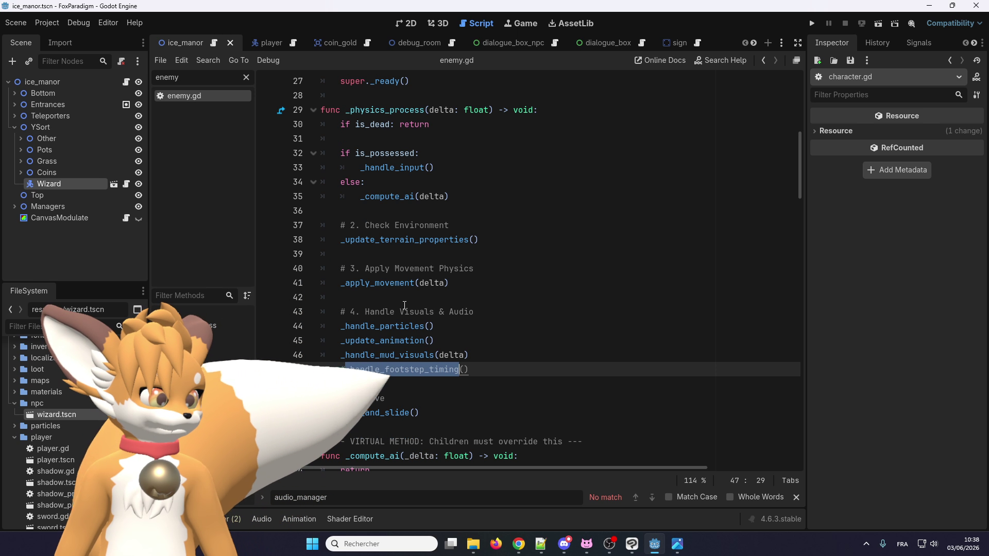
- Comment out lines 29–50 of enemy.gd, the whole _physics_process function, with Ctrl+K
{"action": "left_click_drag", "start_coordinate": [420, 413], "coordinate": [375, 168]}
{"action": "mouse_move", "coordinate": [358, 122]}
{"action": "left_mouse_down"}
{"action": "mouse_move", "coordinate": [324, 110]}
{"action": "mouse_move", "coordinate": [312, 124]}
{"action": "left_mouse_up"}
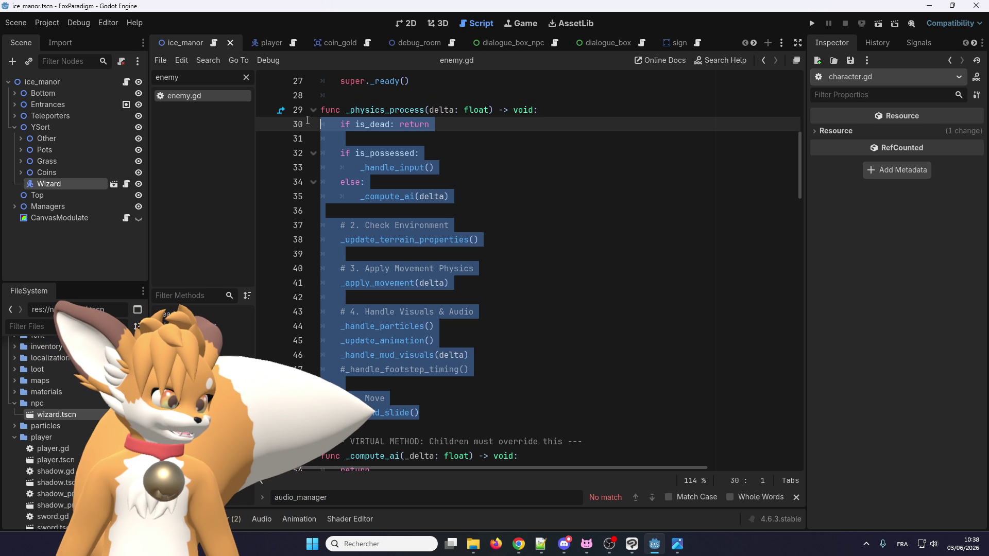
{"action": "scroll", "coordinate": [489, 230], "scroll_direction": "up", "scroll_amount": 1}
{"action": "left_click", "coordinate": [489, 230]}
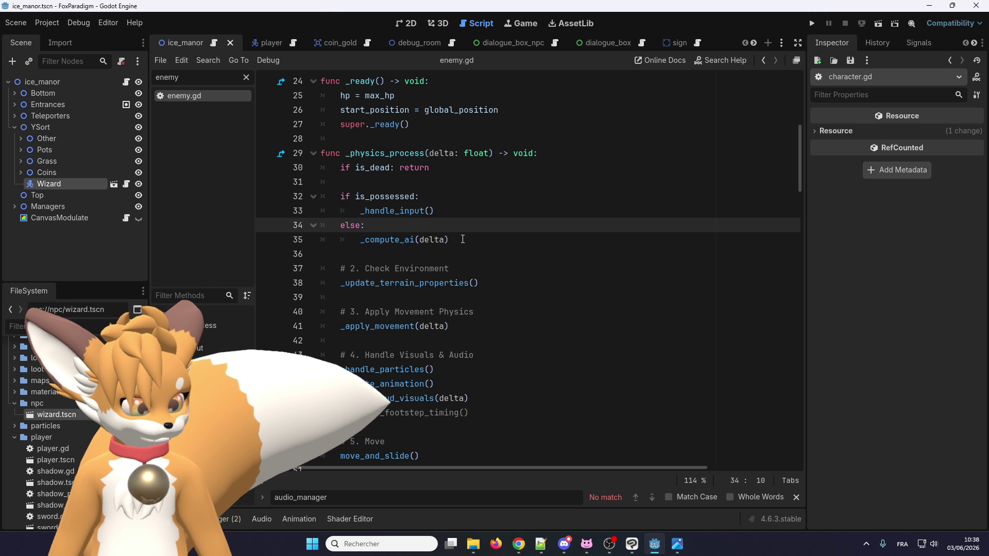
{"action": "mouse_move", "coordinate": [463, 239]}
{"action": "left_mouse_down"}
{"action": "mouse_move", "coordinate": [341, 196]}
{"action": "mouse_move", "coordinate": [338, 163]}
{"action": "left_mouse_up"}
{"action": "key", "text": "ctrl+c"}
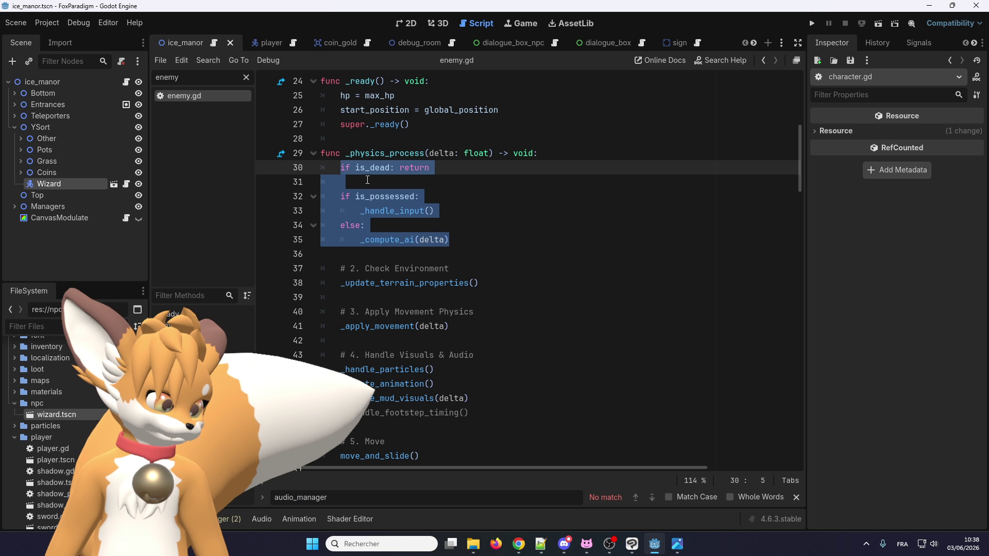
{"action": "scroll", "coordinate": [449, 380], "scroll_direction": "down", "scroll_amount": 2}
{"action": "mouse_move", "coordinate": [447, 372]}
{"action": "left_mouse_down"}
{"action": "mouse_move", "coordinate": [330, 75]}
{"action": "mouse_move", "coordinate": [323, 168]}
{"action": "left_mouse_up"}
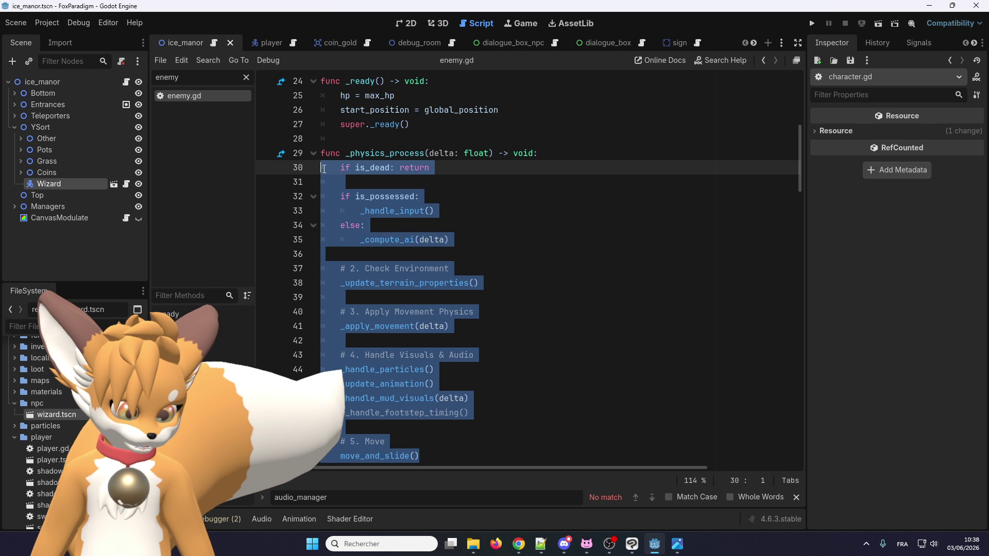
{"action": "left_click", "coordinate": [361, 142]}
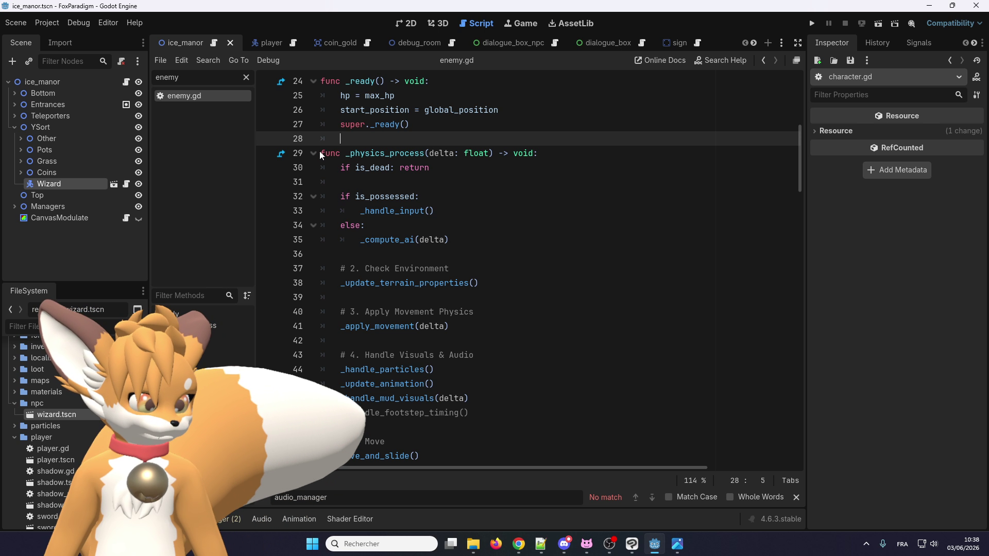
{"action": "scroll", "coordinate": [405, 259], "scroll_direction": "down", "scroll_amount": 5}
{"action": "mouse_move", "coordinate": [419, 269]}
{"action": "left_mouse_down"}
{"action": "mouse_move", "coordinate": [321, 254]}
{"action": "mouse_move", "coordinate": [313, 153]}
{"action": "left_mouse_up"}
{"action": "key", "text": "ctrl+k"}
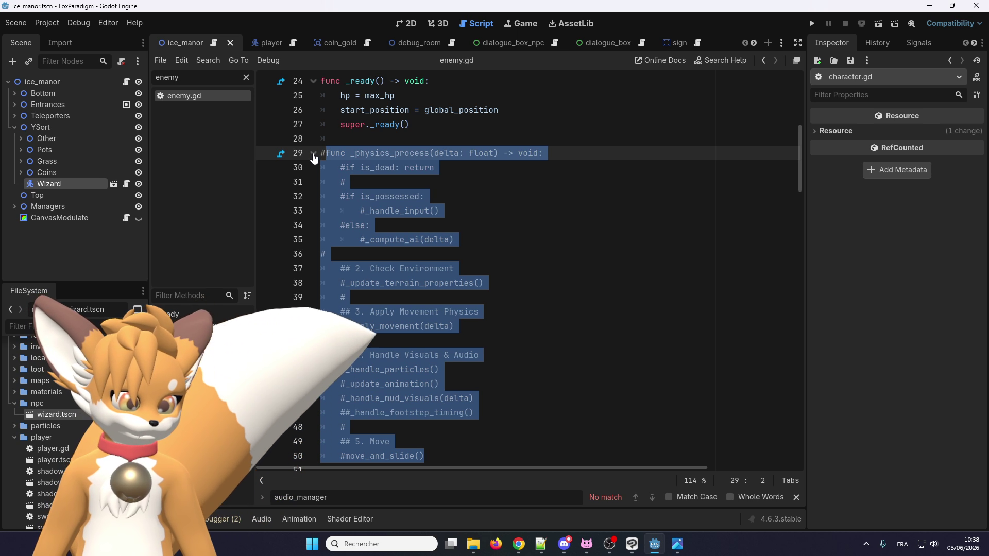
- Deselect the commented lines and select the script list filter text
{"action": "left_click", "coordinate": [405, 185]}
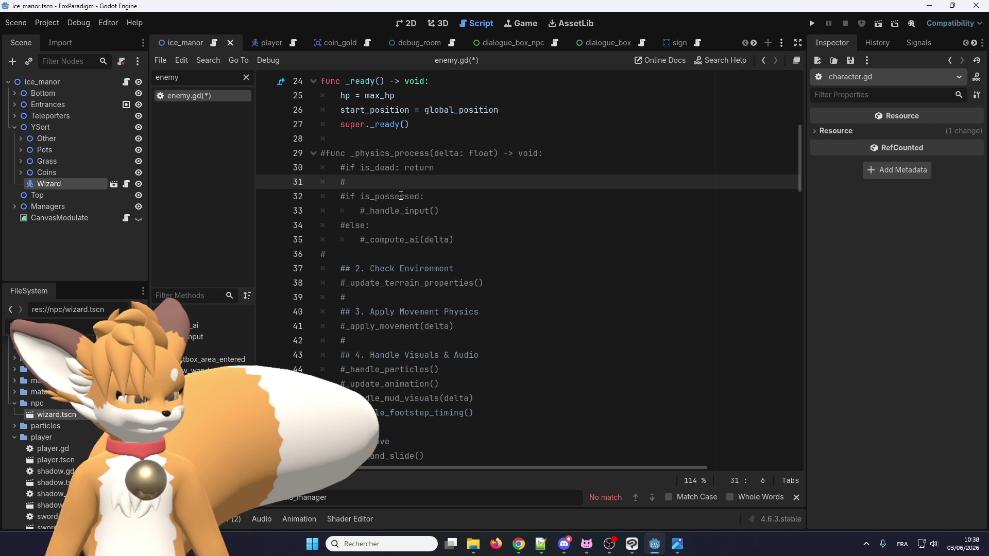
{"action": "scroll", "coordinate": [405, 184], "scroll_direction": "up", "scroll_amount": 1}
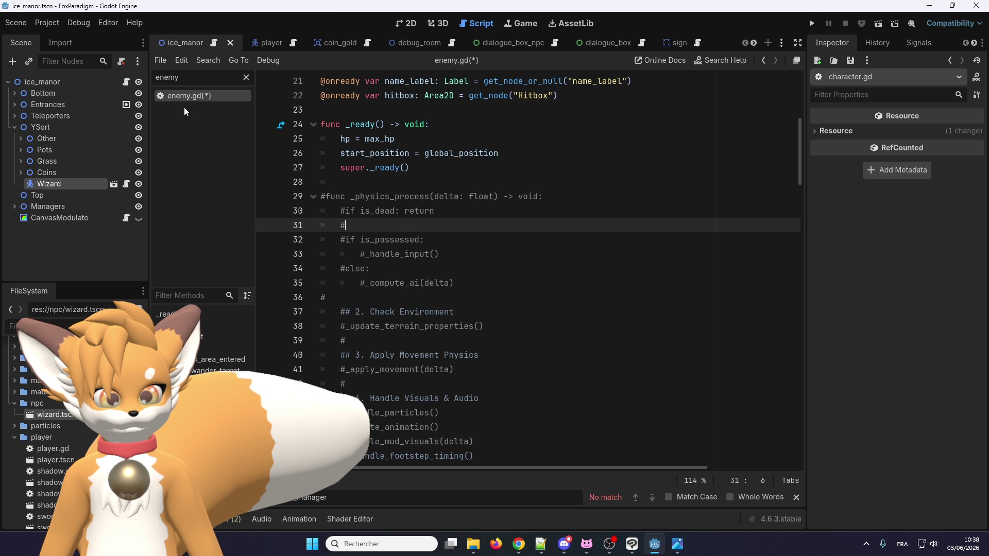
{"action": "double_click", "coordinate": [192, 81]}
- Open character.gd and paste the dead check and possession branch under Gather Input
{"action": "type", "text": "chara"}
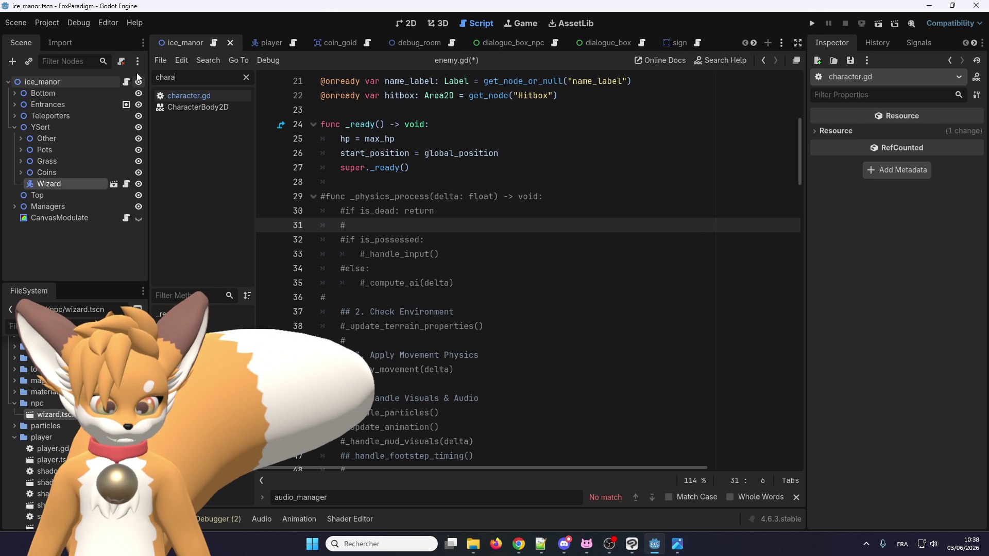
{"action": "left_click", "coordinate": [191, 96]}
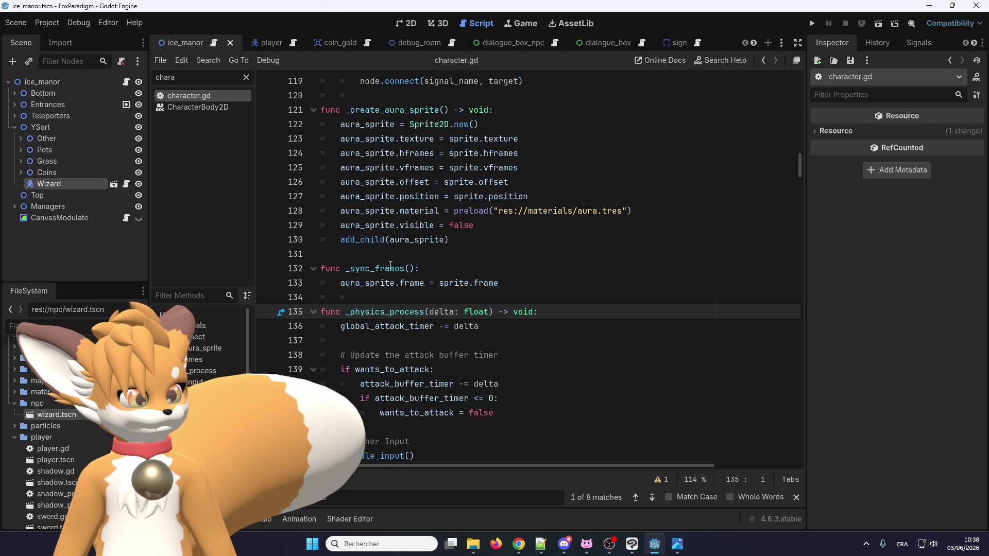
{"action": "scroll", "coordinate": [404, 278], "scroll_direction": "down", "scroll_amount": 3}
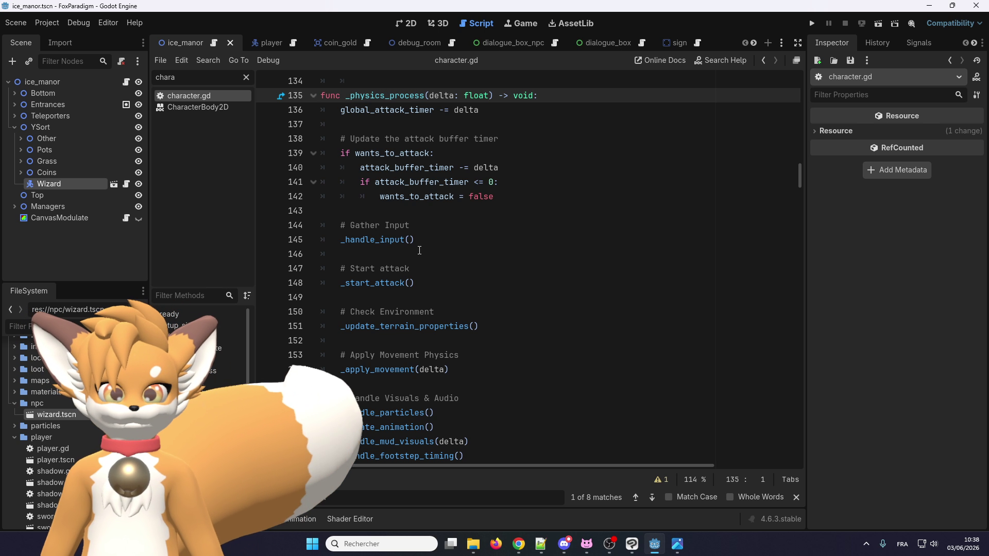
{"action": "left_click", "coordinate": [419, 250]}
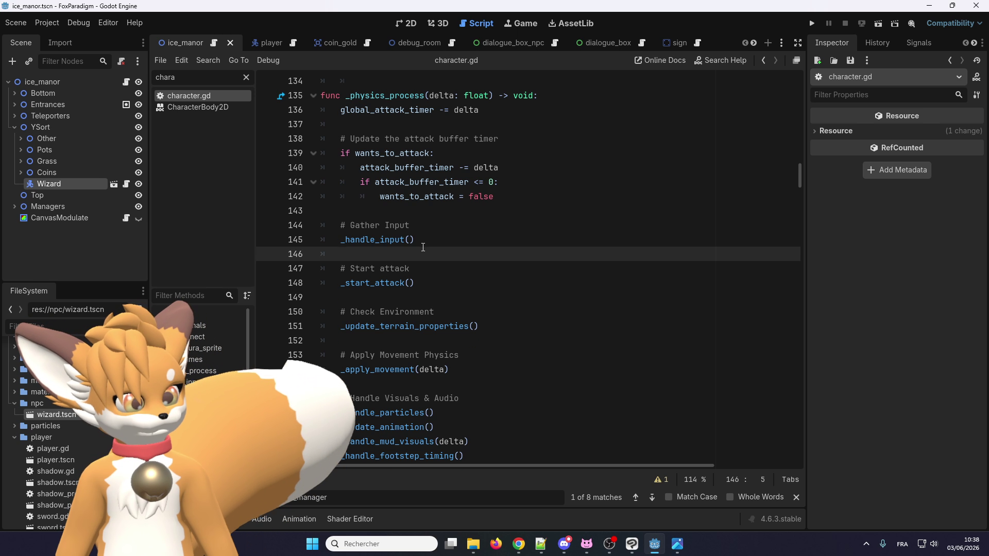
{"action": "key", "text": "ctrl+v"}
{"action": "key", "text": "Return"}
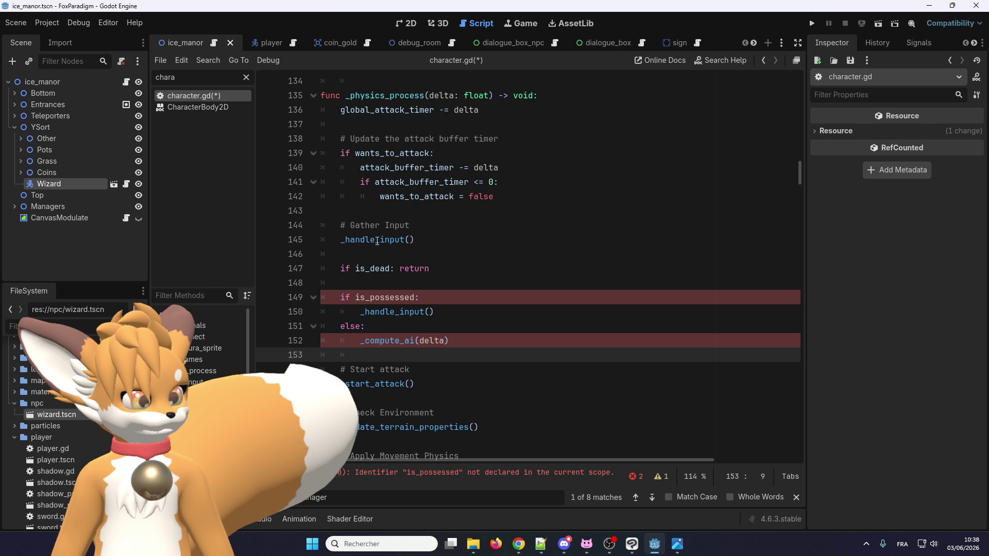
- Delete the original _handle_input() call and its leftover blank line
{"action": "left_click", "coordinate": [355, 298]}
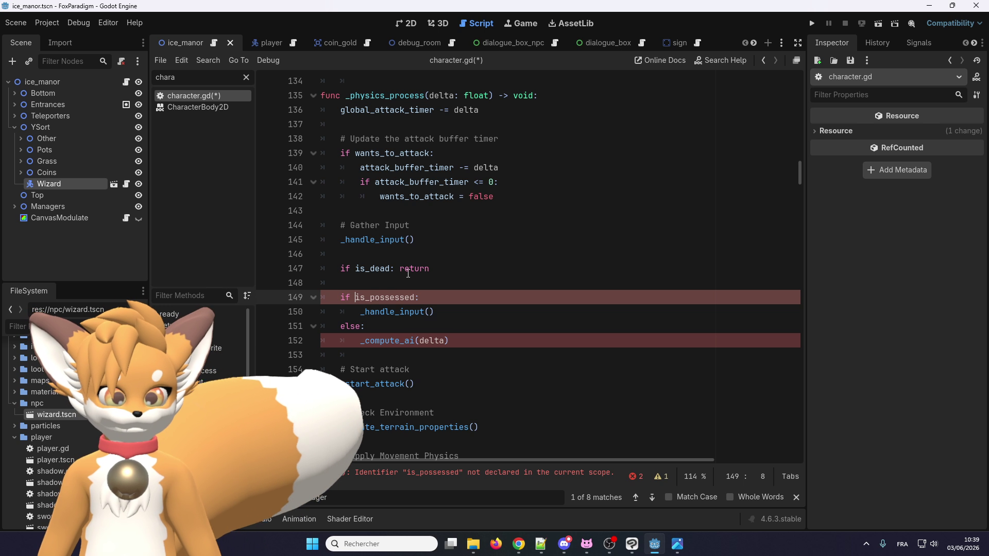
{"action": "scroll", "coordinate": [432, 258], "scroll_direction": "up", "scroll_amount": 3}
{"action": "scroll", "coordinate": [431, 255], "scroll_direction": "down", "scroll_amount": 2}
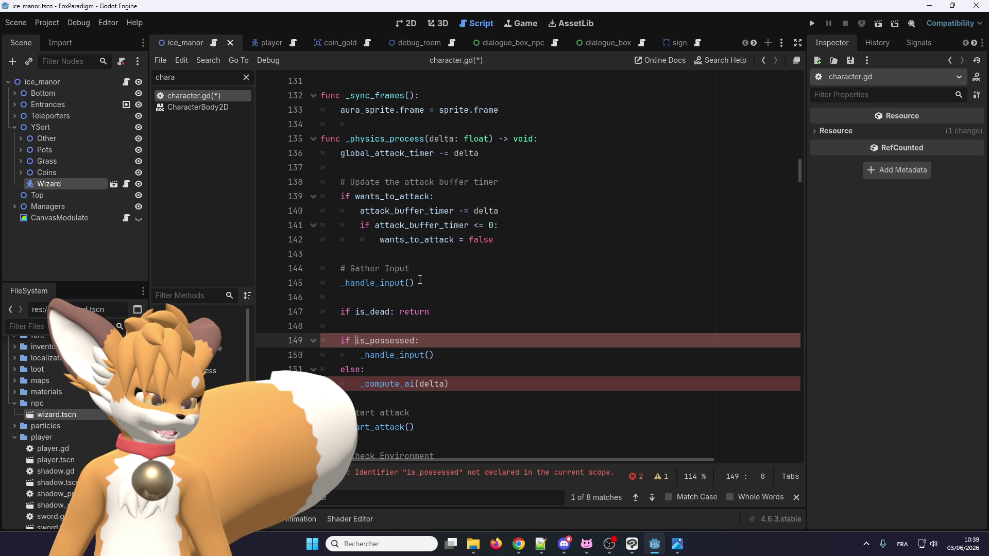
{"action": "double_click", "coordinate": [374, 152]}
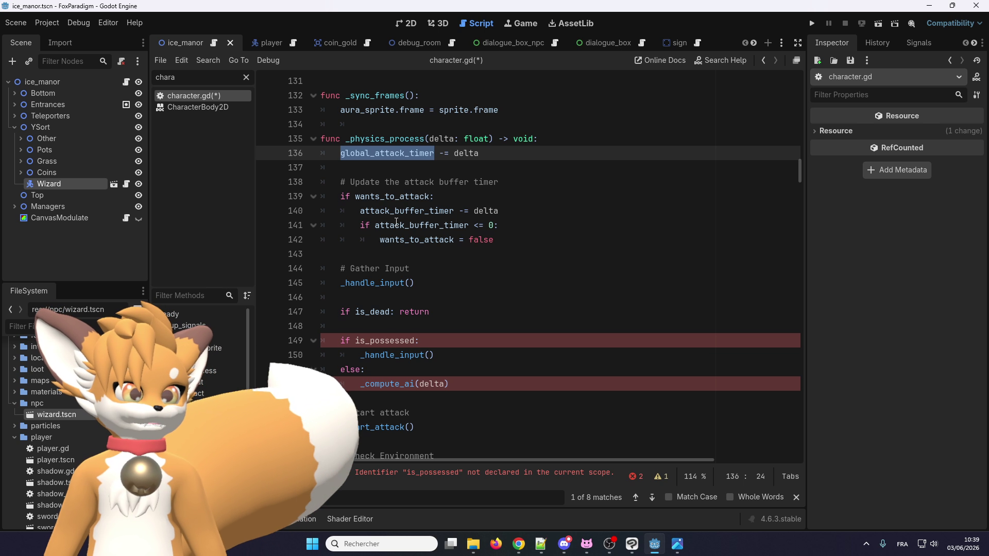
{"action": "scroll", "coordinate": [419, 282], "scroll_direction": "down", "scroll_amount": 2}
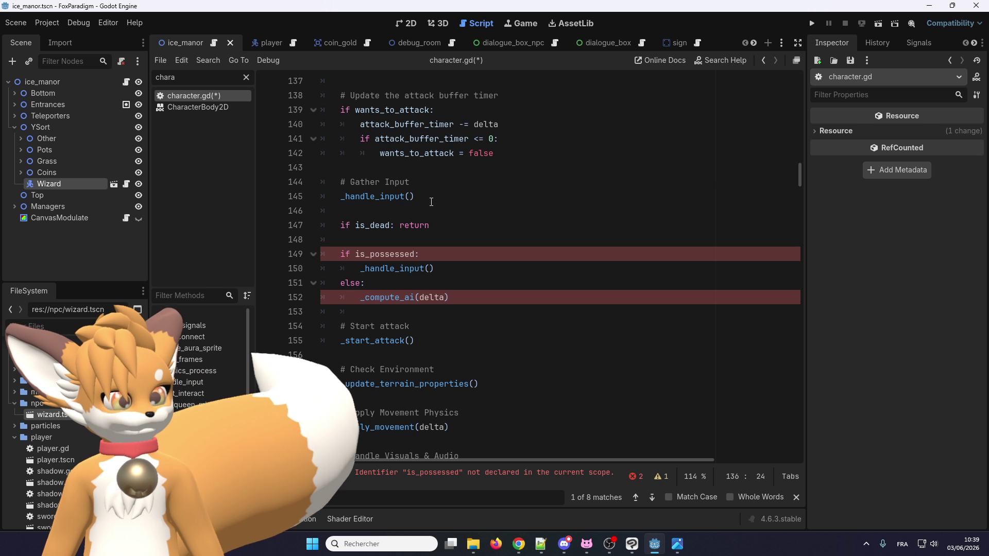
{"action": "mouse_move", "coordinate": [431, 201]}
{"action": "left_mouse_down"}
{"action": "mouse_move", "coordinate": [303, 181]}
{"action": "mouse_move", "coordinate": [298, 192]}
{"action": "left_mouse_up"}
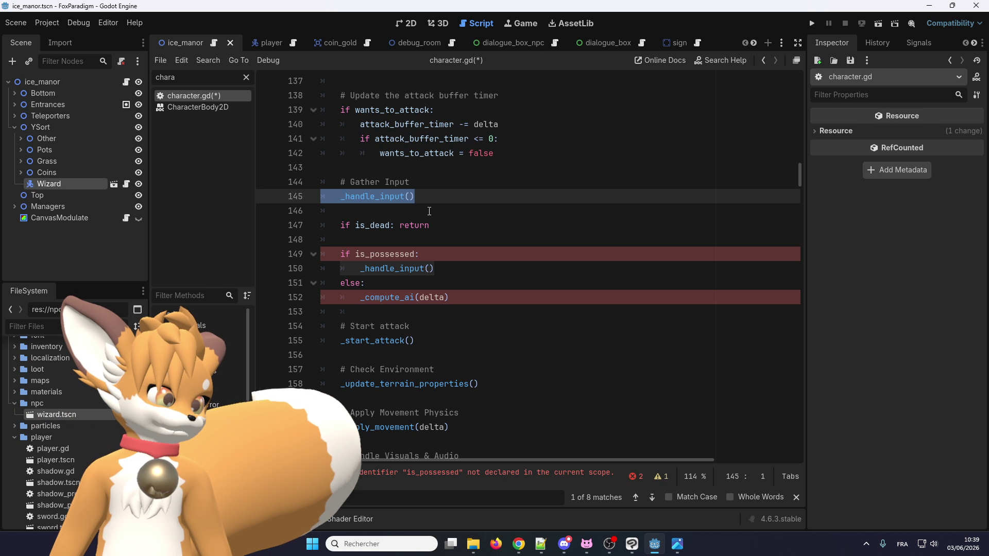
{"action": "key", "text": "Delete"}
{"action": "key", "text": "Delete"}
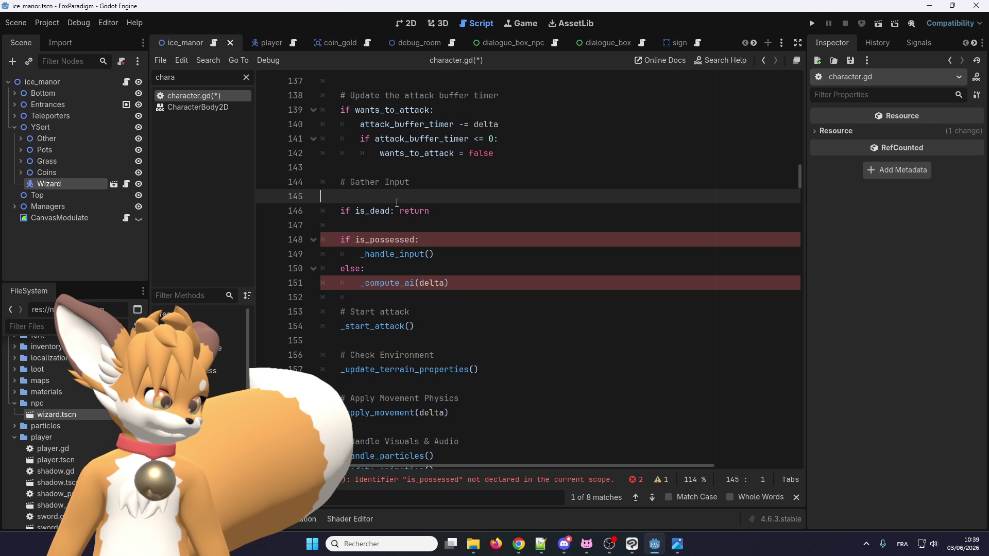
{"action": "key", "text": "Delete"}
- Move the 'if is_dead: return' check to the top of _physics_process
{"action": "left_click_drag", "start_coordinate": [431, 197], "coordinate": [334, 197]}
{"action": "key", "text": "ctrl+c"}
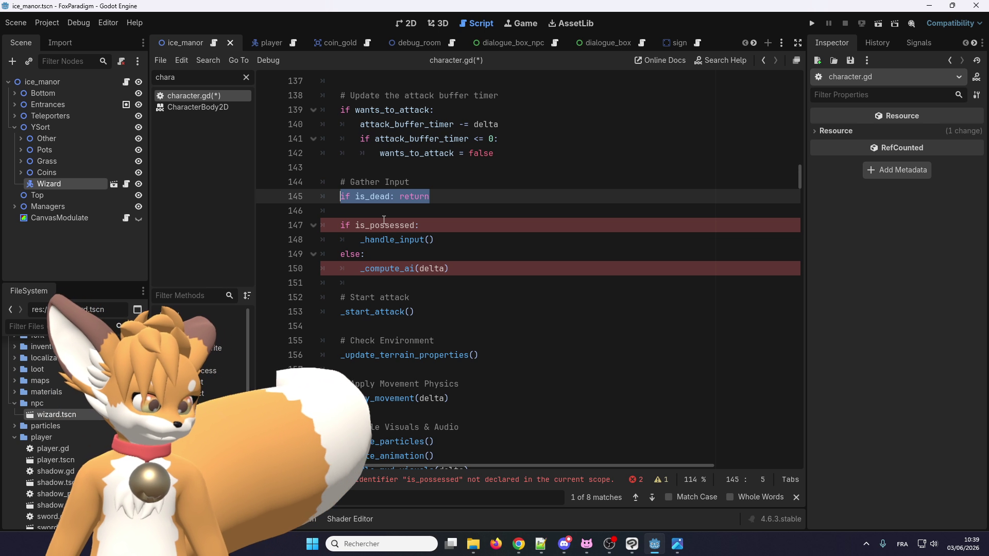
{"action": "key", "text": "Delete"}
{"action": "scroll", "coordinate": [412, 222], "scroll_direction": "up", "scroll_amount": 4}
{"action": "left_click", "coordinate": [550, 230]}
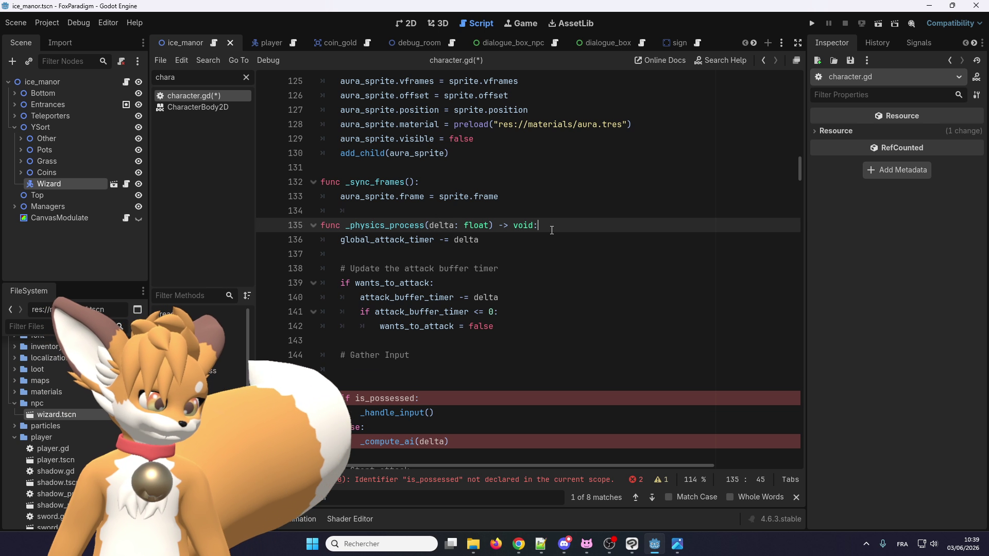
{"action": "key", "text": "Return"}
{"action": "key", "text": "Return"}
{"action": "key", "text": "ctrl+v"}
{"action": "key", "text": "Return"}
{"action": "left_click", "coordinate": [416, 234]}
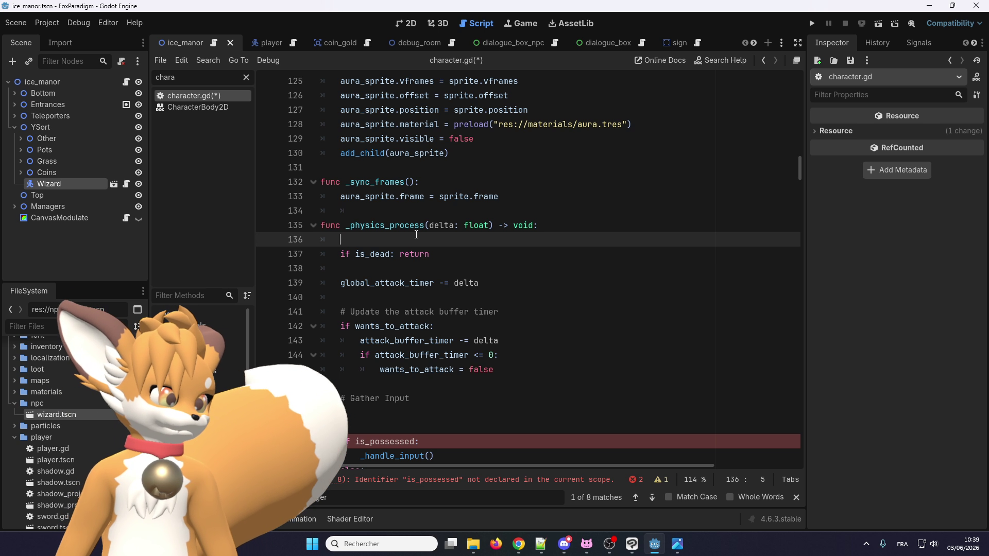
{"action": "key", "text": "BackSpace"}
- Remove the extra blank lines under Gather Input above the is_possessed branch
{"action": "scroll", "coordinate": [406, 254], "scroll_direction": "down", "scroll_amount": 3}
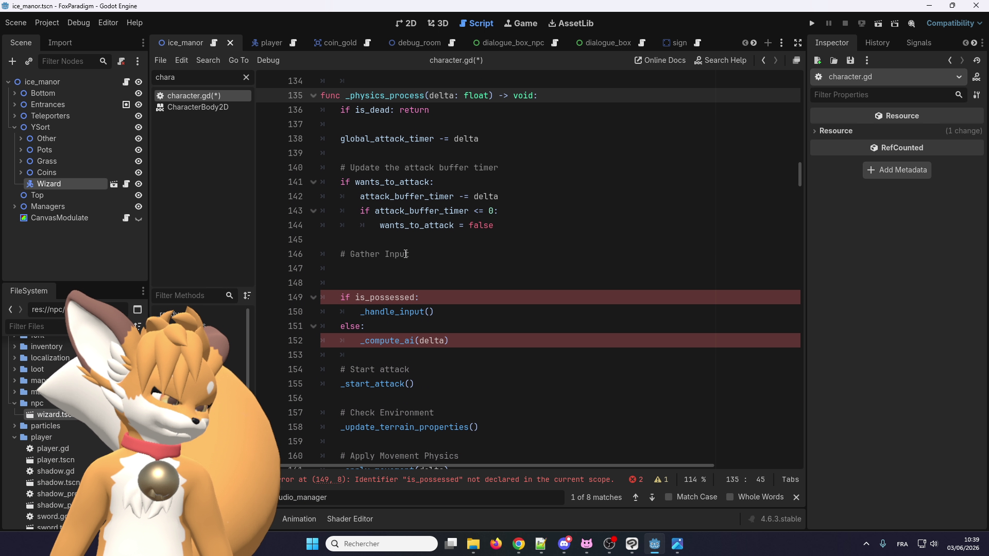
{"action": "left_click", "coordinate": [389, 280]}
{"action": "key", "text": "BackSpace"}
{"action": "key", "text": "BackSpace"}
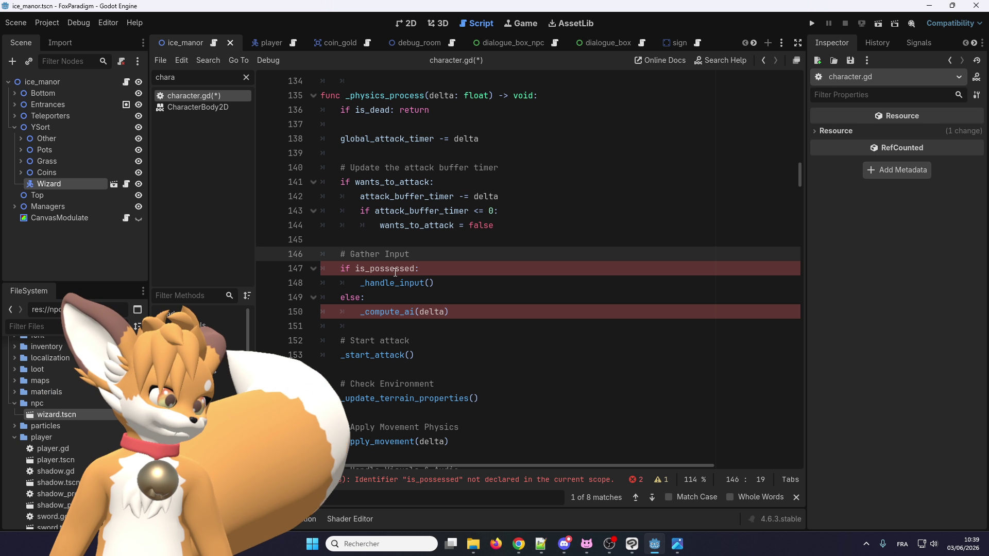
{"action": "double_click", "coordinate": [396, 269]}
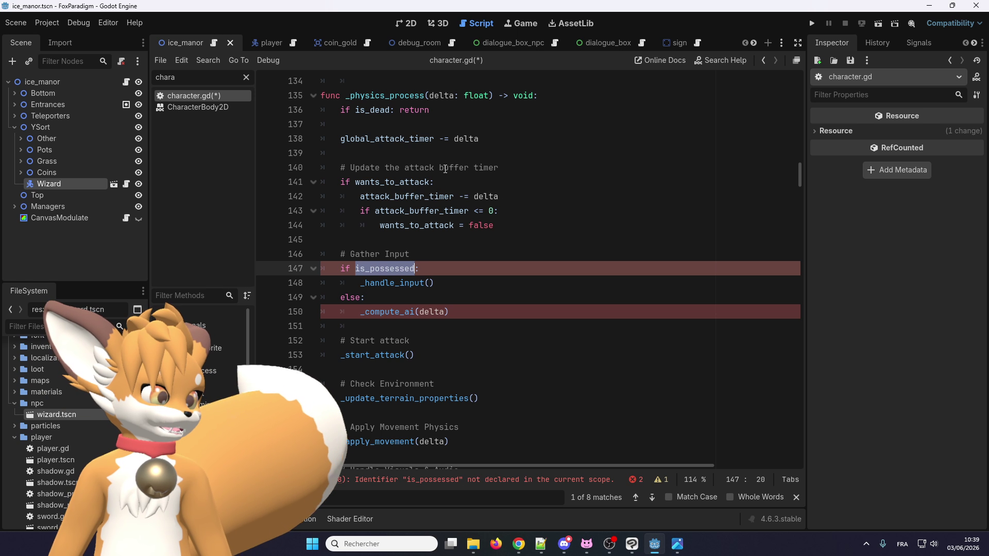
{"action": "scroll", "coordinate": [432, 238], "scroll_direction": "up", "scroll_amount": 3}
{"action": "scroll", "coordinate": [425, 236], "scroll_direction": "down", "scroll_amount": 3}
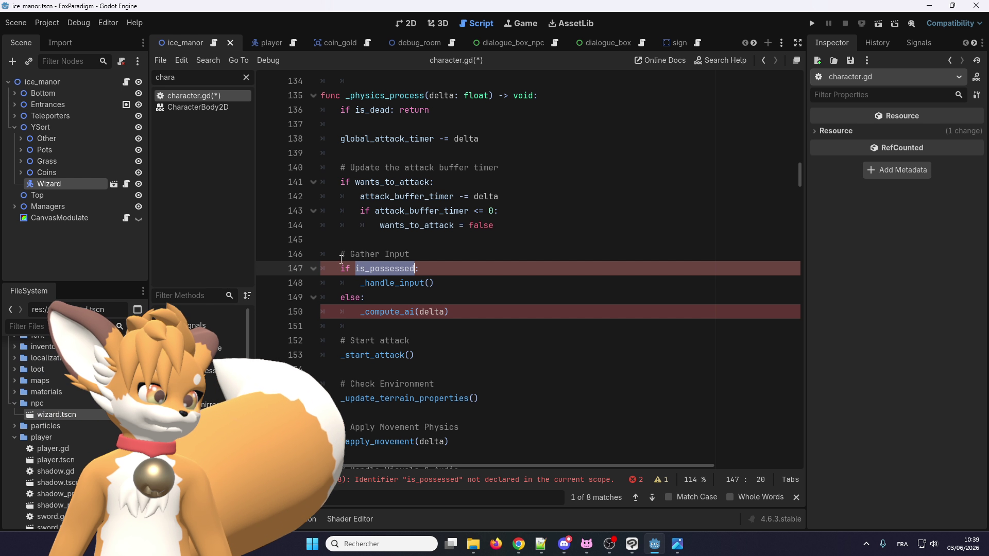
- Filter the script list by 'enemy' and open enemy.gd
{"action": "left_click", "coordinate": [170, 77]}
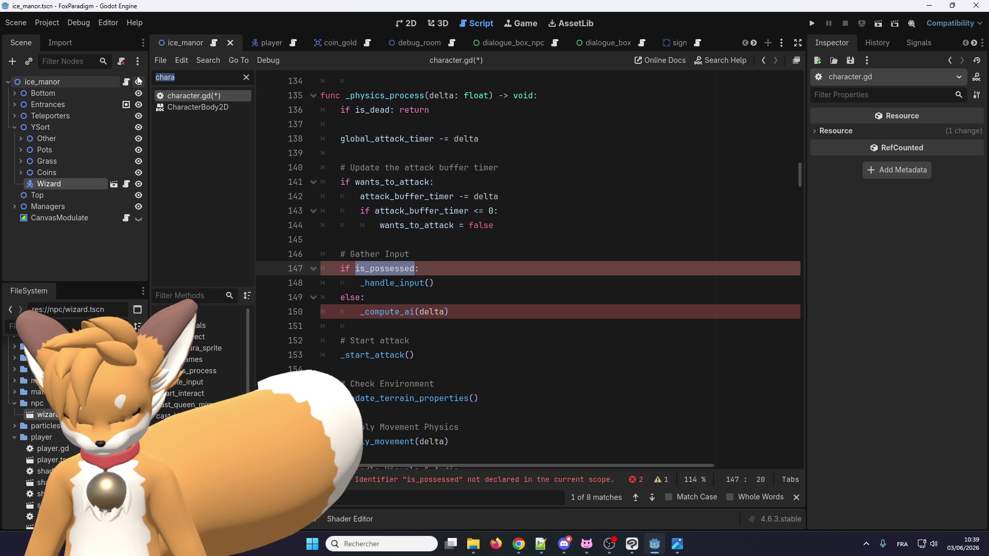
{"action": "type", "text": "enemy"}
{"action": "left_click", "coordinate": [250, 100]}
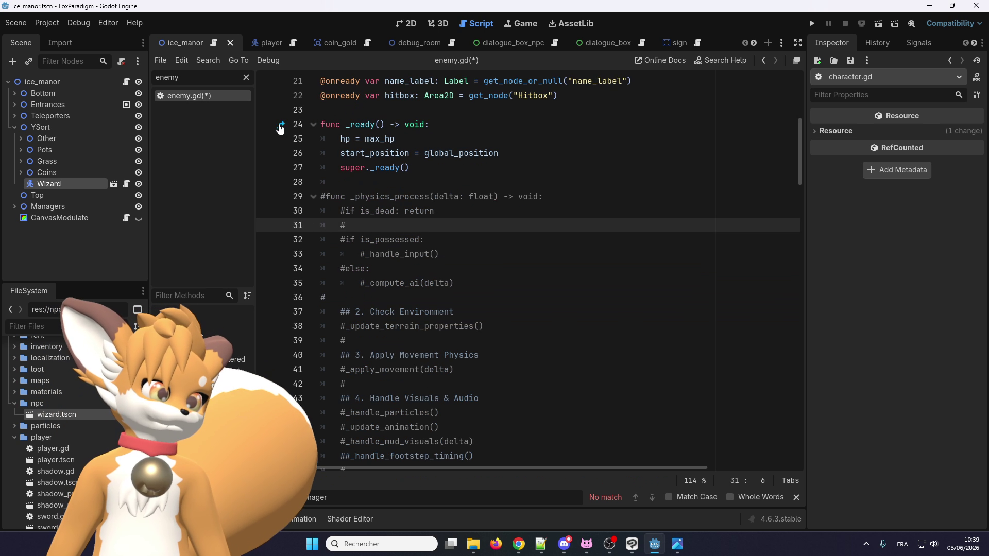
- Delete the can_be_possessed and is_possessed declarations from enemy.gd and clear the script filter
{"action": "scroll", "coordinate": [381, 222], "scroll_direction": "up", "scroll_amount": 6}
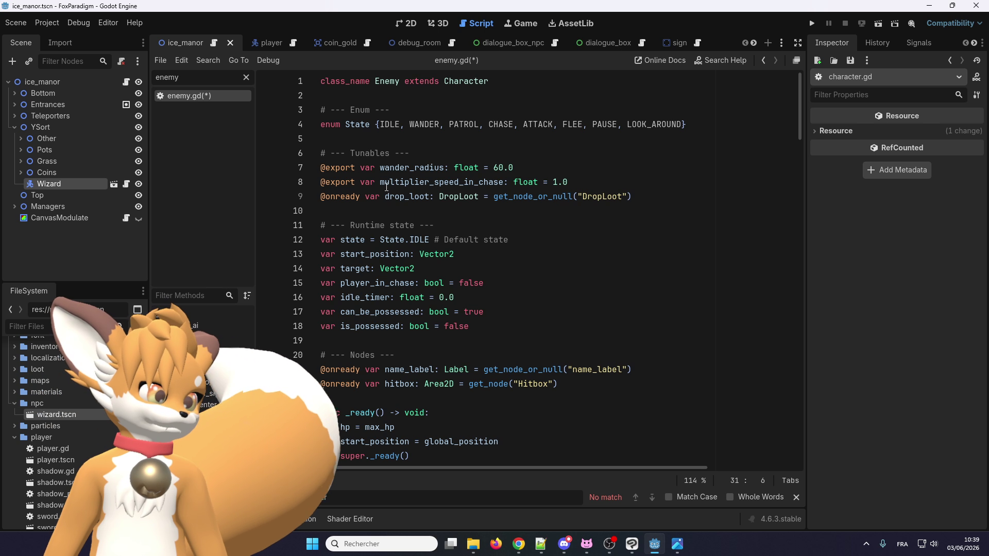
{"action": "left_click", "coordinate": [476, 329]}
{"action": "mouse_move", "coordinate": [476, 328]}
{"action": "left_mouse_down"}
{"action": "mouse_move", "coordinate": [315, 327]}
{"action": "mouse_move", "coordinate": [311, 316]}
{"action": "left_mouse_up"}
{"action": "key", "text": "ctrl+c"}
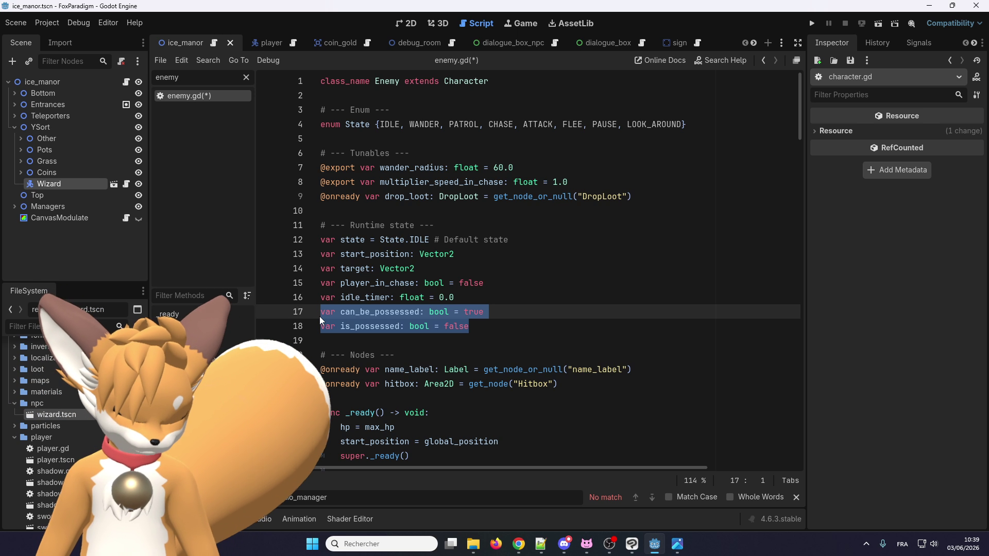
{"action": "key", "text": "Delete"}
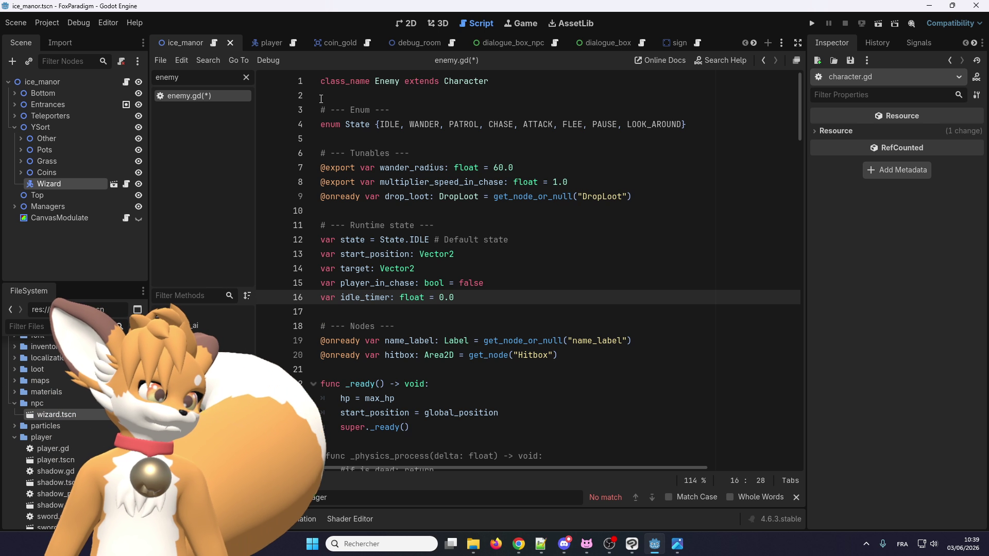
{"action": "double_click", "coordinate": [210, 84]}
{"action": "key", "text": "BackSpace"}
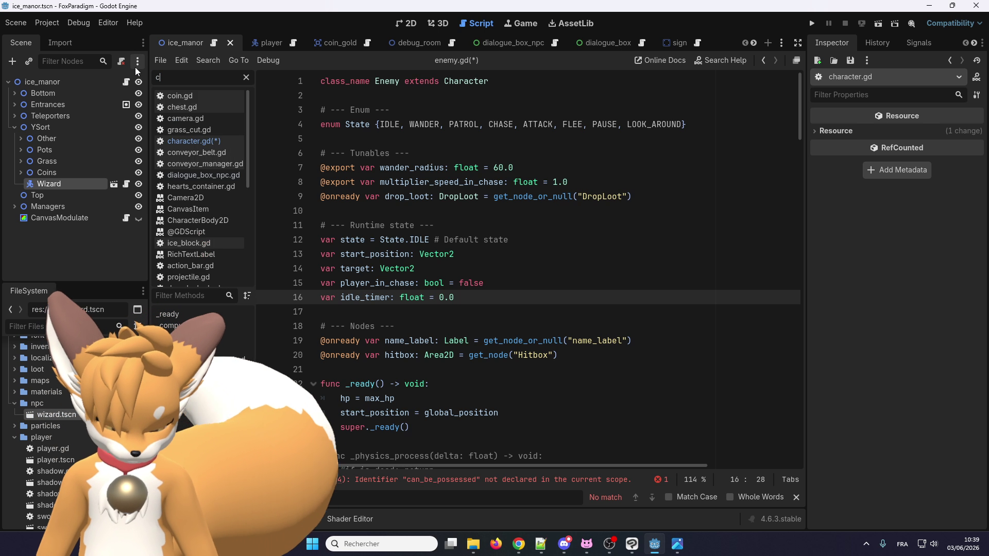
- Open character.gd and paste the two possession declarations at line 39
{"action": "type", "text": "character"}
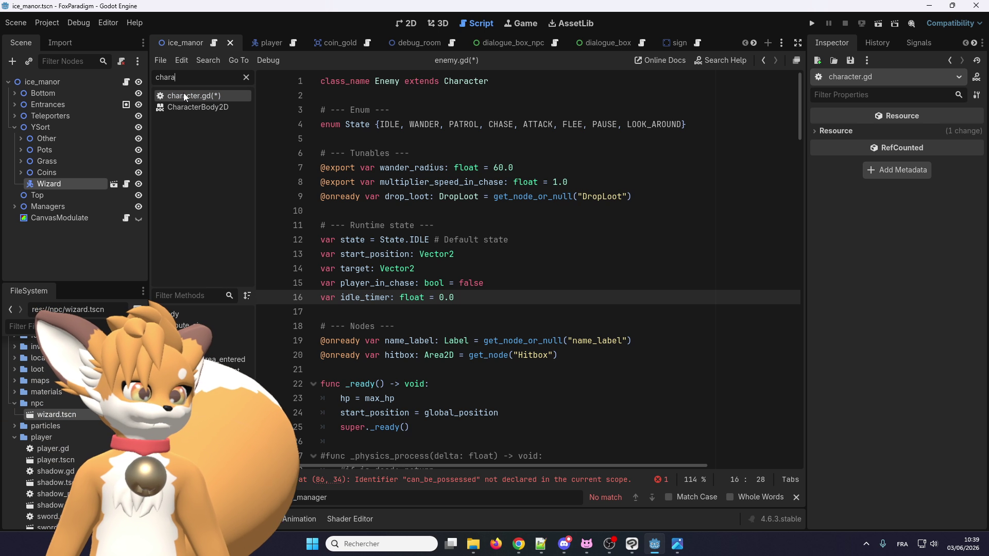
{"action": "left_click", "coordinate": [184, 95]}
{"action": "scroll", "coordinate": [413, 228], "scroll_direction": "up", "scroll_amount": 5}
{"action": "scroll", "coordinate": [413, 227], "scroll_direction": "up", "scroll_amount": 20}
{"action": "left_click", "coordinate": [448, 143]}
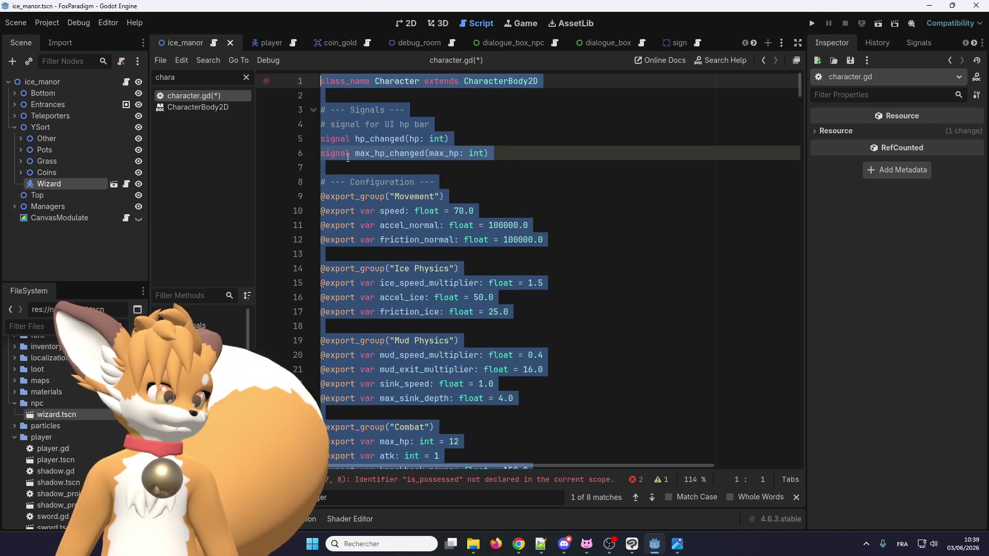
{"action": "scroll", "coordinate": [425, 273], "scroll_direction": "down", "scroll_amount": 5}
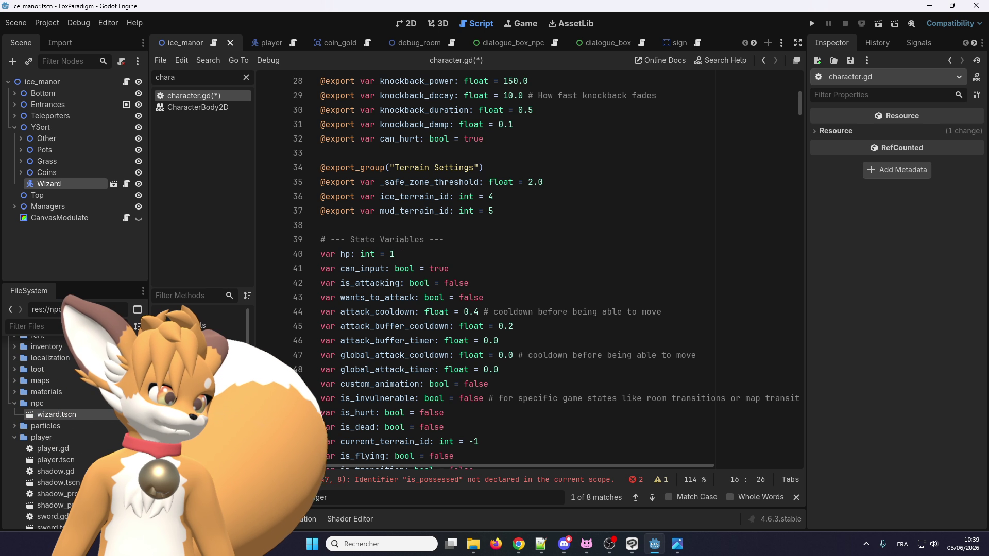
{"action": "left_click", "coordinate": [399, 226]}
{"action": "key", "text": "ctrl+v"}
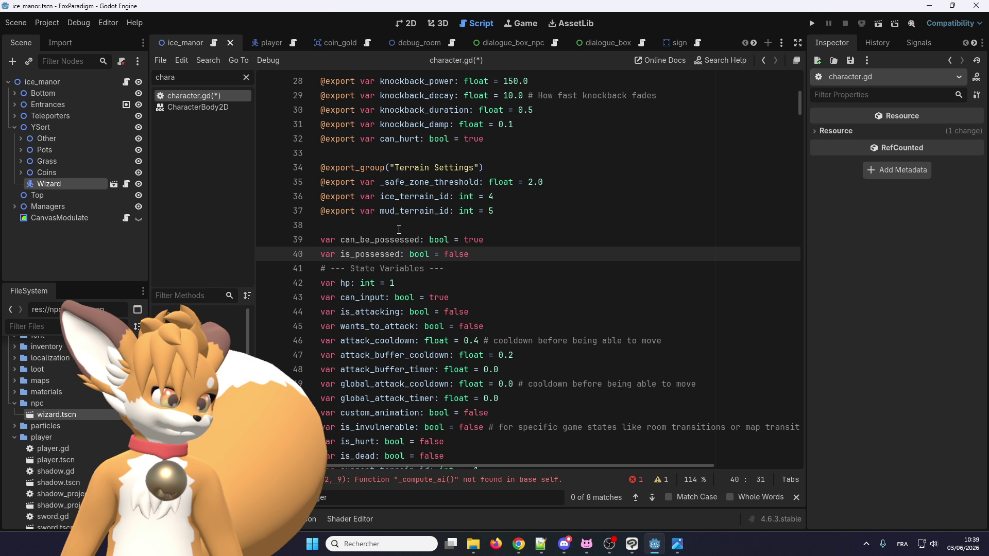
{"action": "key", "text": "ctrl+z"}
{"action": "key", "text": "ctrl+z"}
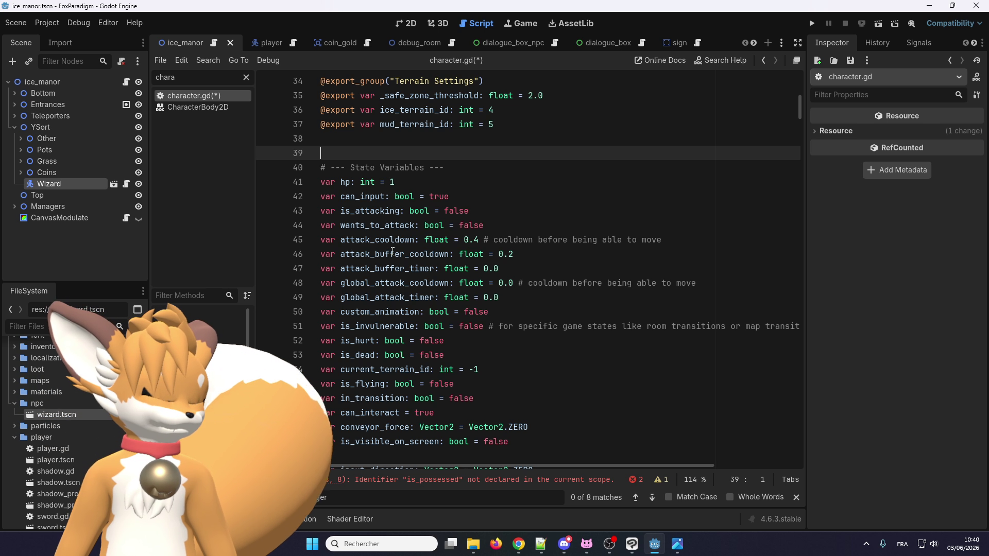
{"action": "scroll", "coordinate": [392, 250], "scroll_direction": "up", "scroll_amount": 2}
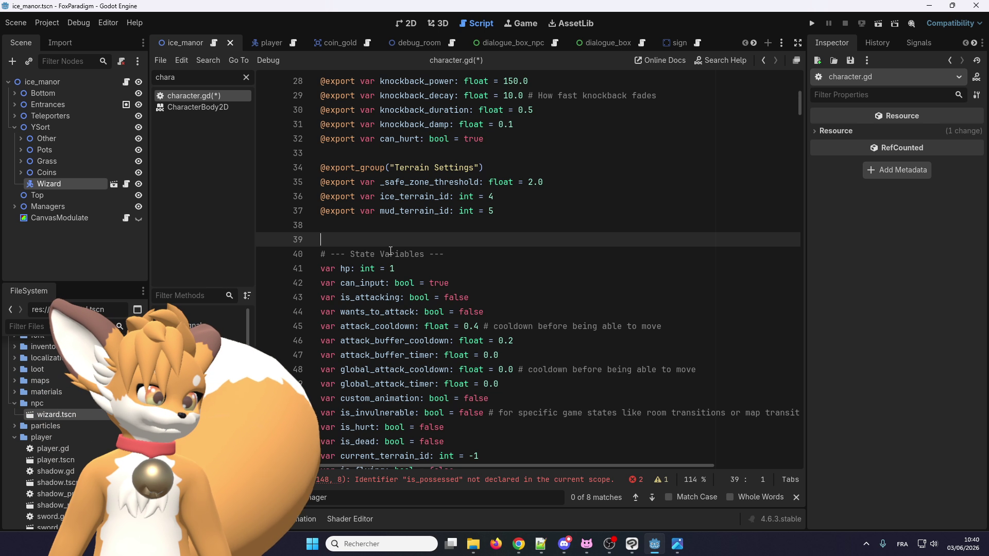
{"action": "key", "text": "ctrl+v"}
{"action": "key", "text": "Return"}
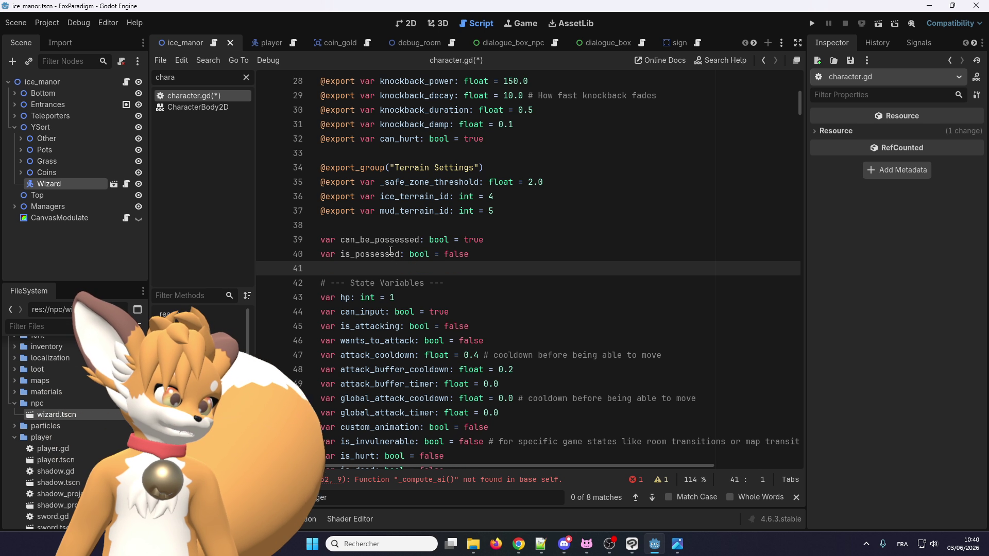
- Move the is_possessed declaration below icon_scene and remove the leftover empty line
{"action": "left_click_drag", "start_coordinate": [484, 254], "coordinate": [298, 250]}
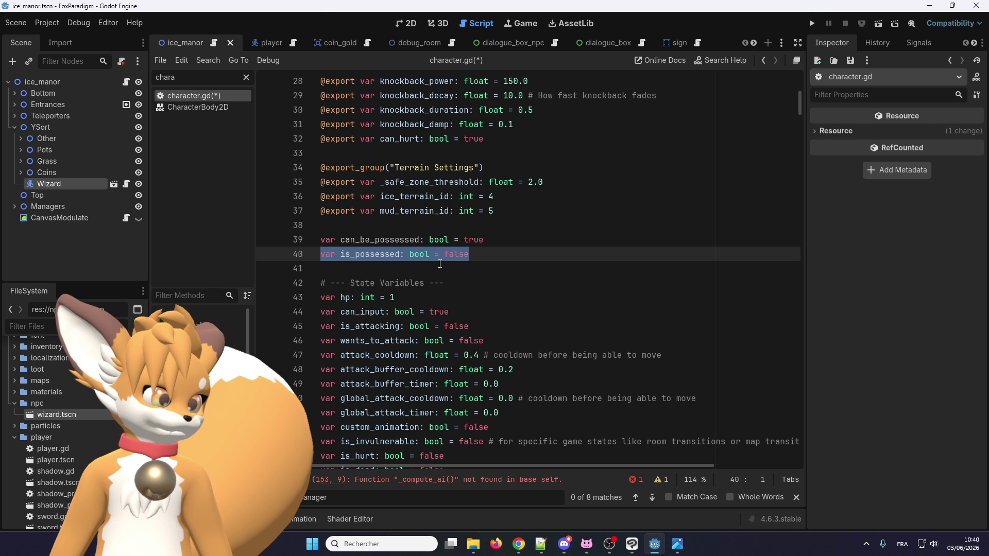
{"action": "key", "text": "ctrl+x"}
{"action": "scroll", "coordinate": [427, 261], "scroll_direction": "down", "scroll_amount": 10}
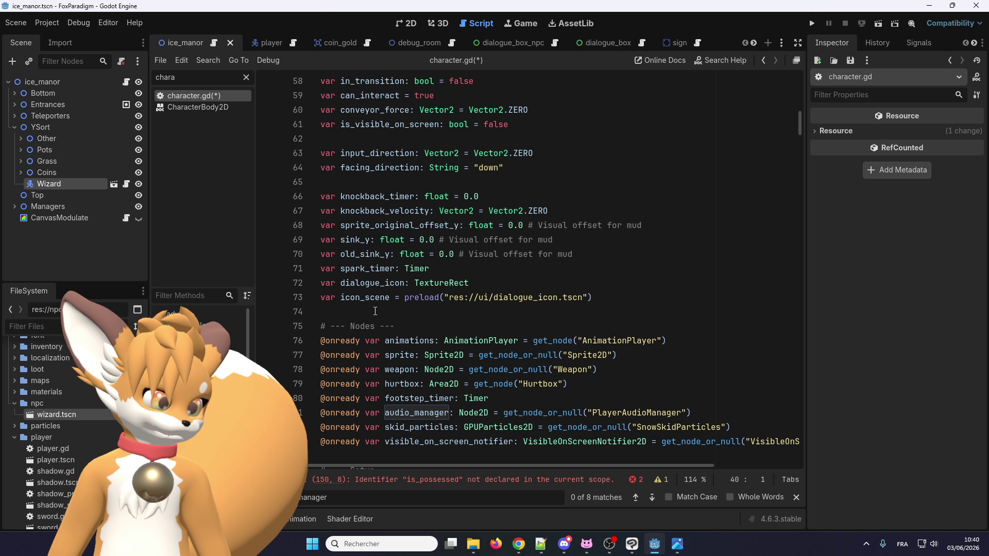
{"action": "left_click", "coordinate": [375, 312]}
{"action": "key", "text": "ctrl+v"}
{"action": "key", "text": "Return"}
{"action": "scroll", "coordinate": [385, 297], "scroll_direction": "up", "scroll_amount": 10}
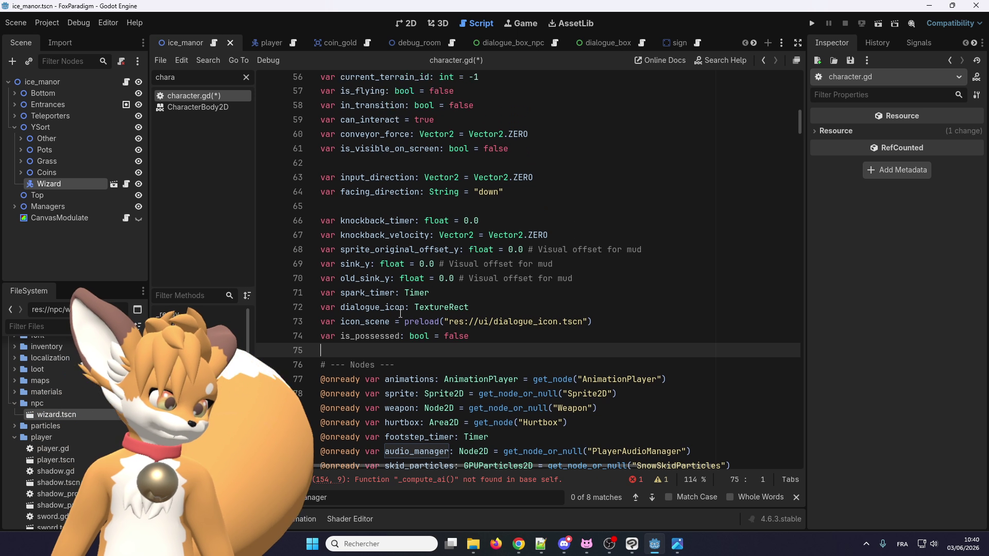
{"action": "left_click", "coordinate": [371, 268]}
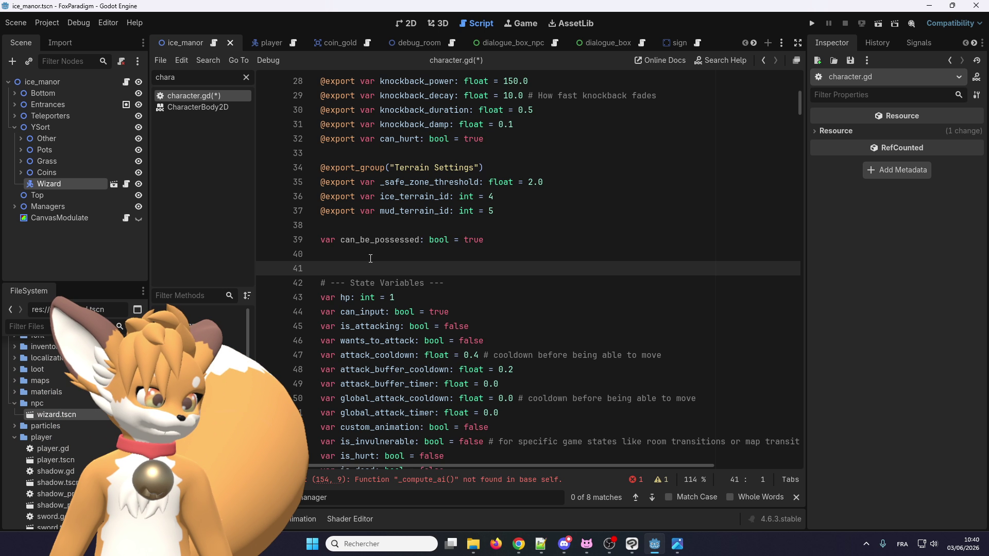
{"action": "key", "text": "BackSpace"}
{"action": "key", "text": "Up"}
{"action": "key", "text": "Up"}
{"action": "key", "text": "Up"}
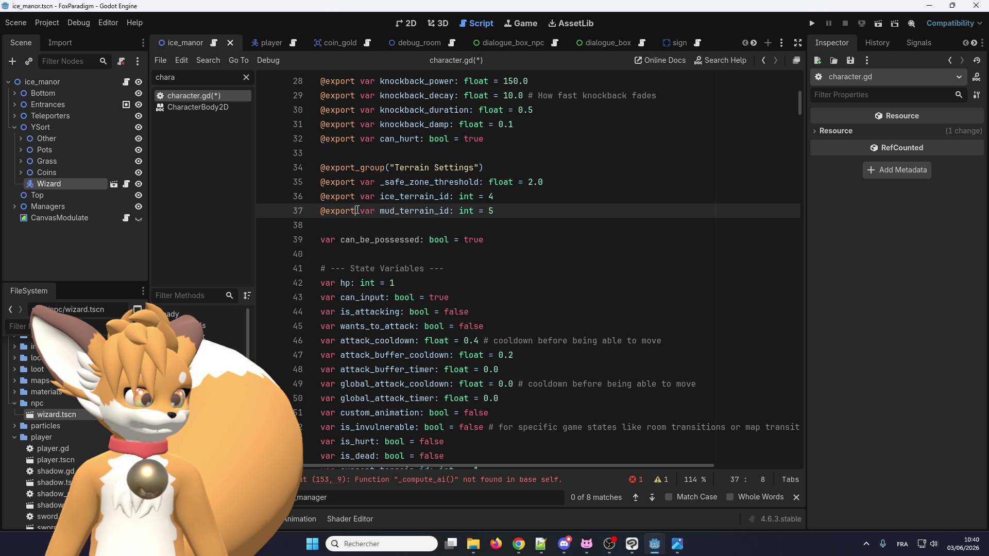
{"action": "left_click", "coordinate": [322, 239]}
{"action": "key", "text": "ctrl+v"}
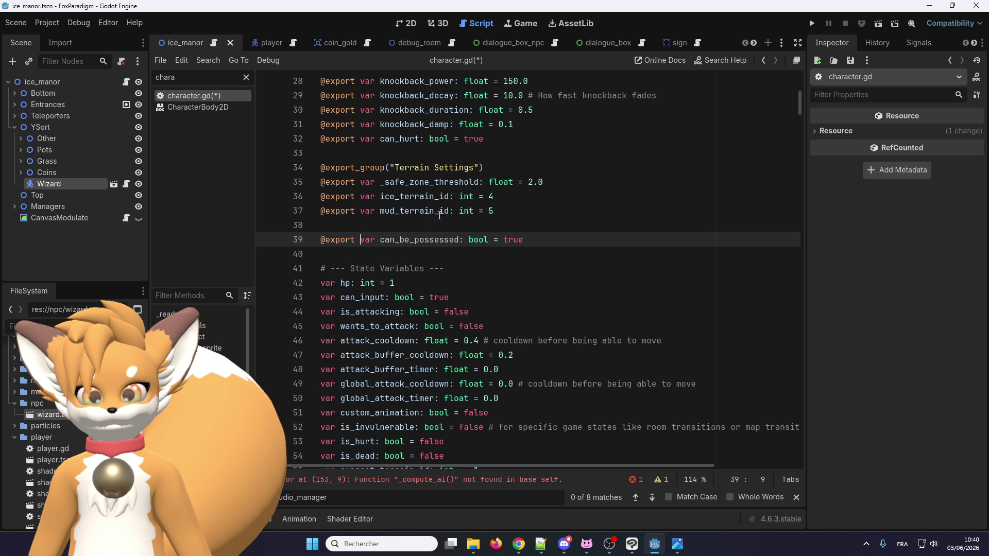
- Add a copy of the export group line above can_be_possessed, renamed to 'Possession'
{"action": "left_click_drag", "start_coordinate": [494, 169], "coordinate": [302, 167]}
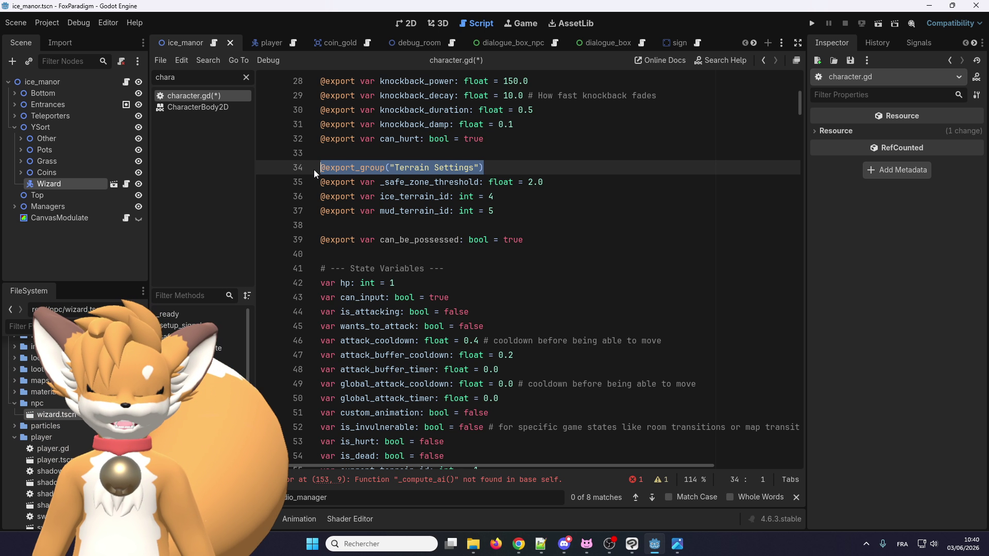
{"action": "left_click", "coordinate": [389, 225]}
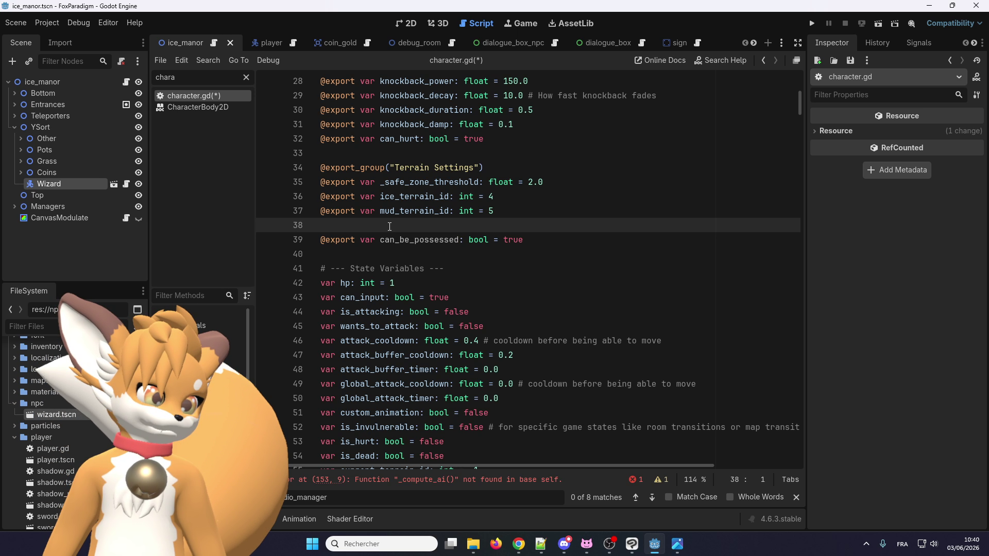
{"action": "key", "text": "Return"}
{"action": "key", "text": "ctrl+v"}
{"action": "scroll", "coordinate": [405, 235], "scroll_direction": "up", "scroll_amount": 3}
{"action": "scroll", "coordinate": [452, 298], "scroll_direction": "down", "scroll_amount": 1}
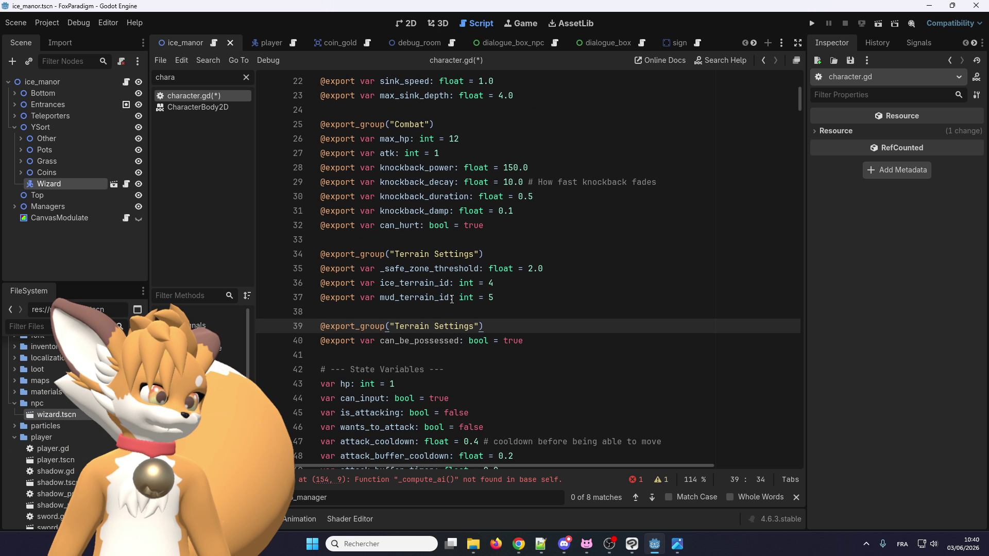
{"action": "left_click_drag", "start_coordinate": [452, 326], "coordinate": [394, 326]}
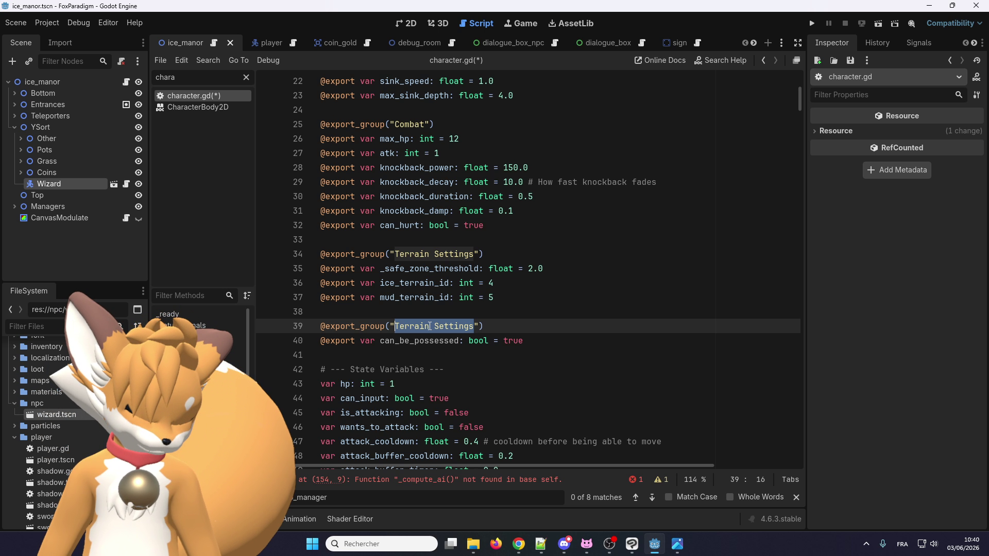
{"action": "type", "text": "Possessio"}
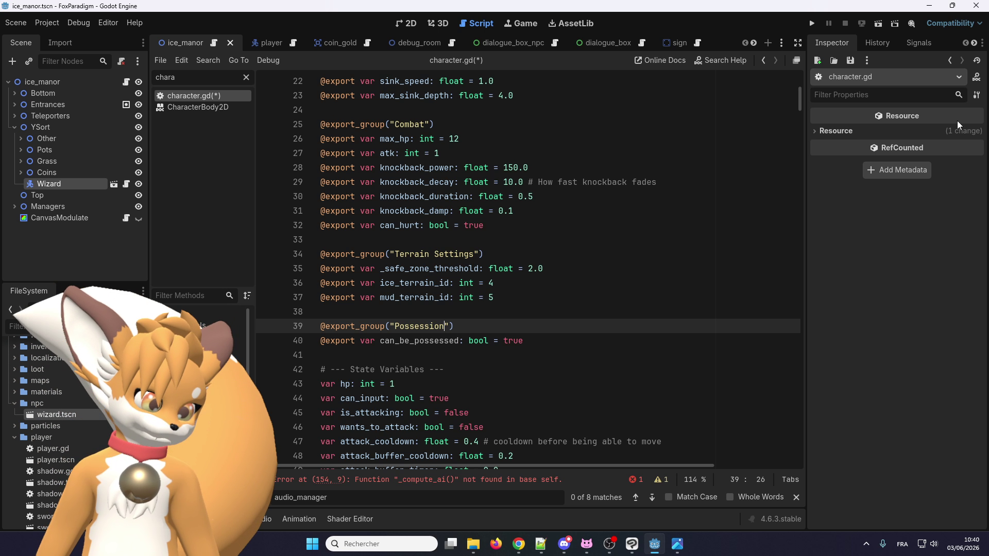
- Save character.gd with the new Possession group
{"action": "key", "text": "Down"}
{"action": "key", "text": "End"}
{"action": "scroll", "coordinate": [466, 326], "scroll_direction": "down", "scroll_amount": 2}
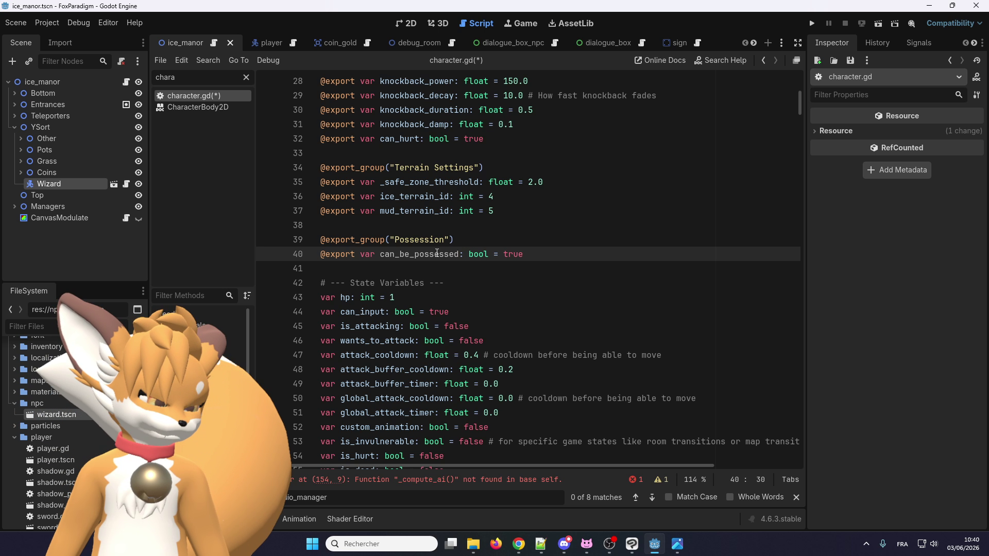
{"action": "key", "text": "ctrl+s"}
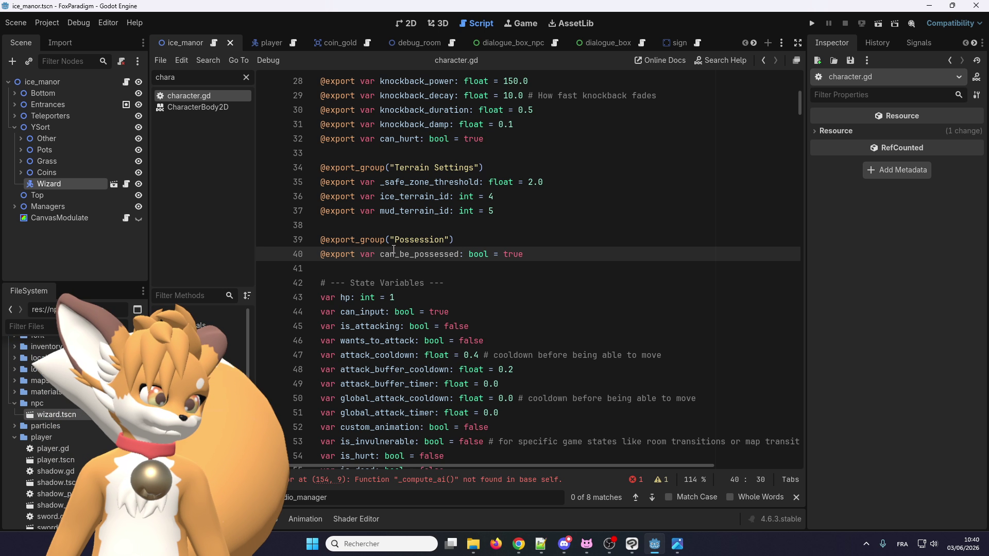
{"action": "double_click", "coordinate": [406, 255]}
- Search character.gd for can_be_possessed, briefly opening and closing the project-wide search
{"action": "key", "text": "ctrl+f"}
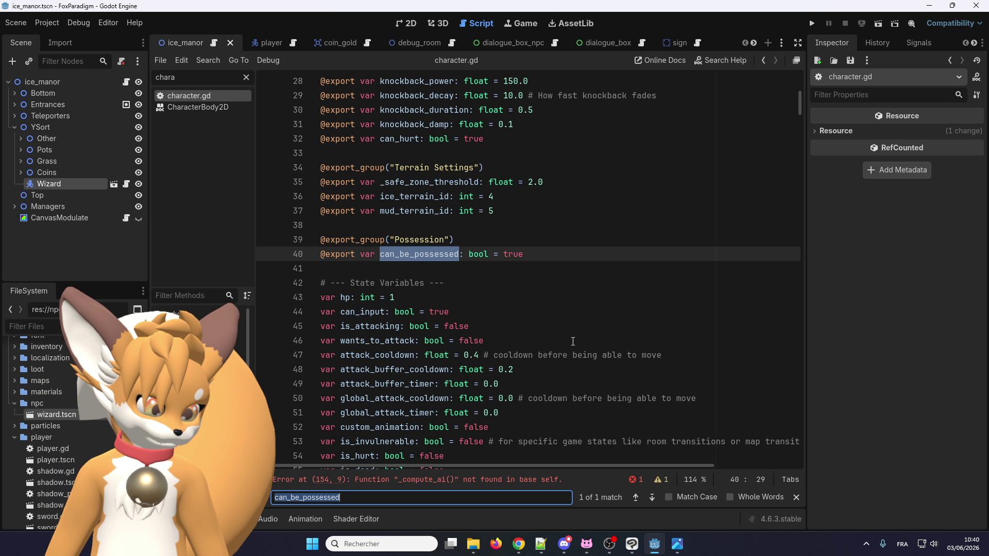
{"action": "scroll", "coordinate": [432, 278], "scroll_direction": "up", "scroll_amount": 1}
{"action": "left_click", "coordinate": [434, 282]}
{"action": "scroll", "coordinate": [427, 309], "scroll_direction": "down", "scroll_amount": 7}
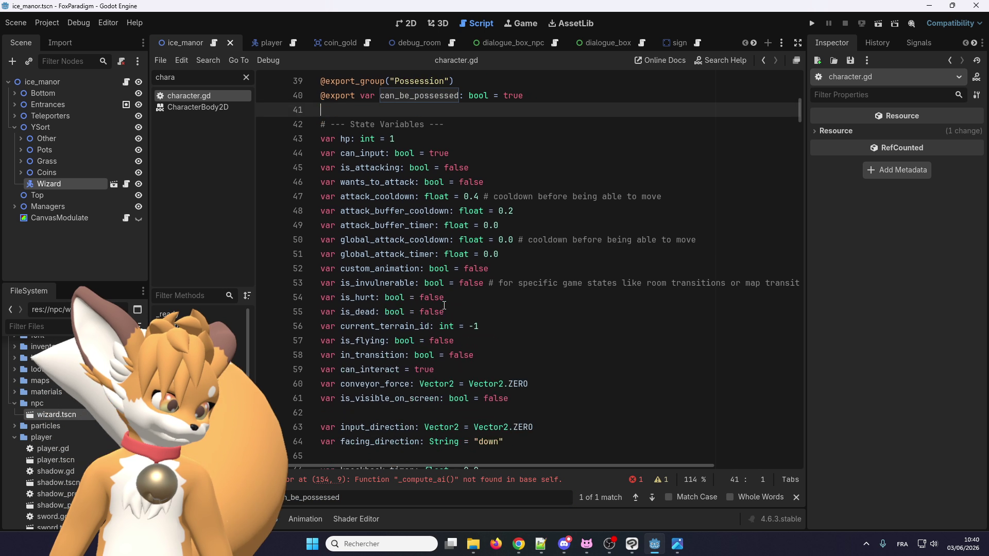
{"action": "scroll", "coordinate": [401, 329], "scroll_direction": "up", "scroll_amount": 8}
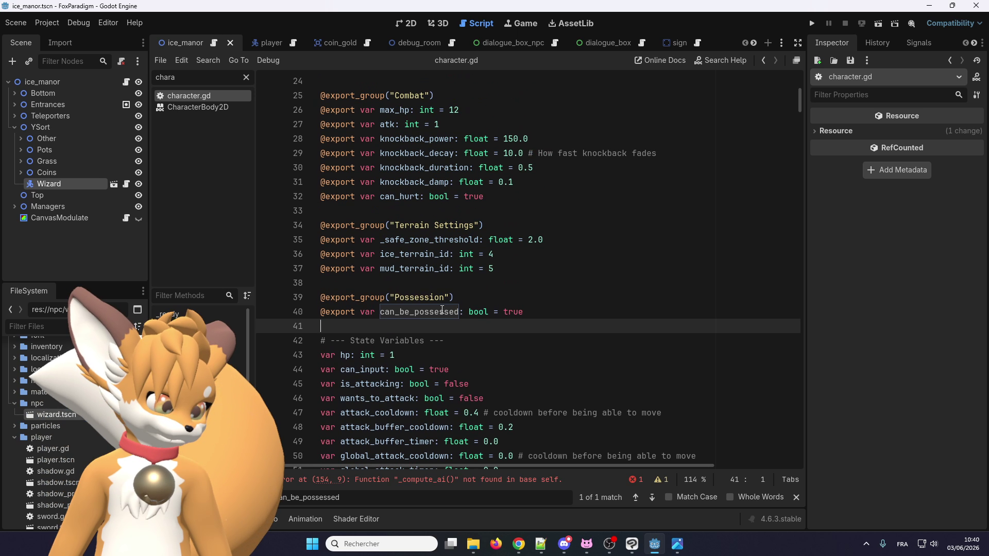
{"action": "double_click", "coordinate": [432, 311]}
{"action": "key", "text": "ctrl+shift+f"}
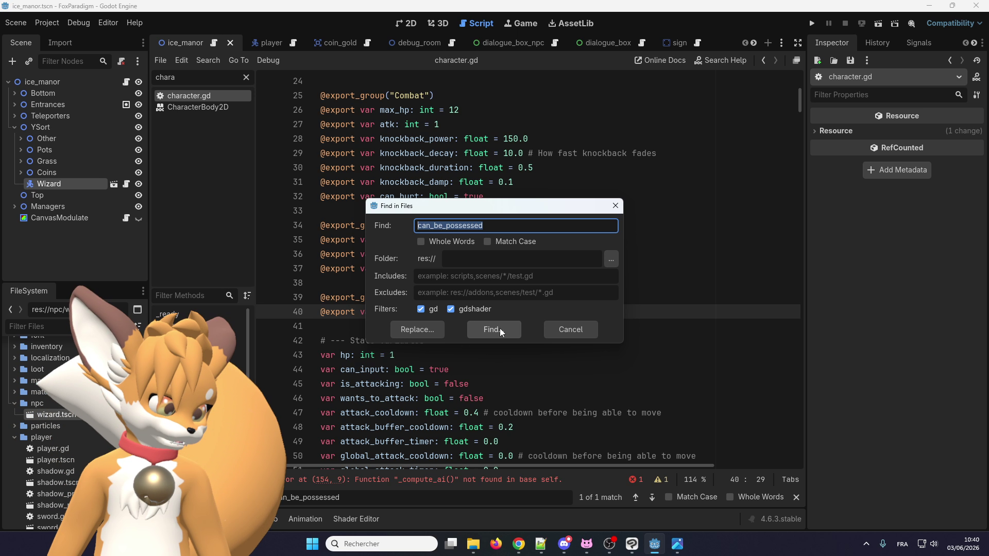
{"action": "key", "text": "Escape"}
- Trace is_possessed from its line 74 declaration to the check at line 151
{"action": "scroll", "coordinate": [433, 299], "scroll_direction": "down", "scroll_amount": 8}
{"action": "scroll", "coordinate": [433, 299], "scroll_direction": "down", "scroll_amount": 4}
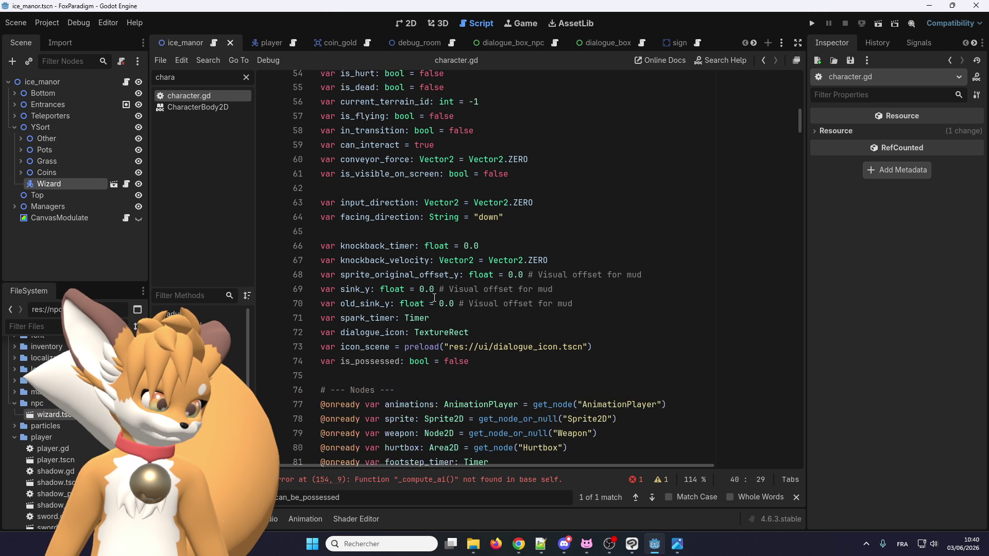
{"action": "double_click", "coordinate": [382, 282]}
{"action": "key", "text": "ctrl+f"}
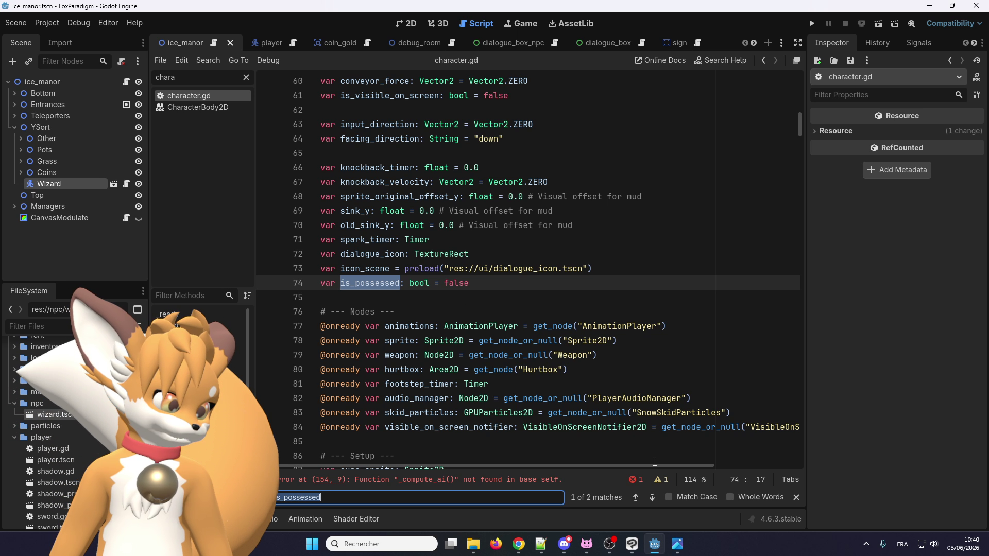
{"action": "left_click", "coordinate": [650, 498]}
{"action": "left_click", "coordinate": [468, 340]}
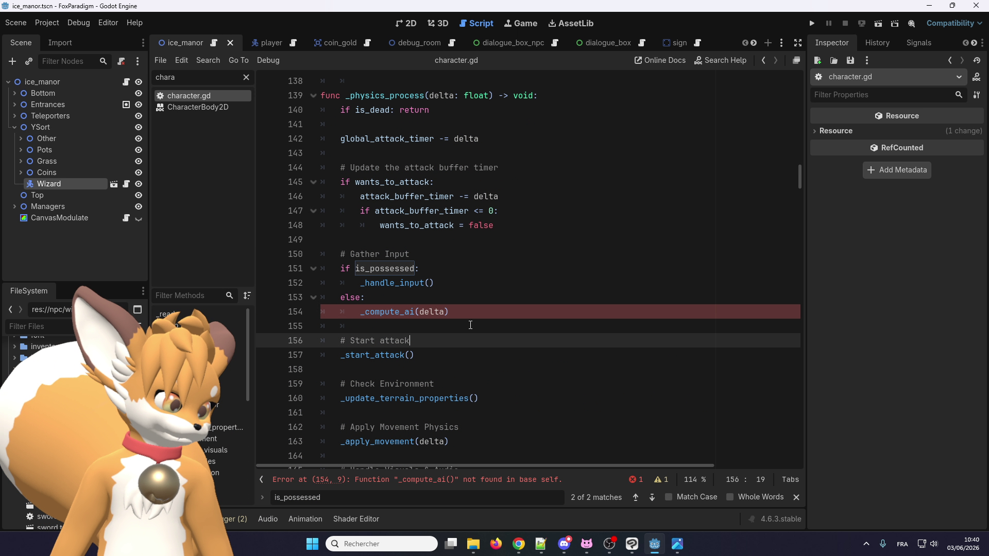
{"action": "left_click", "coordinate": [390, 283]}
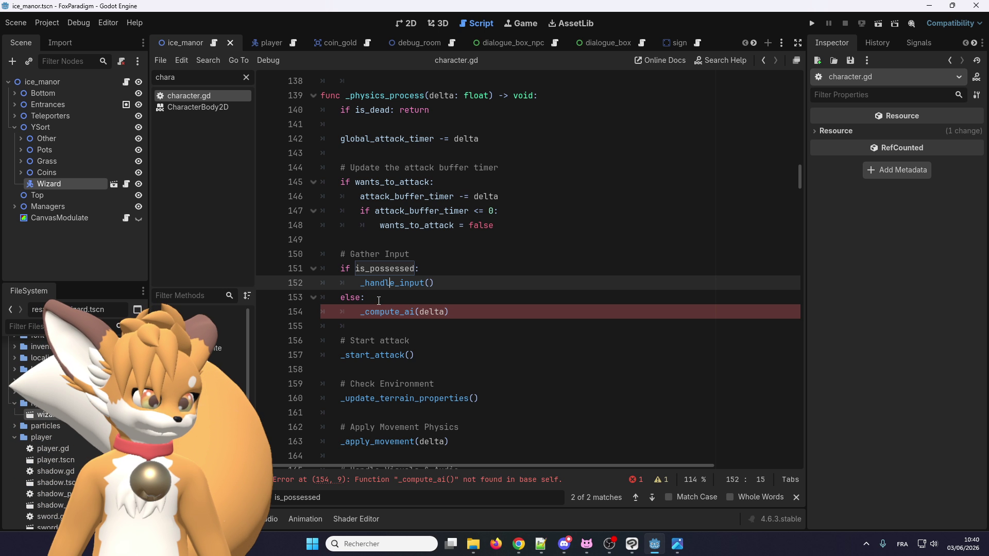
{"action": "scroll", "coordinate": [379, 300], "scroll_direction": "up", "scroll_amount": 1}
{"action": "left_click", "coordinate": [355, 310]}
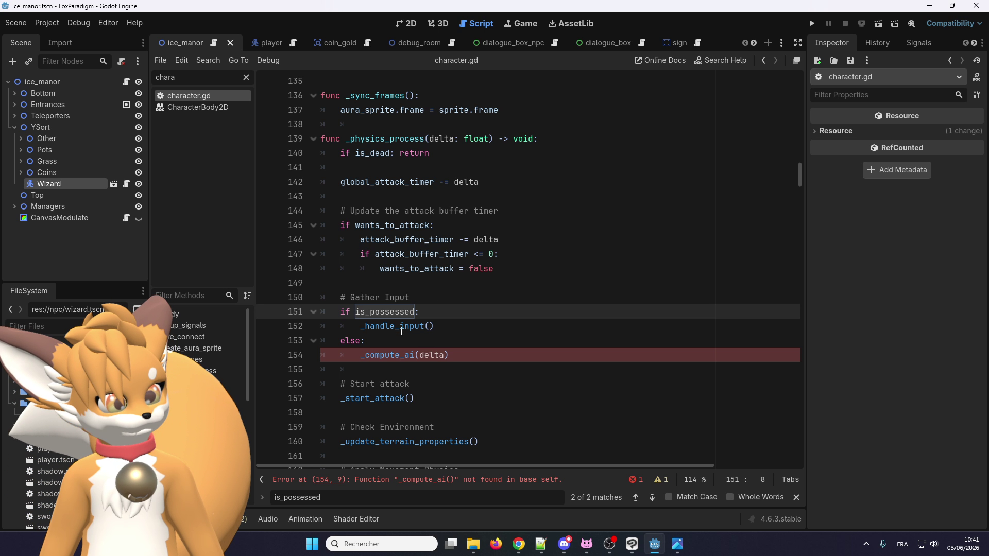
{"action": "double_click", "coordinate": [362, 354]}
{"action": "left_click", "coordinate": [429, 326]}
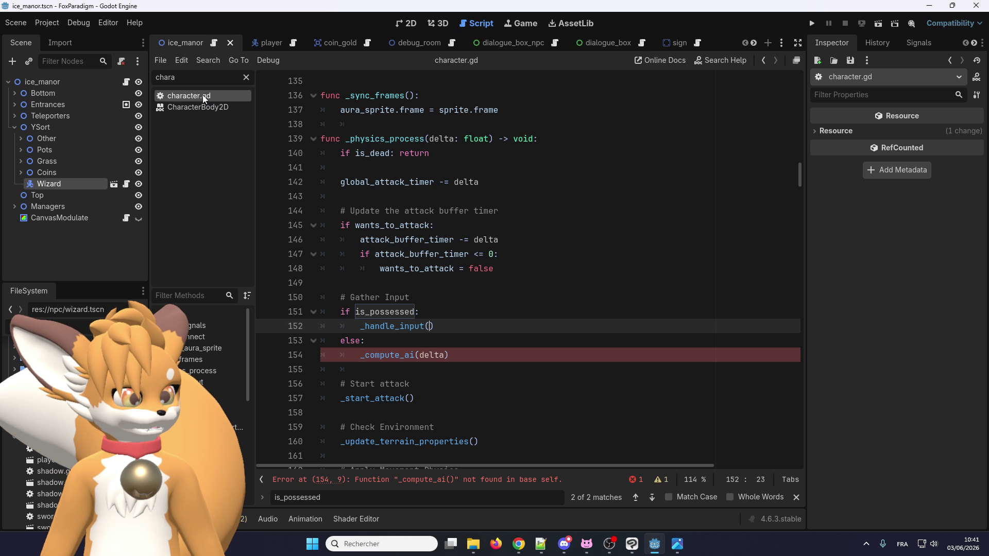
{"action": "double_click", "coordinate": [166, 77]}
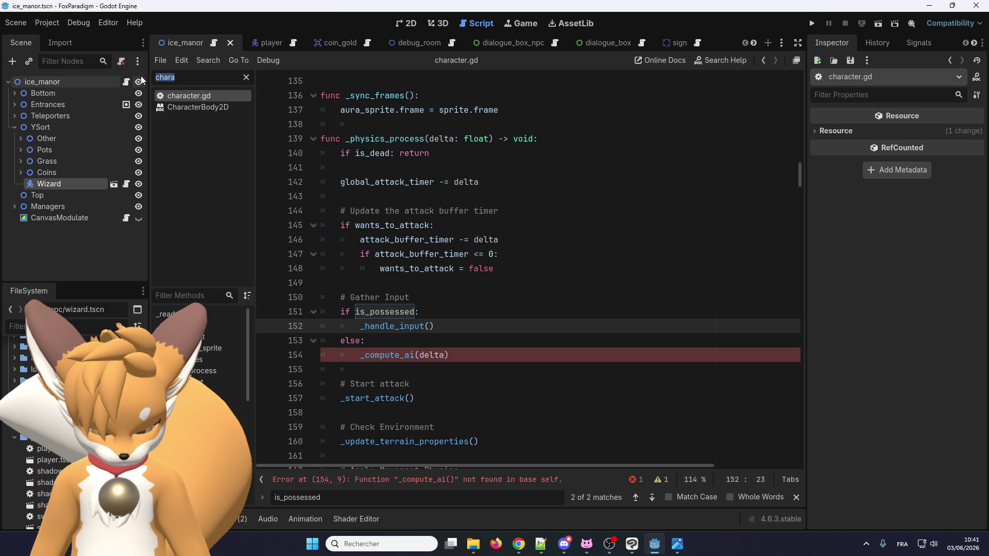
- Open enemy.gd and delete the VIRTUAL METHOD comment and _compute_ai on lines 50–52
{"action": "type", "text": "enemy"}
{"action": "left_click", "coordinate": [193, 94]}
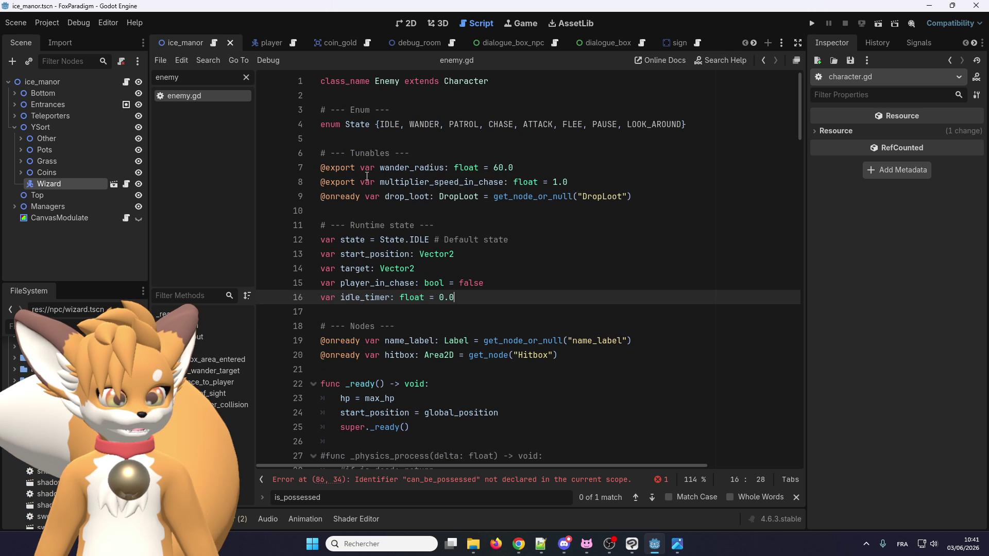
{"action": "scroll", "coordinate": [381, 232], "scroll_direction": "down", "scroll_amount": 10}
{"action": "scroll", "coordinate": [396, 283], "scroll_direction": "up", "scroll_amount": 6}
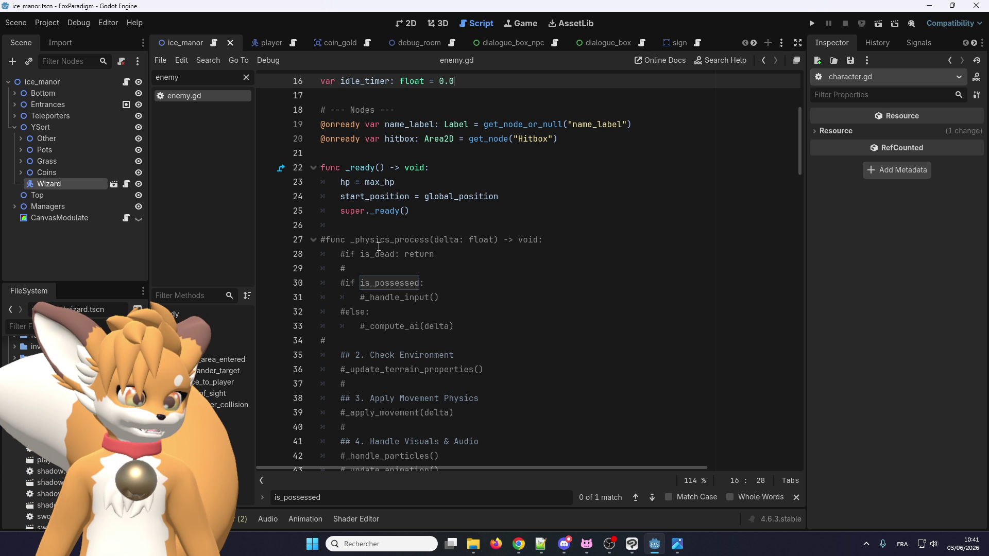
{"action": "scroll", "coordinate": [381, 249], "scroll_direction": "down", "scroll_amount": 8}
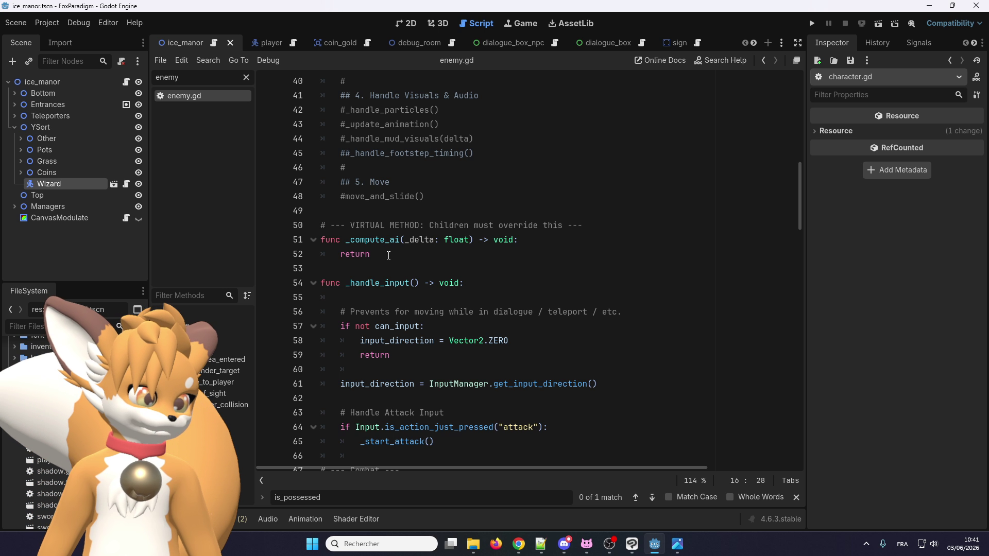
{"action": "scroll", "coordinate": [389, 253], "scroll_direction": "up", "scroll_amount": 9}
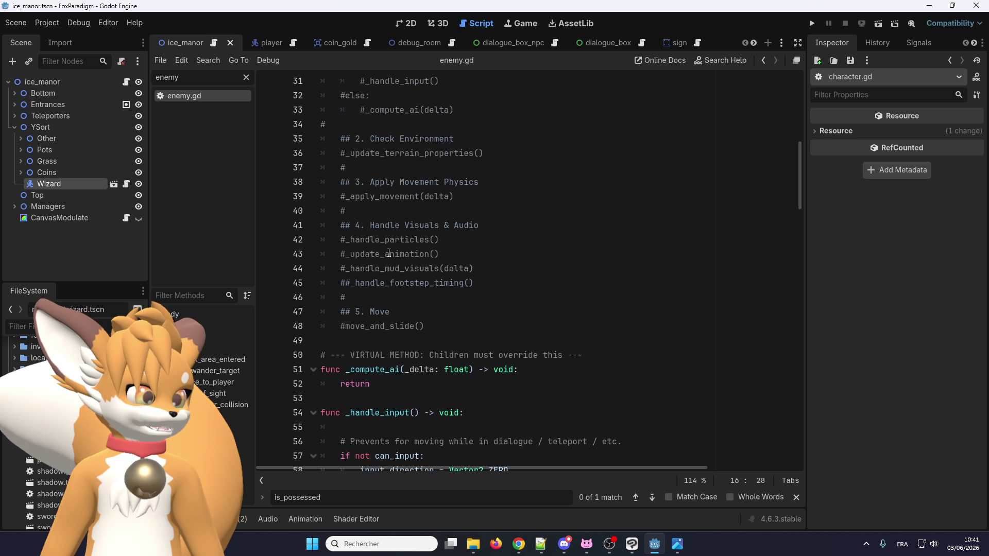
{"action": "scroll", "coordinate": [390, 272], "scroll_direction": "down", "scroll_amount": 8}
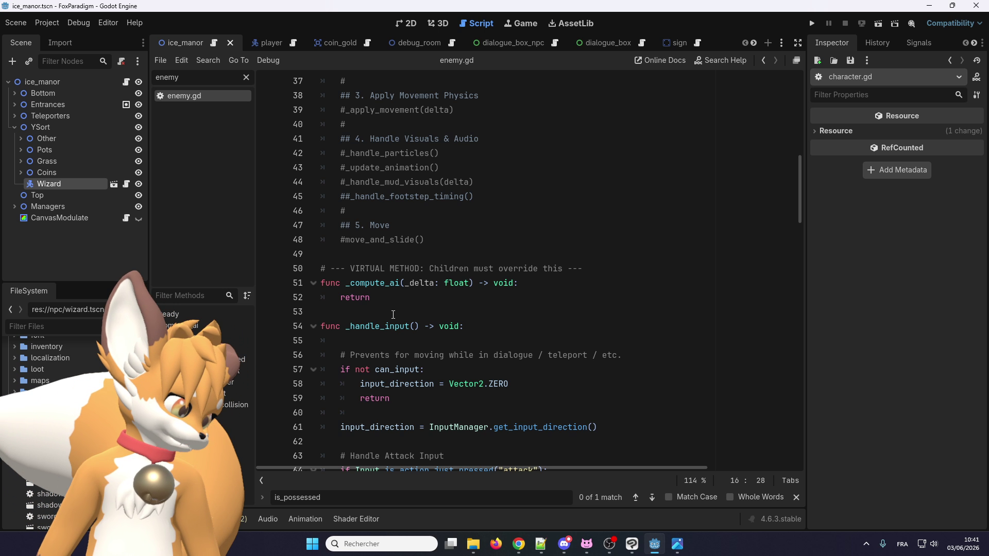
{"action": "left_click_drag", "start_coordinate": [394, 303], "coordinate": [302, 271]}
{"action": "key", "text": "ctrl+c"}
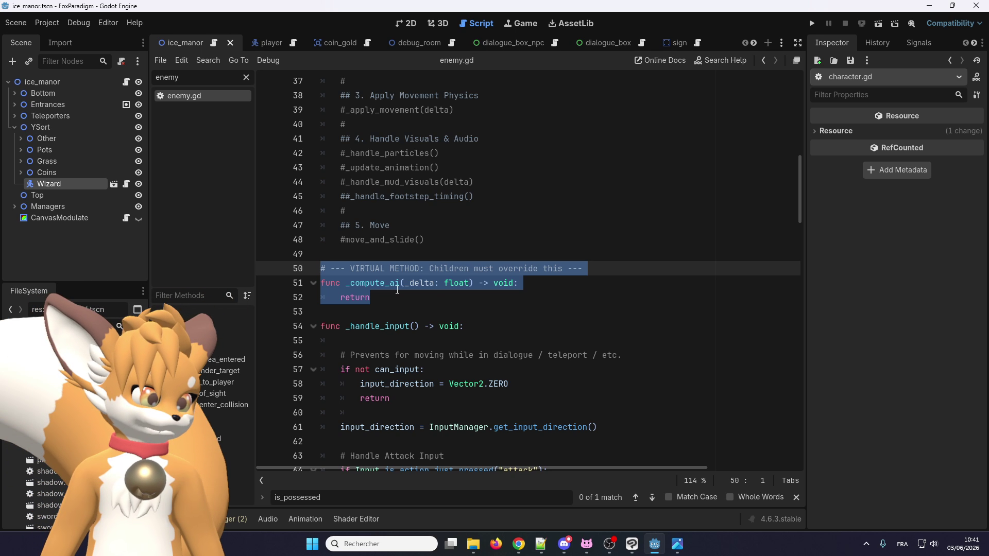
{"action": "key", "text": "BackSpace"}
{"action": "key", "text": "BackSpace"}
{"action": "key", "text": "BackSpace"}
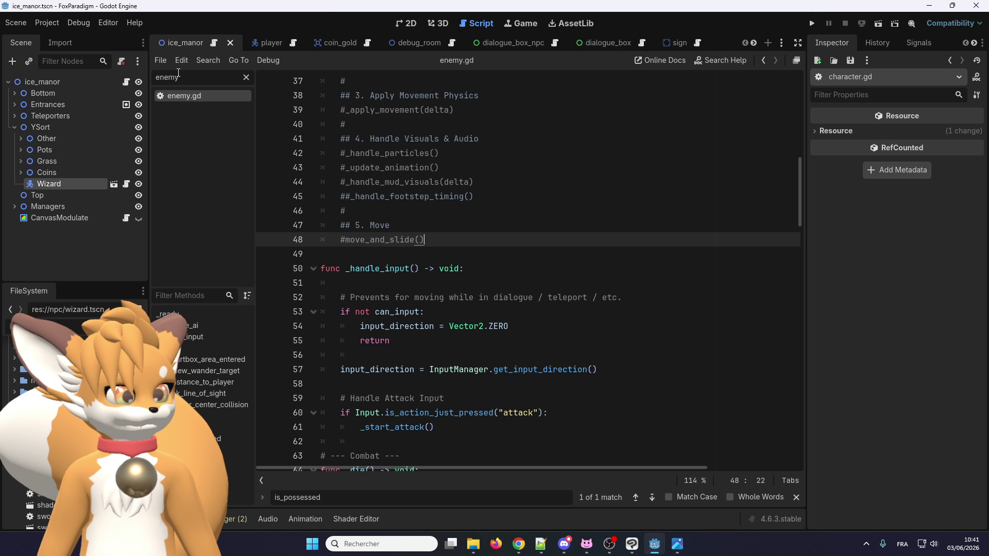
- Open character.gd and paste the _compute_ai(_delta) method on line 213 after cast_king_staff
{"action": "double_click", "coordinate": [178, 76]}
{"action": "type", "text": "char"}
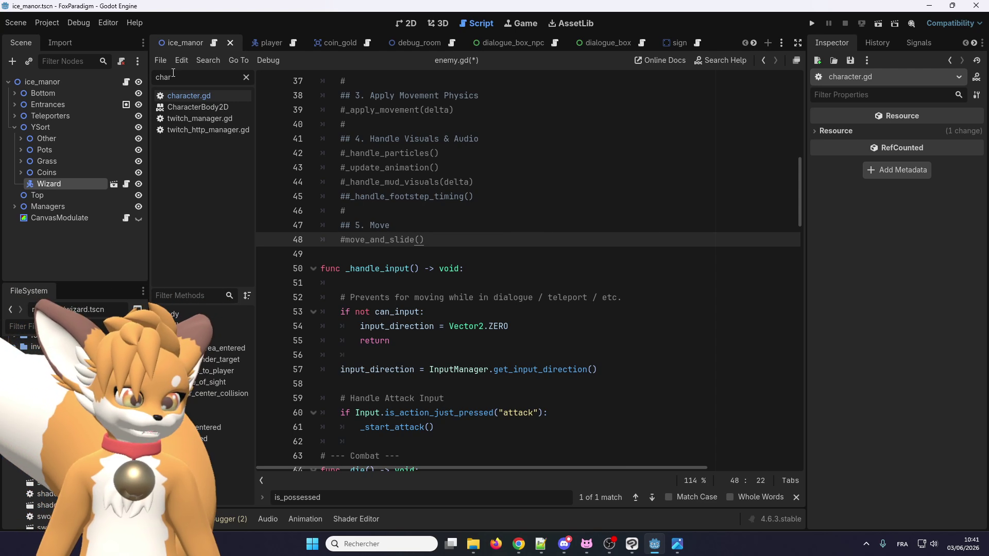
{"action": "left_click", "coordinate": [185, 95]}
{"action": "scroll", "coordinate": [378, 324], "scroll_direction": "up", "scroll_amount": 5}
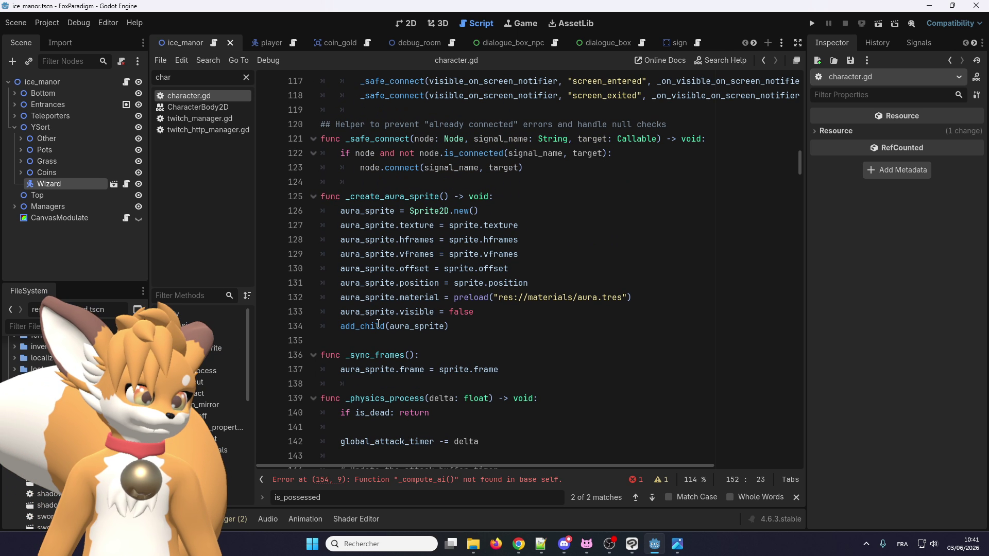
{"action": "scroll", "coordinate": [377, 326], "scroll_direction": "down", "scroll_amount": 15}
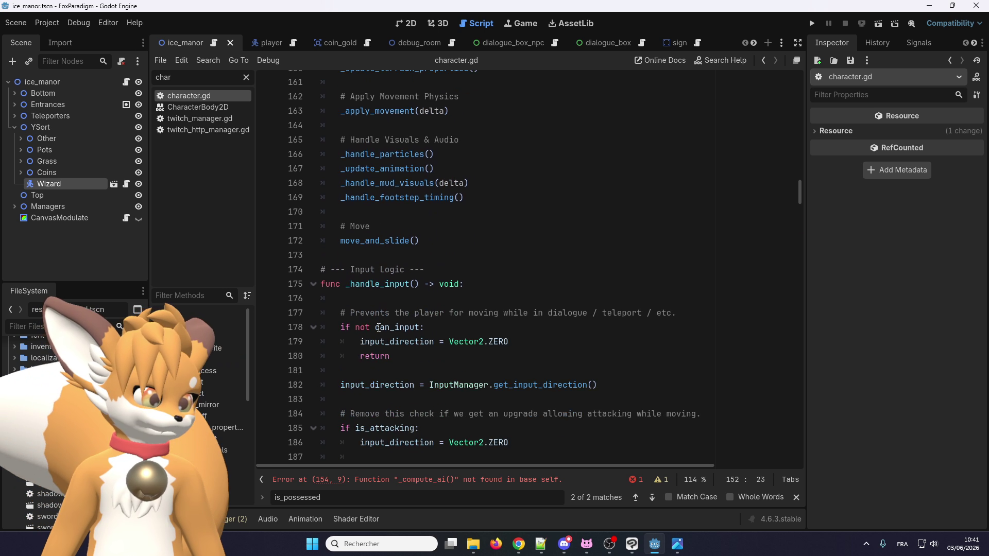
{"action": "scroll", "coordinate": [350, 249], "scroll_direction": "down", "scroll_amount": 11}
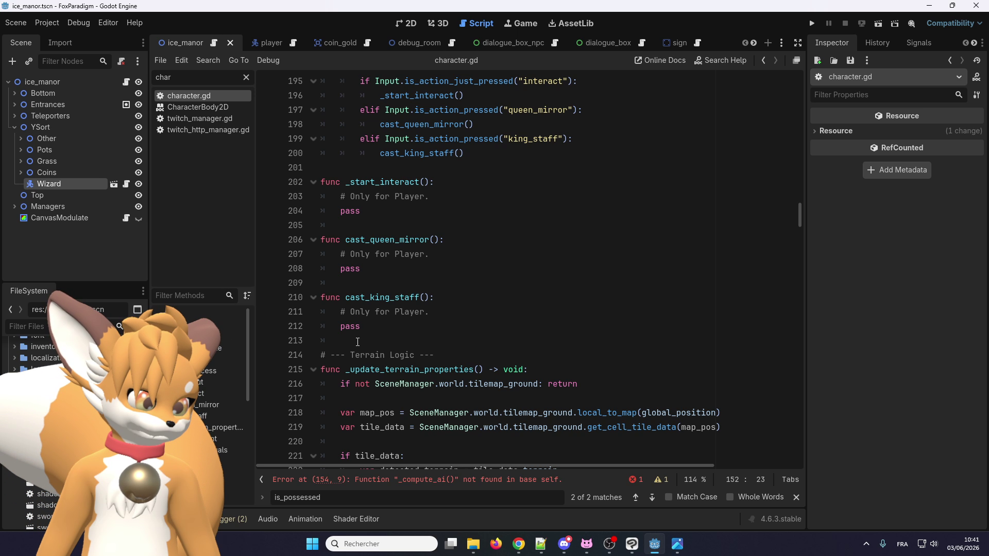
{"action": "left_click", "coordinate": [358, 342]}
{"action": "key", "text": "ctrl+v"}
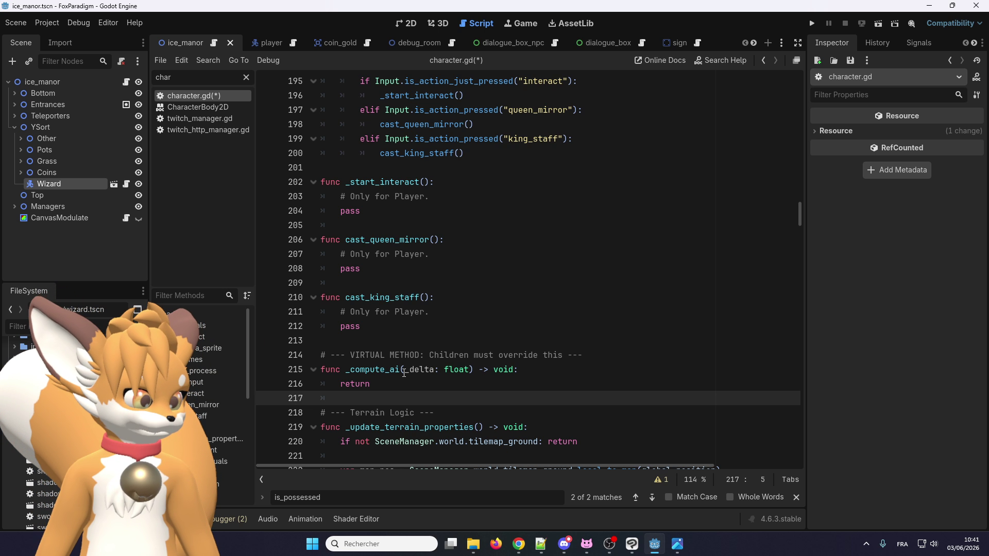
{"action": "scroll", "coordinate": [403, 372], "scroll_direction": "up", "scroll_amount": 11}
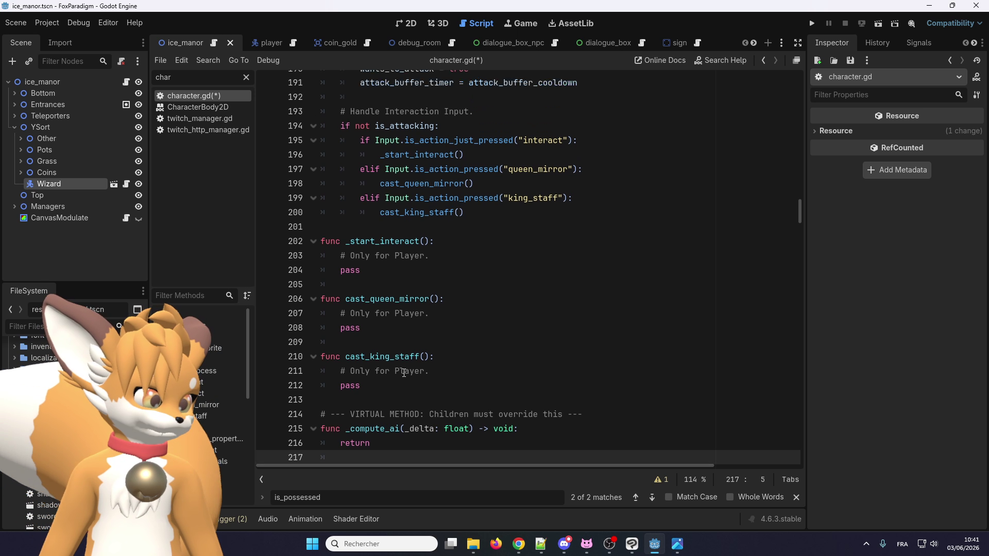
{"action": "scroll", "coordinate": [404, 372], "scroll_direction": "up", "scroll_amount": 4}
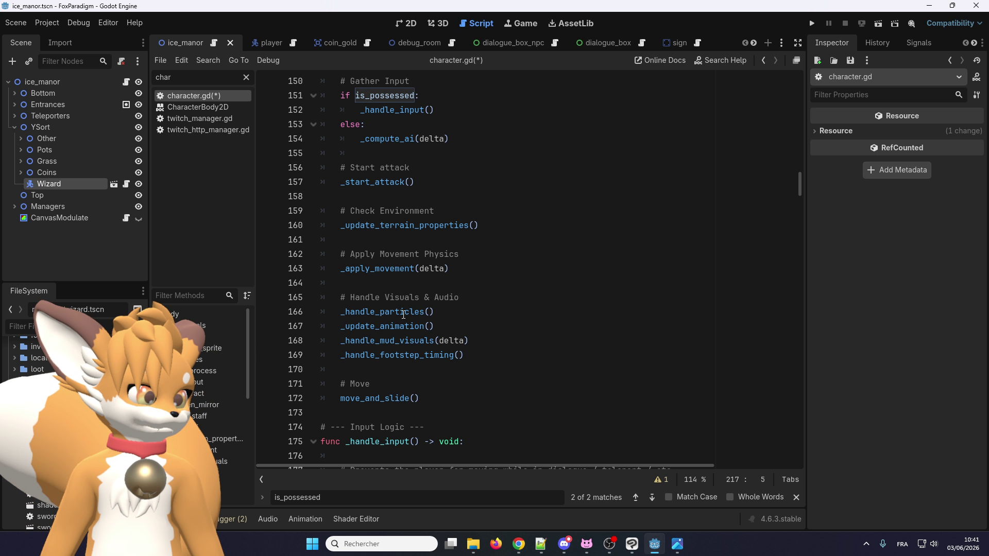
{"action": "scroll", "coordinate": [403, 314], "scroll_direction": "up", "scroll_amount": 5}
- Save character.gd
{"action": "left_click", "coordinate": [407, 297]}
{"action": "key", "text": "ctrl+s"}
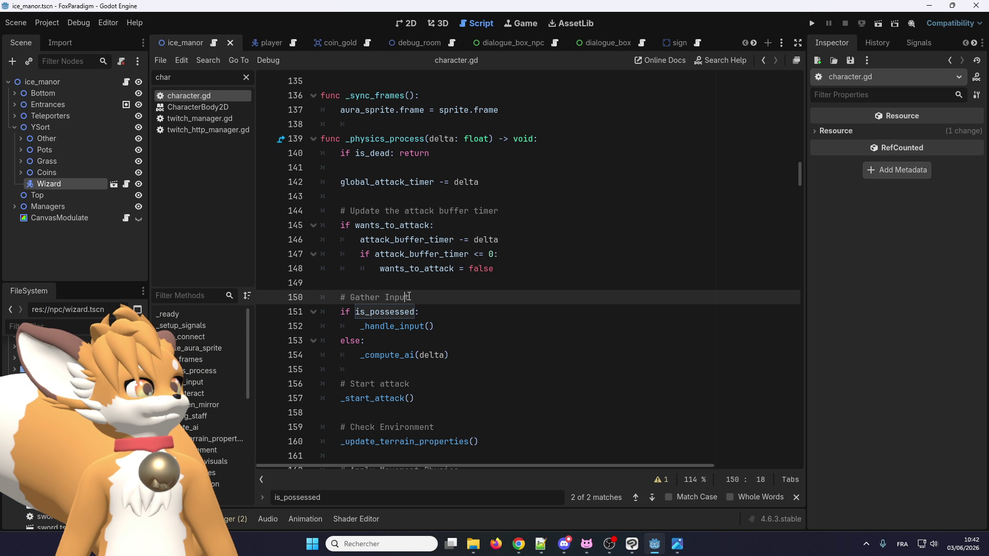
{"action": "scroll", "coordinate": [386, 315], "scroll_direction": "up", "scroll_amount": 1}
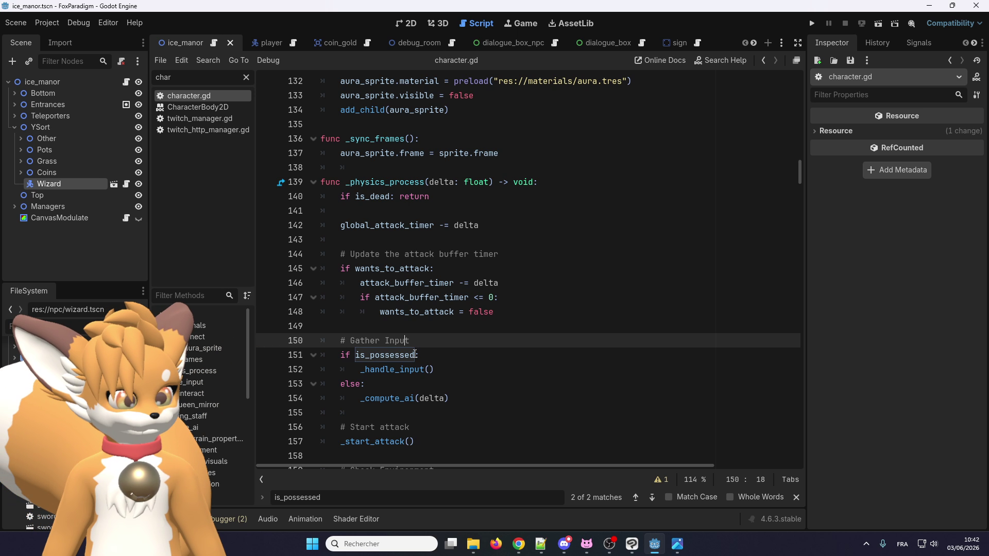
- Rename is_possessed on line 151 to is_controlled_by_player, then open project-wide Find in Files
{"action": "left_click_drag", "start_coordinate": [415, 354], "coordinate": [363, 359]}
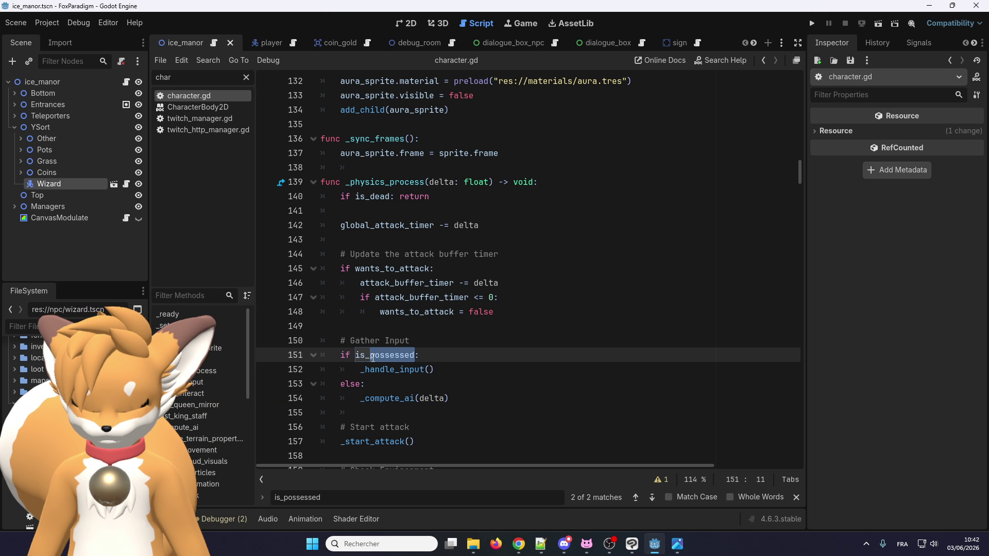
{"action": "type", "text": "contro"}
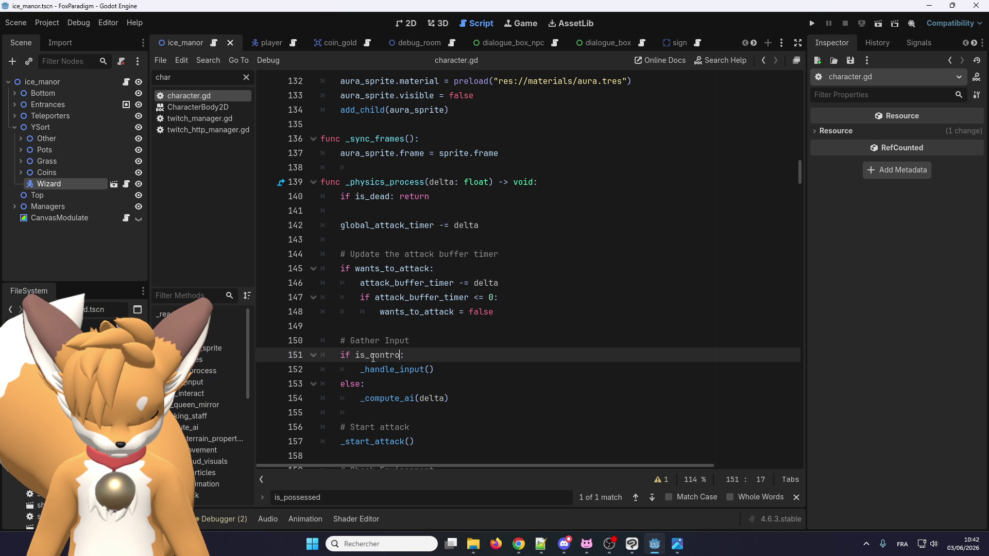
{"action": "type", "text": "lled_by"}
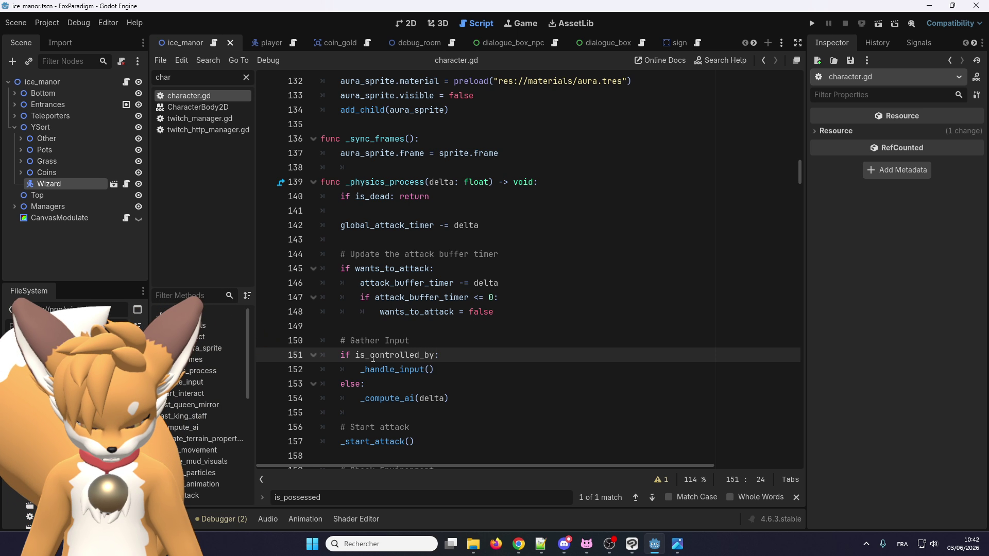
{"action": "type", "text": "_player"}
{"action": "key", "text": "Up"}
{"action": "key", "text": "Up"}
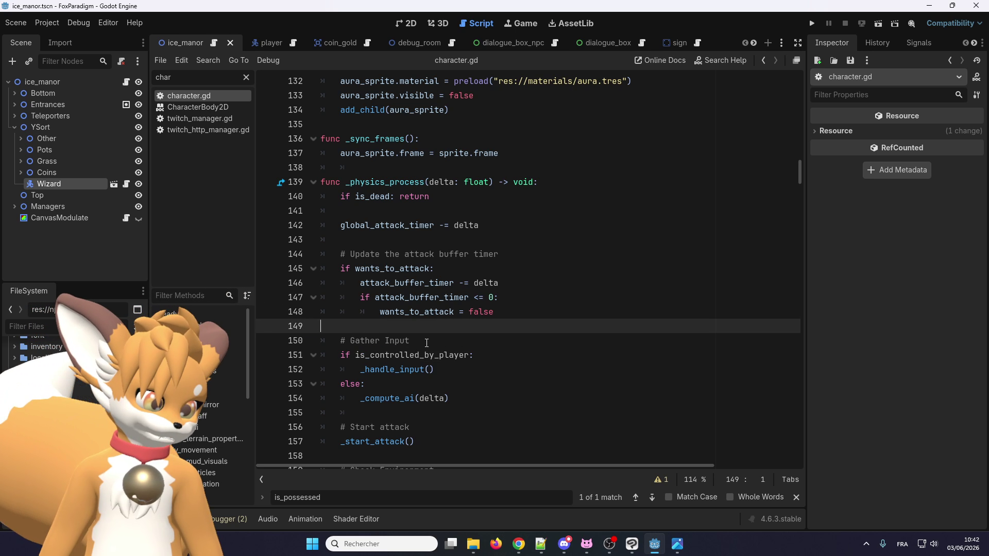
{"action": "key", "text": "ctrl+z"}
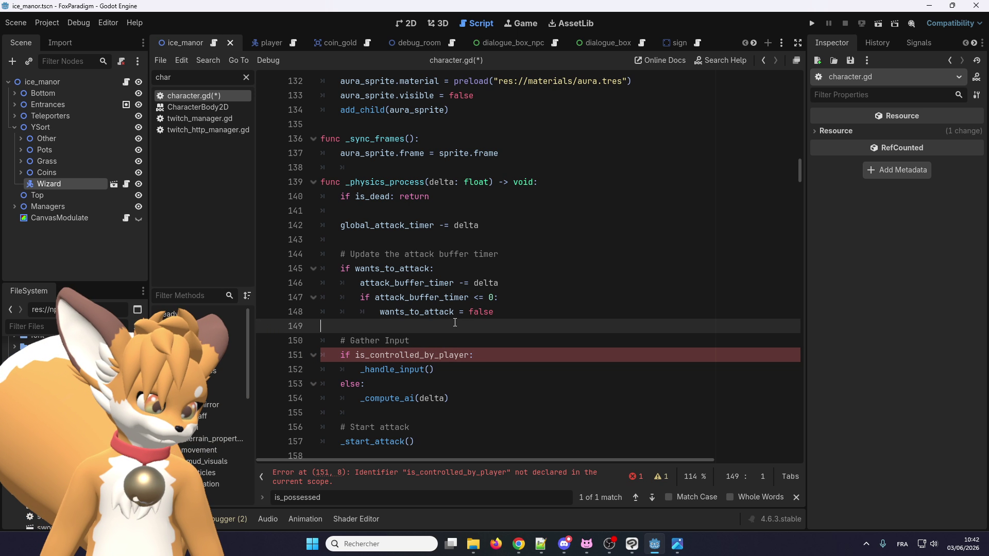
{"action": "key", "text": "ctrl+shift+f"}
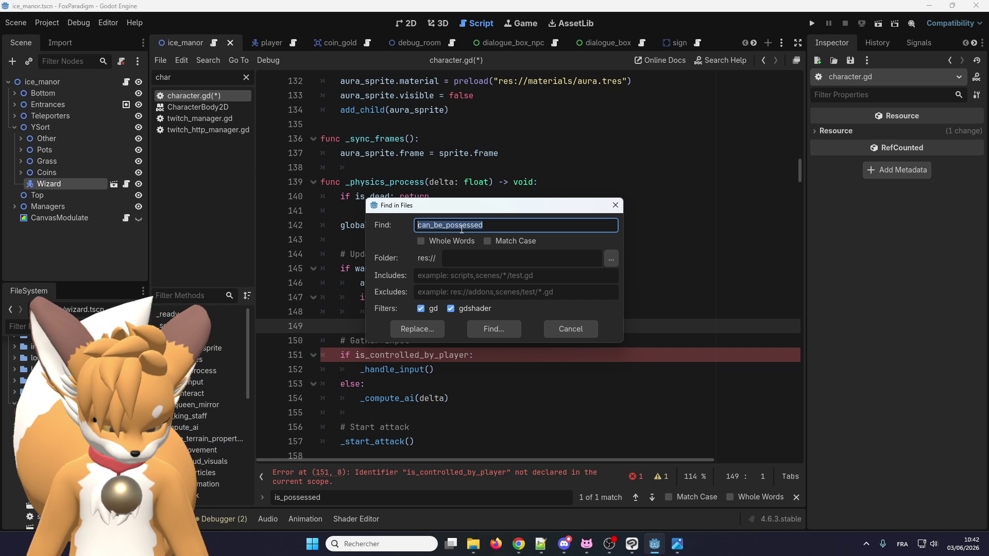
- Search the project for 'is_posse' and jump to the is_possessed uses in possess_enemy
{"action": "type", "text": "is_po"}
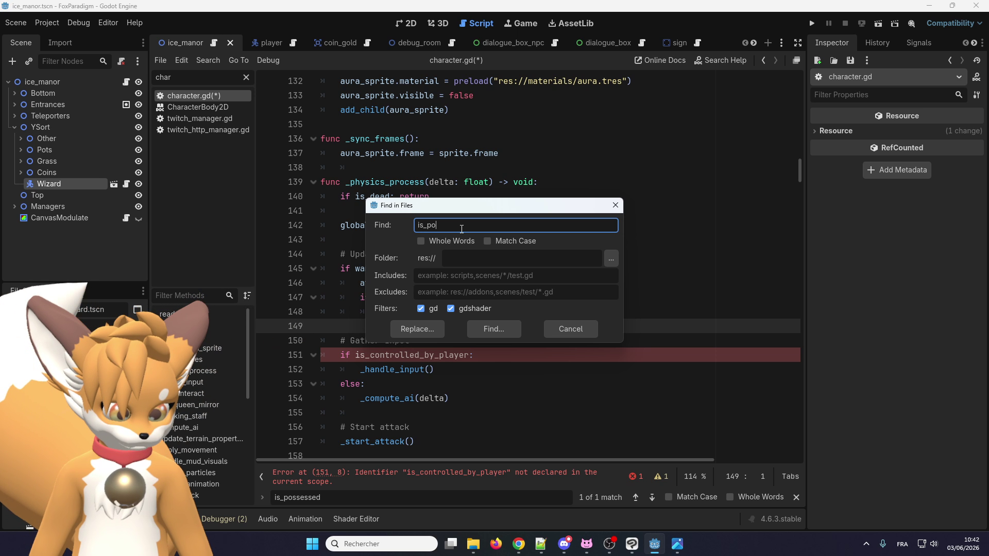
{"action": "type", "text": "sse"}
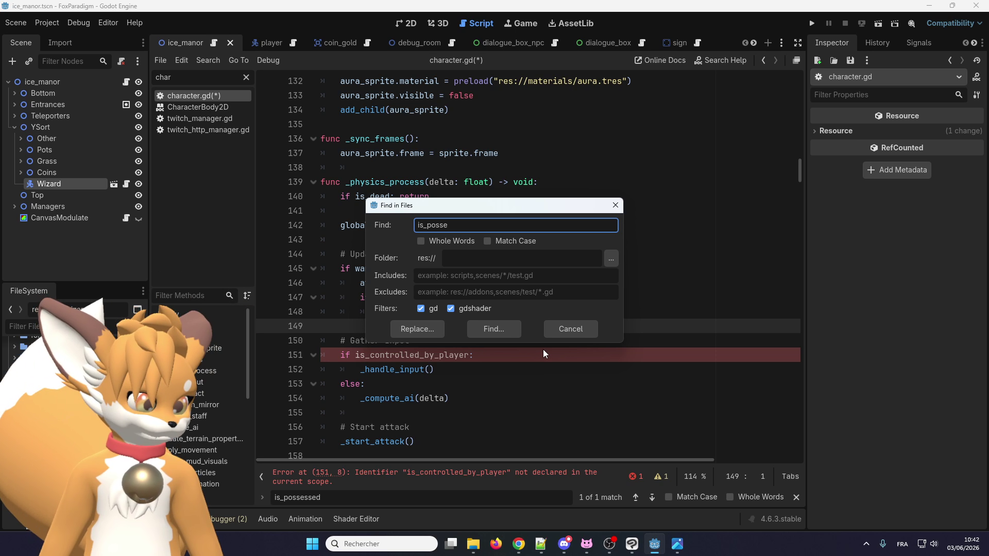
{"action": "key", "text": "Return"}
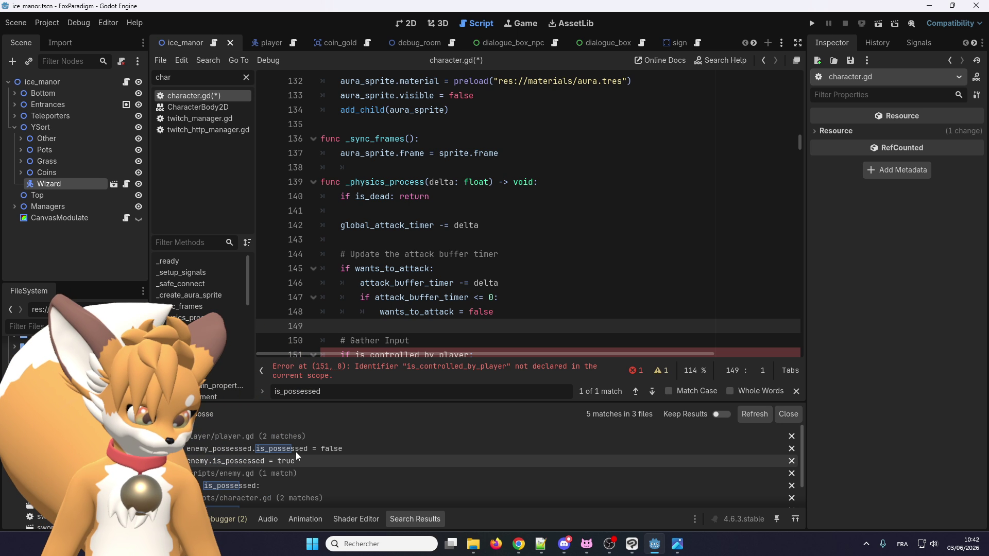
{"action": "left_click", "coordinate": [295, 452]}
{"action": "scroll", "coordinate": [447, 262], "scroll_direction": "up", "scroll_amount": 3}
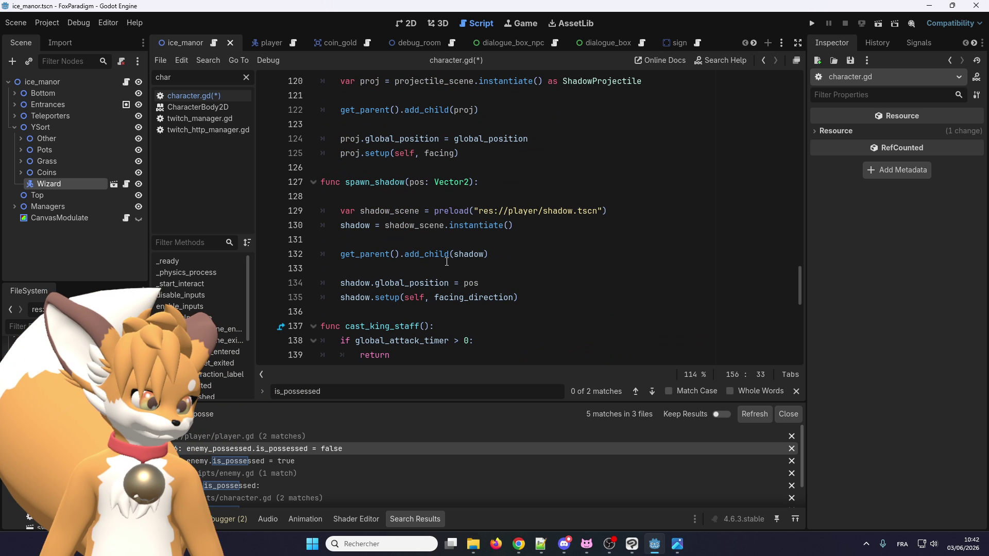
{"action": "scroll", "coordinate": [447, 262], "scroll_direction": "up", "scroll_amount": 4}
{"action": "scroll", "coordinate": [435, 276], "scroll_direction": "down", "scroll_amount": 2}
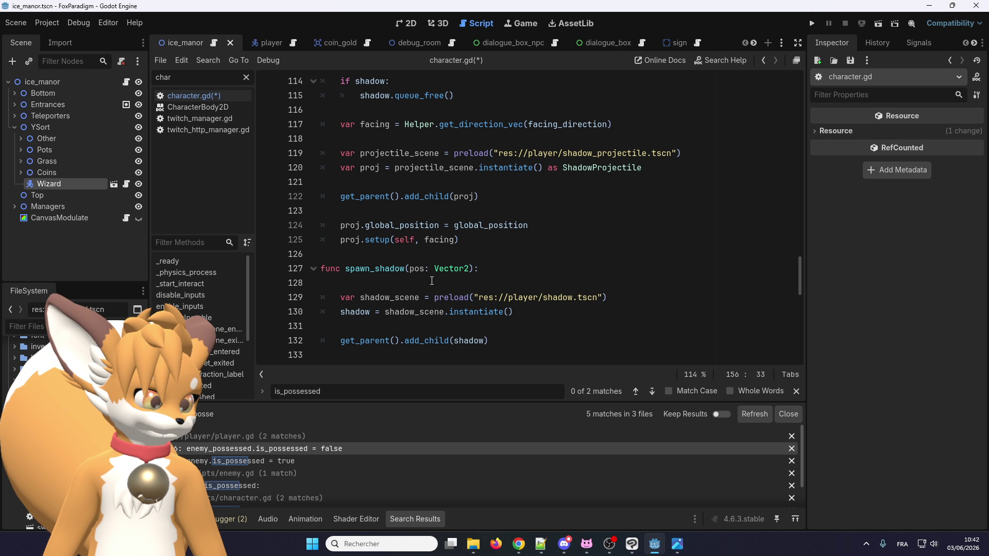
{"action": "scroll", "coordinate": [435, 278], "scroll_direction": "down", "scroll_amount": 10}
- Replace is_possessed with is_controlled_by_player on lines 156 and 157 of character.gd
{"action": "left_click", "coordinate": [463, 273]}
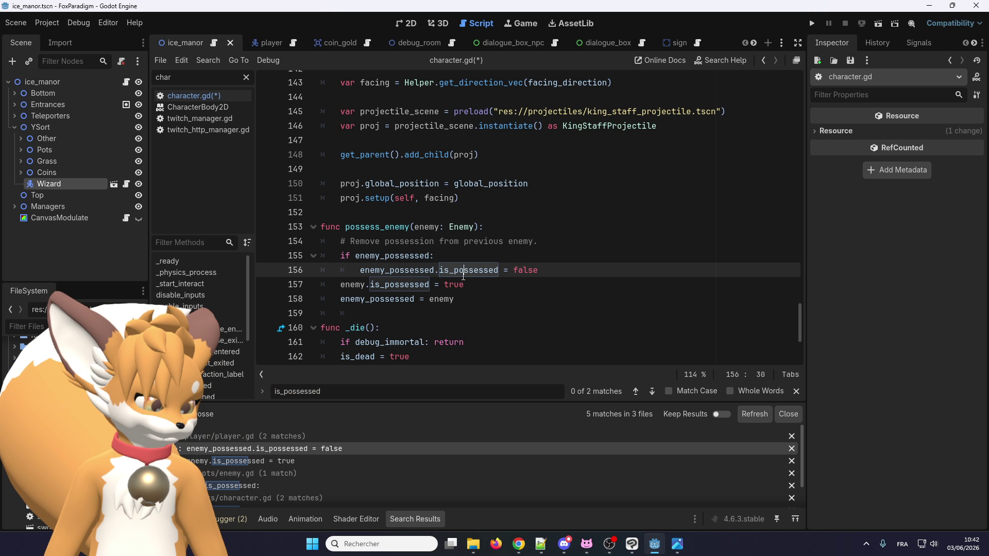
{"action": "double_click", "coordinate": [463, 273]}
{"action": "type", "text": "is_controlled_by_player"}
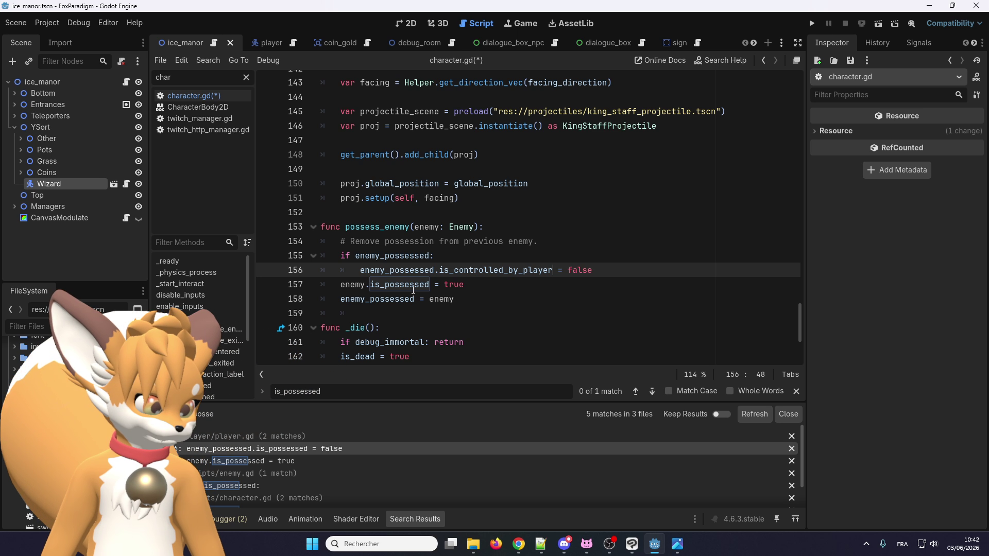
{"action": "double_click", "coordinate": [413, 287]}
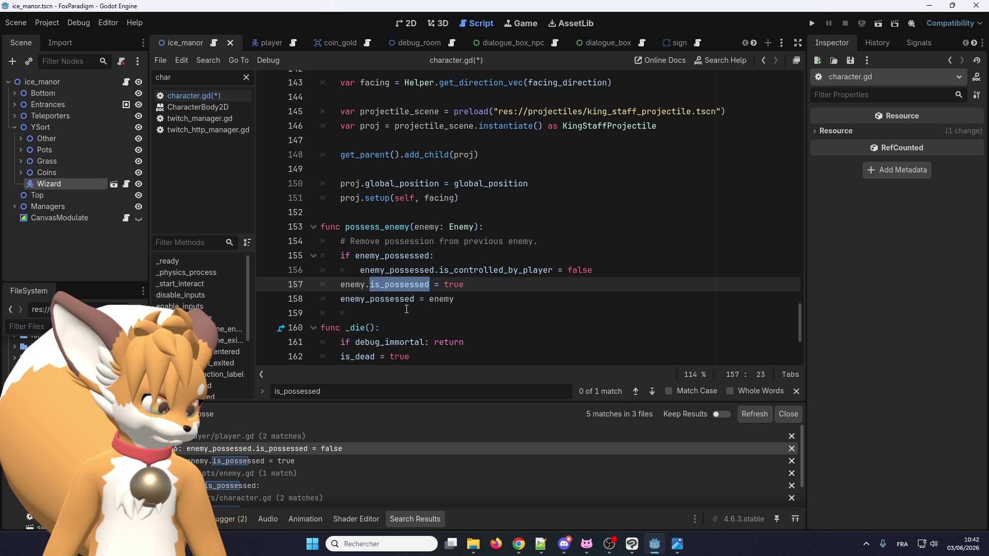
{"action": "key", "text": "ctrl+z"}
{"action": "key", "text": "ctrl+y"}
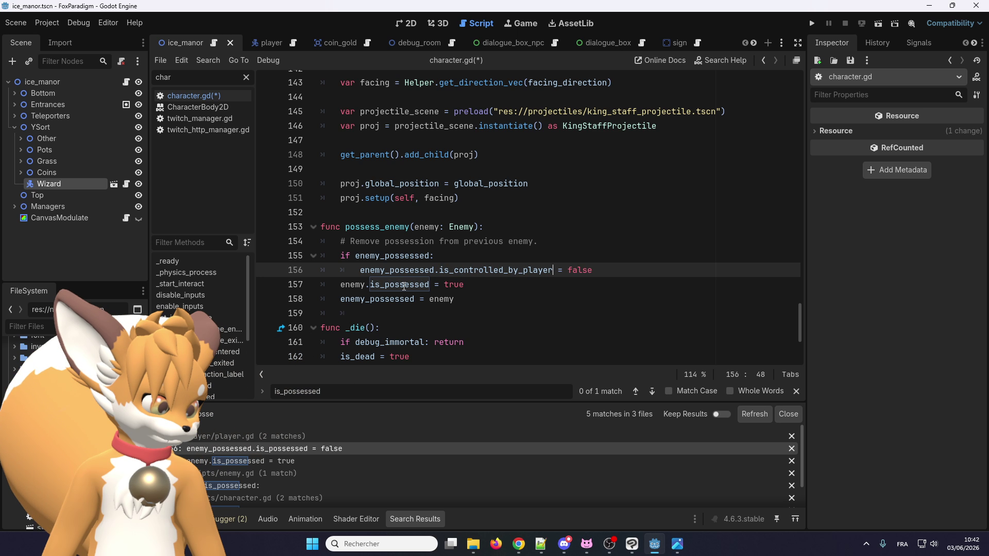
{"action": "double_click", "coordinate": [405, 286]}
{"action": "type", "text": "is_controlled_by_player"}
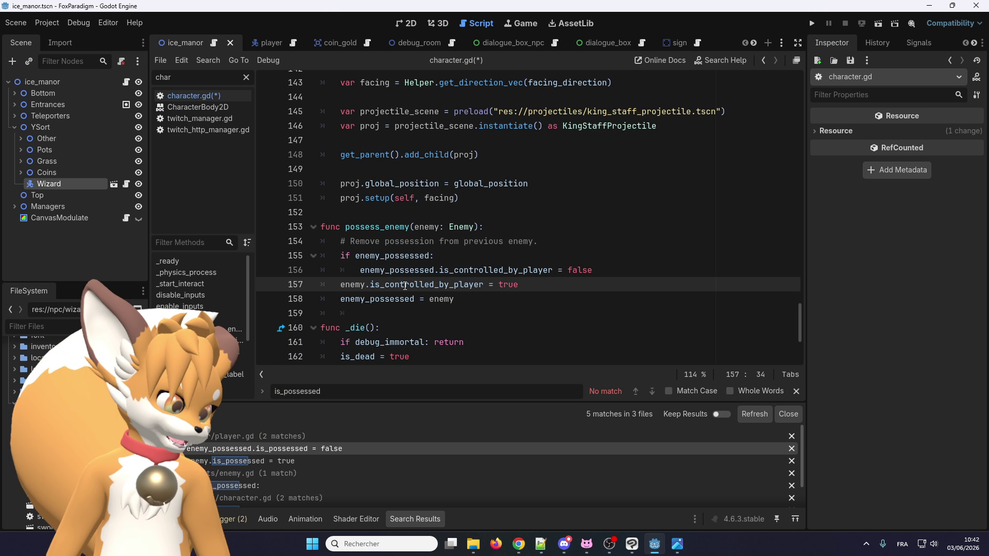
{"action": "scroll", "coordinate": [405, 286], "scroll_direction": "down", "scroll_amount": 1}
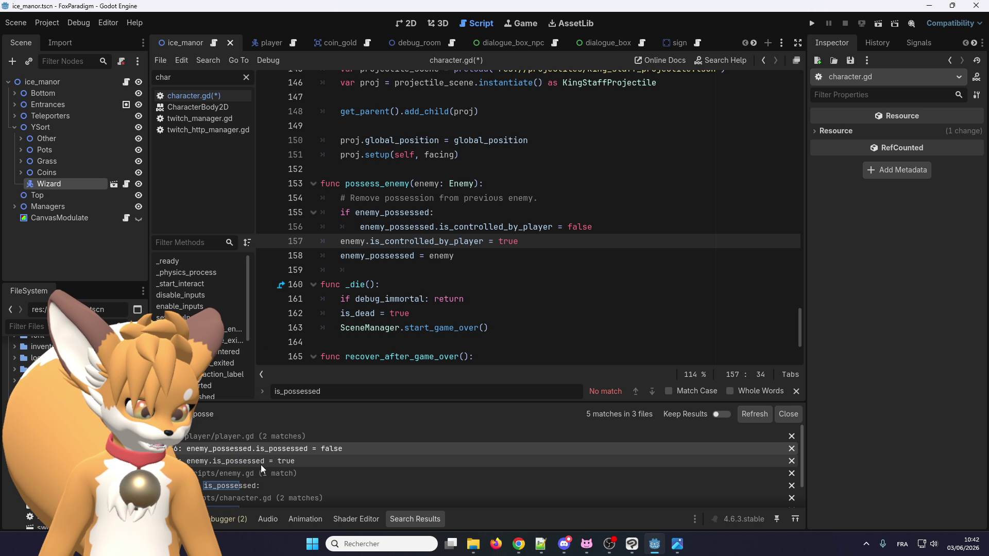
- Rename is_possessed to is_controlled_by_player on line 30 and in the line 74 declaration
{"action": "scroll", "coordinate": [261, 451], "scroll_direction": "down", "scroll_amount": 1}
{"action": "left_click", "coordinate": [260, 459]}
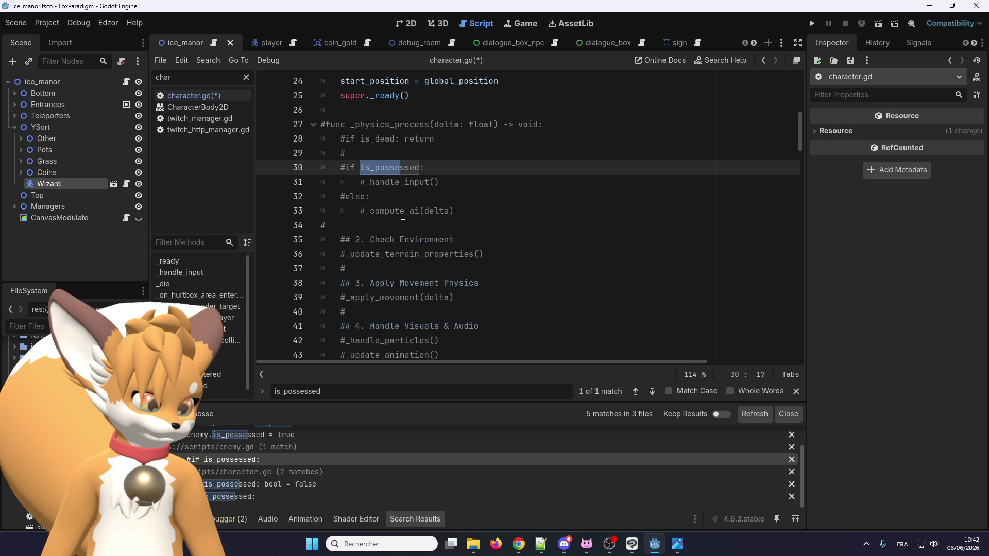
{"action": "scroll", "coordinate": [411, 296], "scroll_direction": "down", "scroll_amount": 3}
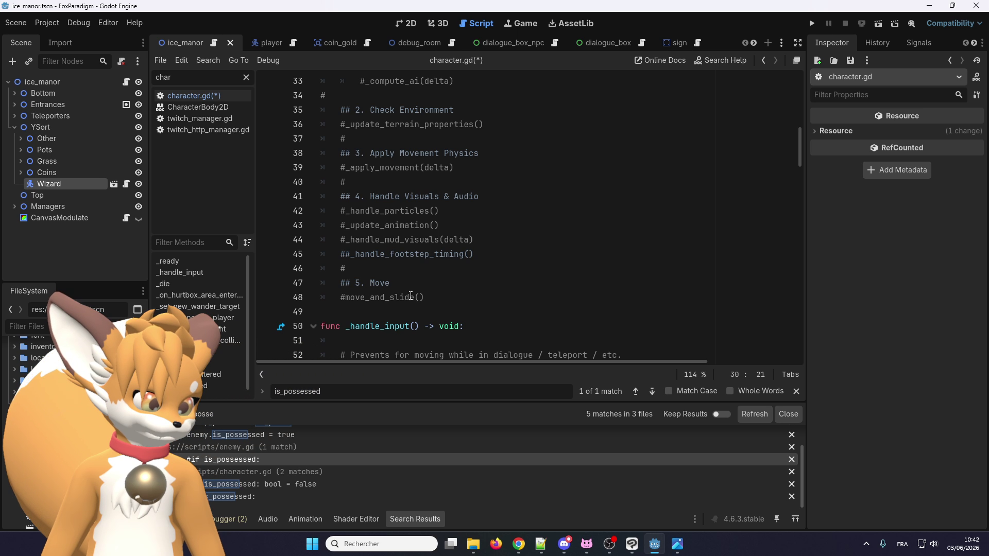
{"action": "scroll", "coordinate": [418, 286], "scroll_direction": "up", "scroll_amount": 3}
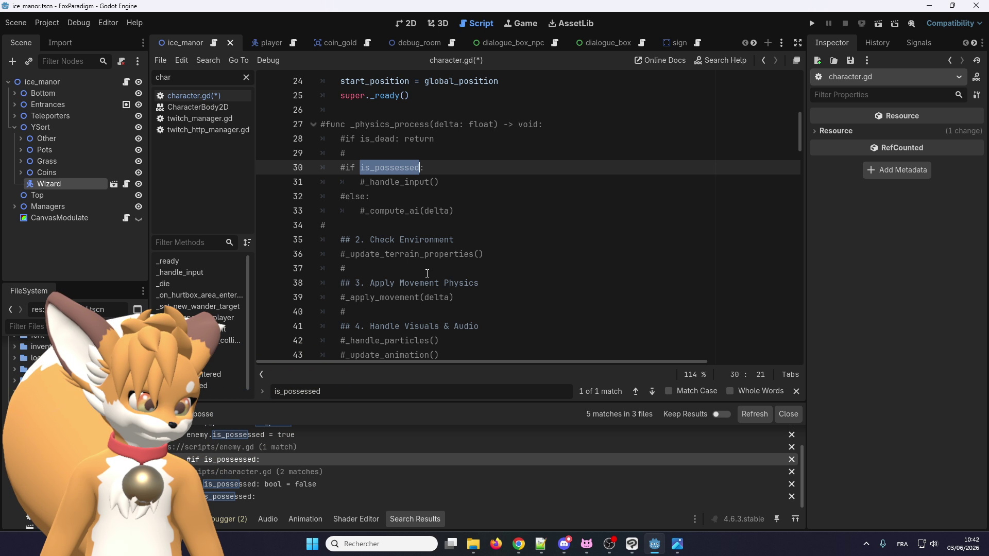
{"action": "type", "text": "is_controlled_by_player"}
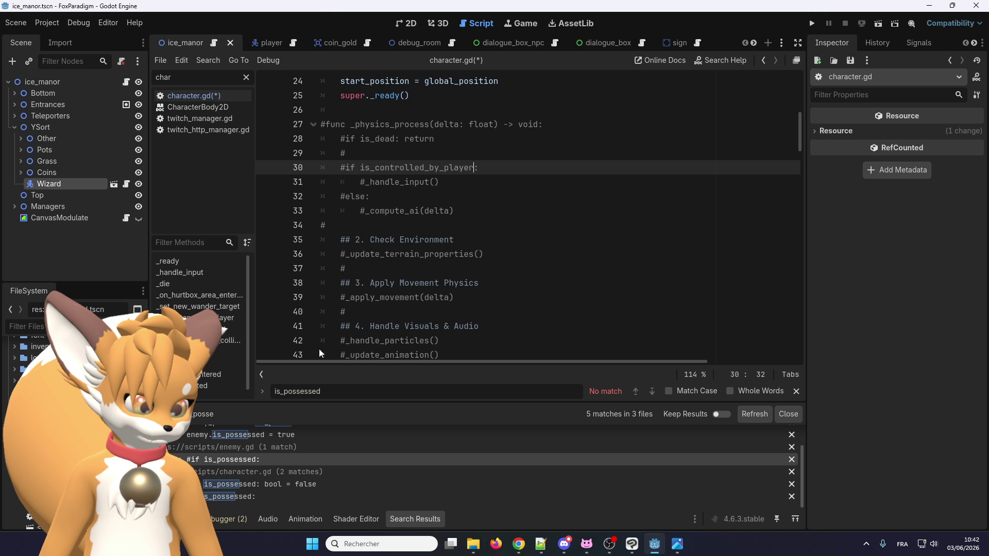
{"action": "left_click", "coordinate": [229, 485]}
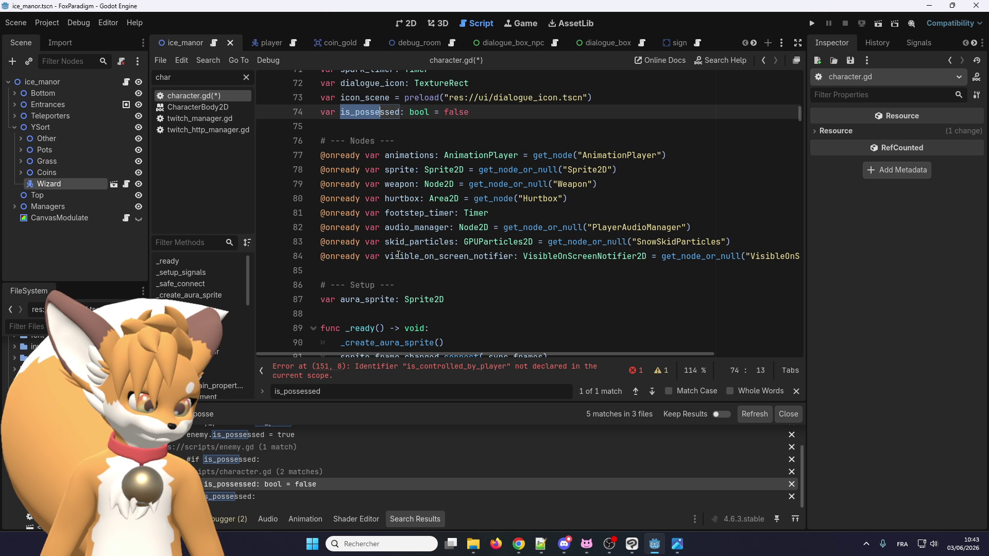
{"action": "scroll", "coordinate": [398, 254], "scroll_direction": "up", "scroll_amount": 1}
{"action": "type", "text": "is_controlled_by_player"}
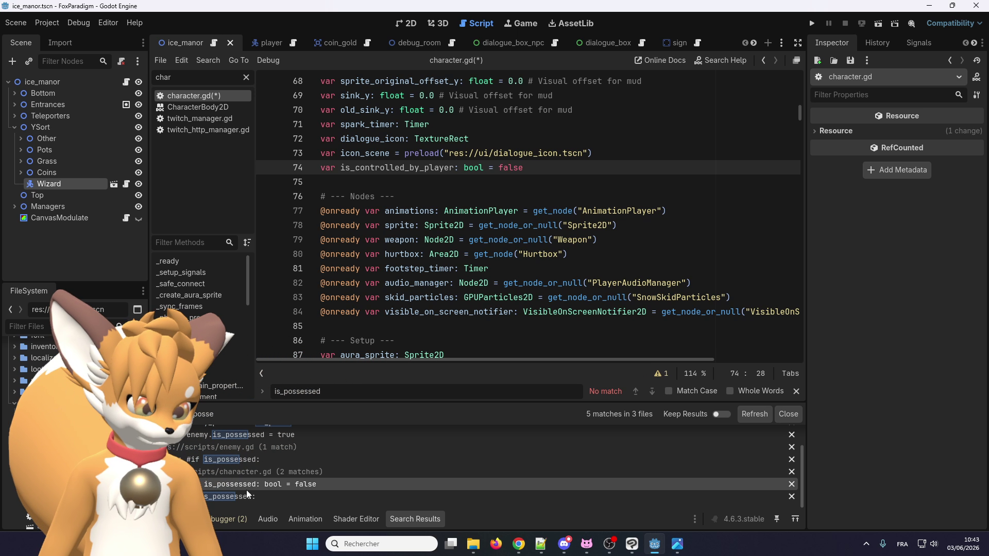
- Check the flag use in _physics_process, undo an accidental line duplicate, and save character.gd
{"action": "left_click", "coordinate": [248, 495]}
{"action": "scroll", "coordinate": [336, 473], "scroll_direction": "up", "scroll_amount": 2}
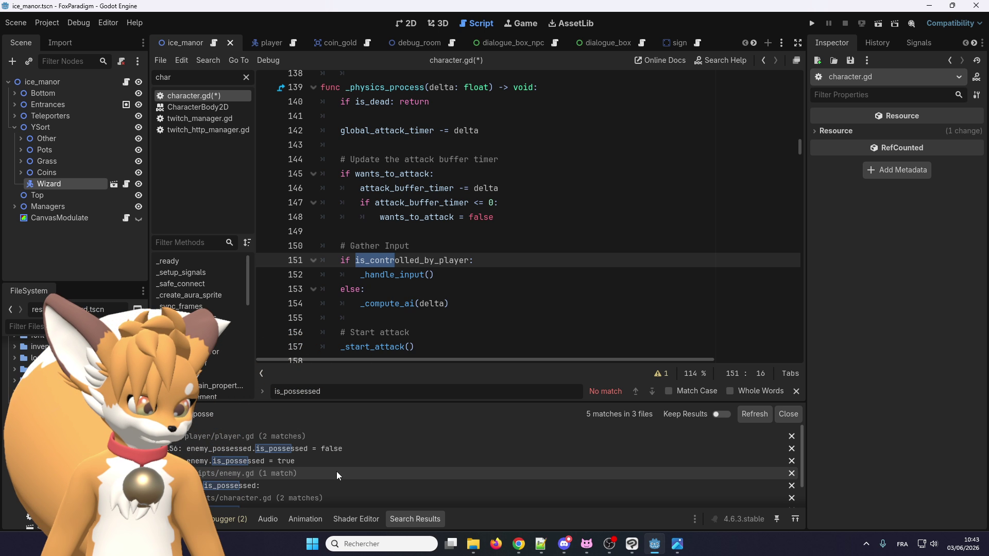
{"action": "left_click", "coordinate": [440, 202]}
{"action": "key", "text": "ctrl+shift+d"}
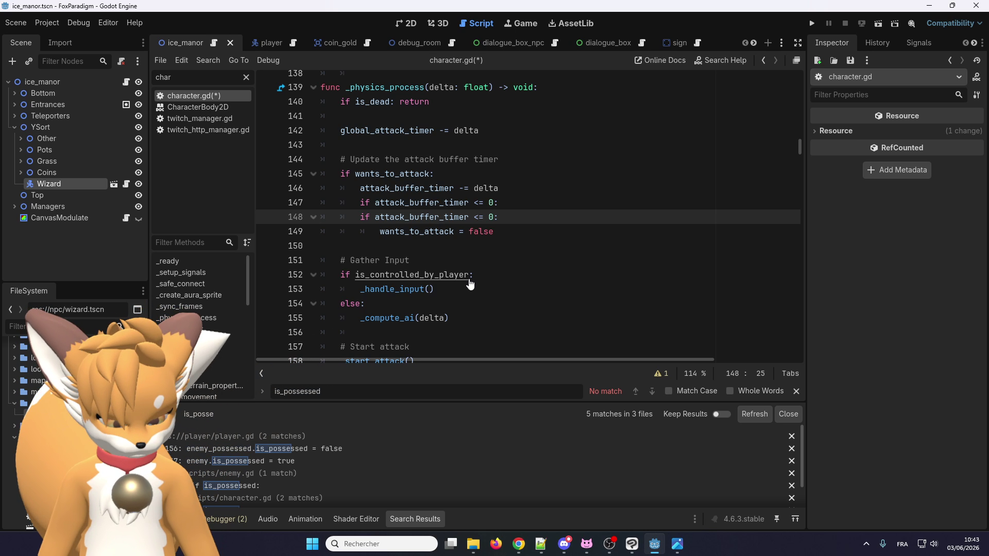
{"action": "key", "text": "ctrl+z"}
{"action": "key", "text": "ctrl+s"}
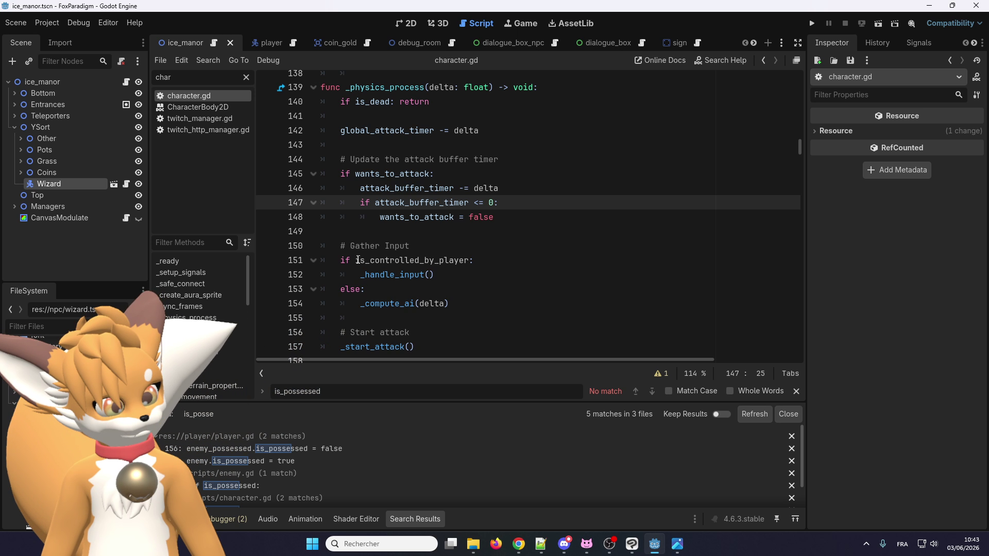
- Review the is_controlled_by_player use on line 151 and the surrounding code
{"action": "double_click", "coordinate": [358, 260]}
{"action": "scroll", "coordinate": [381, 257], "scroll_direction": "up", "scroll_amount": 8}
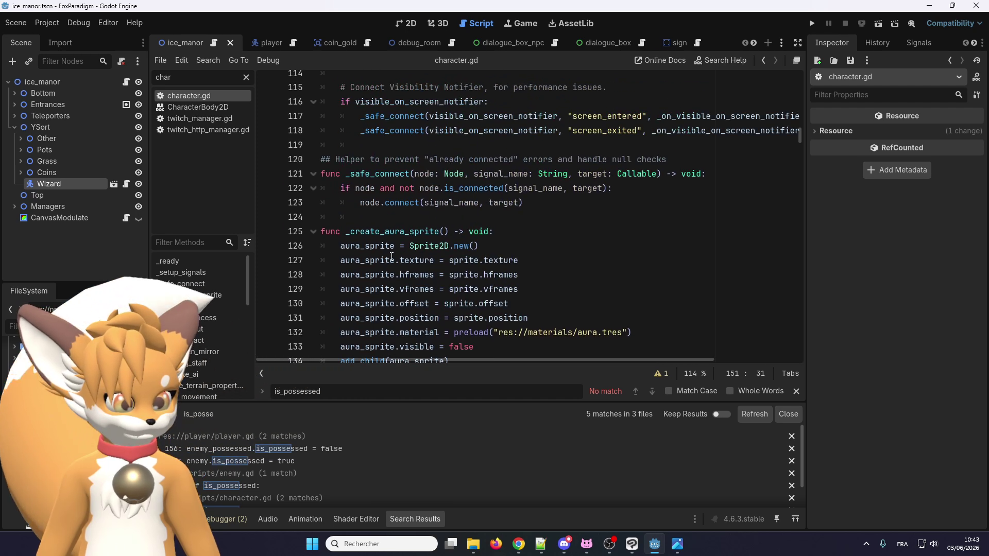
{"action": "scroll", "coordinate": [391, 256], "scroll_direction": "up", "scroll_amount": 8}
{"action": "scroll", "coordinate": [368, 222], "scroll_direction": "up", "scroll_amount": 15}
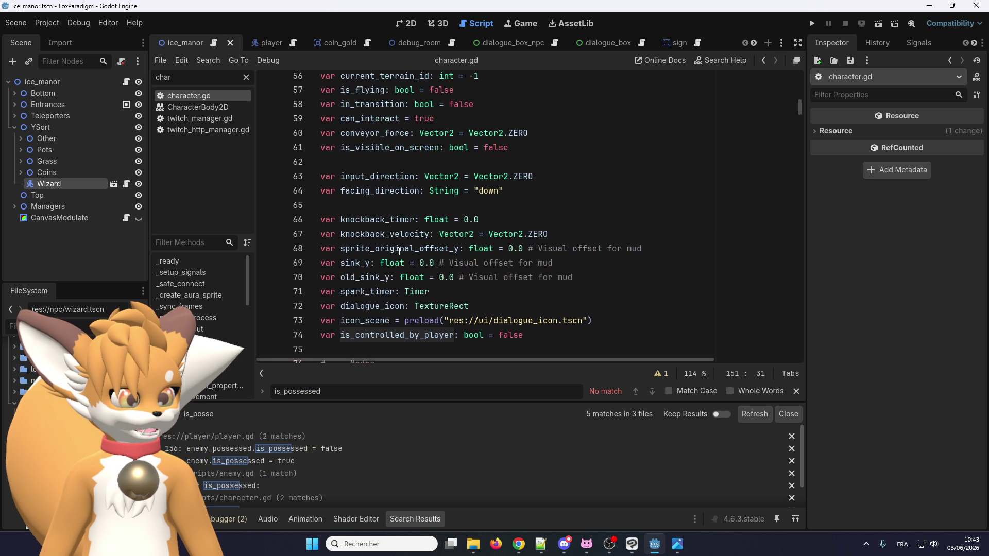
{"action": "scroll", "coordinate": [401, 255], "scroll_direction": "down", "scroll_amount": 12}
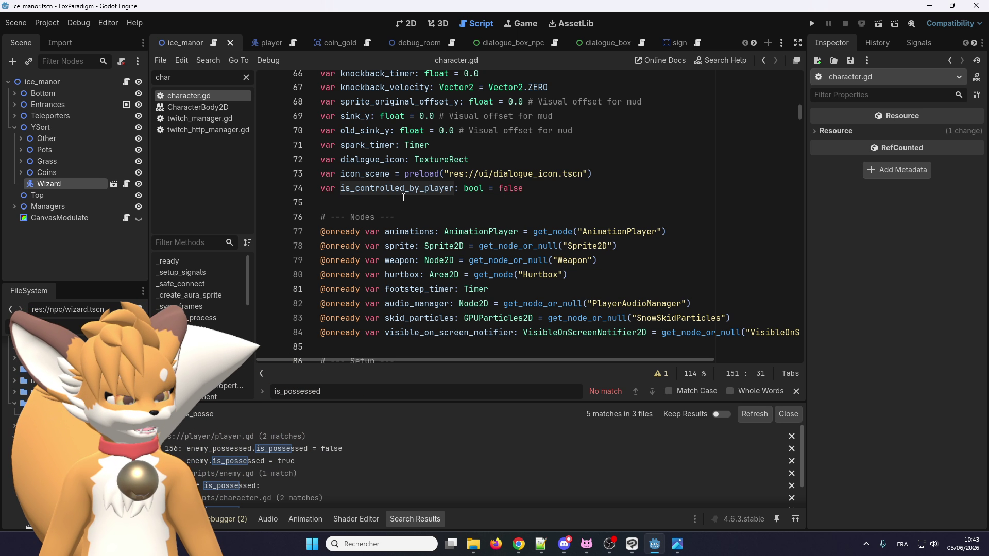
{"action": "scroll", "coordinate": [402, 199], "scroll_direction": "up", "scroll_amount": 1}
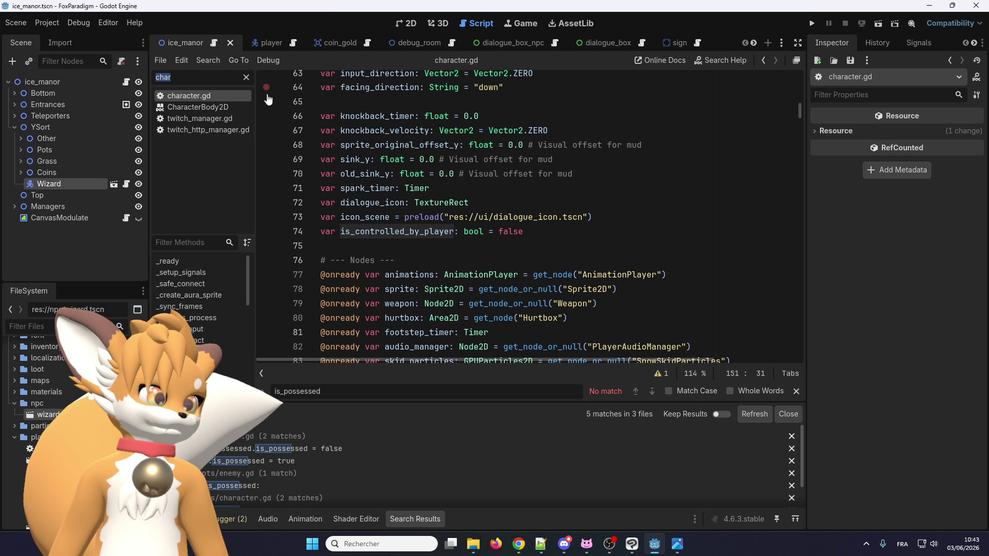
- Open player.gd and add is_controlled_by_player = true on a new line ending _ready
{"action": "type", "text": "player"}
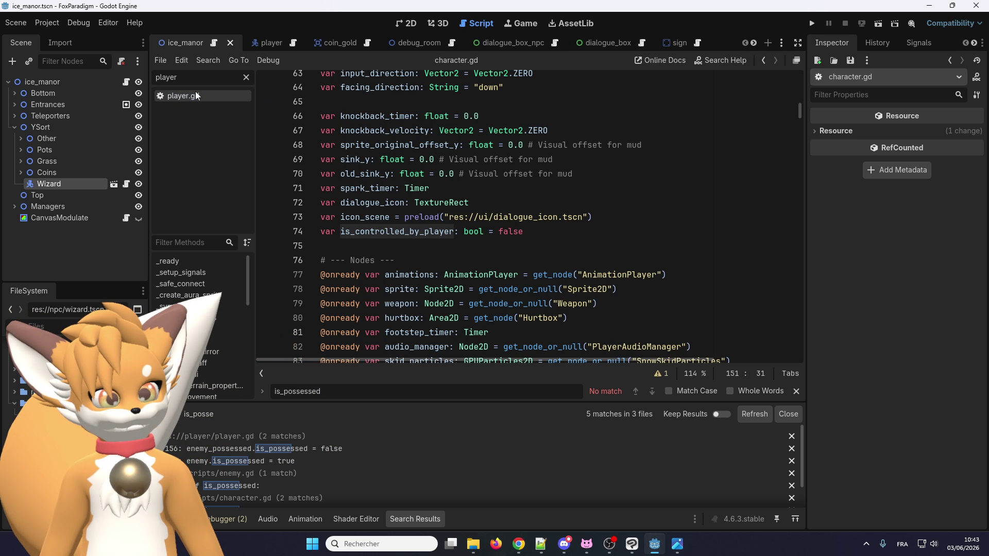
{"action": "left_click", "coordinate": [195, 96]}
{"action": "scroll", "coordinate": [441, 294], "scroll_direction": "up", "scroll_amount": 10}
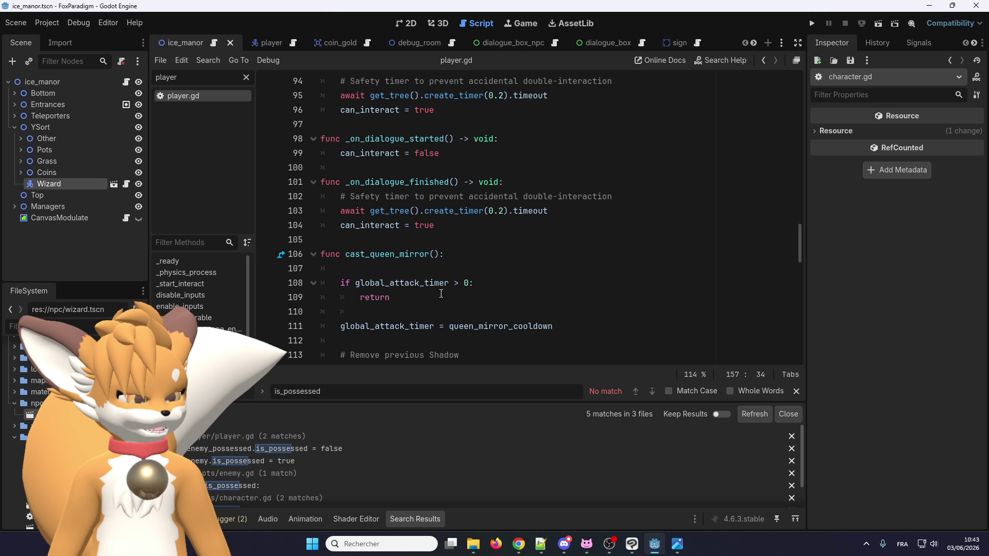
{"action": "scroll", "coordinate": [441, 294], "scroll_direction": "up", "scroll_amount": 20}
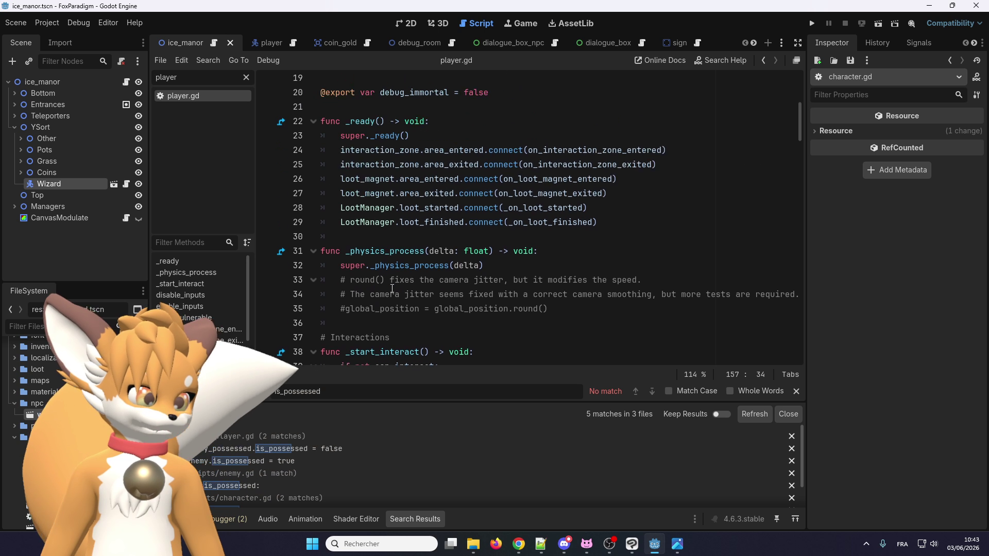
{"action": "scroll", "coordinate": [392, 288], "scroll_direction": "up", "scroll_amount": 2}
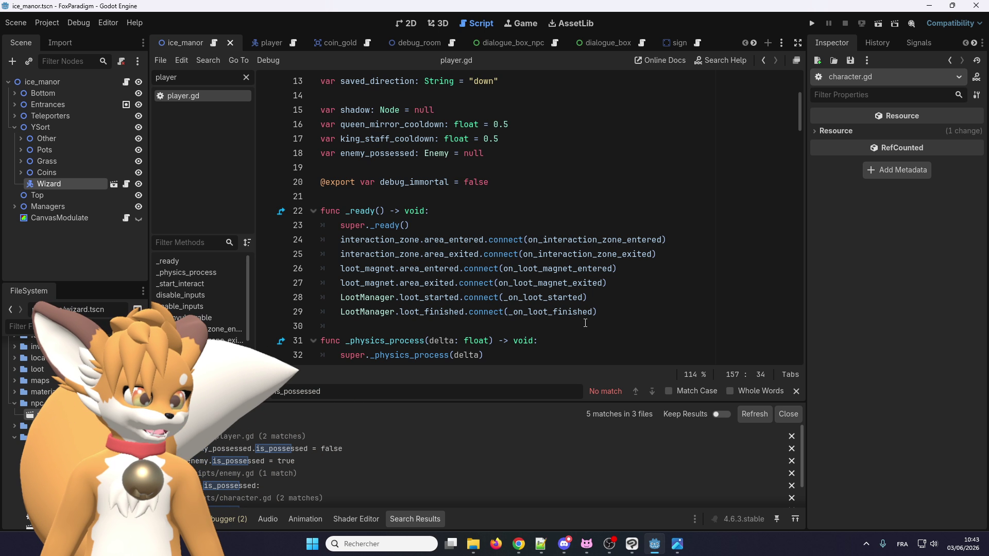
{"action": "left_click", "coordinate": [636, 310]}
{"action": "key", "text": "Return"}
{"action": "type", "text": "is_controlled_by_player = true"}
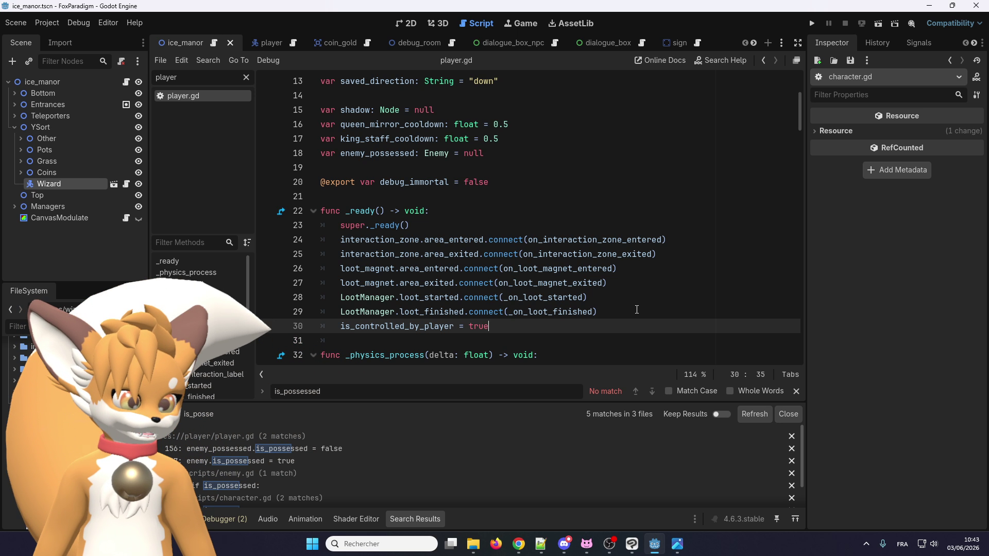
{"action": "scroll", "coordinate": [394, 306], "scroll_direction": "up", "scroll_amount": 4}
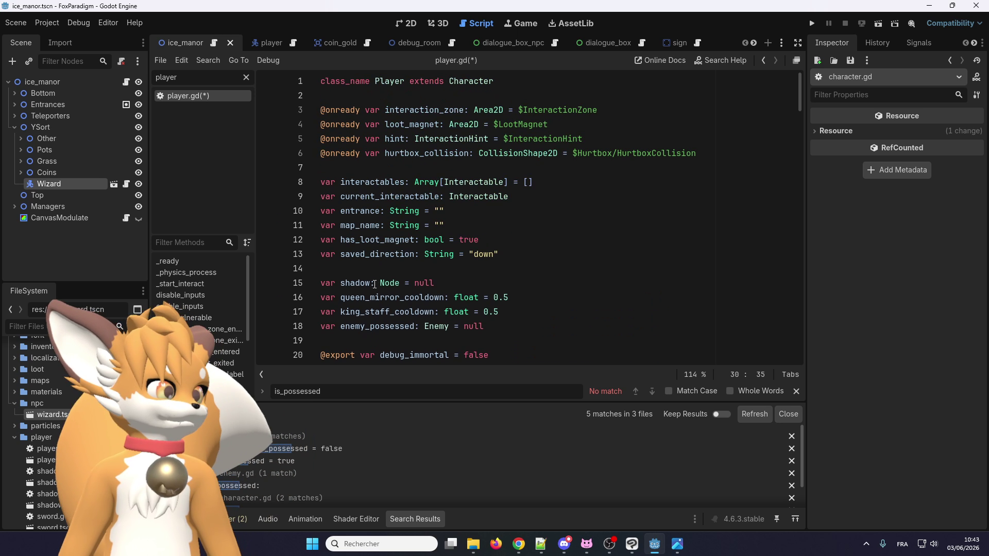
{"action": "scroll", "coordinate": [405, 286], "scroll_direction": "down", "scroll_amount": 4}
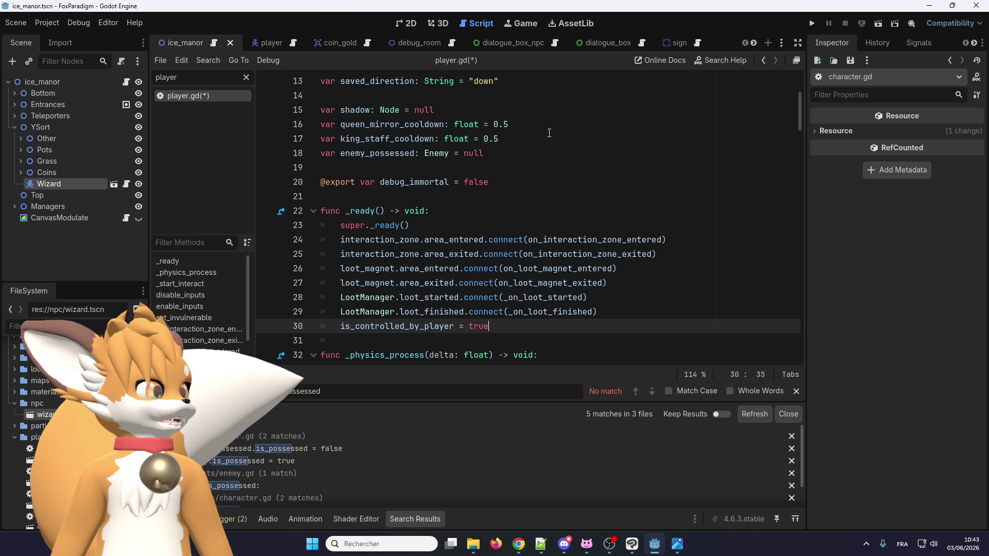
- Run the game, skip the title menu, and load the saved game
{"action": "left_click", "coordinate": [810, 24]}
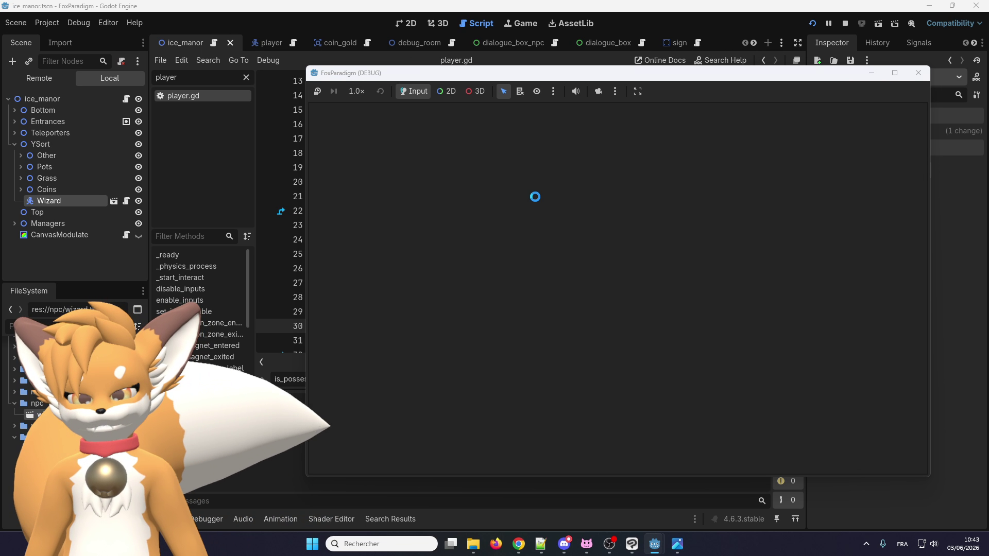
{"action": "key", "text": "Return"}
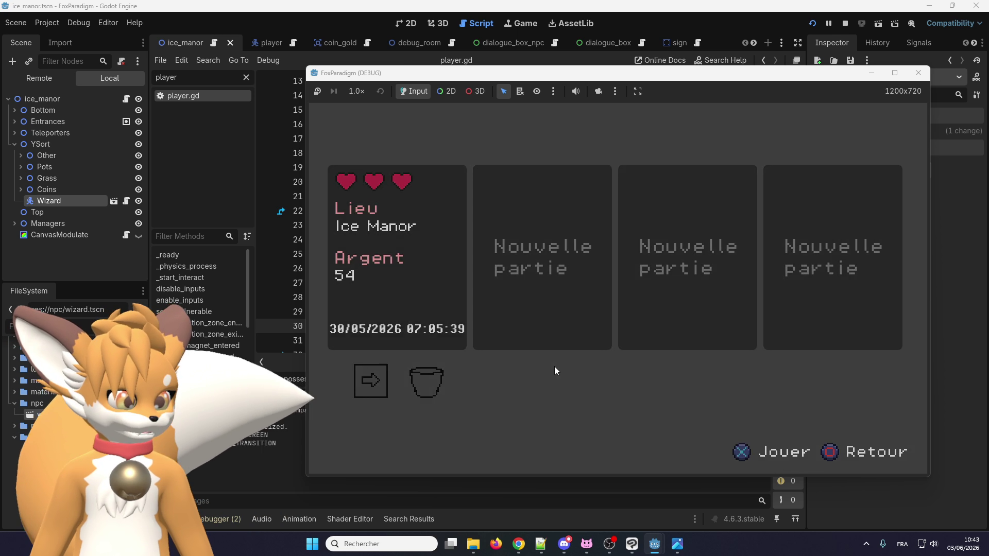
{"action": "key", "text": "Return"}
- Walk the fox through the ice manor rooms, heading right and up toward the icy area
{"action": "key", "text": "Right"}
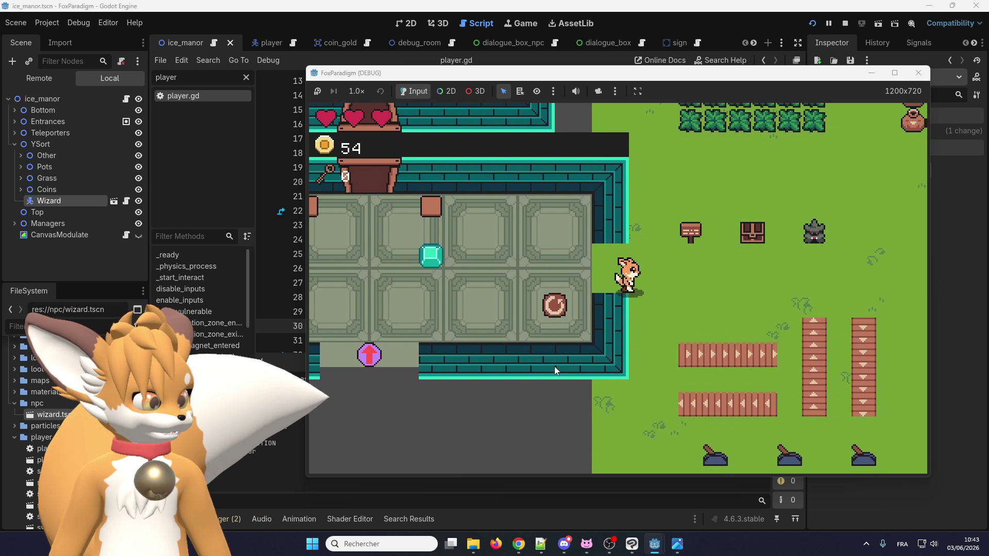
{"action": "key", "text": "Left"}
{"action": "key", "text": "Down"}
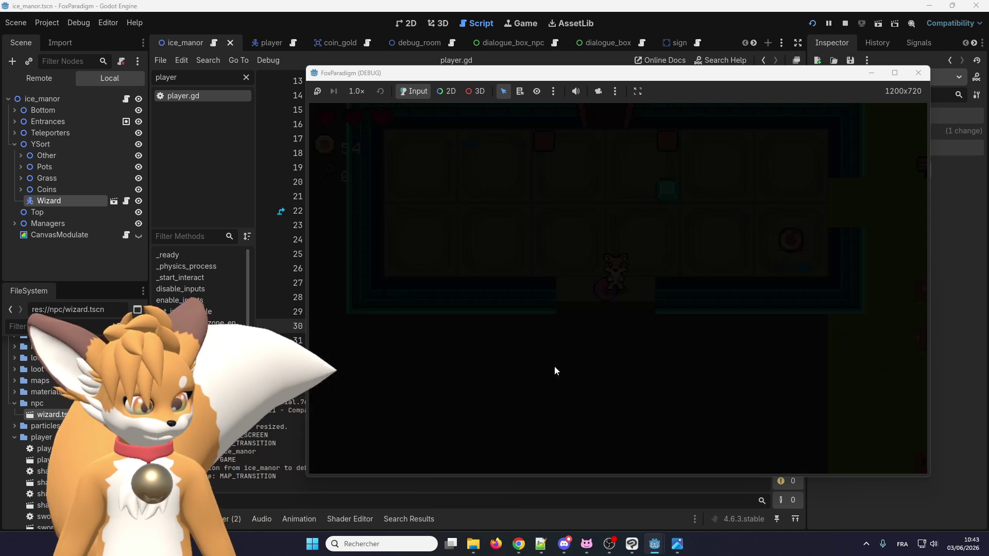
{"action": "key", "text": "Right"}
{"action": "key", "text": "Right"}
{"action": "key", "text": "Up"}
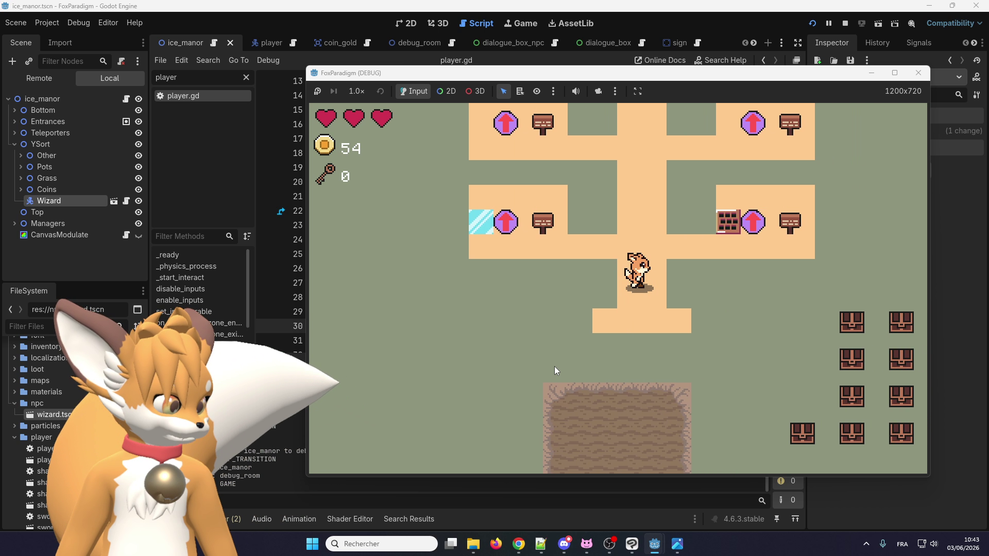
{"action": "key", "text": "Right"}
{"action": "key", "text": "Up"}
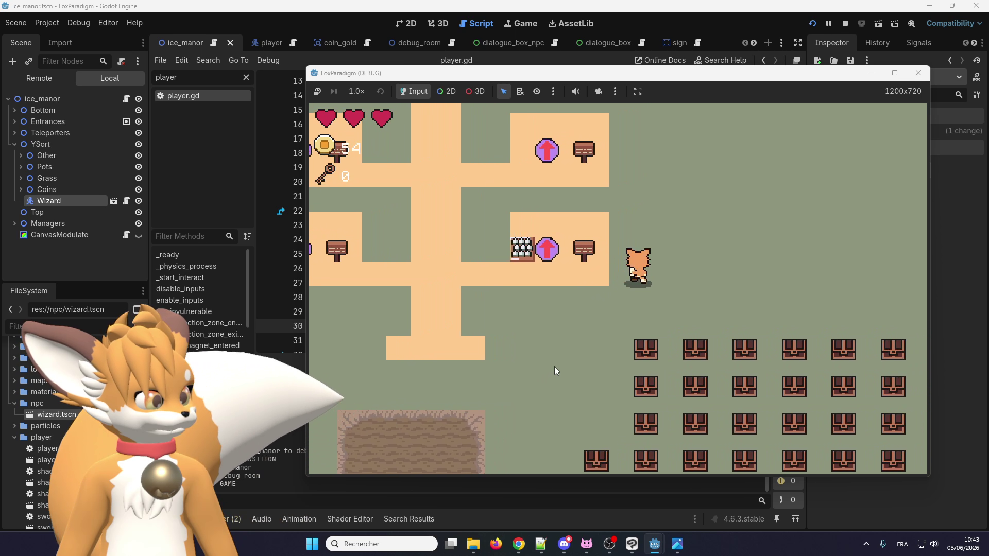
{"action": "key", "text": "Right"}
{"action": "key", "text": "Up"}
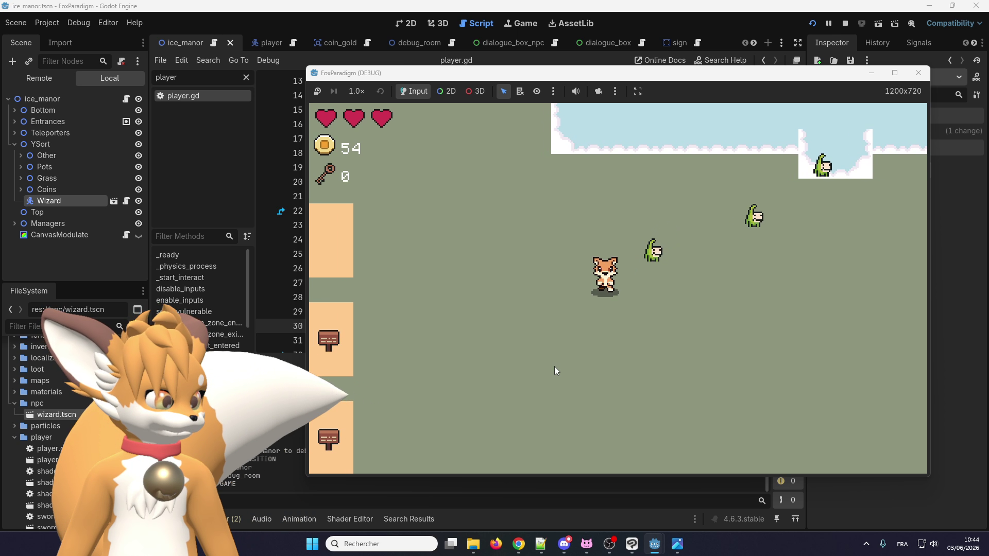
{"action": "key", "text": "Down"}
{"action": "key", "text": "Left"}
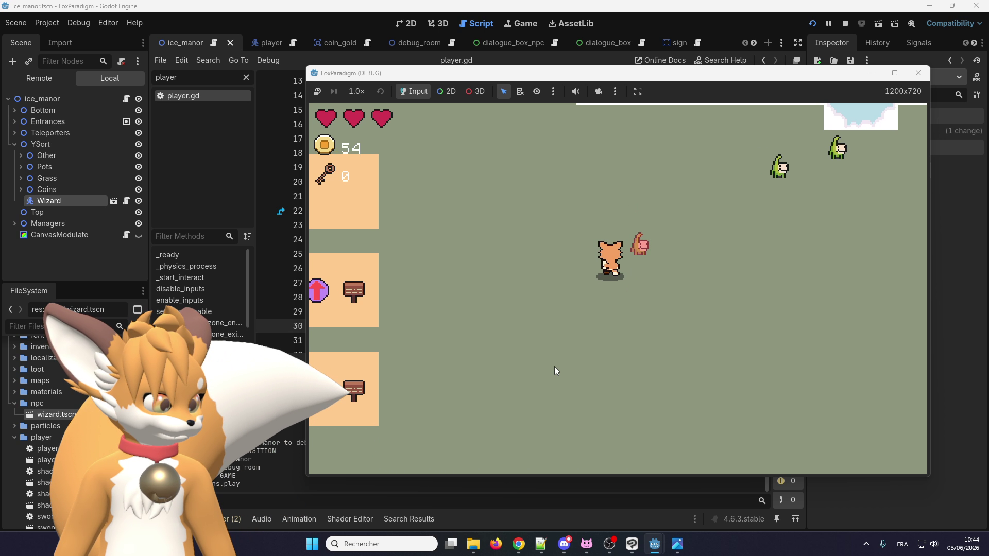
{"action": "key", "text": "Down"}
{"action": "key", "text": "Left"}
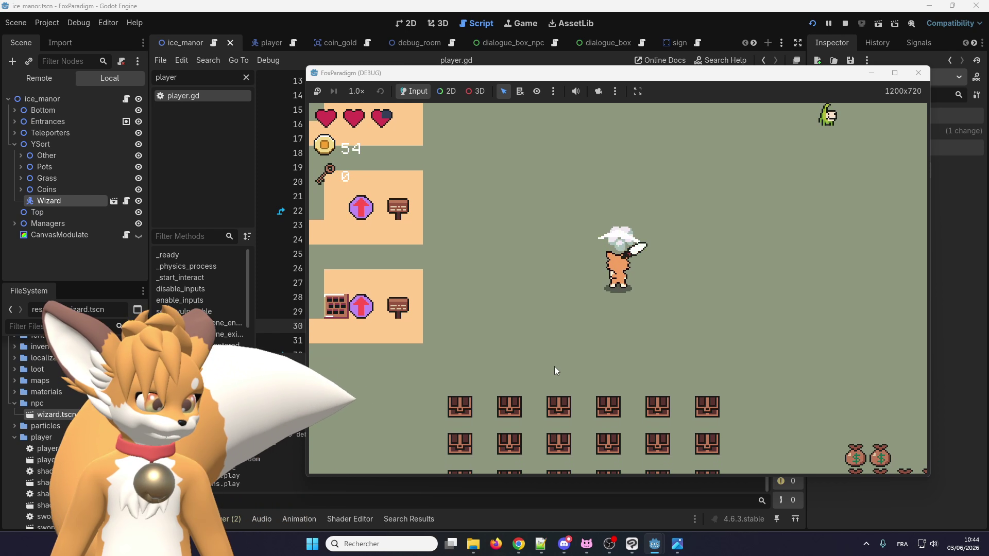
{"action": "key", "text": "Up"}
{"action": "key", "text": "Right"}
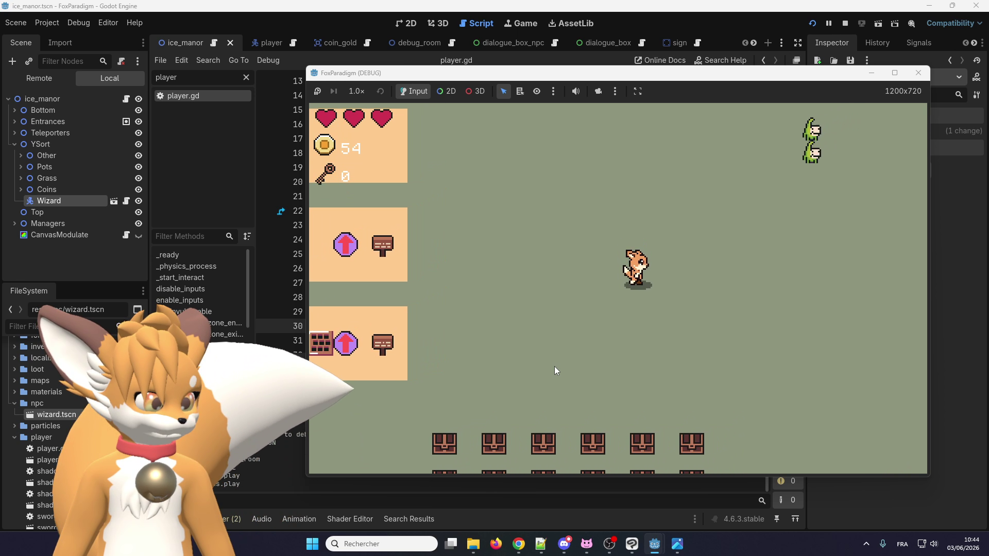
{"action": "key", "text": "Up"}
{"action": "key", "text": "Right"}
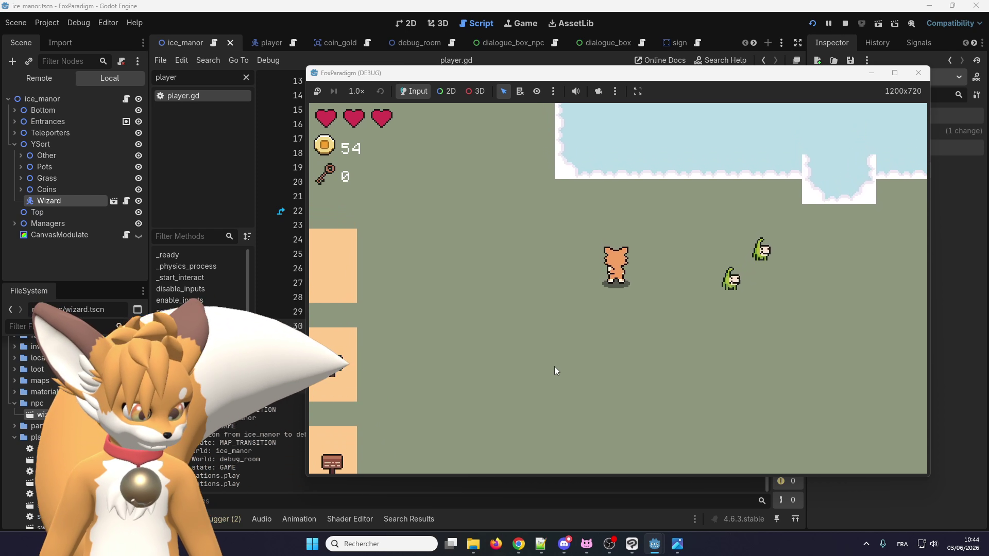
- Walk the fox back past the wizards and chests and onto the teleporter
{"action": "key", "text": "Left"}
{"action": "key", "text": "Down"}
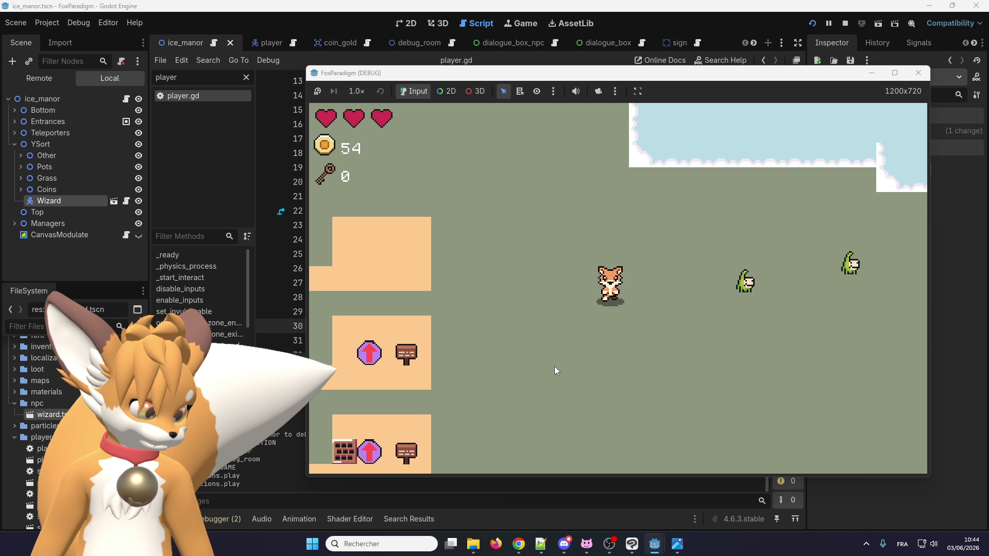
{"action": "key", "text": "Left"}
{"action": "key", "text": "Down"}
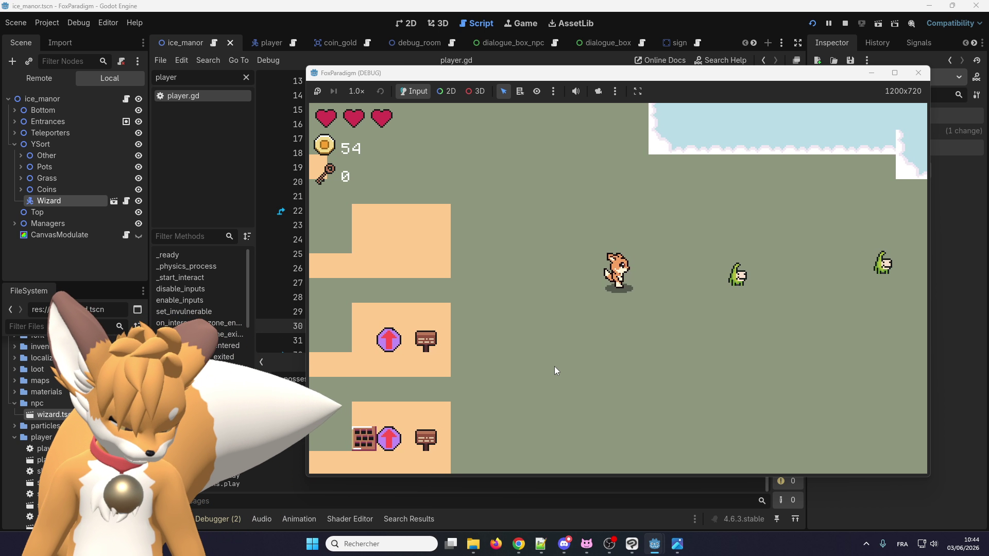
{"action": "key", "text": "Right"}
{"action": "key", "text": "Up"}
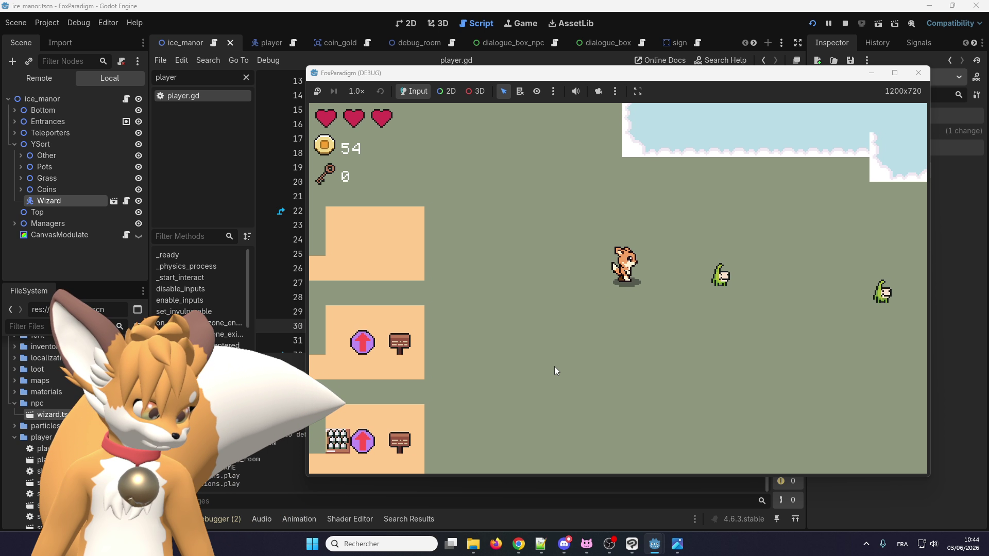
{"action": "key", "text": "Left"}
{"action": "key", "text": "Down"}
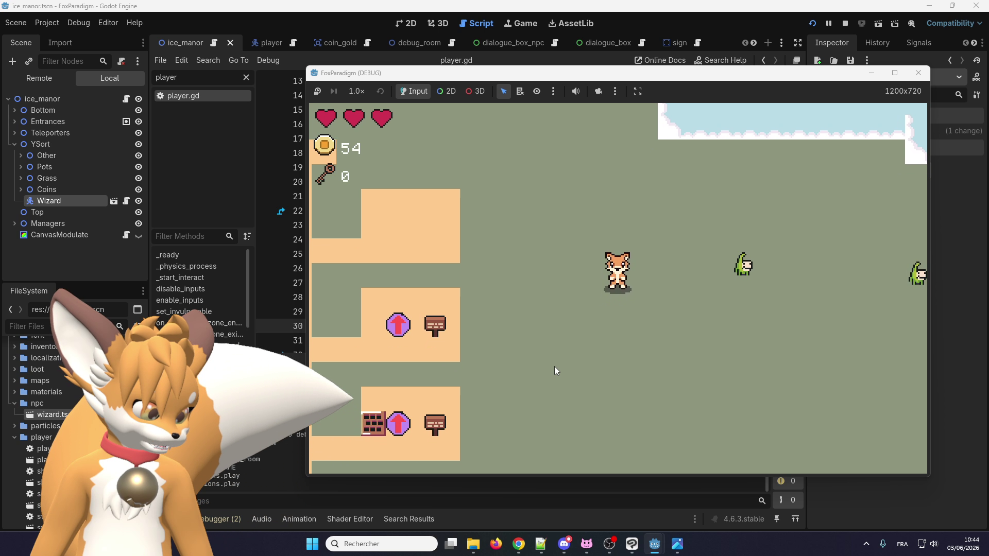
{"action": "key", "text": "Right"}
{"action": "key", "text": "Down"}
{"action": "key", "text": "Up"}
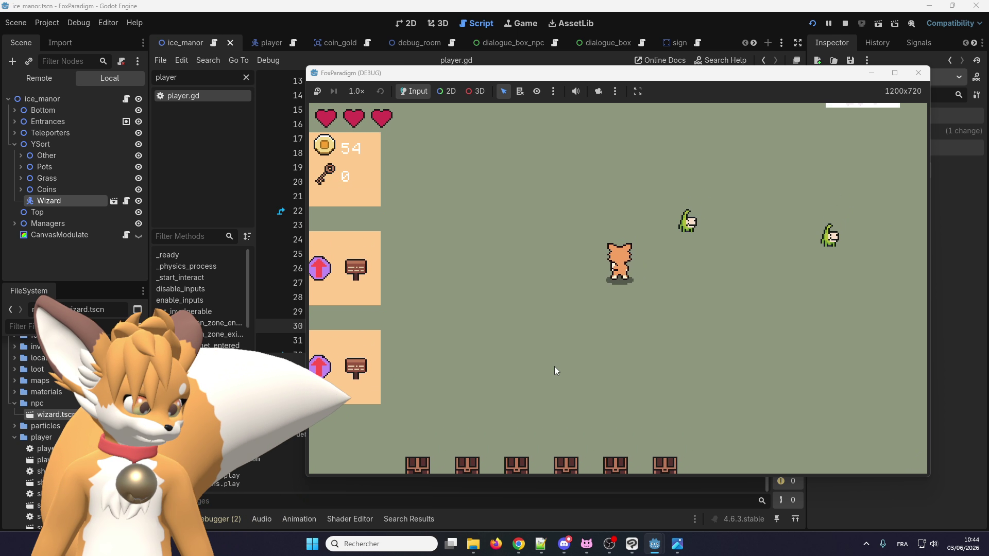
{"action": "key", "text": "Left"}
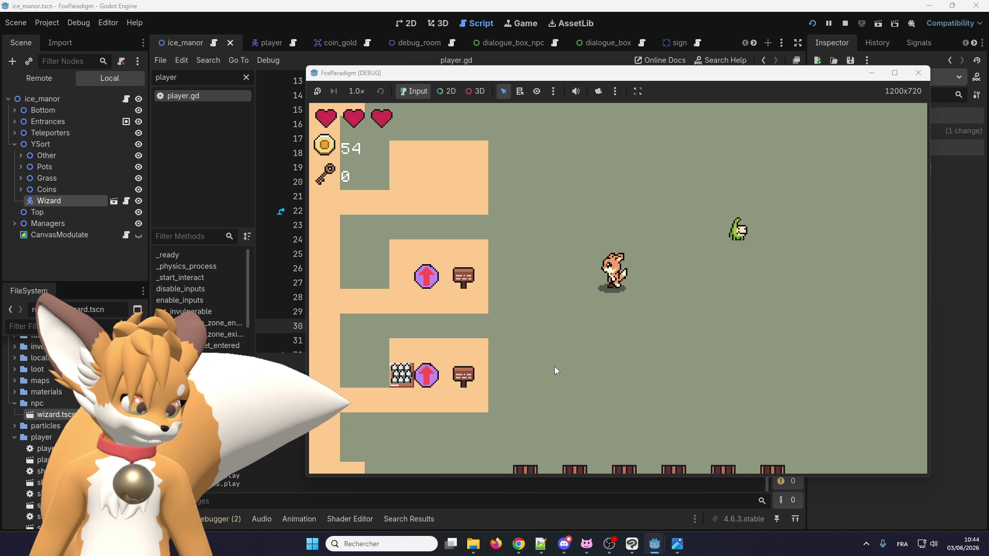
{"action": "key", "text": "Right"}
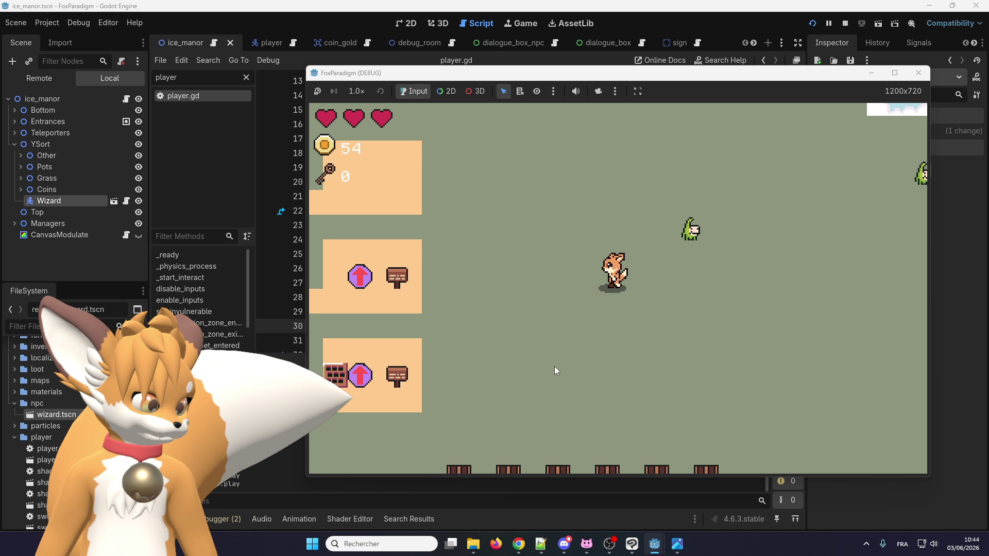
{"action": "key", "text": "Left"}
{"action": "key", "text": "Down"}
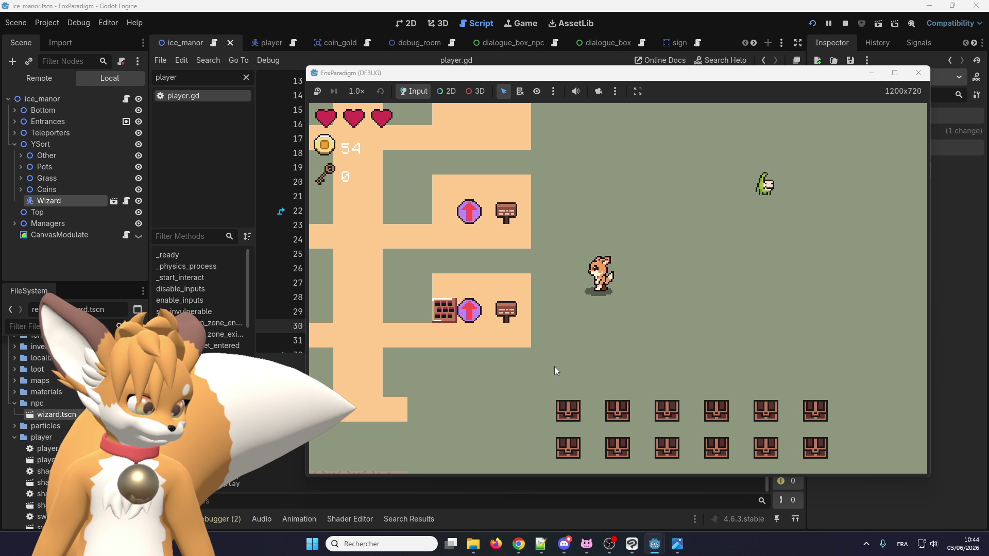
{"action": "key", "text": "Up"}
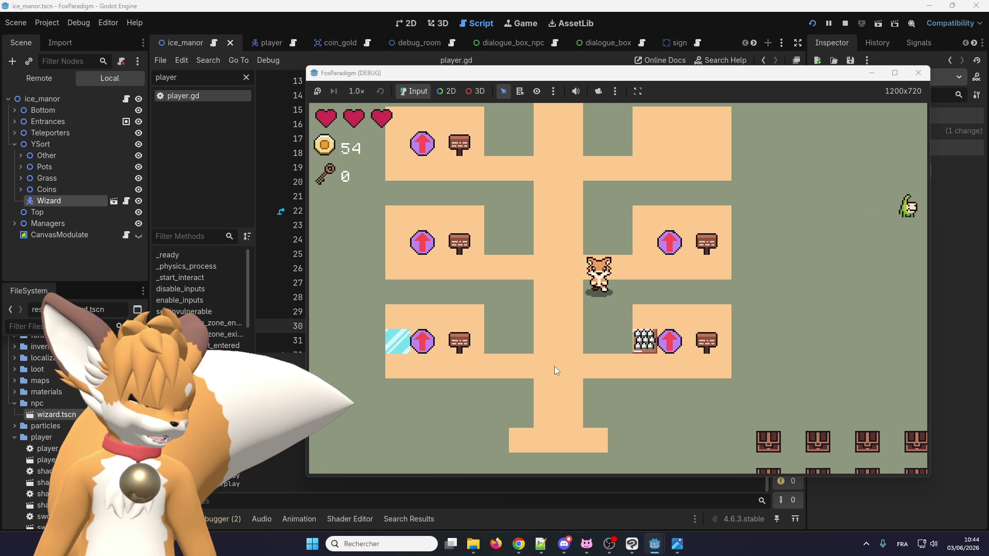
{"action": "key", "text": "Down"}
{"action": "key", "text": "Left"}
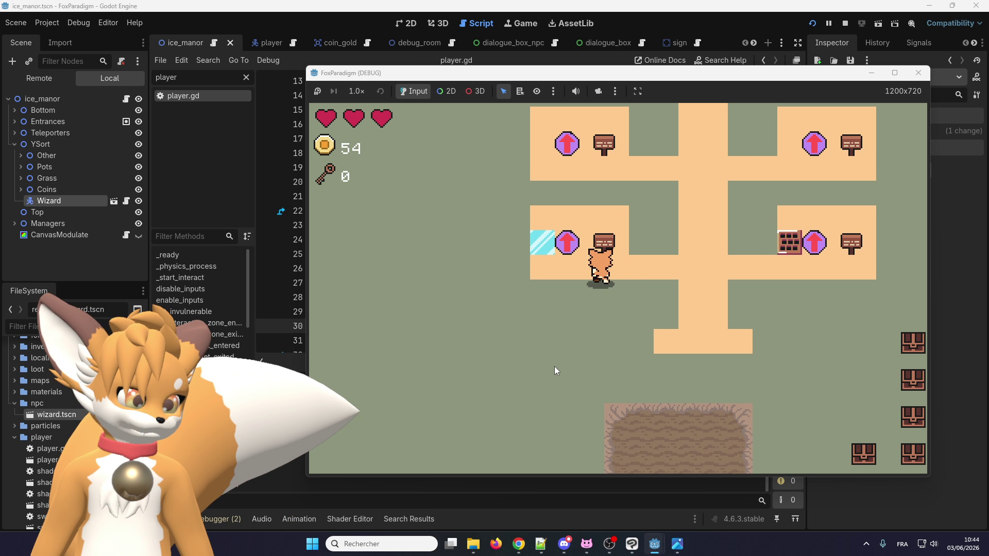
{"action": "key", "text": "Left"}
{"action": "key", "text": "Up"}
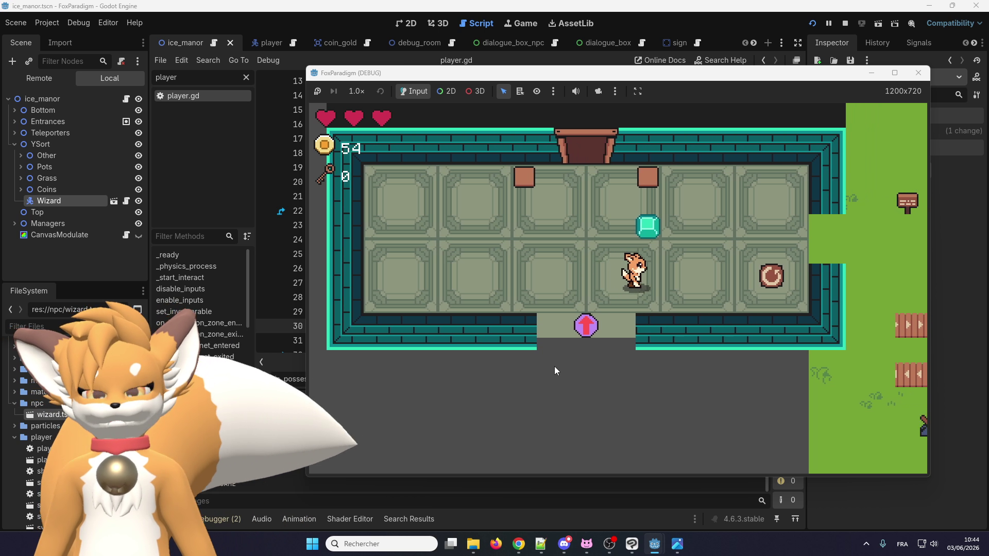
- Walk the fox out onto the grass and around to just below the wizard
{"action": "key", "text": "Right"}
{"action": "key", "text": "Up"}
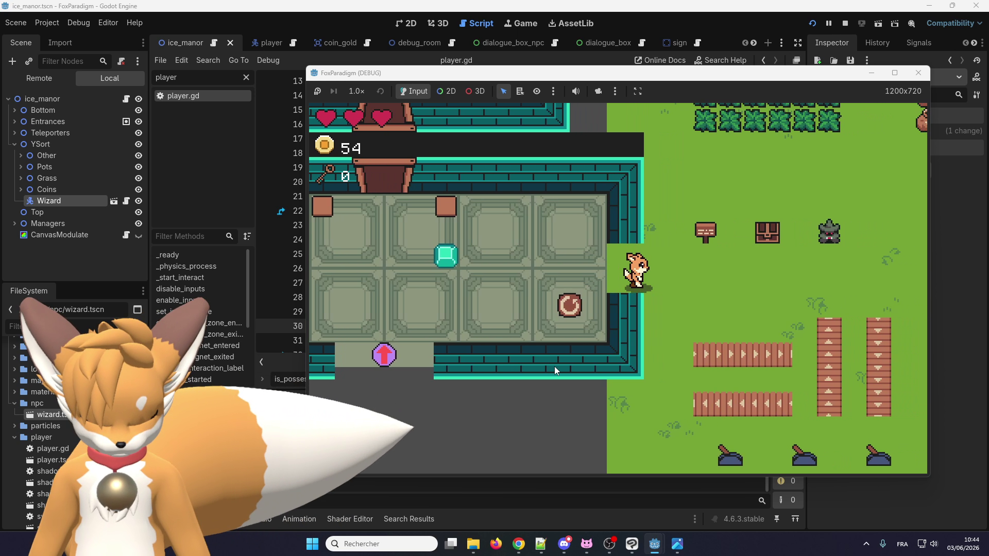
{"action": "key", "text": "Right"}
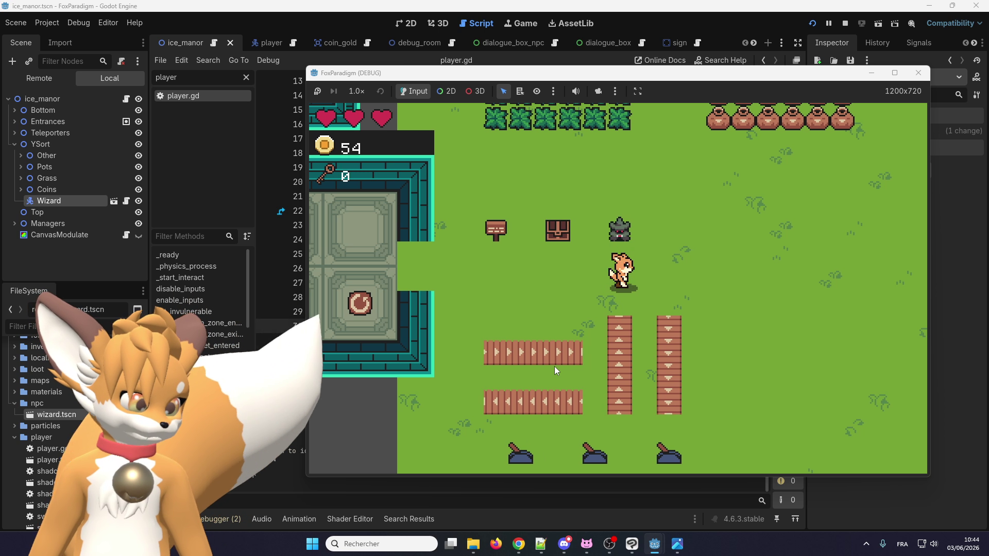
{"action": "key", "text": "Right"}
{"action": "key", "text": "Up"}
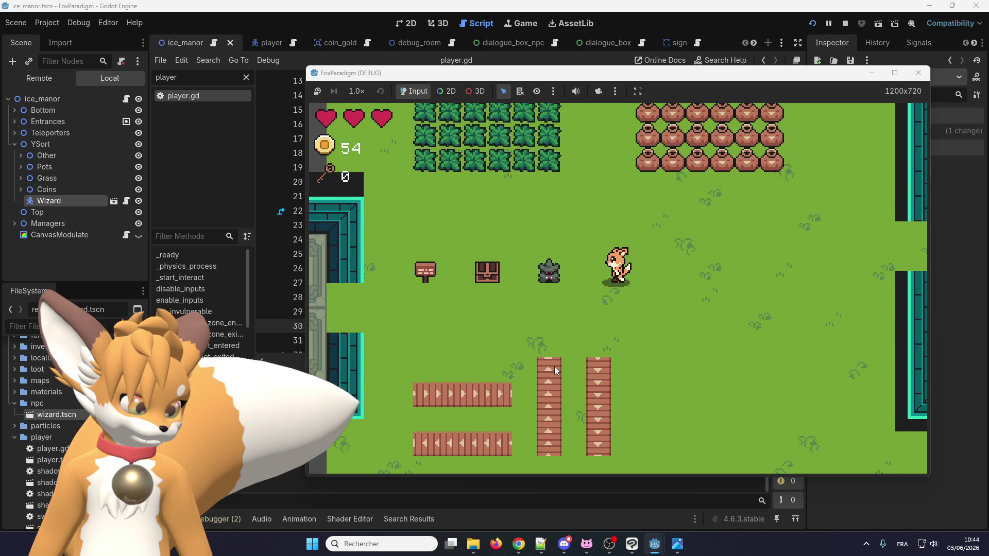
{"action": "key", "text": "Left"}
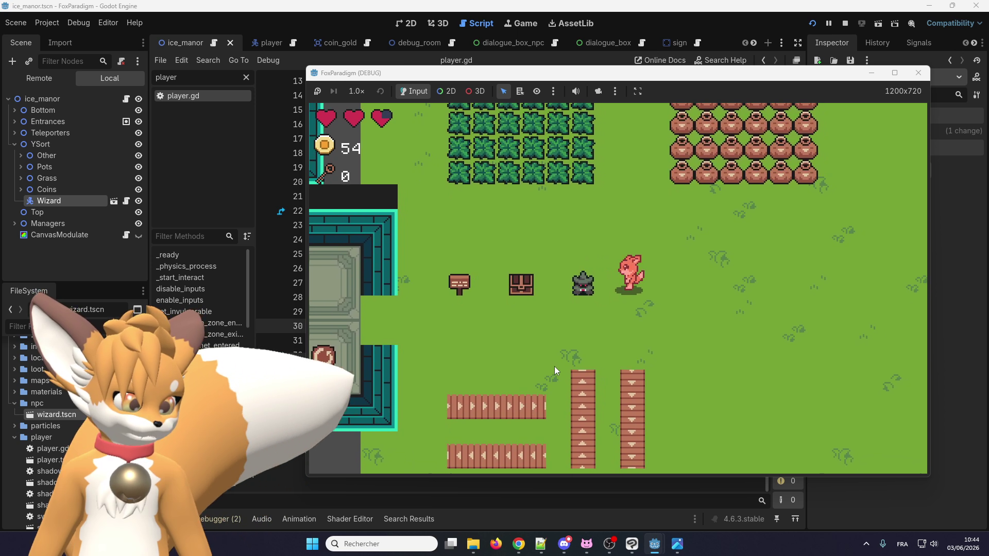
{"action": "key", "text": "Left"}
{"action": "key", "text": "Down"}
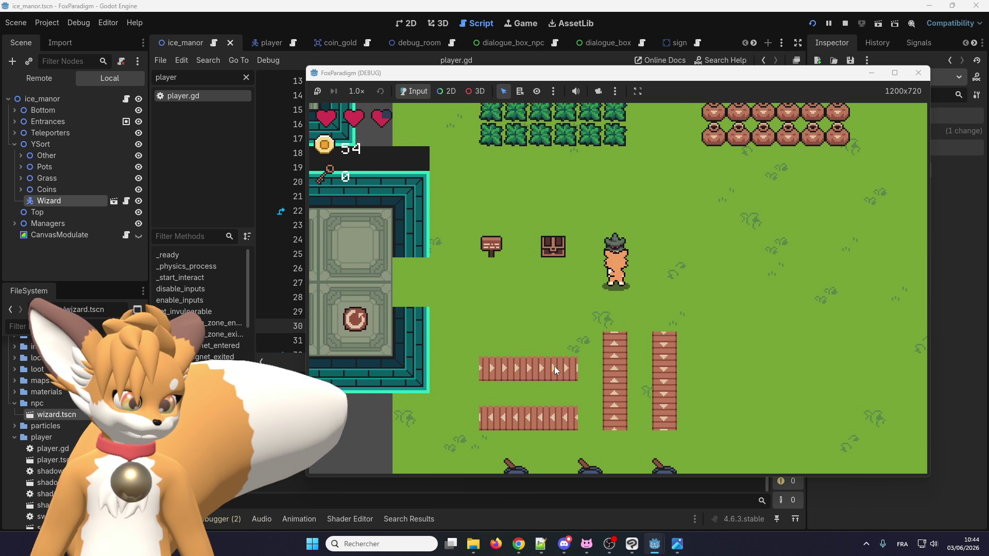
- Try talking to the wizard, then stop the game and open the dialogue_box_npc scene
{"action": "key", "text": "Up"}
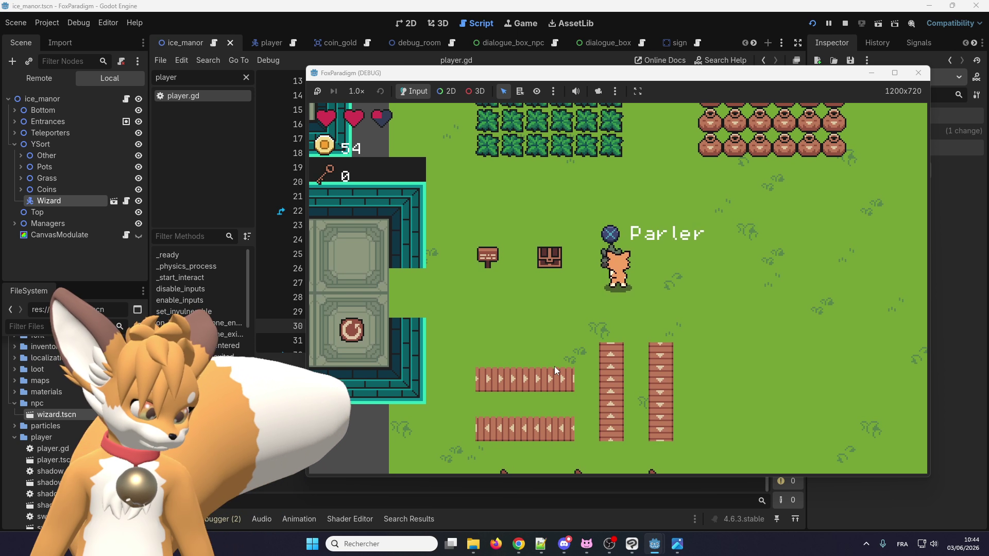
{"action": "key", "text": "Up"}
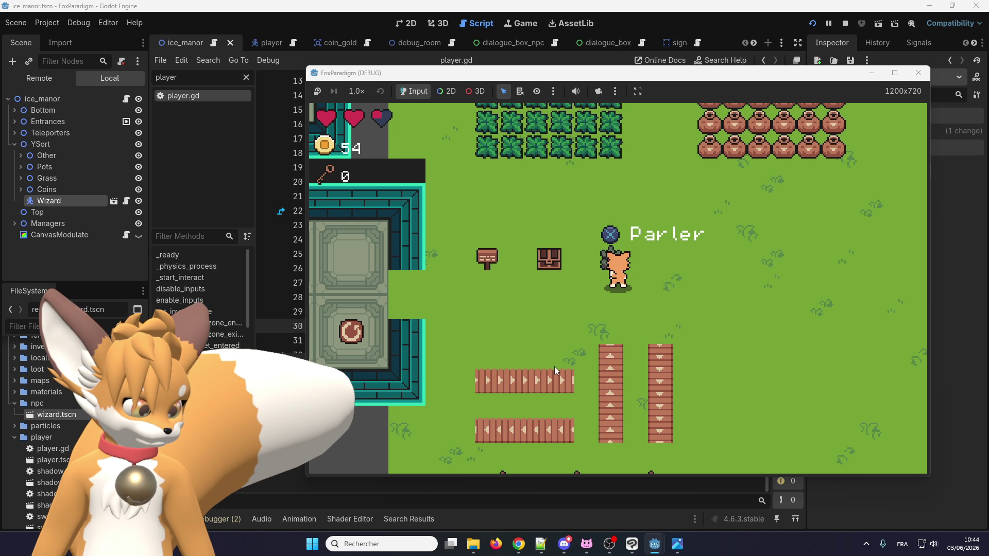
{"action": "key", "text": "F8"}
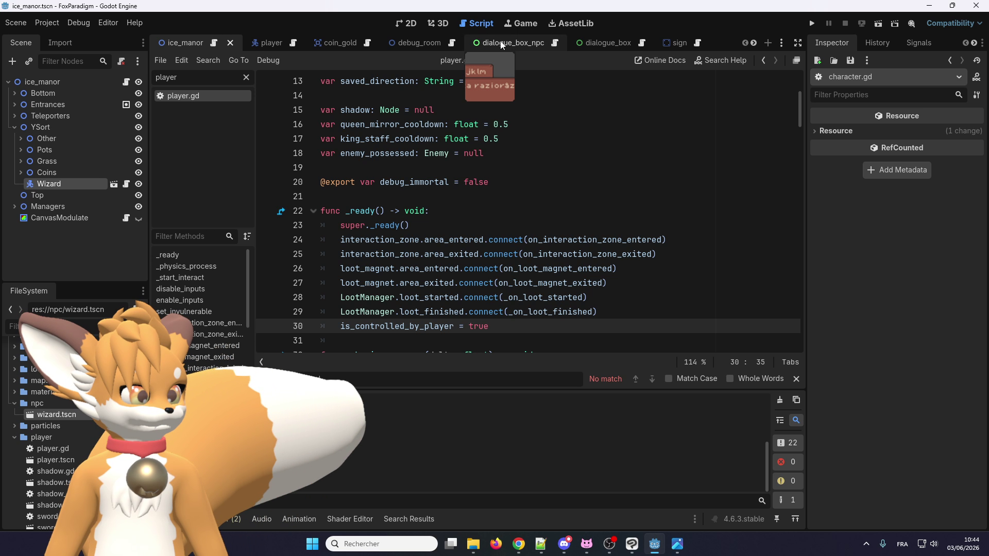
{"action": "left_click", "coordinate": [531, 46]}
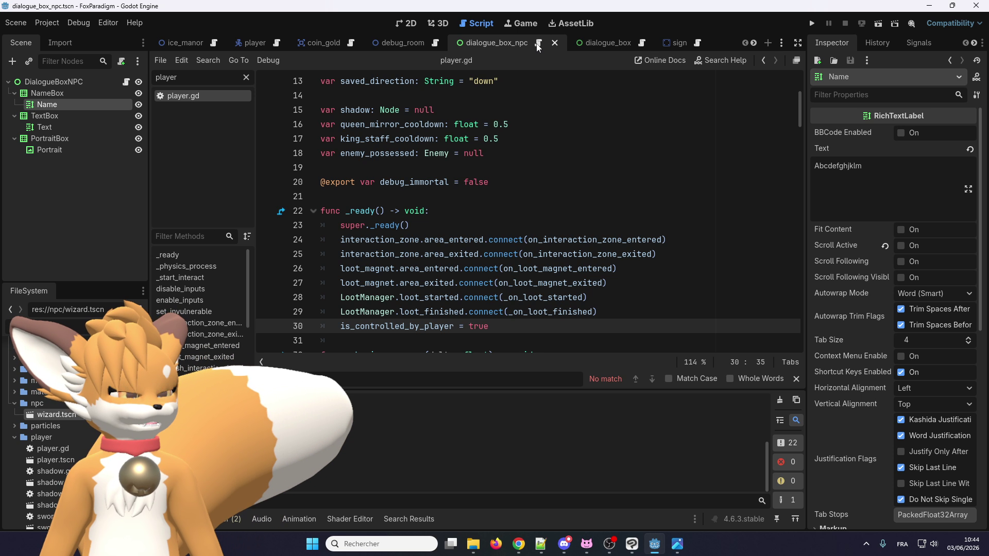
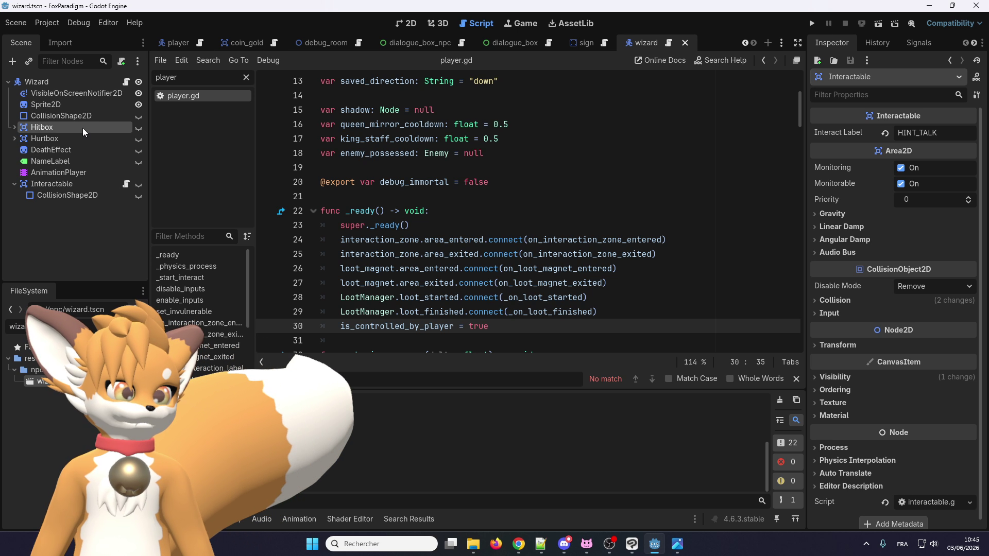
- Inspect the Hitbox node and its collision shape in the Scene dock
{"action": "left_click", "coordinate": [60, 128]}
{"action": "left_click", "coordinate": [46, 137]}
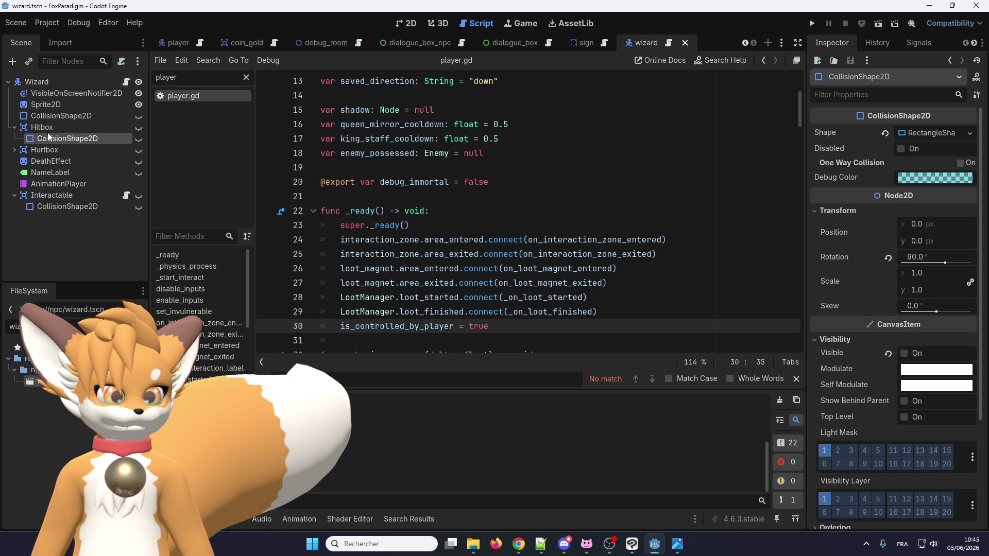
{"action": "left_click", "coordinate": [46, 128]}
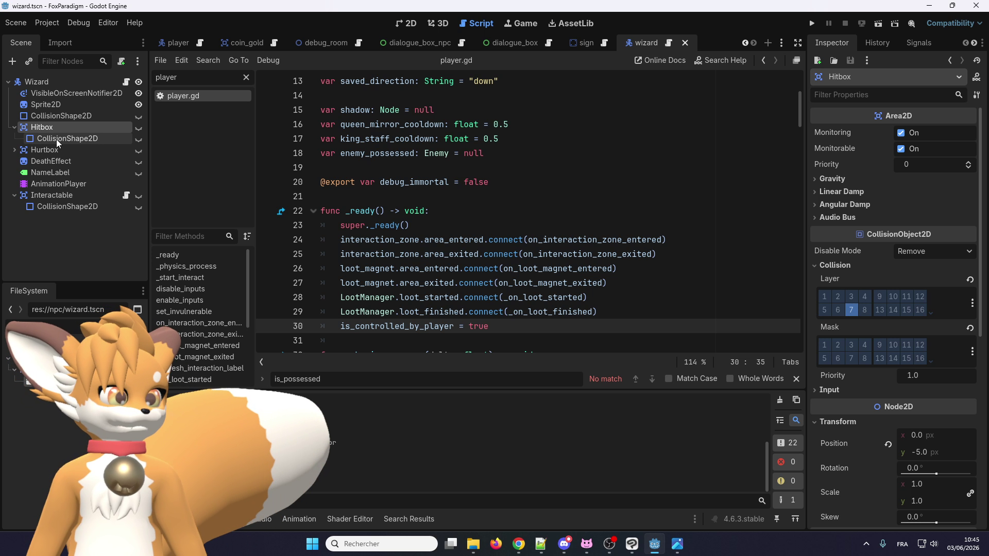
{"action": "left_click", "coordinate": [56, 139]}
{"action": "left_click", "coordinate": [58, 129]}
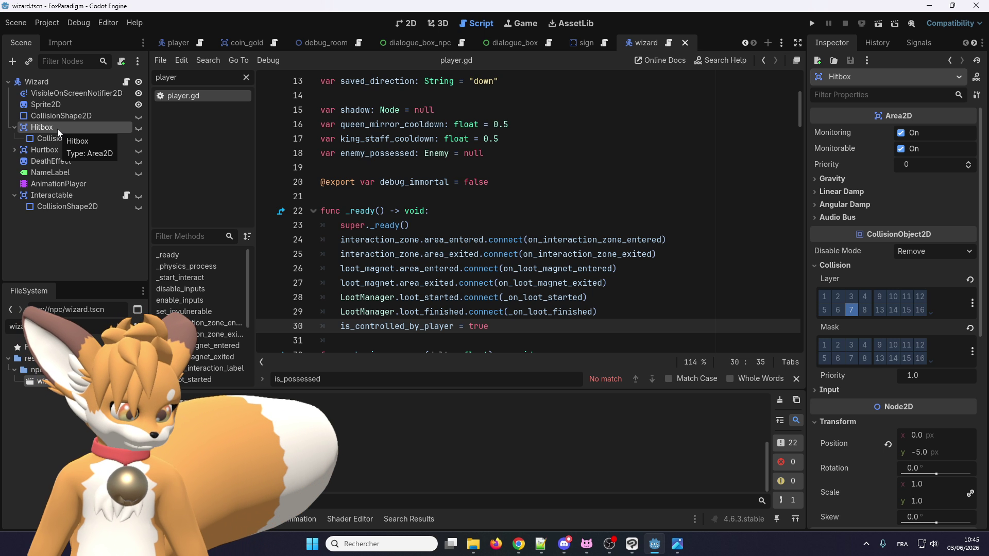
- Delete the Hitbox and Hurtbox nodes with their children, confirming each deletion
{"action": "key", "text": "Delete"}
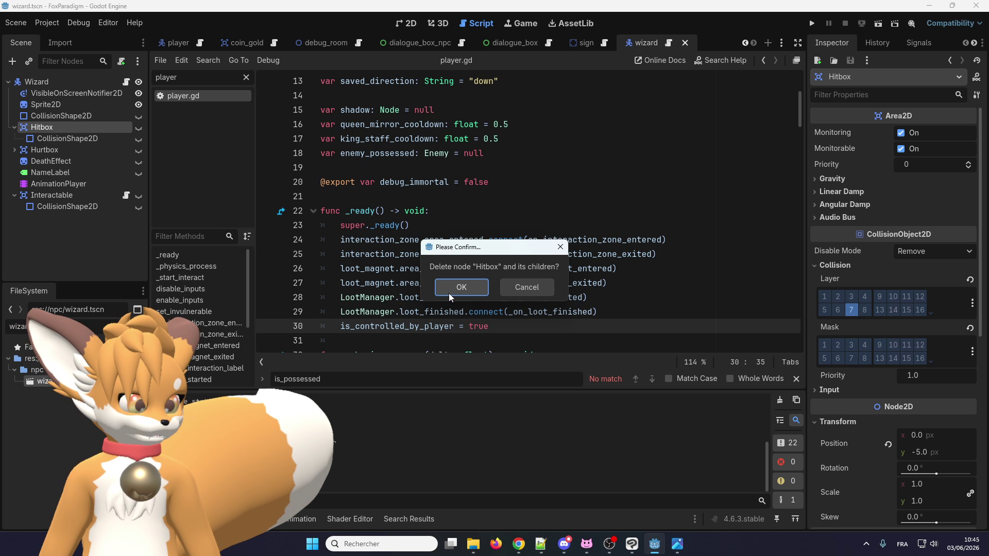
{"action": "left_click", "coordinate": [449, 288]}
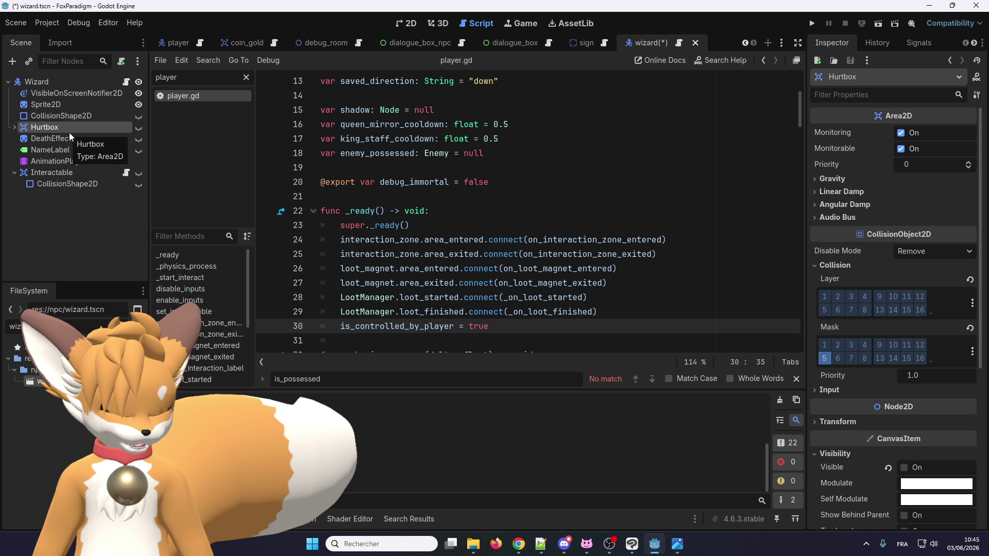
{"action": "key", "text": "Delete"}
{"action": "left_click", "coordinate": [453, 289]}
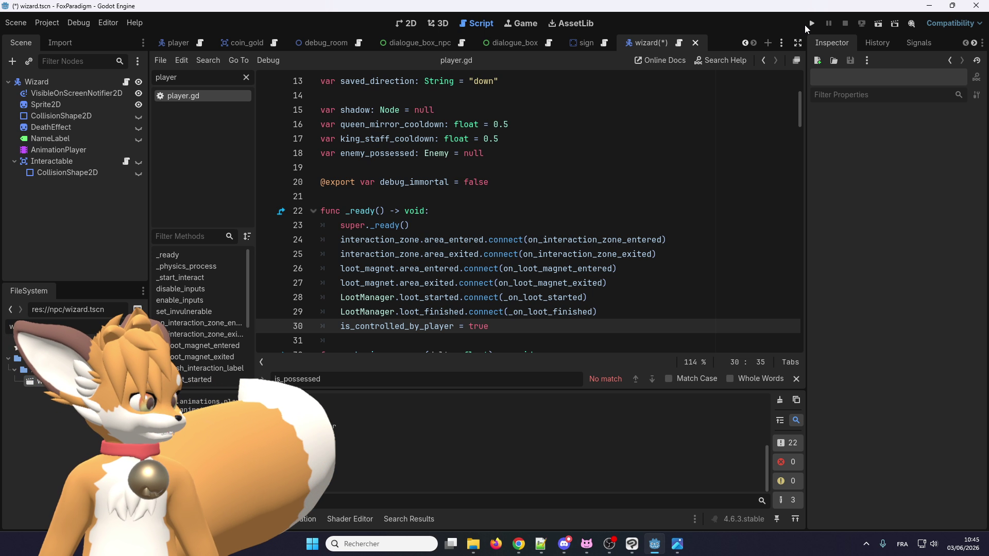
- Save and run the game, walking the player out of the room to the wizard NPC
{"action": "left_click", "coordinate": [811, 23]}
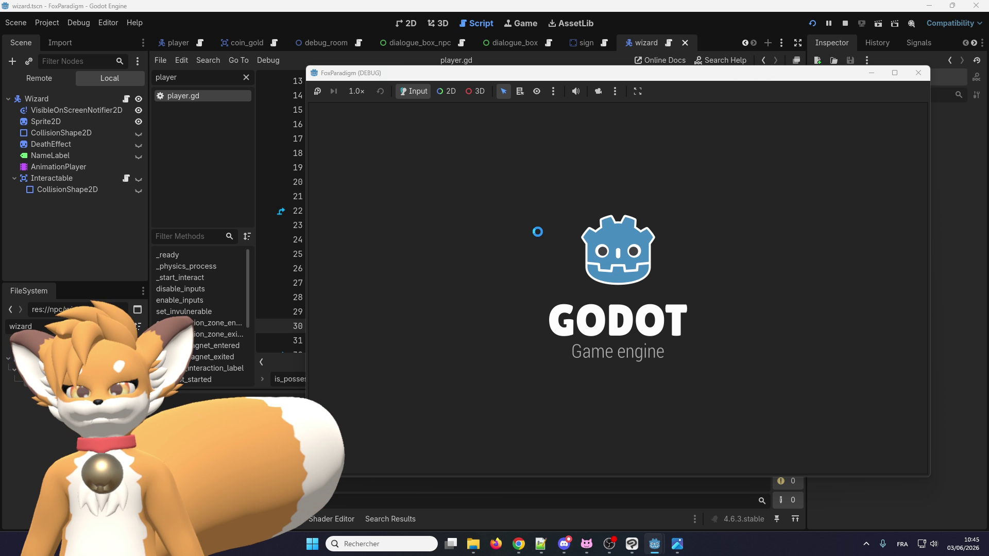
{"action": "key", "text": "Return"}
{"action": "key", "text": "Return"}
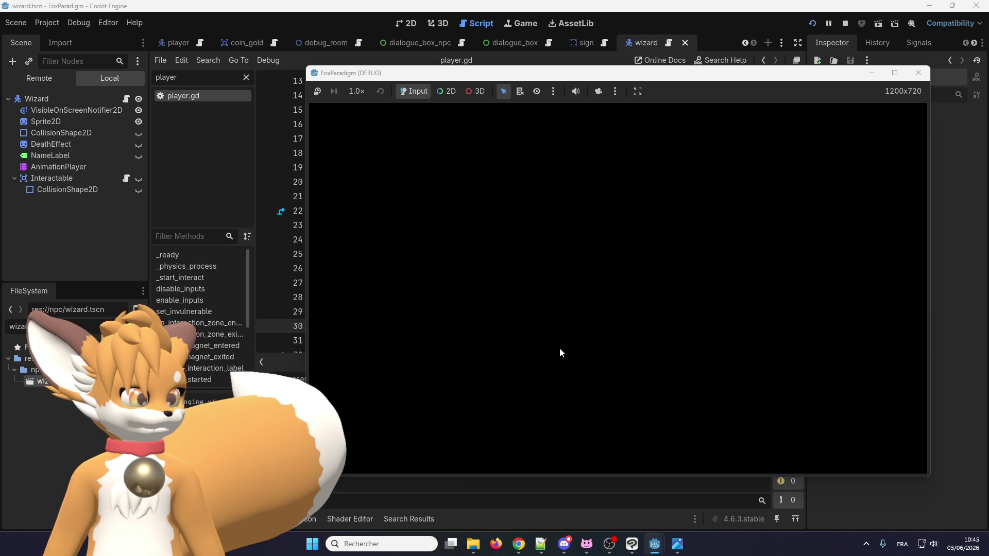
{"action": "key", "text": "Right"}
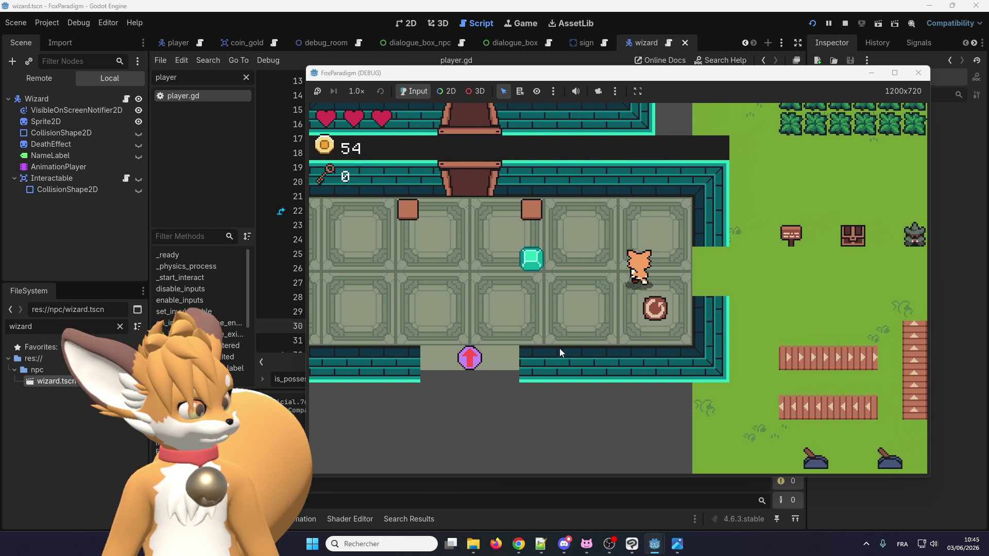
{"action": "key", "text": "Right"}
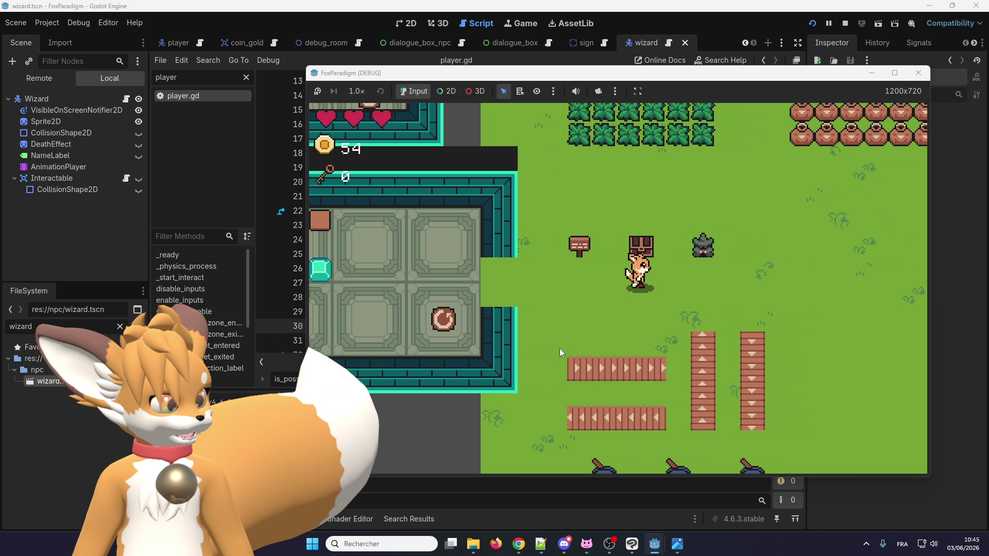
{"action": "key", "text": "Up"}
{"action": "key", "text": "Down"}
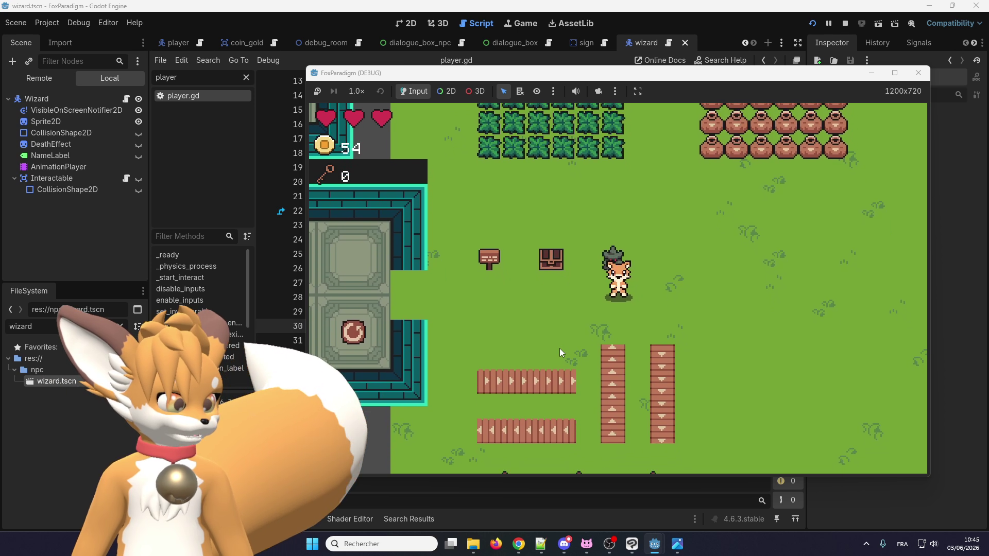
{"action": "key", "text": "Right"}
{"action": "key", "text": "Up"}
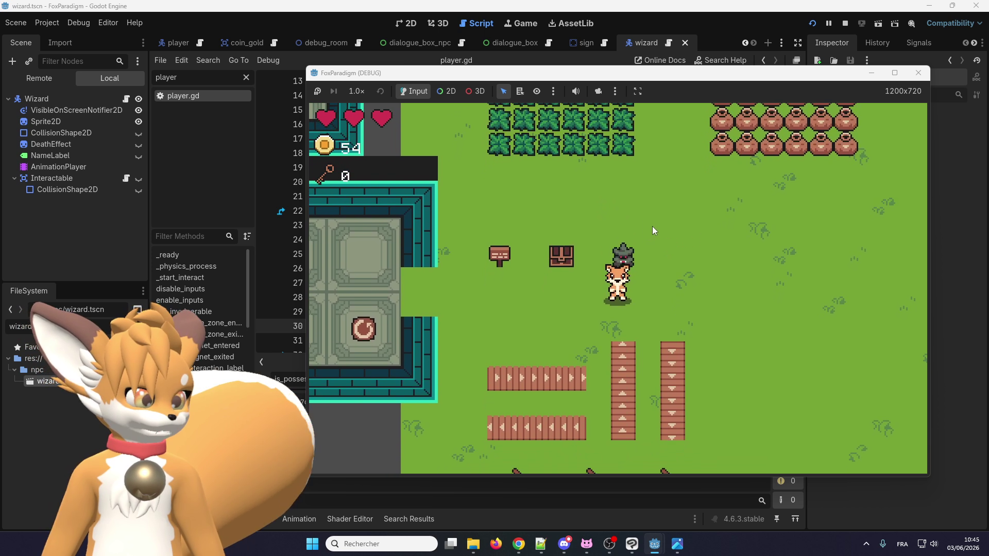
{"action": "key", "text": "Down"}
{"action": "key", "text": "Left"}
{"action": "key", "text": "Down"}
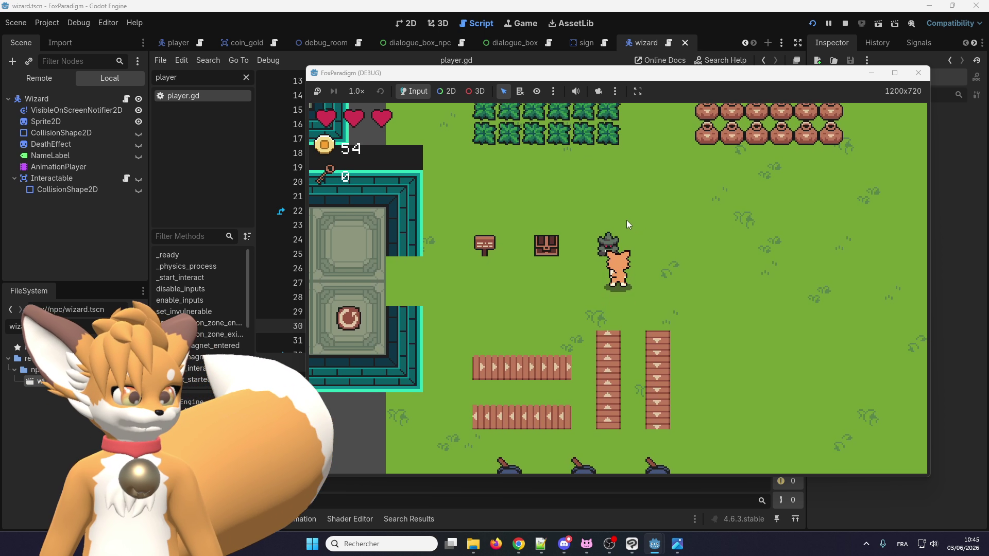
{"action": "key", "text": "Right"}
{"action": "key", "text": "Right"}
- Walk the player into and around the wizard NPC to test its collision
{"action": "key", "text": "Down"}
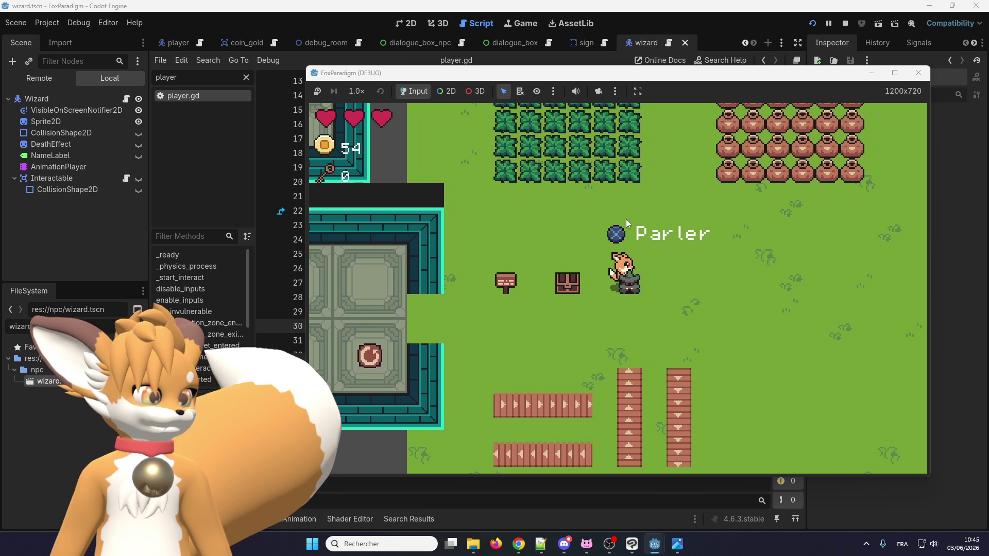
{"action": "key", "text": "Down"}
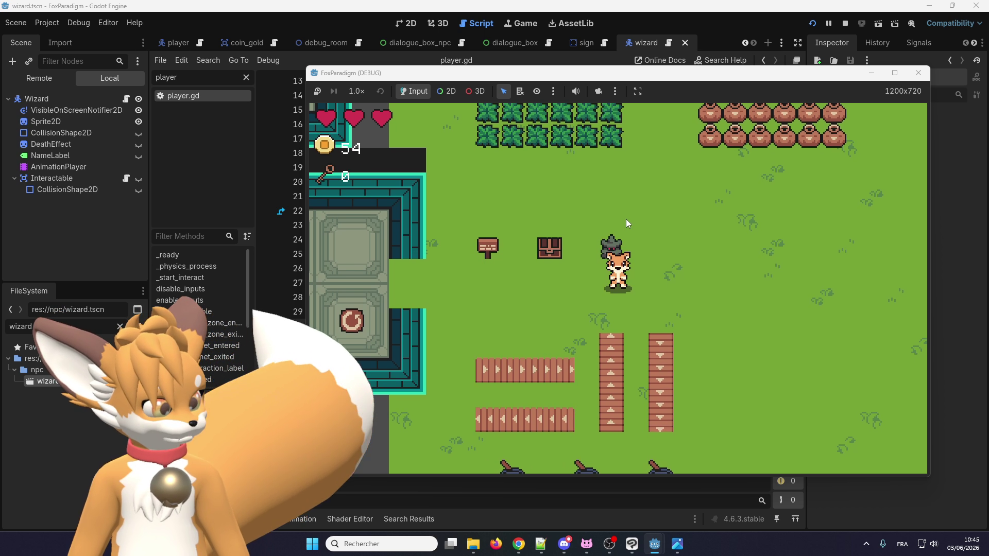
{"action": "key", "text": "Up"}
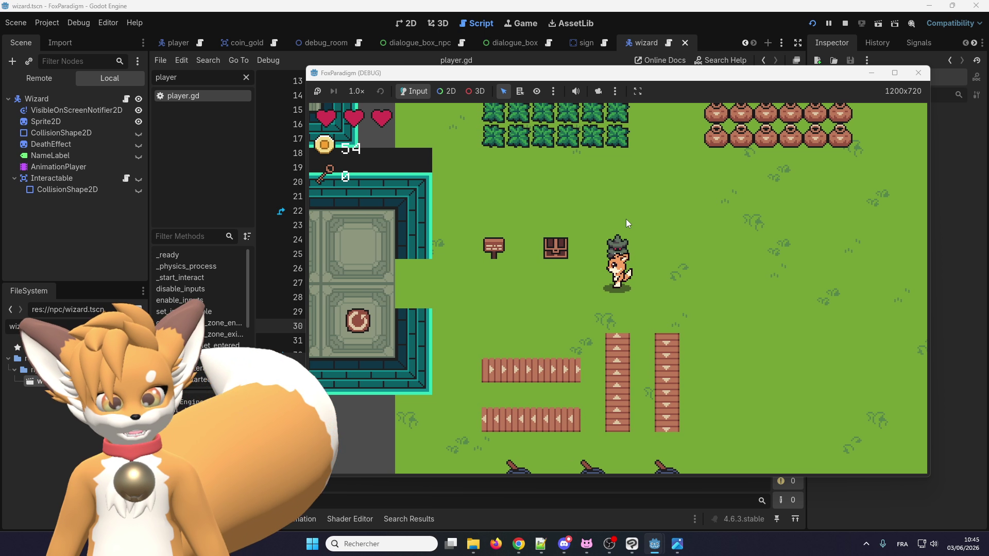
{"action": "key", "text": "Left"}
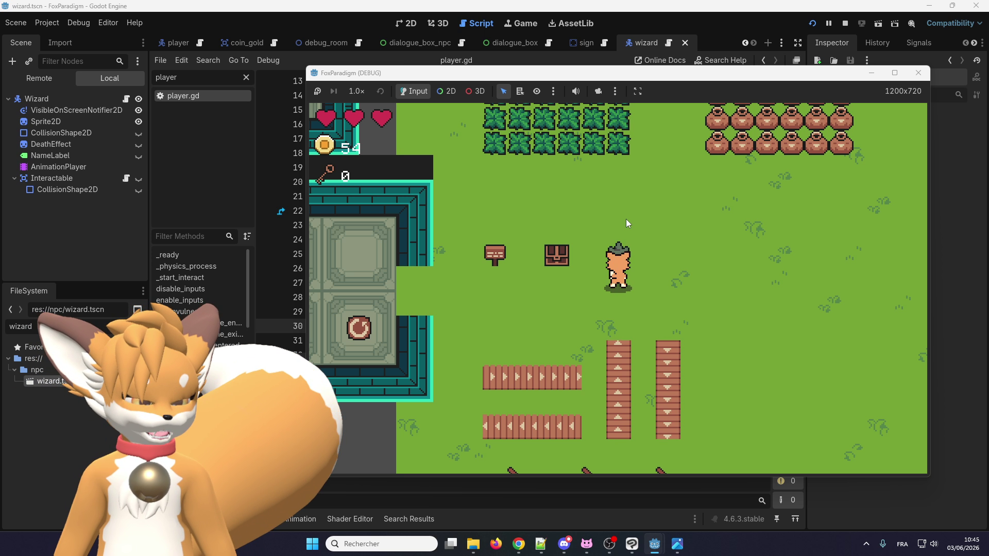
{"action": "key", "text": "Up"}
{"action": "key", "text": "Down"}
{"action": "key", "text": "Down"}
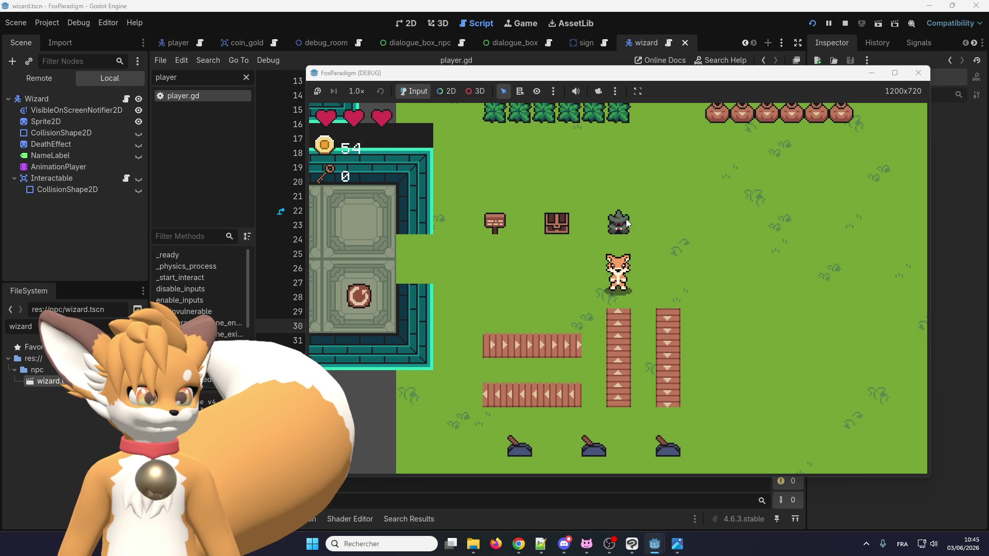
{"action": "key", "text": "Up"}
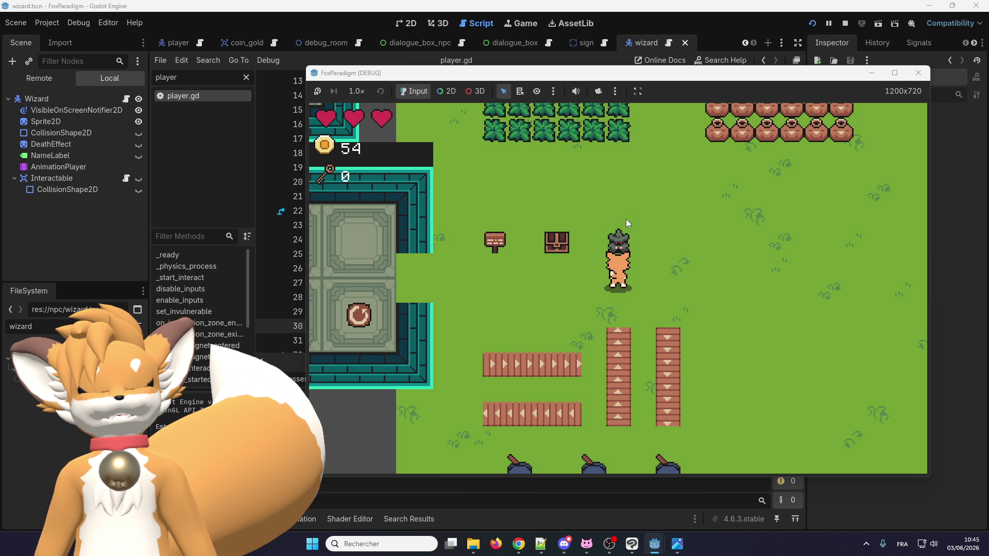
{"action": "key", "text": "Up"}
{"action": "key", "text": "Left"}
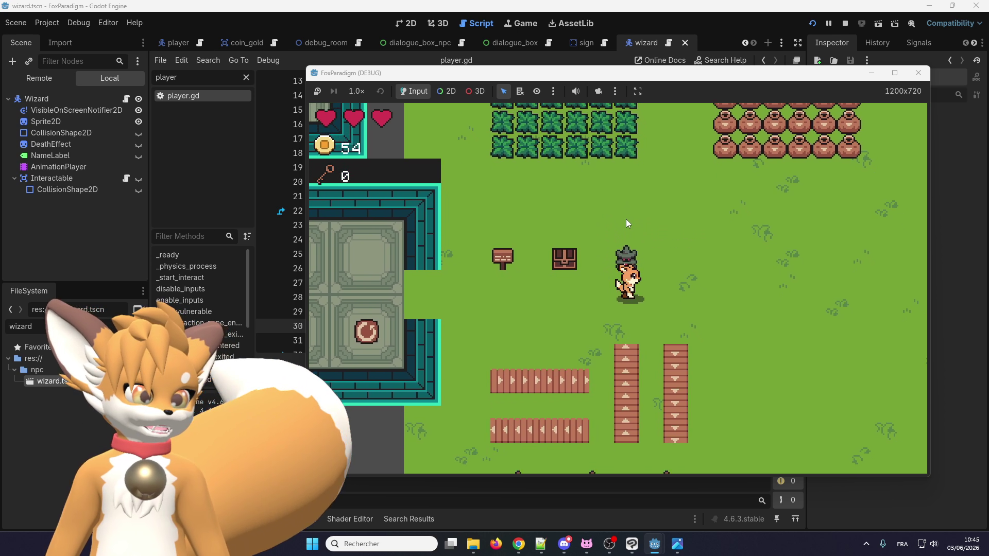
{"action": "key", "text": "Up"}
{"action": "key", "text": "Right"}
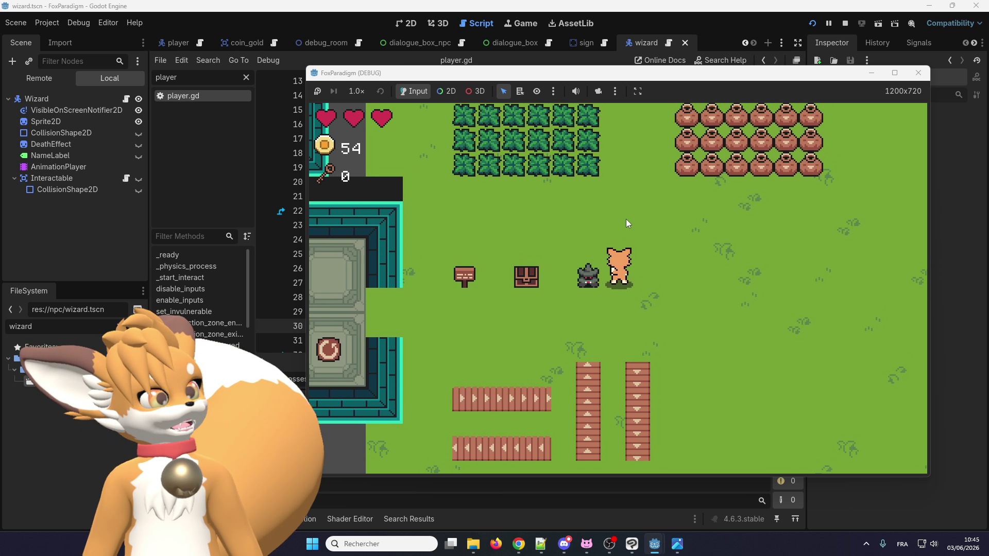
{"action": "key", "text": "Left"}
{"action": "key", "text": "Down"}
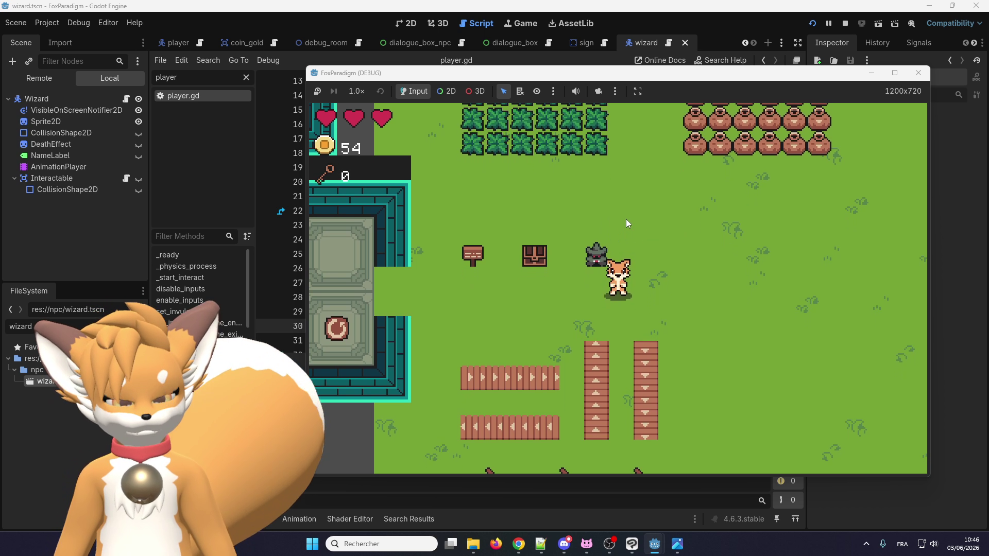
{"action": "key", "text": "Up"}
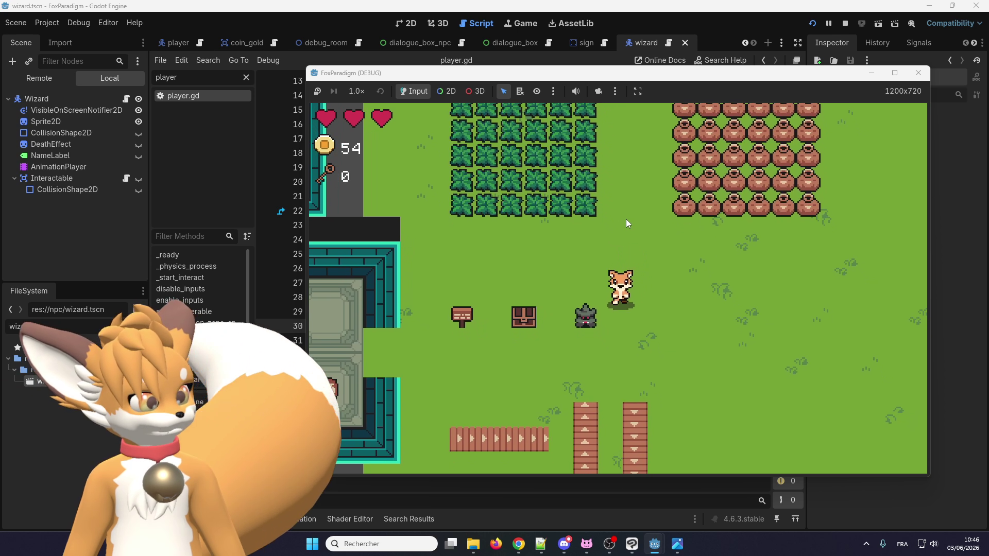
{"action": "key", "text": "Down"}
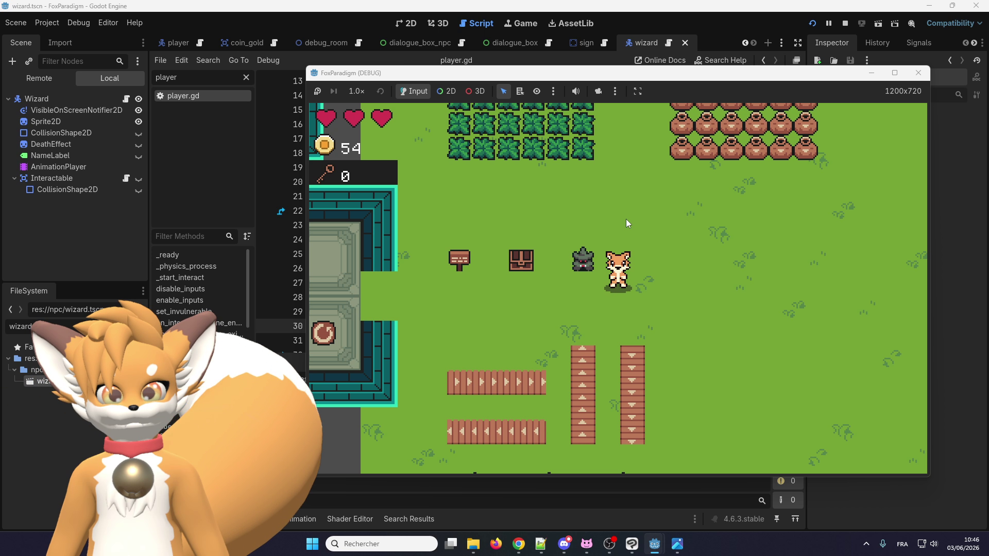
- Walk toward the chest and back below the wizard, then close the running game
{"action": "key", "text": "Left"}
{"action": "key", "text": "Up"}
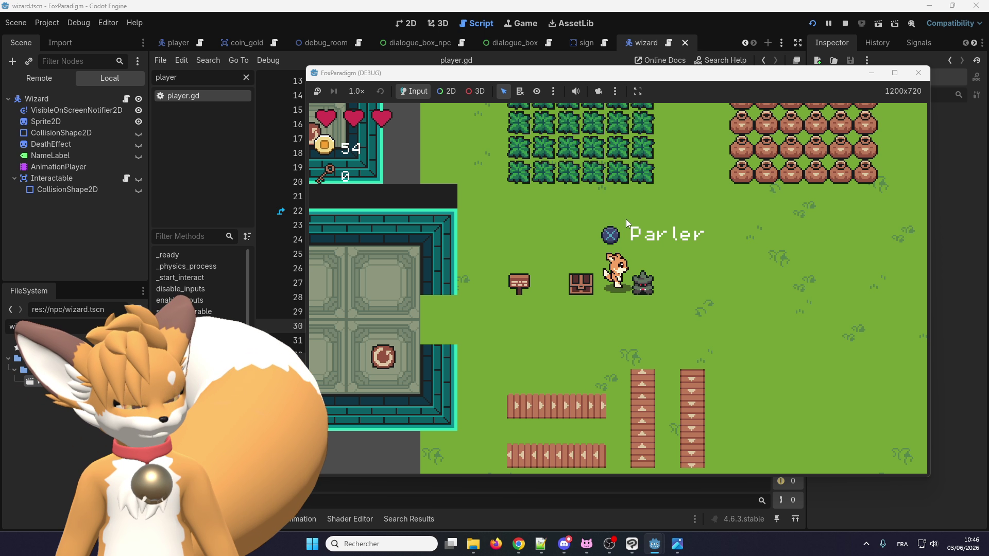
{"action": "key", "text": "Down"}
{"action": "key", "text": "Right"}
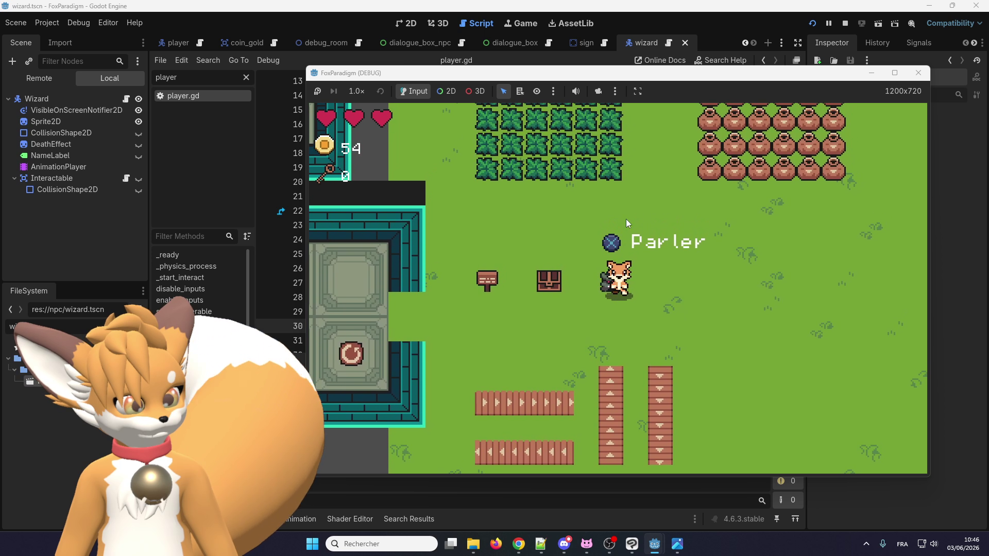
{"action": "key", "text": "Up"}
{"action": "key", "text": "Down"}
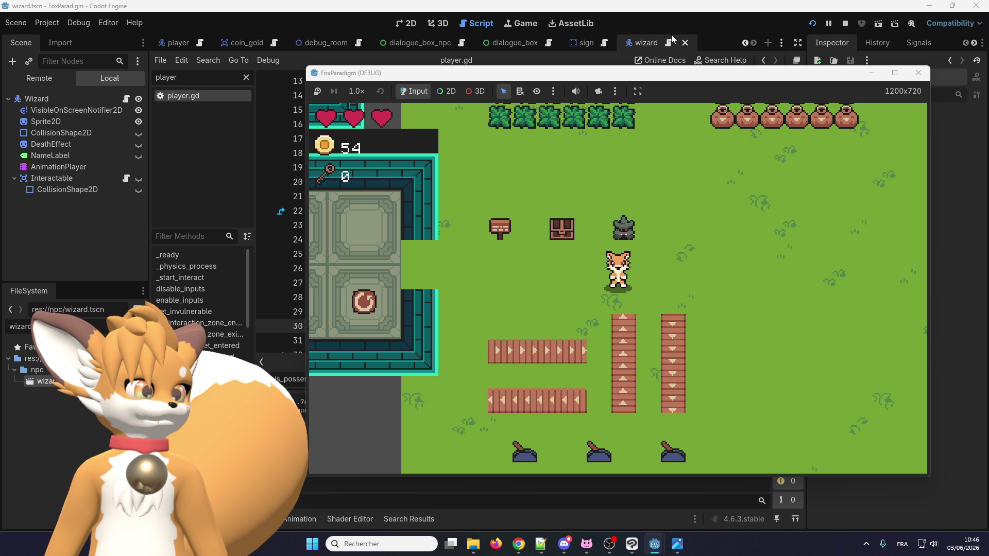
{"action": "key", "text": "F8"}
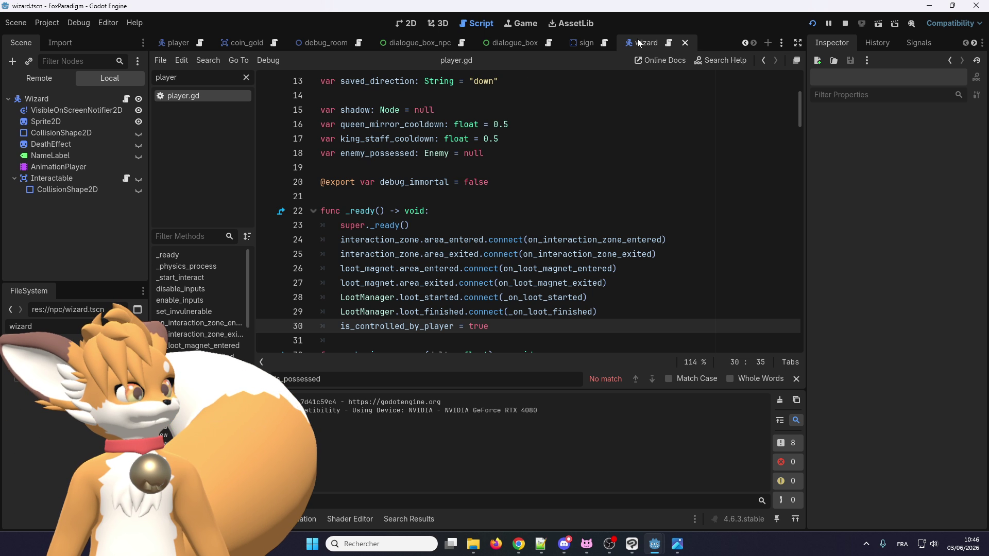
- Set the Wizard's collision layer to 3 only with mask bits 1–3, and save the scene
{"action": "left_click", "coordinate": [405, 24]}
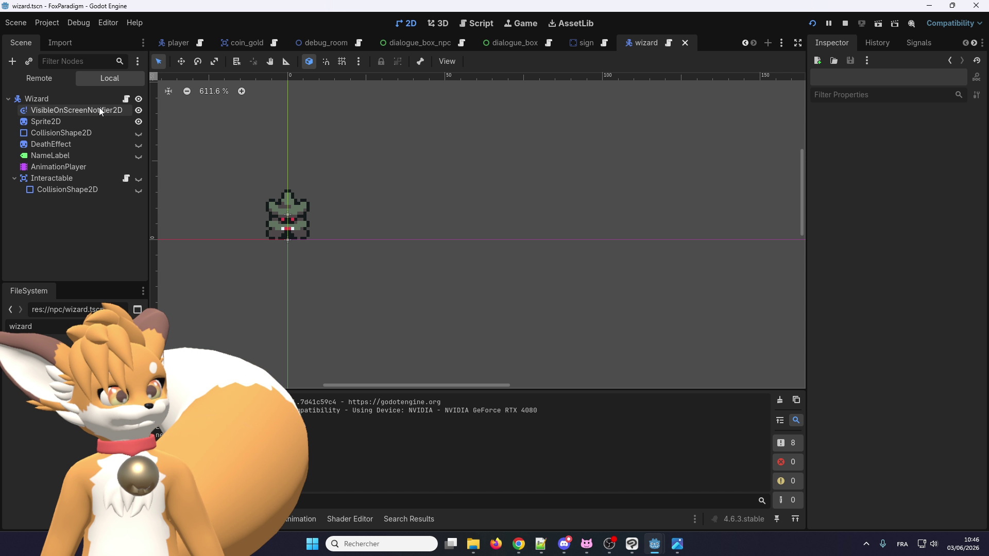
{"action": "left_click", "coordinate": [88, 101]}
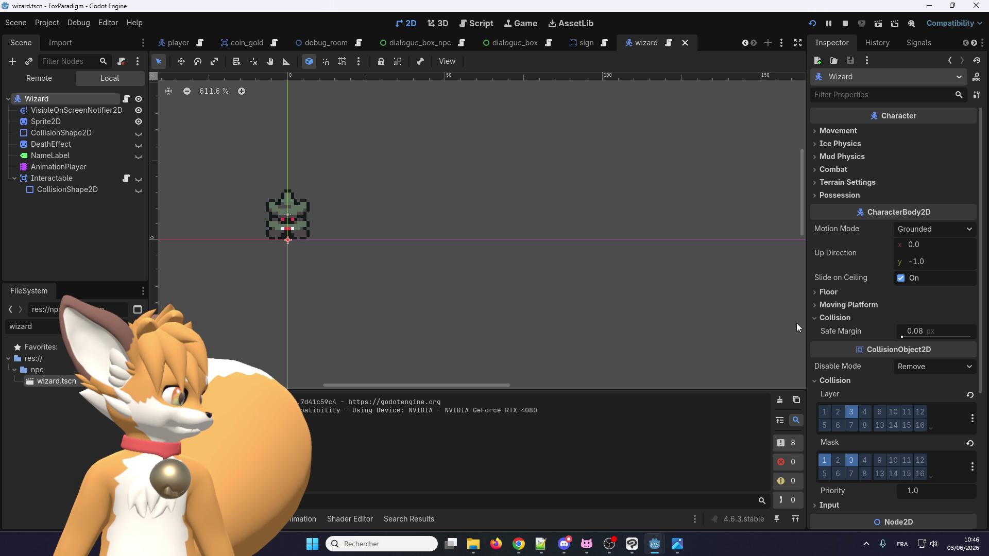
{"action": "scroll", "coordinate": [816, 328], "scroll_direction": "down", "scroll_amount": 2}
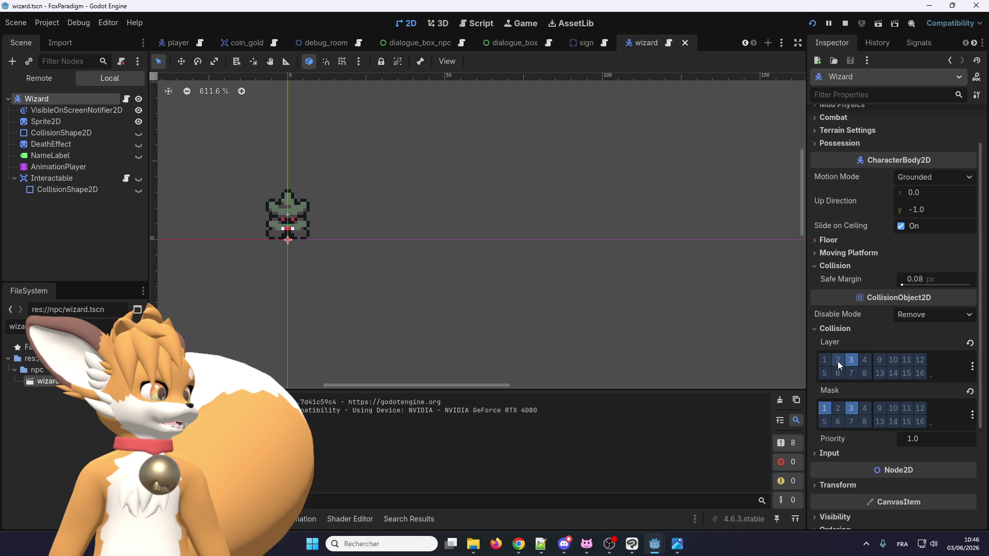
{"action": "left_click", "coordinate": [825, 359]}
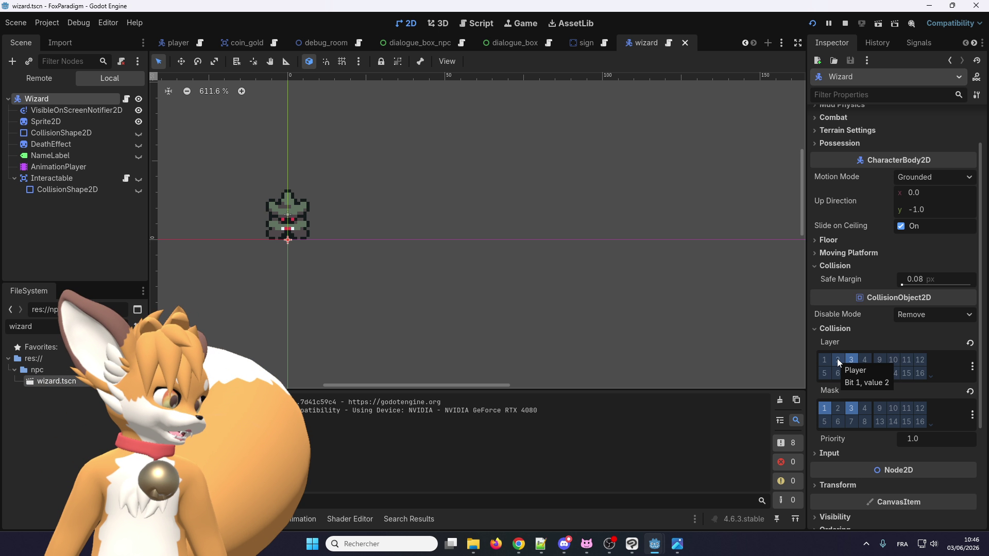
{"action": "left_click", "coordinate": [836, 358]}
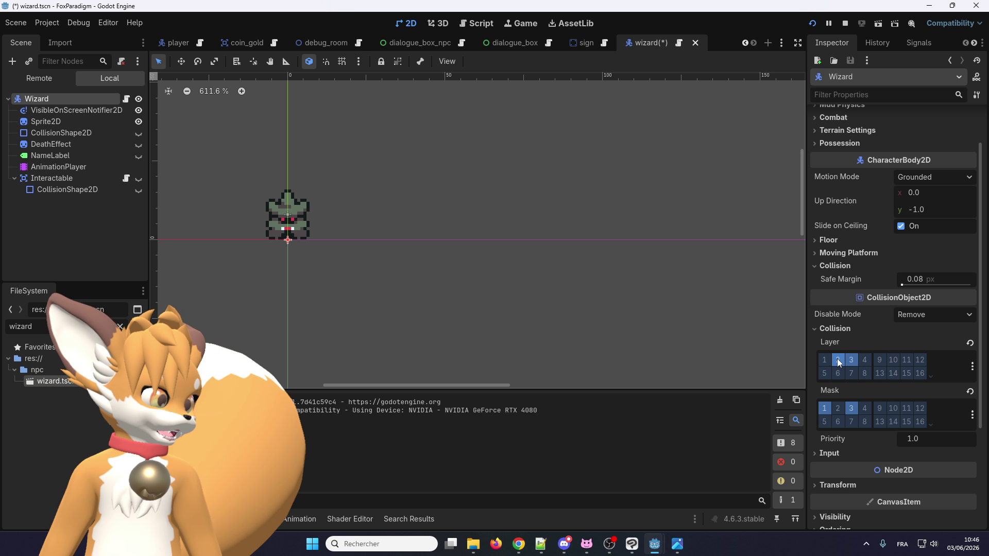
{"action": "left_click", "coordinate": [836, 407]}
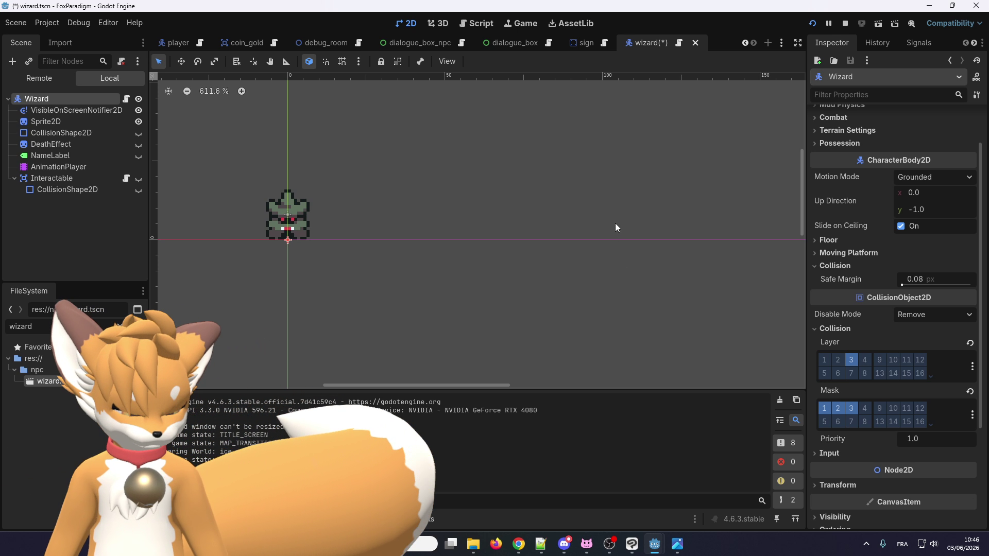
{"action": "key", "text": "ctrl+s"}
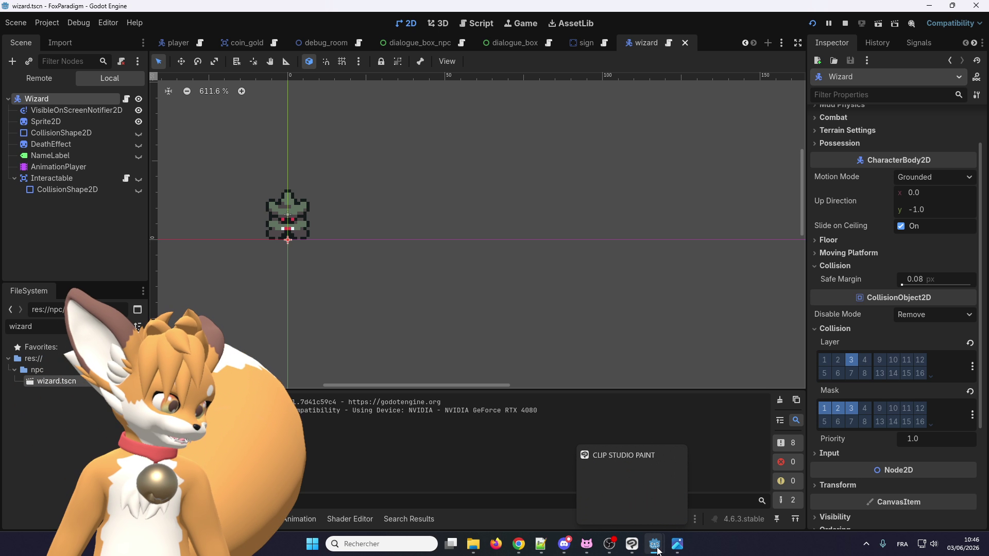
- Raise the FoxParadigm debug window and walk the fox around the wizard until the 'Parler' prompt shows
{"action": "mouse_move", "coordinate": [654, 545]}
{"action": "left_click", "coordinate": [703, 468]}
{"action": "key", "text": "Up"}
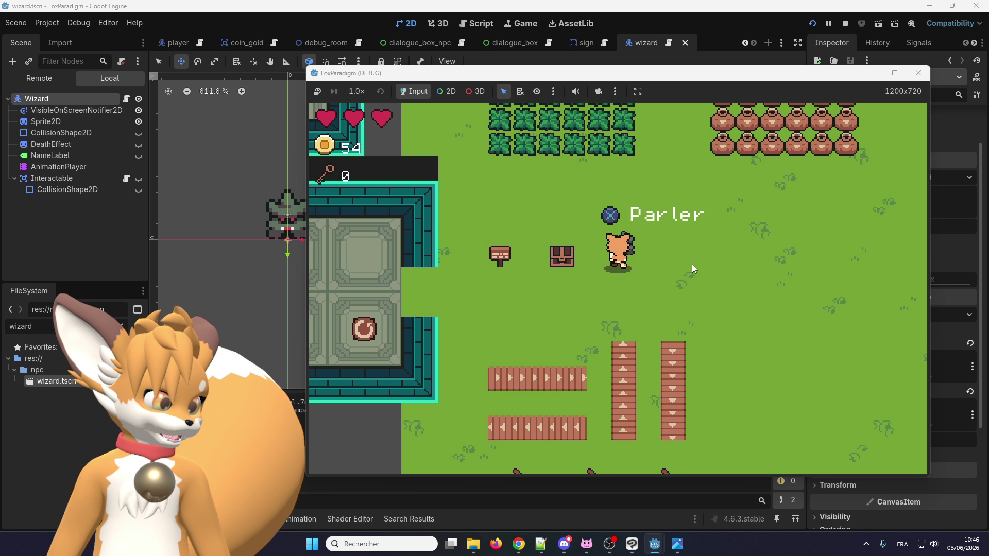
{"action": "key", "text": "Down"}
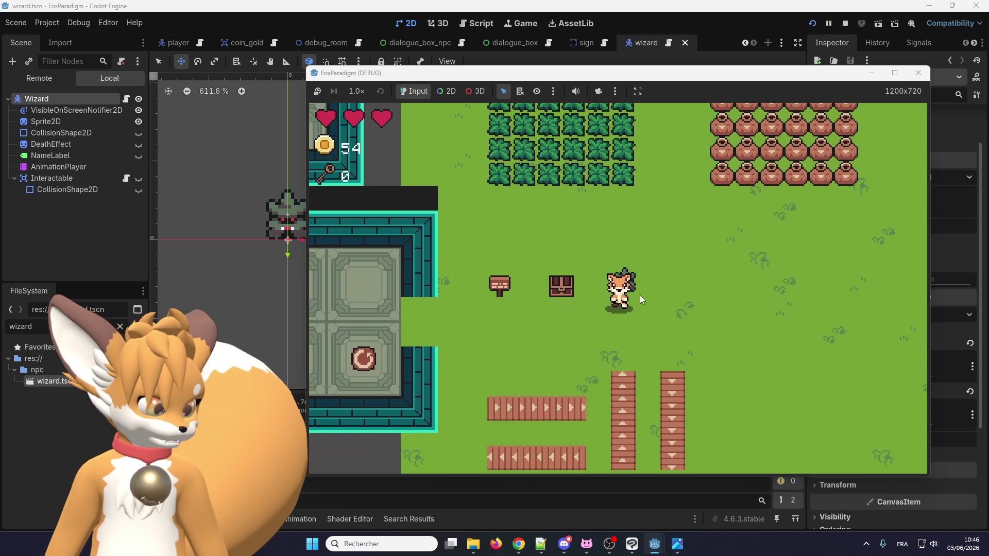
{"action": "key", "text": "Up"}
{"action": "key", "text": "Down"}
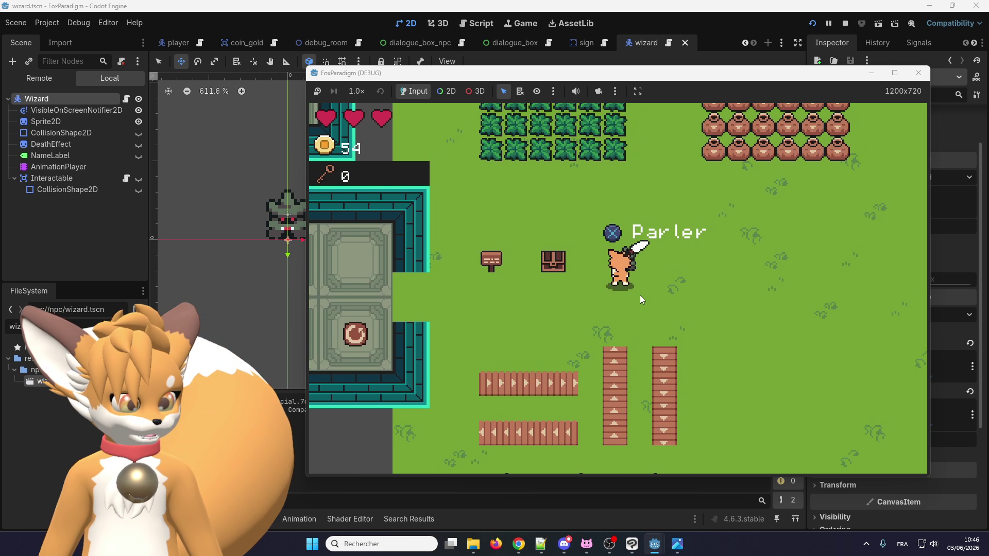
{"action": "key", "text": "Left"}
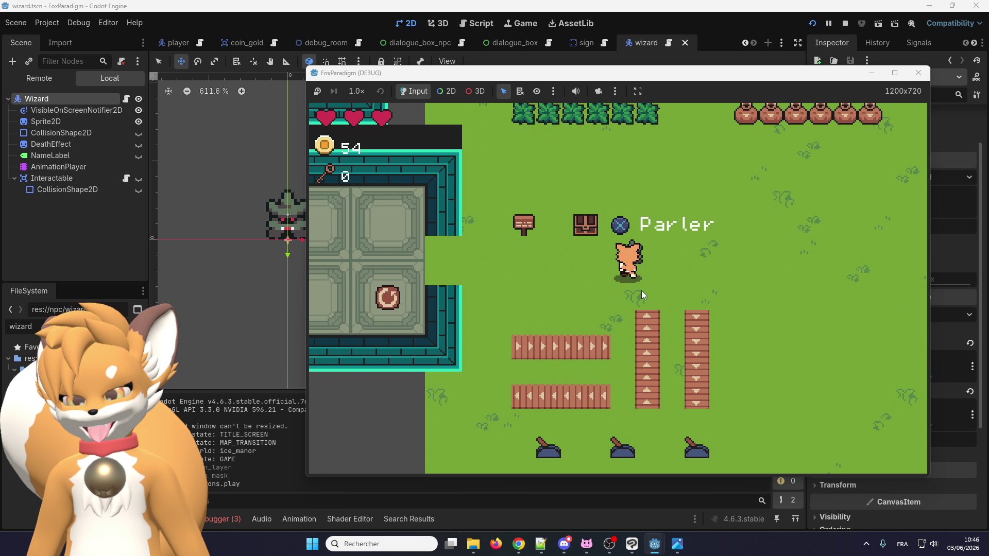
{"action": "key", "text": "Right"}
{"action": "key", "text": "Up"}
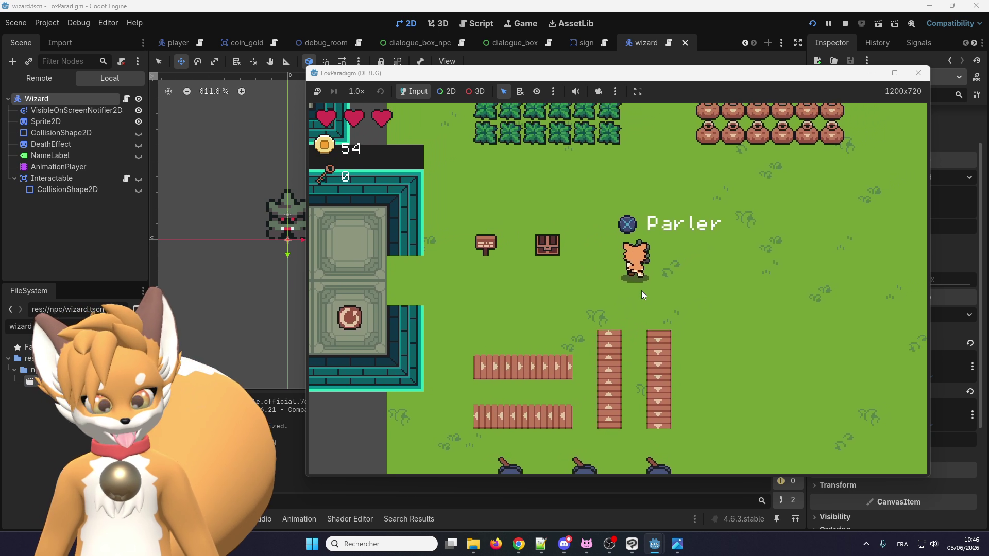
{"action": "key", "text": "Left"}
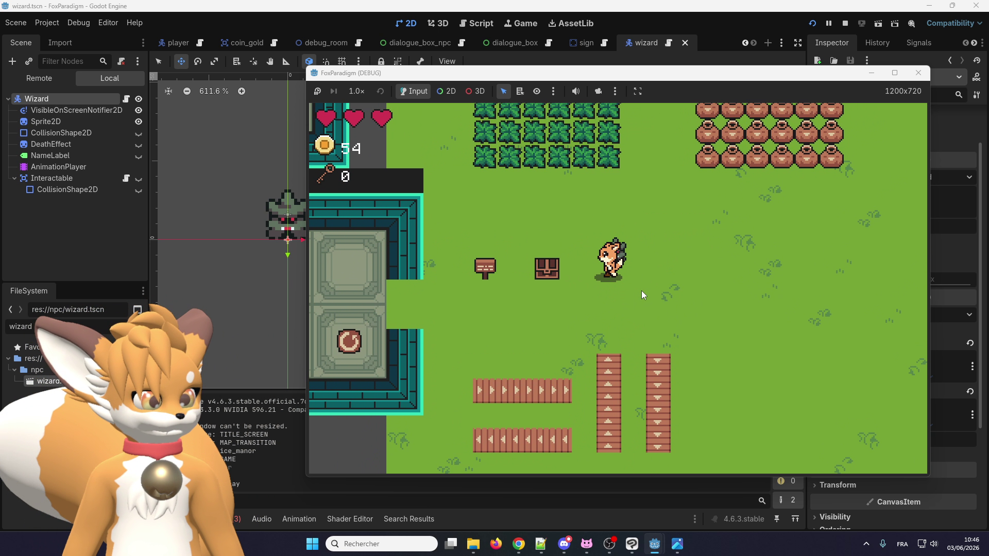
{"action": "key", "text": "Left"}
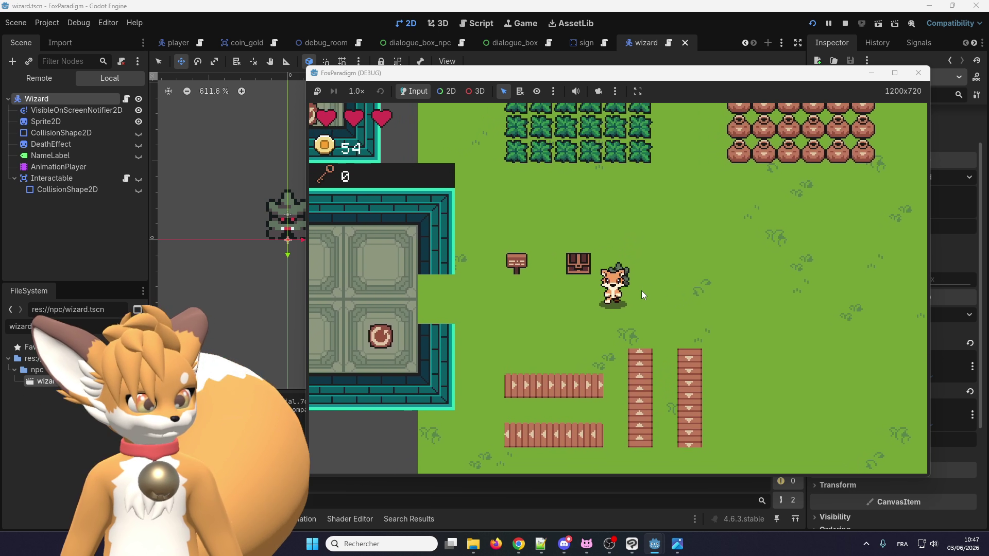
{"action": "key", "text": "Down"}
{"action": "key", "text": "Right"}
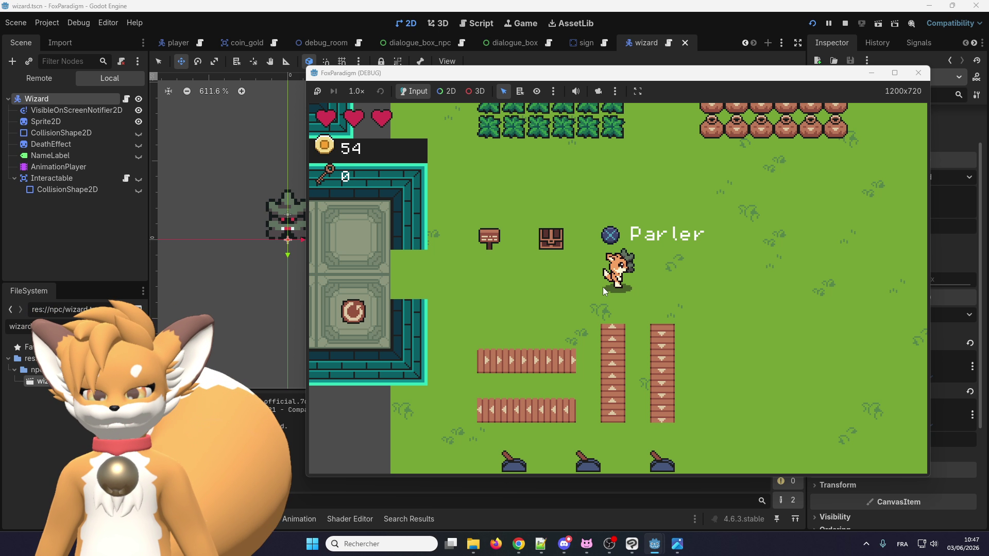
{"action": "key", "text": "Up"}
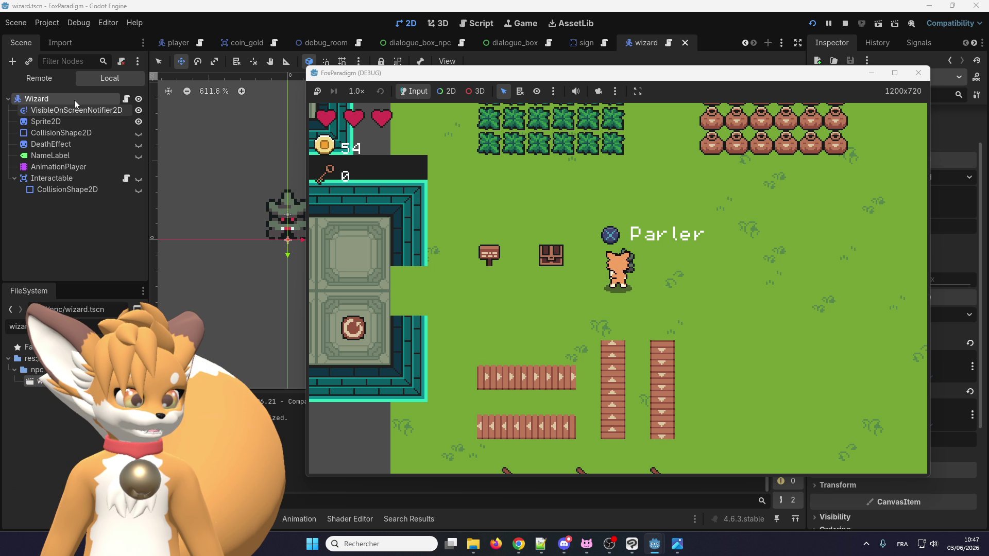
- Stop the game and switch the Wizard's CharacterBody2D Motion Mode from Grounded to Floating
{"action": "key", "text": "F8"}
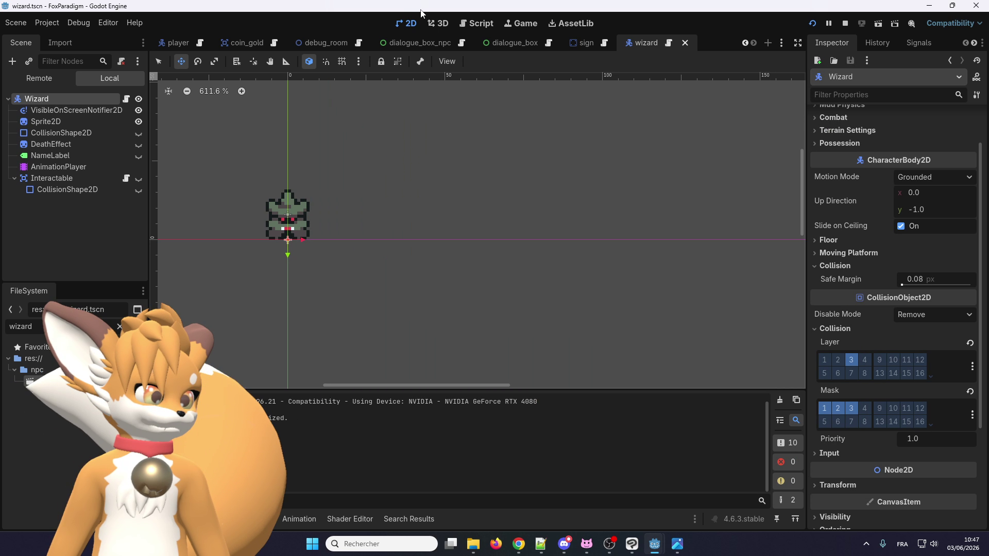
{"action": "scroll", "coordinate": [871, 382], "scroll_direction": "down", "scroll_amount": 3}
{"action": "scroll", "coordinate": [865, 410], "scroll_direction": "up", "scroll_amount": 4}
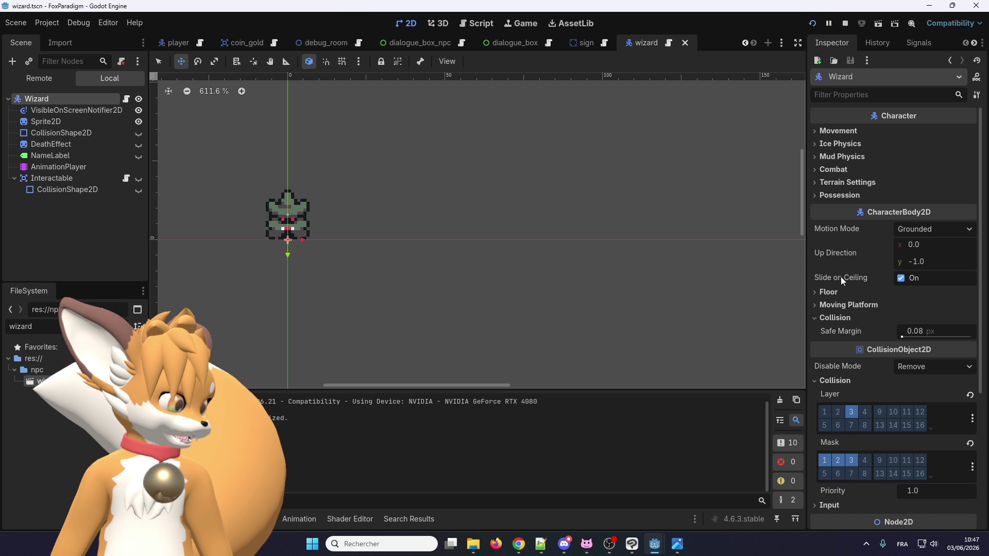
{"action": "mouse_move", "coordinate": [841, 276]}
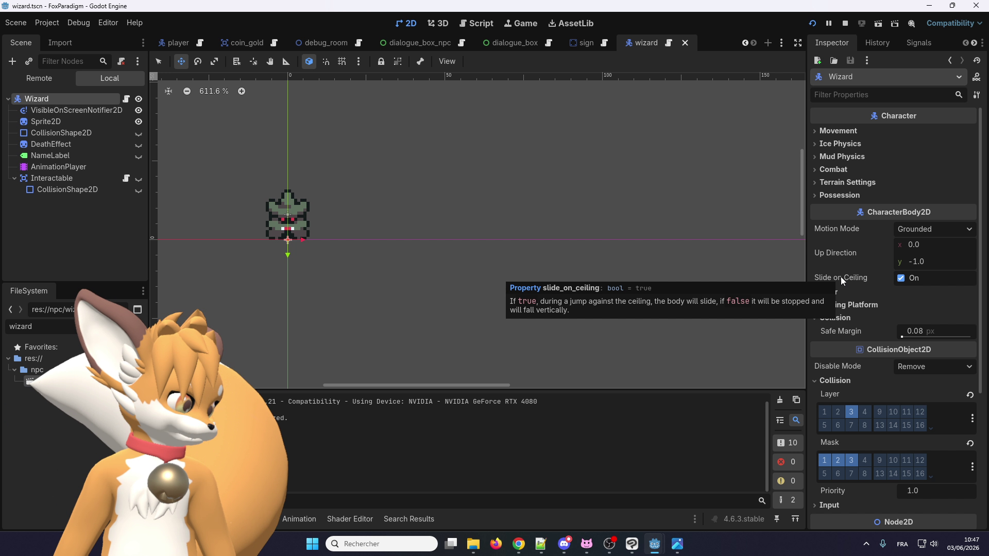
{"action": "left_click", "coordinate": [918, 231]}
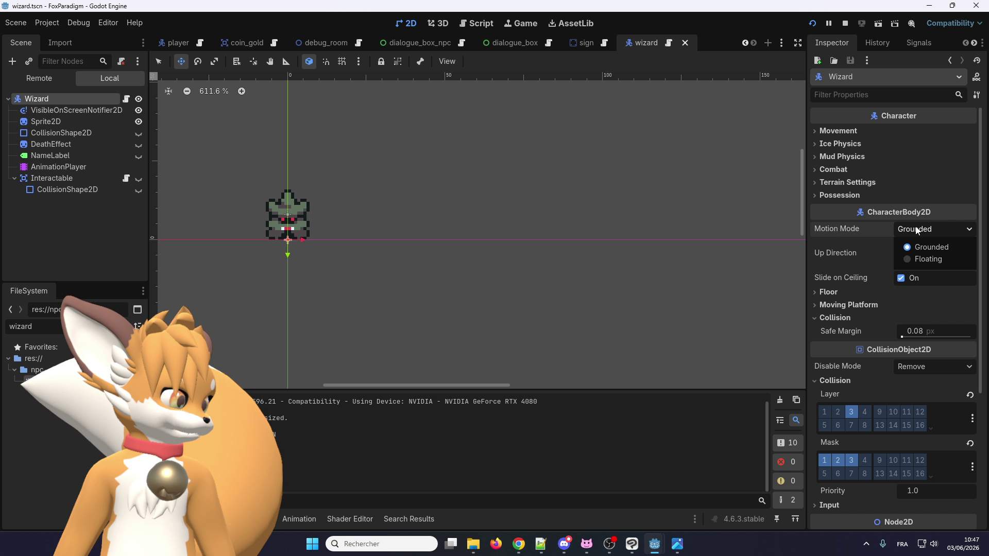
{"action": "left_click", "coordinate": [919, 258]}
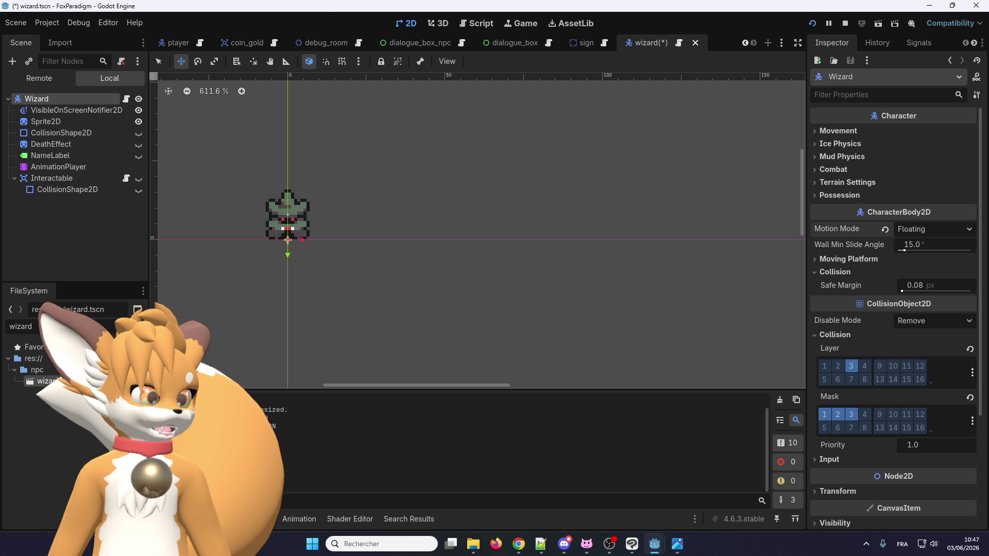
- Save the scene, bring up the game, and walk the player up and around the Floating wizard
{"action": "key", "text": "ctrl+s"}
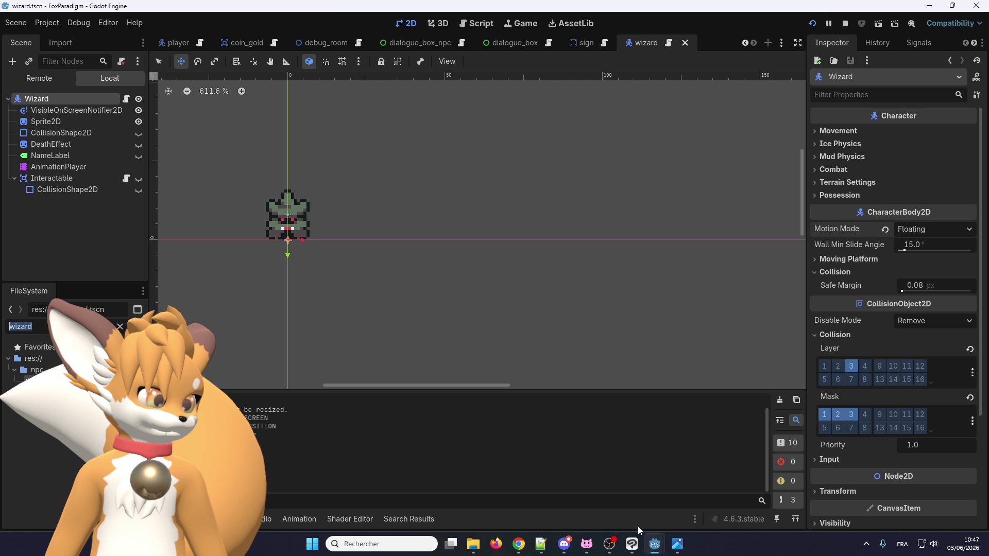
{"action": "mouse_move", "coordinate": [654, 544]}
{"action": "left_click", "coordinate": [708, 487]}
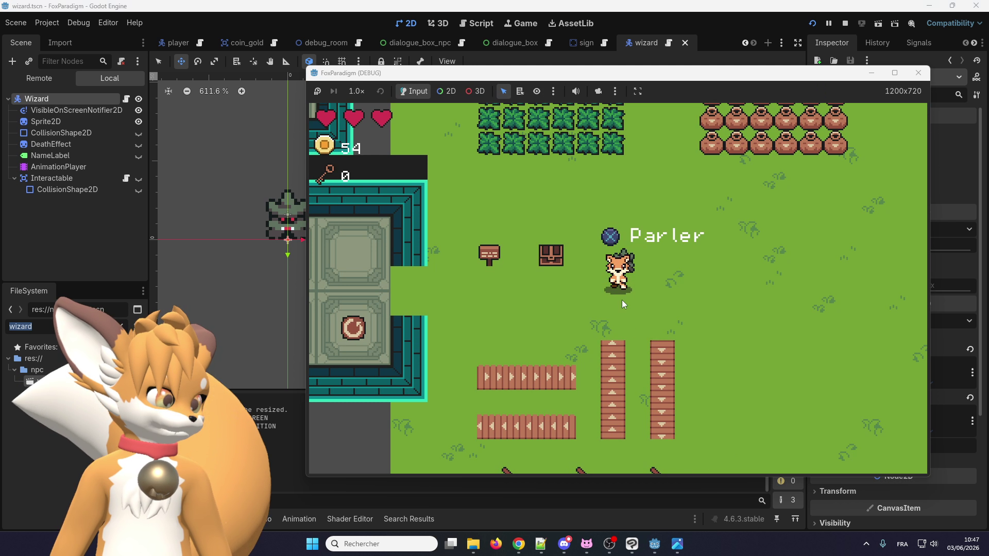
{"action": "key", "text": "Up"}
{"action": "key", "text": "Right"}
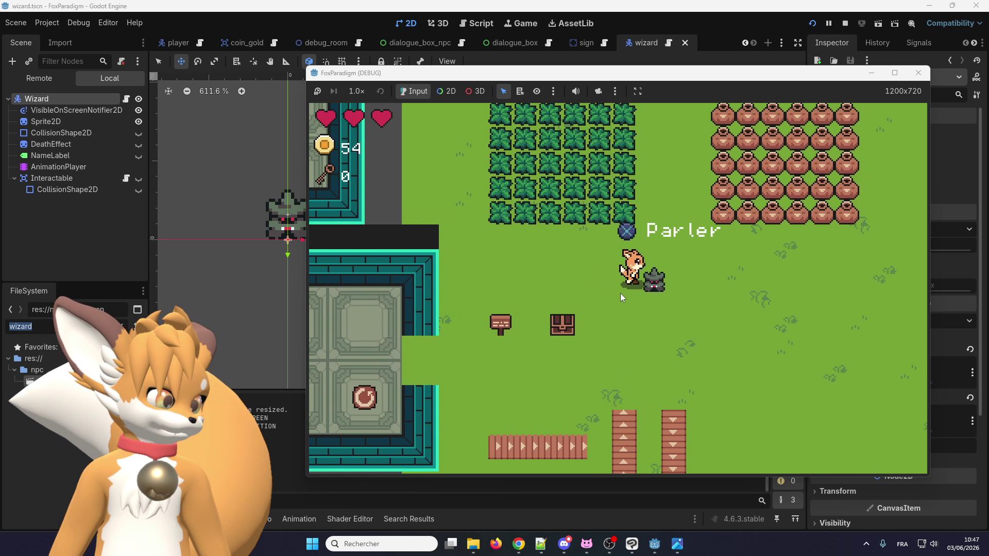
{"action": "key", "text": "Right"}
{"action": "key", "text": "Up"}
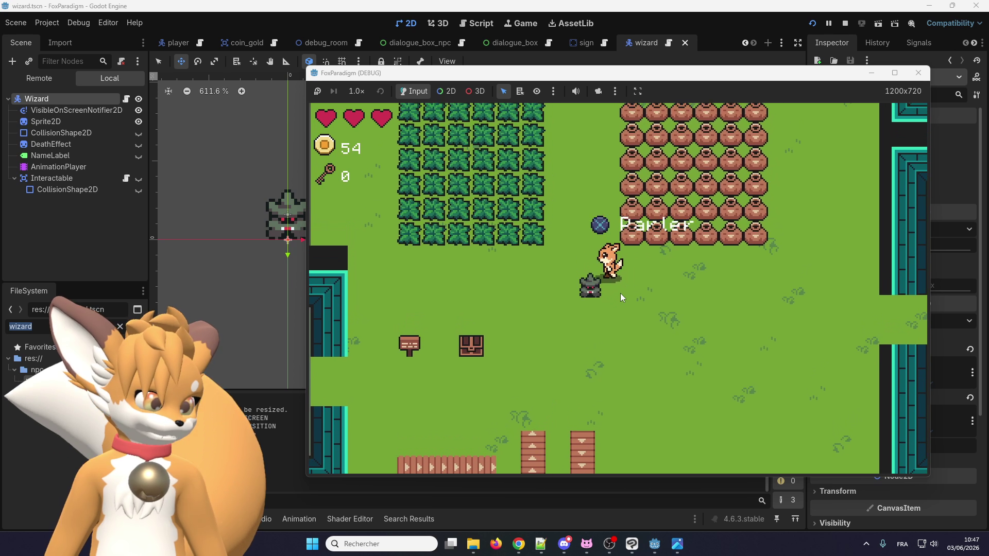
{"action": "key", "text": "Down"}
{"action": "key", "text": "Left"}
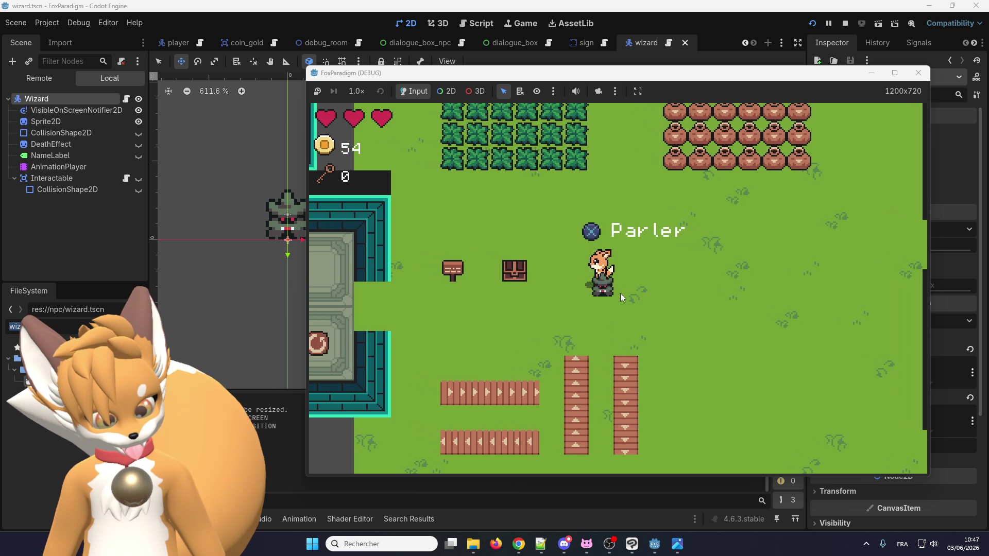
{"action": "key", "text": "Down"}
{"action": "key", "text": "Right"}
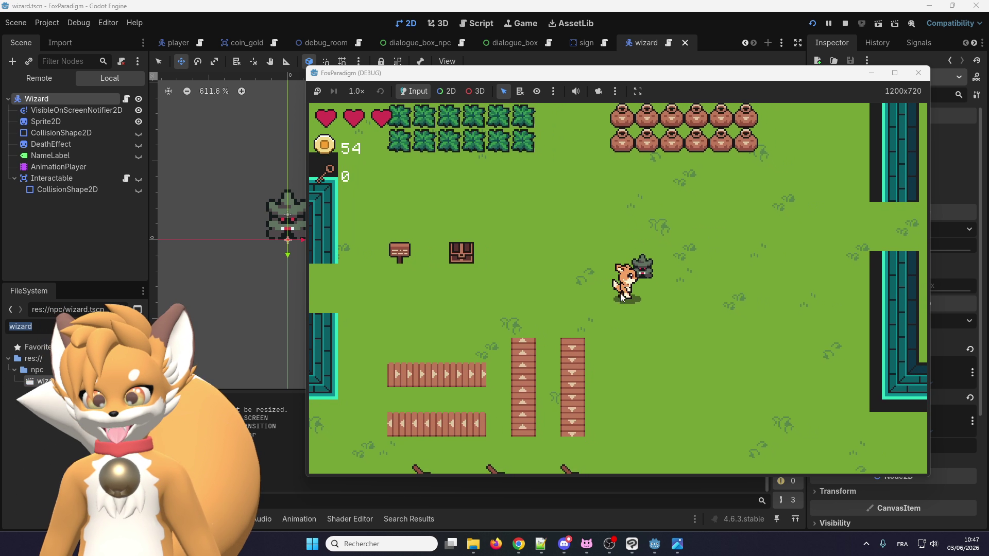
- Circle the wizard from above and left, then return to the editor
{"action": "key", "text": "Up"}
{"action": "key", "text": "Left"}
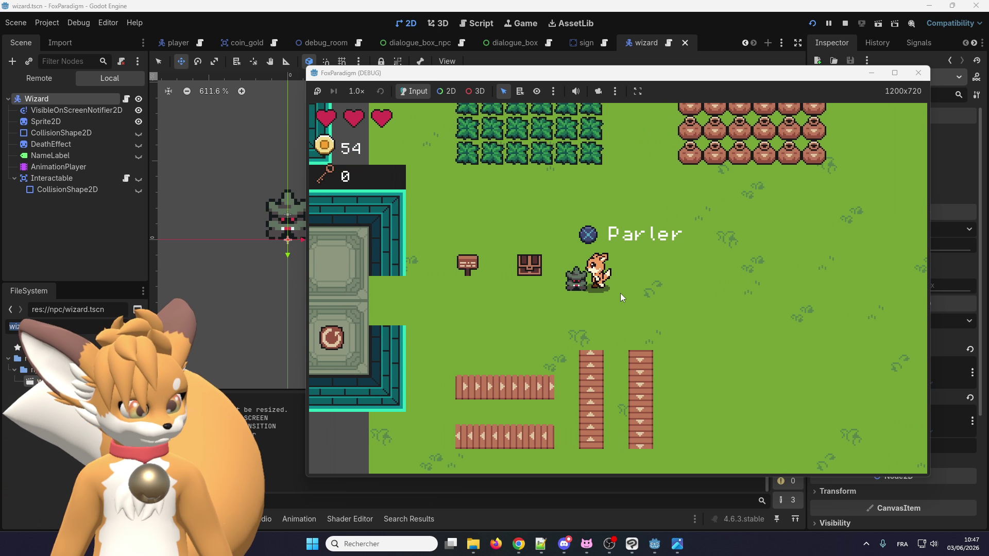
{"action": "key", "text": "Up"}
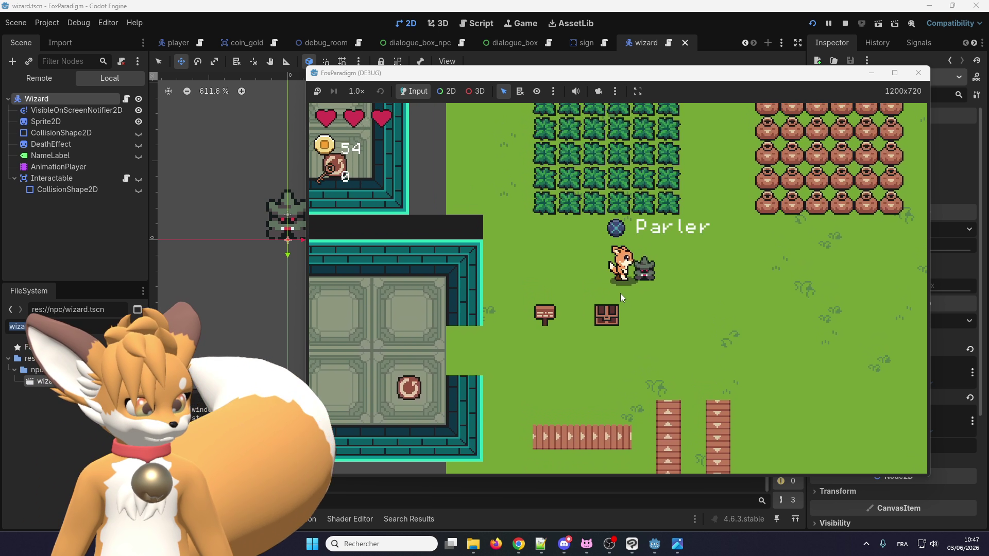
{"action": "key", "text": "Right"}
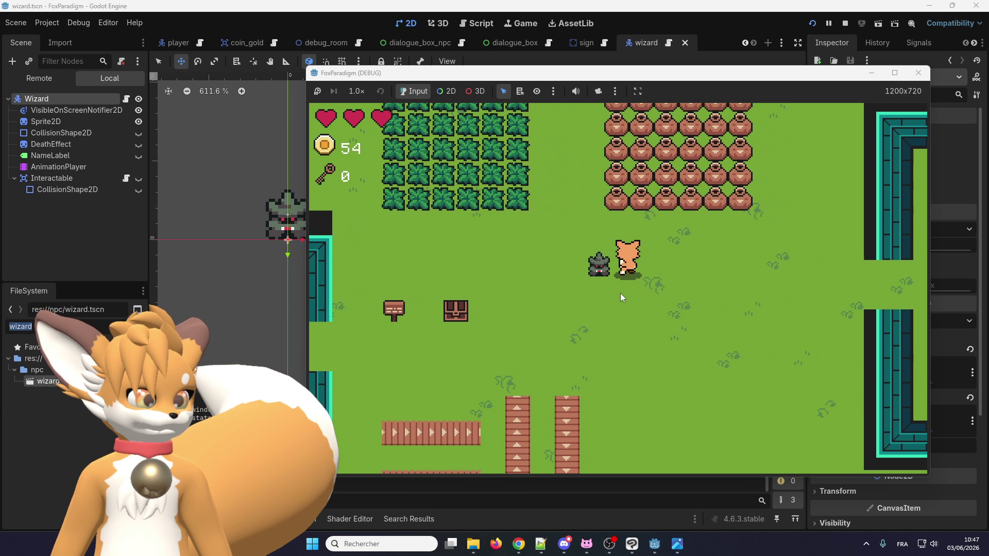
{"action": "key", "text": "Up"}
{"action": "key", "text": "Left"}
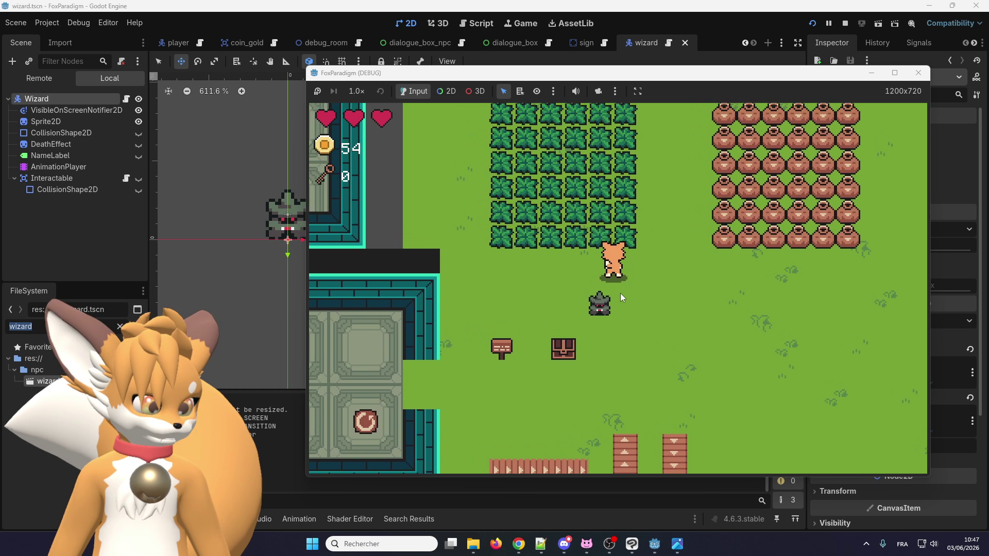
{"action": "key", "text": "Down"}
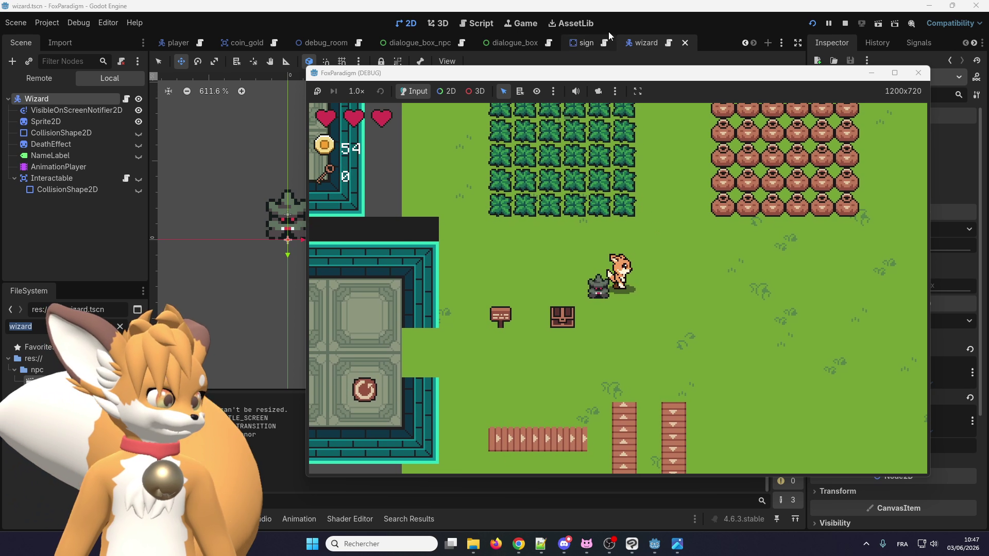
{"action": "left_click", "coordinate": [604, 5]}
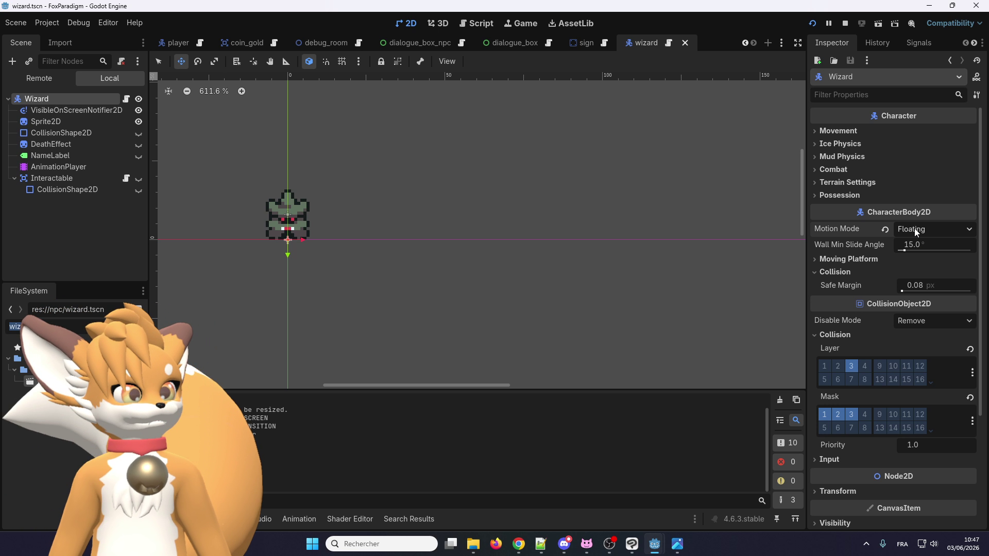
- Check that the Wizard's Motion Mode dropdown stays on Floating
{"action": "mouse_move", "coordinate": [824, 227]}
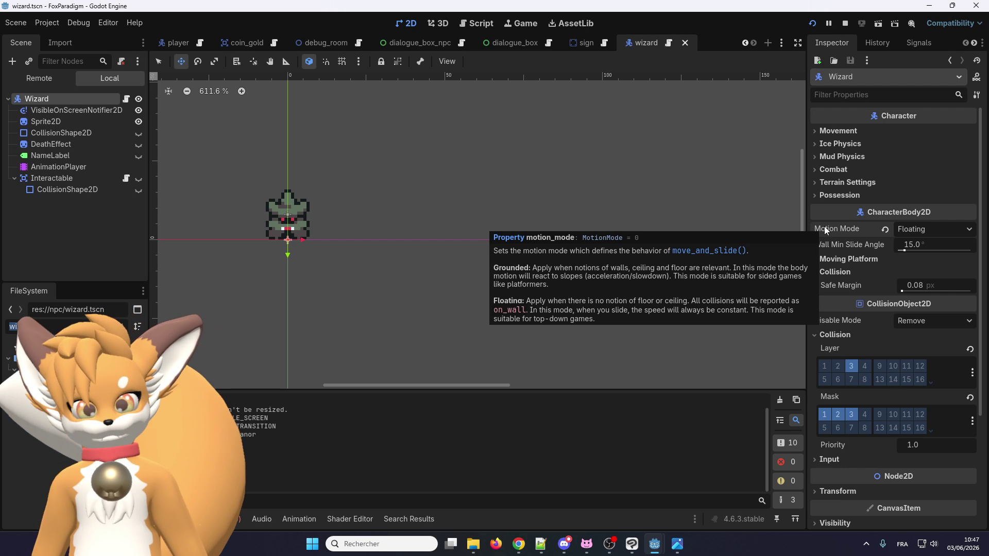
{"action": "left_click", "coordinate": [922, 231]}
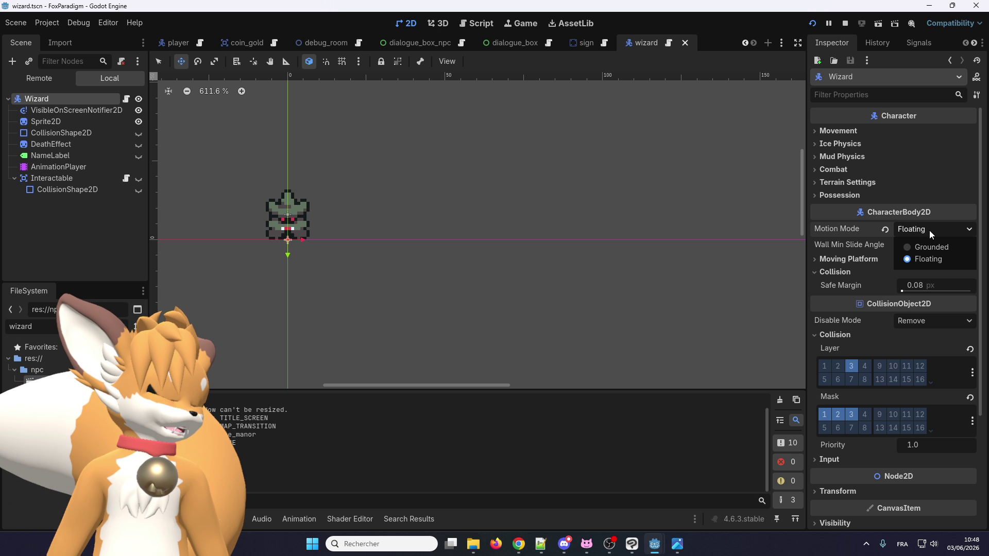
{"action": "left_click", "coordinate": [929, 227]}
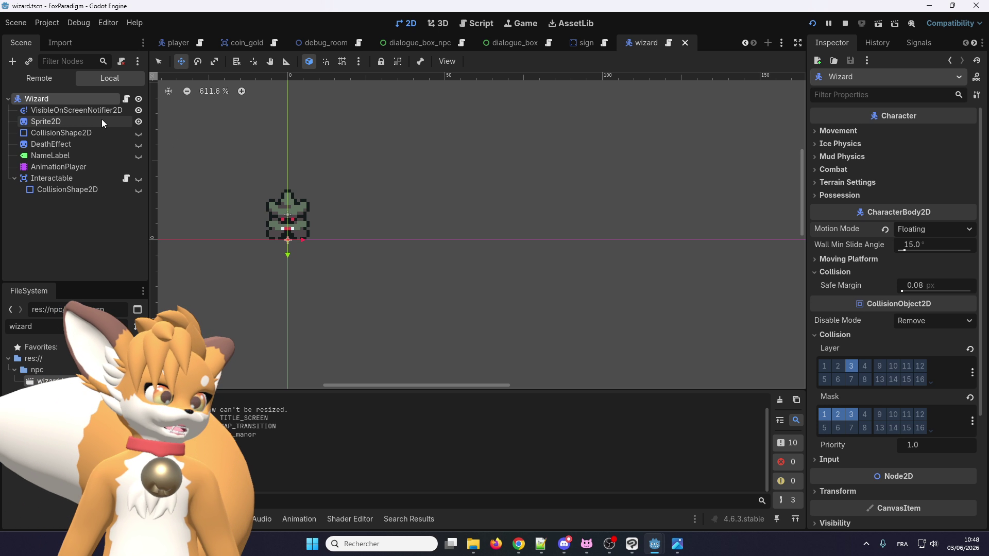
{"action": "left_click", "coordinate": [923, 229]}
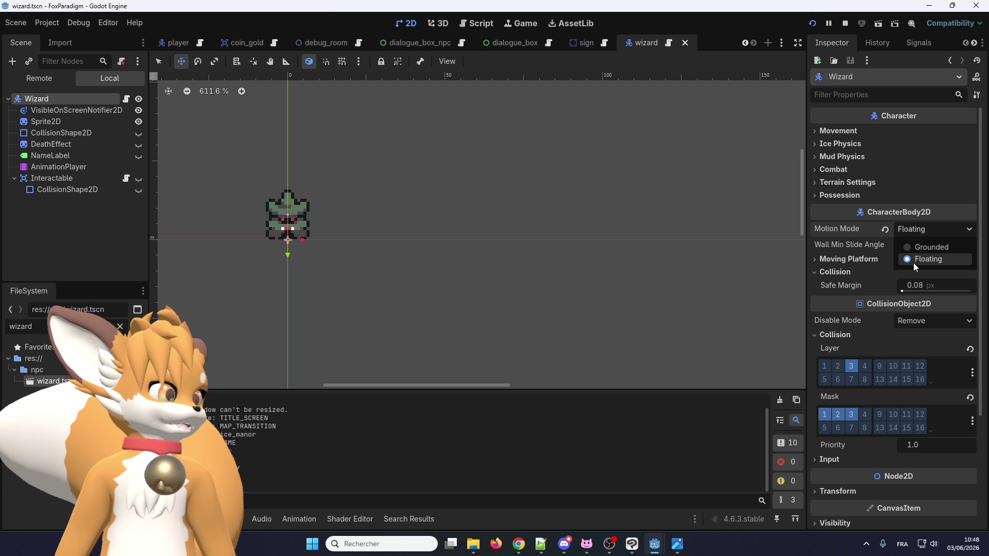
{"action": "left_click", "coordinate": [923, 229]}
{"action": "mouse_move", "coordinate": [838, 227]}
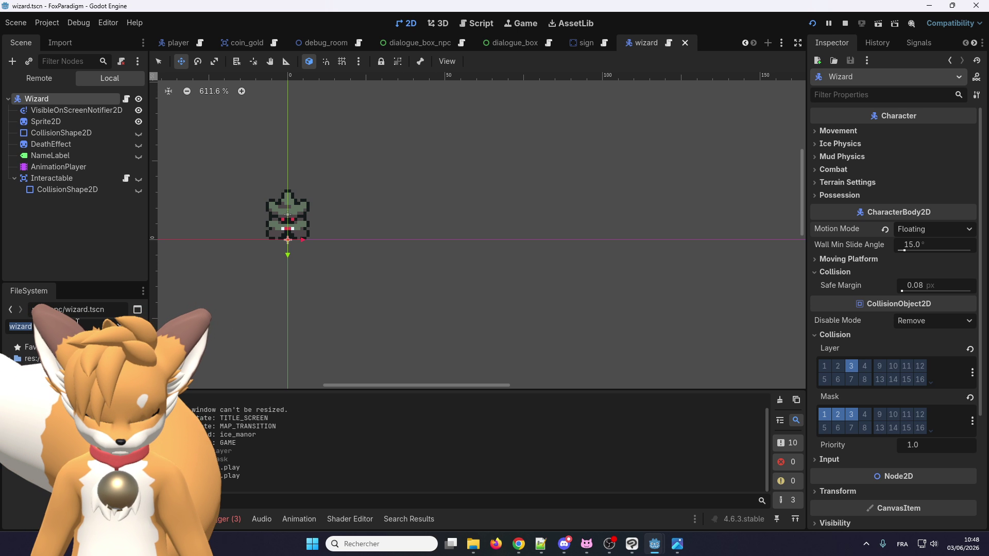
- Open the enemy template scene, set its Motion Mode to Floating, and save it
{"action": "type", "text": "pl"}
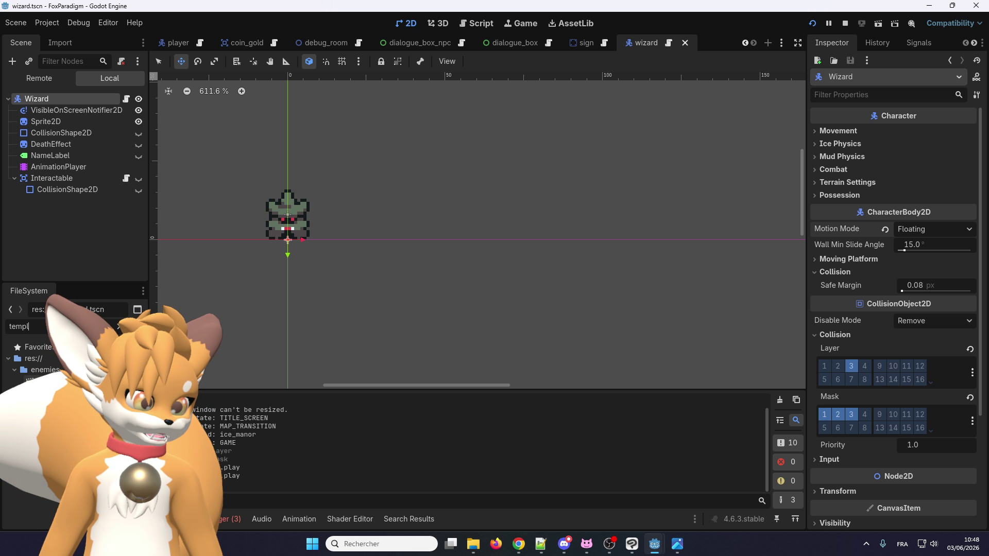
{"action": "double_click", "coordinate": [52, 381]}
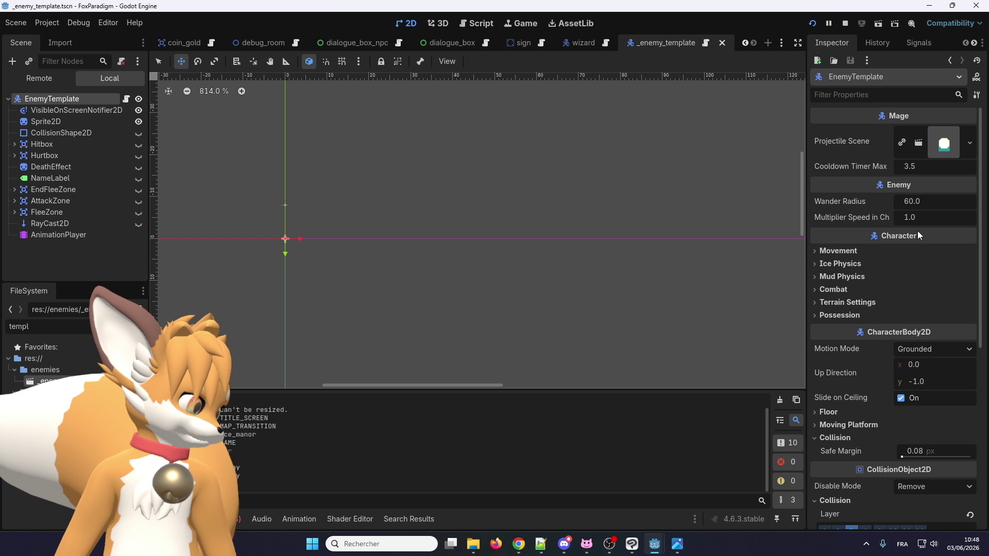
{"action": "left_click", "coordinate": [930, 349]}
{"action": "left_click", "coordinate": [922, 378]}
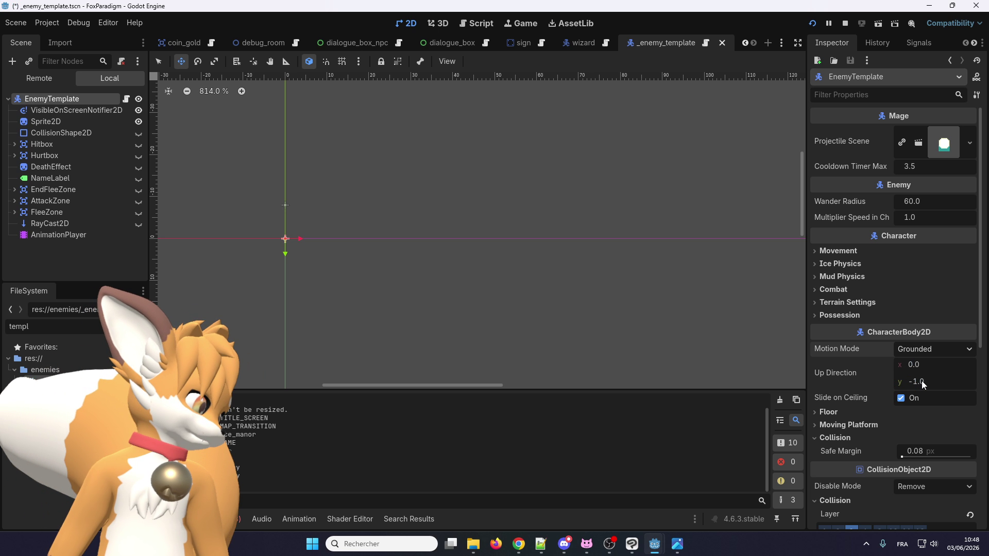
{"action": "key", "text": "ctrl+s"}
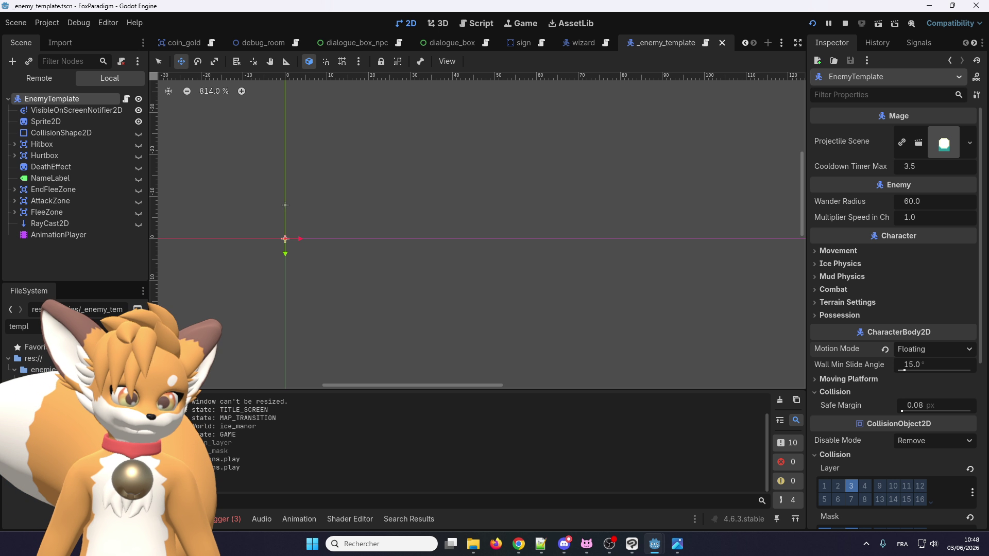
- Open lizard.tscn and the Lizard root node's script
{"action": "left_click", "coordinate": [19, 326]}
{"action": "type", "text": "liza"}
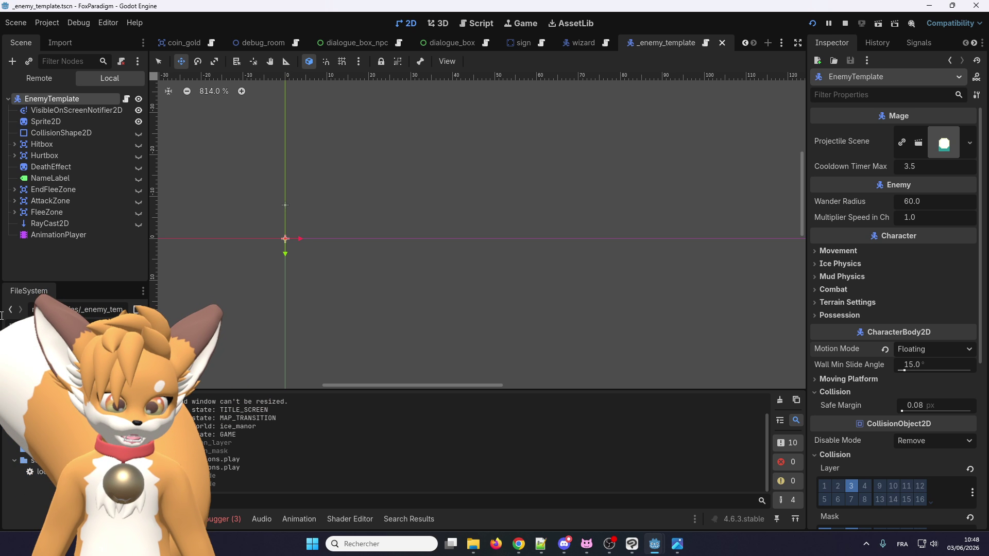
{"action": "double_click", "coordinate": [55, 438]}
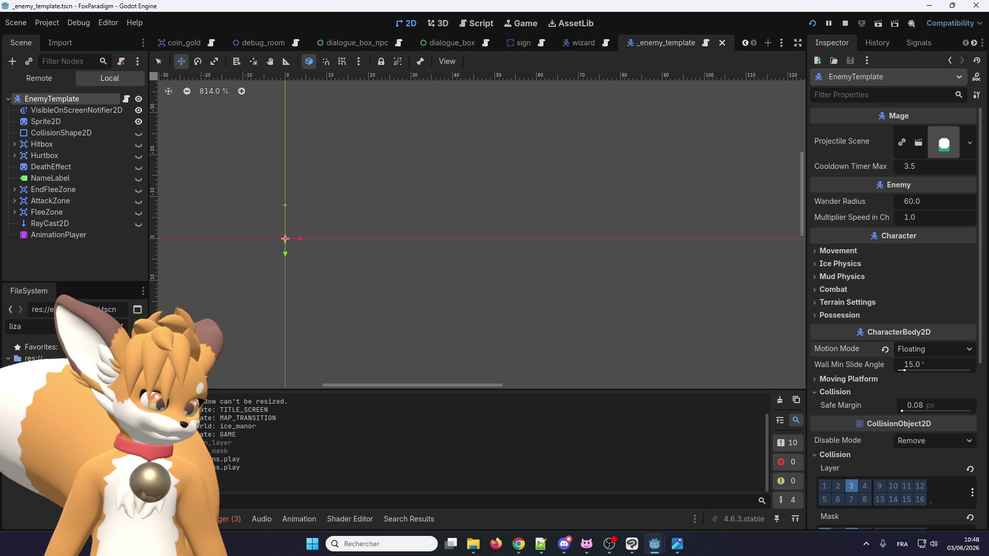
{"action": "left_click", "coordinate": [97, 100]}
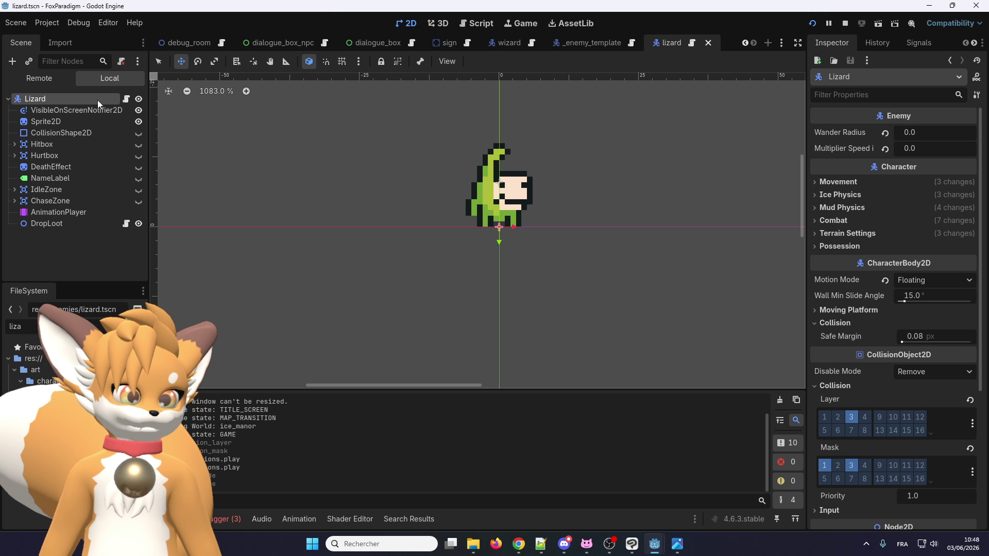
{"action": "left_click", "coordinate": [126, 99]}
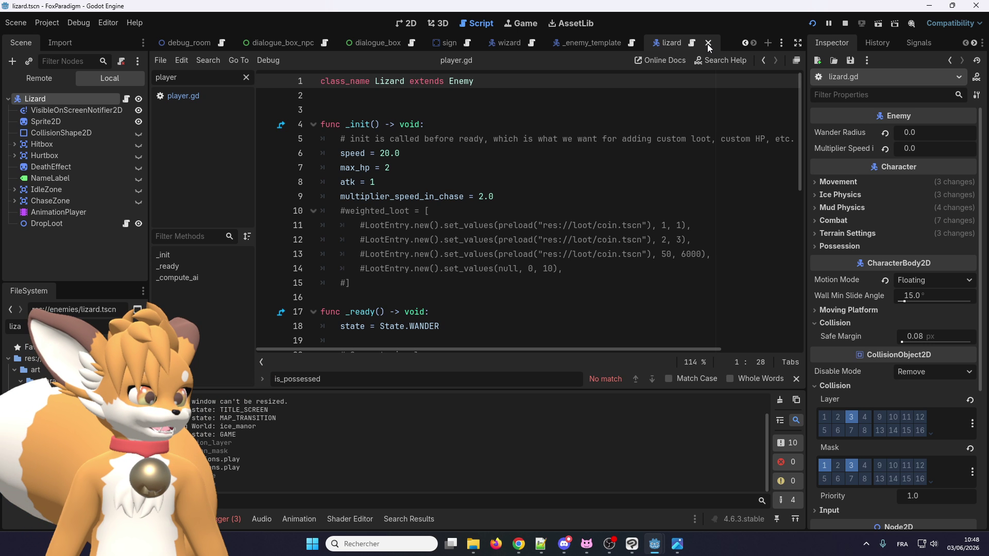
- Follow Lookup Symbol from Enemy up to the Character class in character.gd
{"action": "right_click", "coordinate": [455, 81]}
{"action": "left_click", "coordinate": [477, 261]}
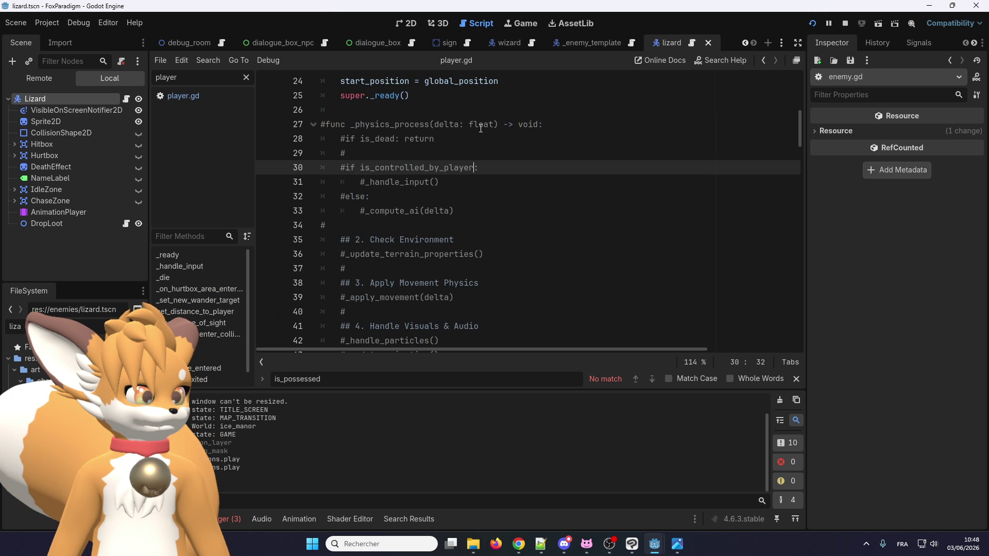
{"action": "right_click", "coordinate": [463, 81]}
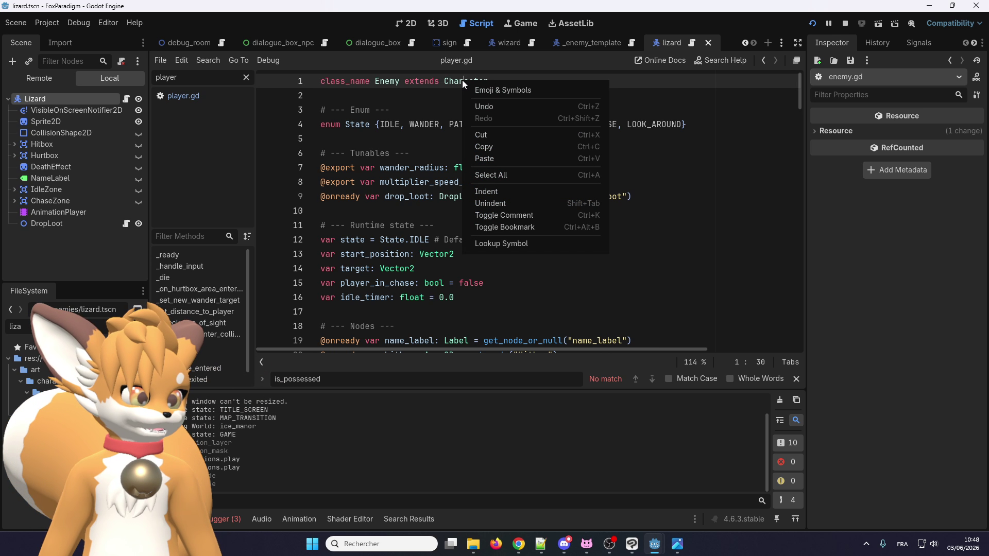
{"action": "left_click", "coordinate": [493, 245]}
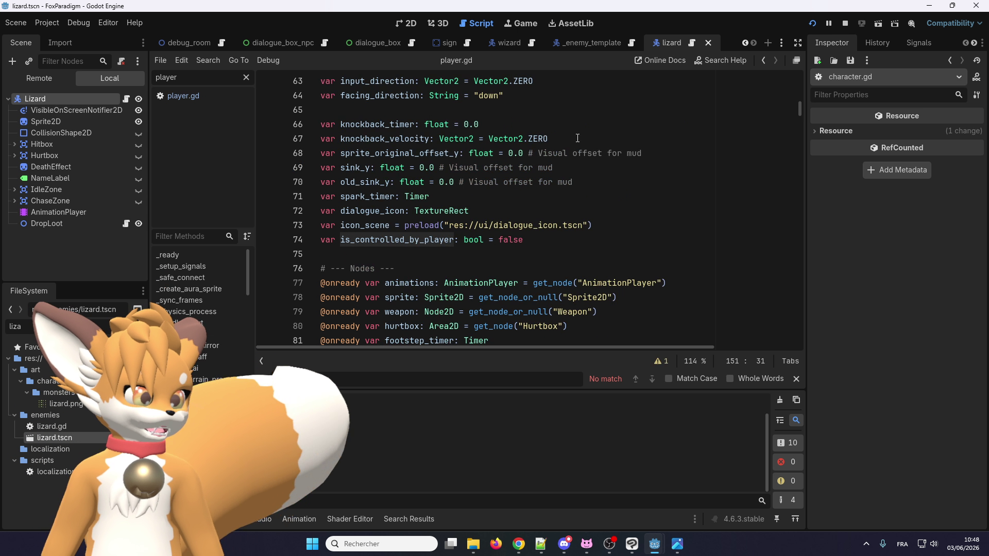
- In the wizard scene, set the Wizard's Motion Mode back to Grounded
{"action": "left_click", "coordinate": [507, 43]}
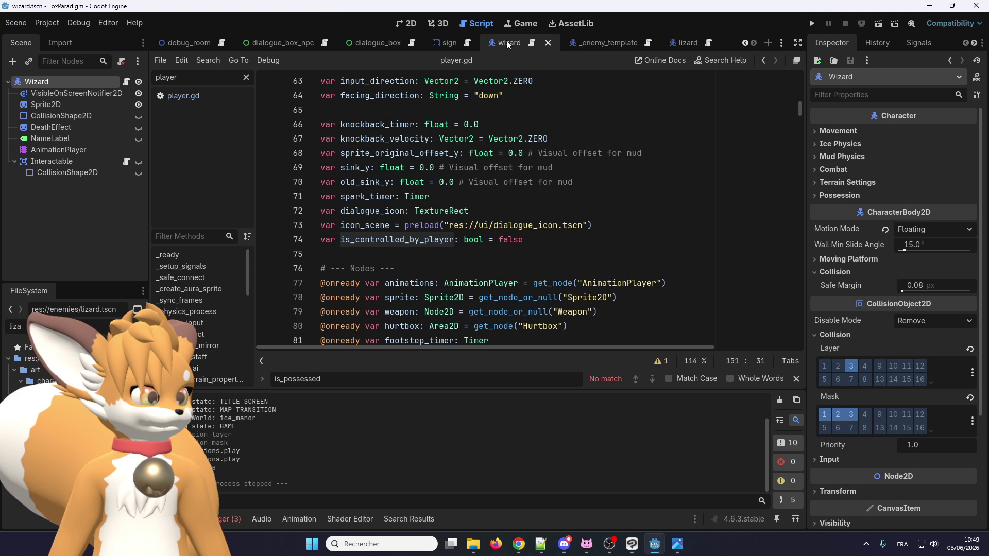
{"action": "left_click", "coordinate": [934, 229]}
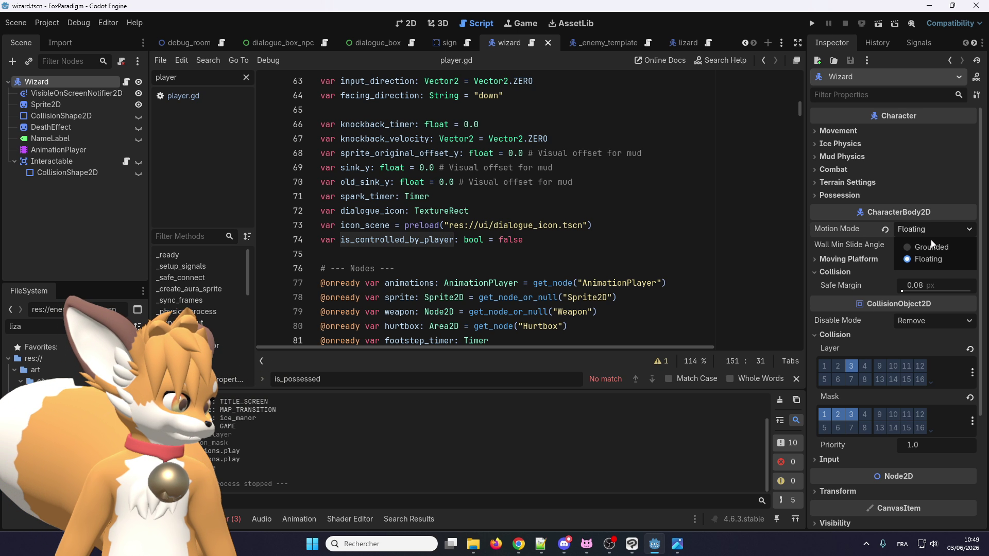
{"action": "left_click", "coordinate": [926, 244]}
- Save and run the game, walk the fox up to the Grounded wizard, then close it
{"action": "left_click", "coordinate": [812, 24]}
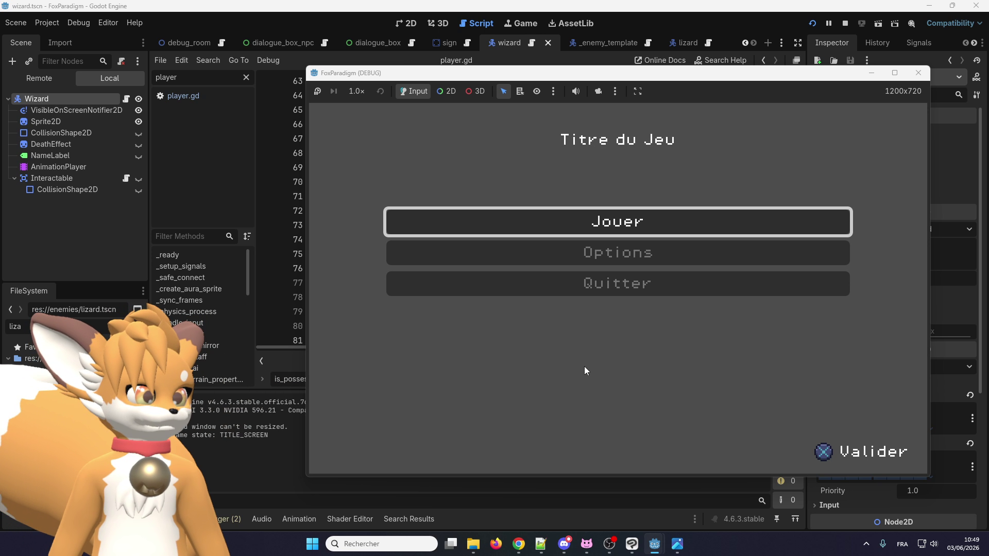
{"action": "key", "text": "Return"}
{"action": "key", "text": "Return"}
{"action": "key", "text": "Right"}
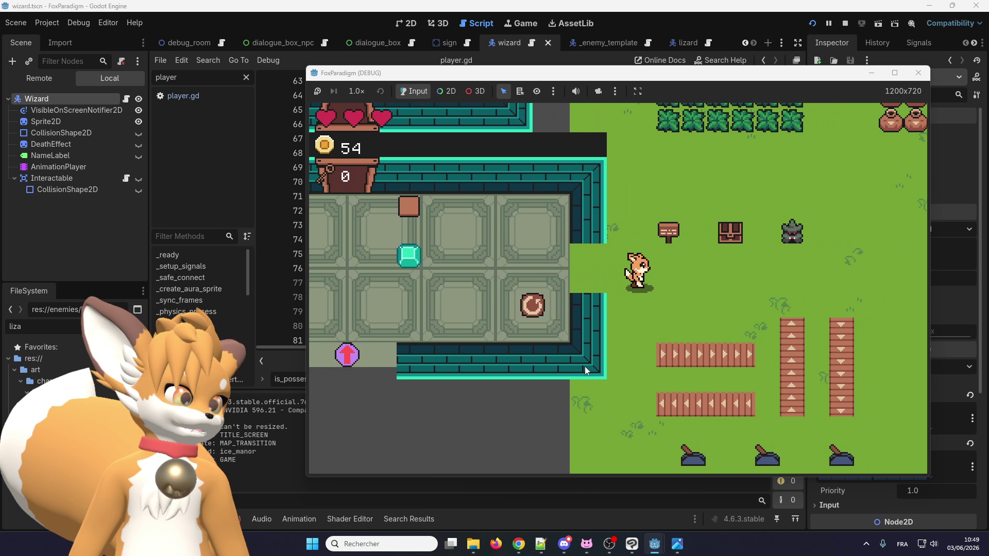
{"action": "key", "text": "Up"}
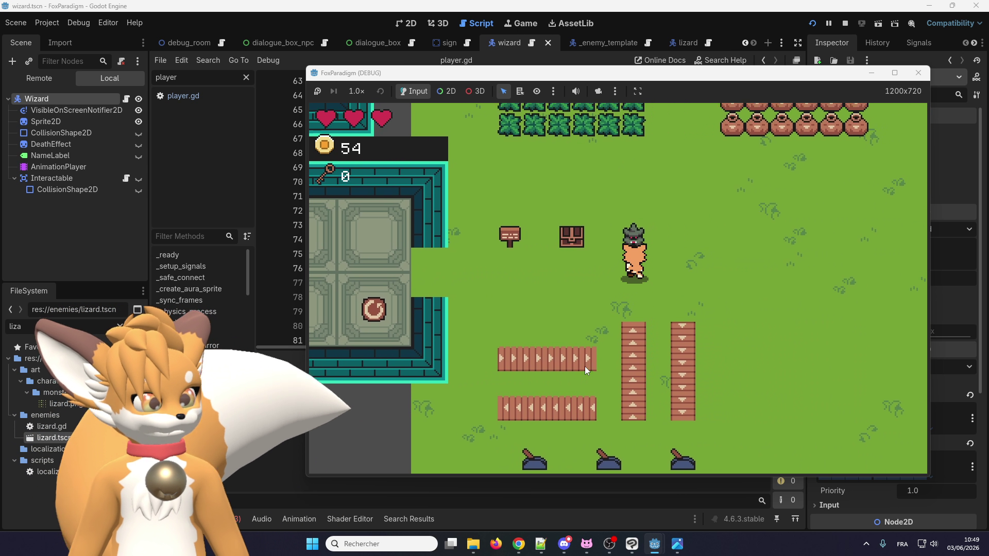
{"action": "key", "text": "Up"}
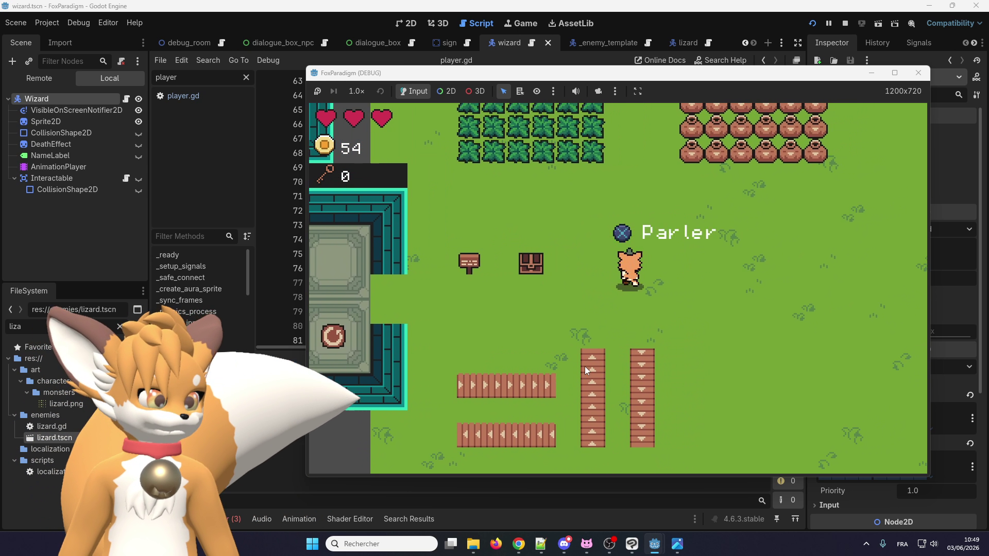
{"action": "key", "text": "Down"}
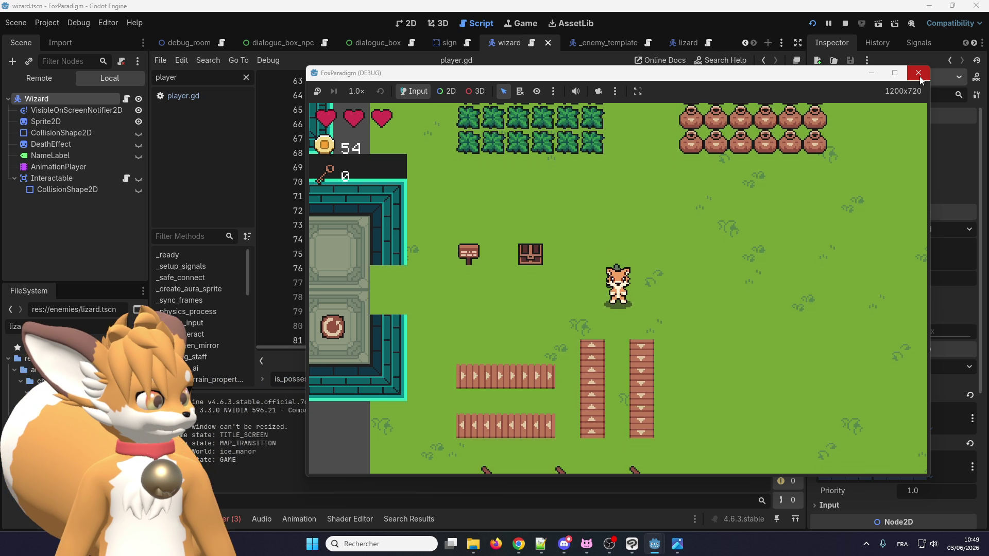
{"action": "left_click", "coordinate": [918, 73]}
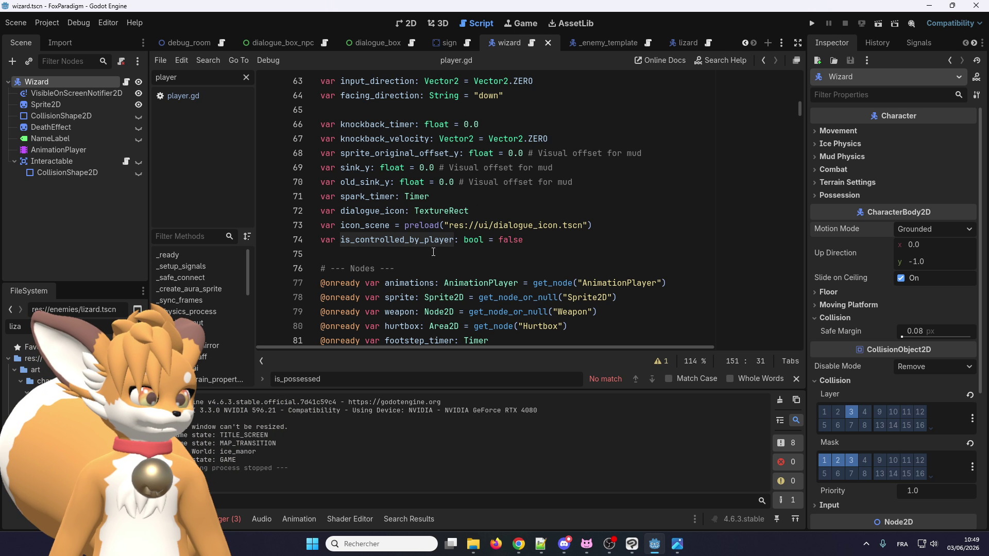
{"action": "left_click", "coordinate": [434, 252]}
{"action": "scroll", "coordinate": [421, 246], "scroll_direction": "down", "scroll_amount": 5}
{"action": "scroll", "coordinate": [420, 247], "scroll_direction": "up", "scroll_amount": 2}
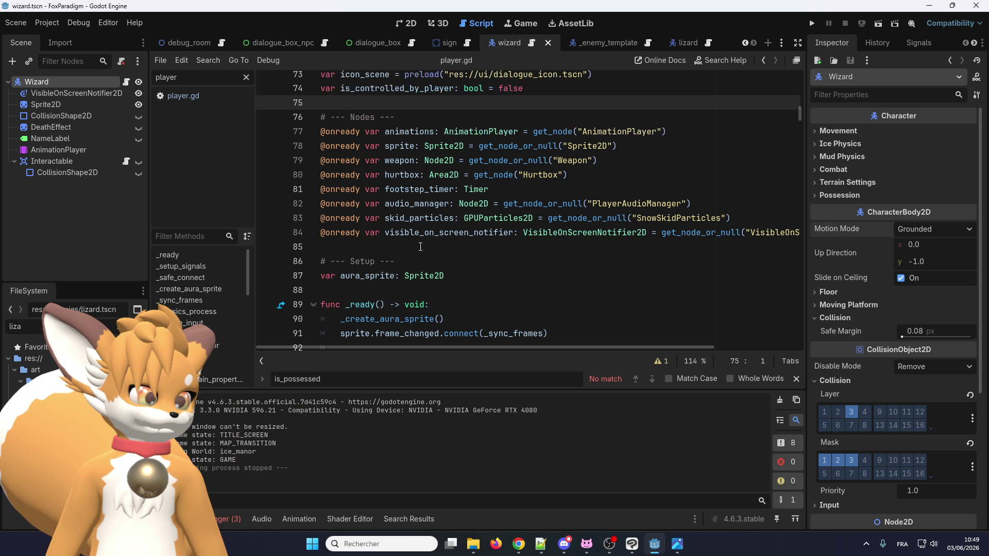
{"action": "scroll", "coordinate": [420, 247], "scroll_direction": "up", "scroll_amount": 4}
{"action": "scroll", "coordinate": [420, 247], "scroll_direction": "down", "scroll_amount": 9}
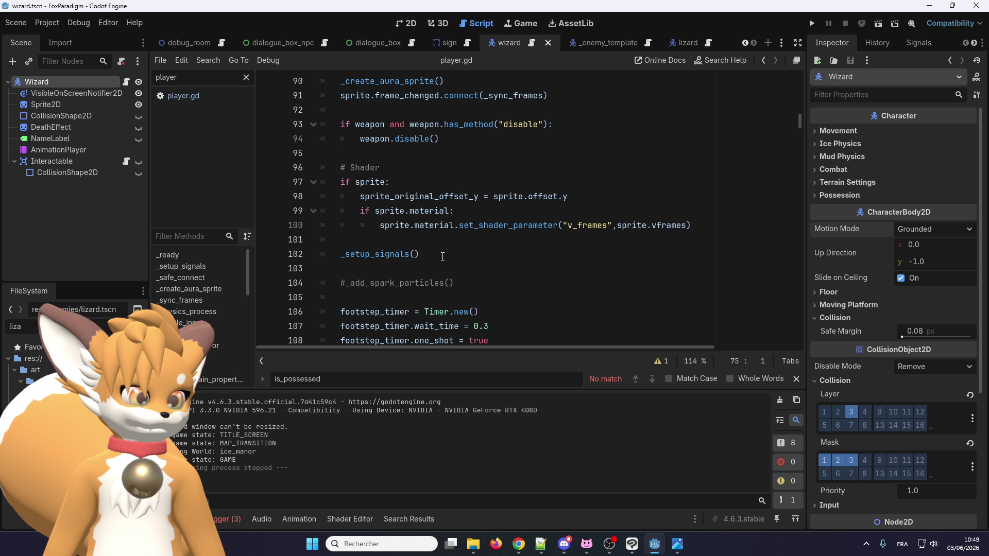
{"action": "scroll", "coordinate": [442, 256], "scroll_direction": "down", "scroll_amount": 4}
{"action": "left_click", "coordinate": [501, 182]}
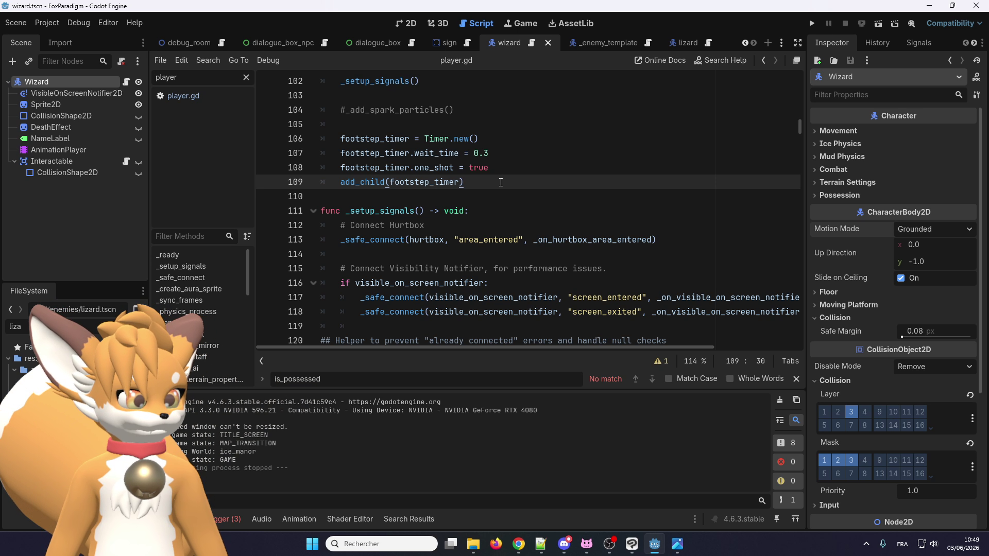
{"action": "key", "text": "Return"}
{"action": "key", "text": "Return"}
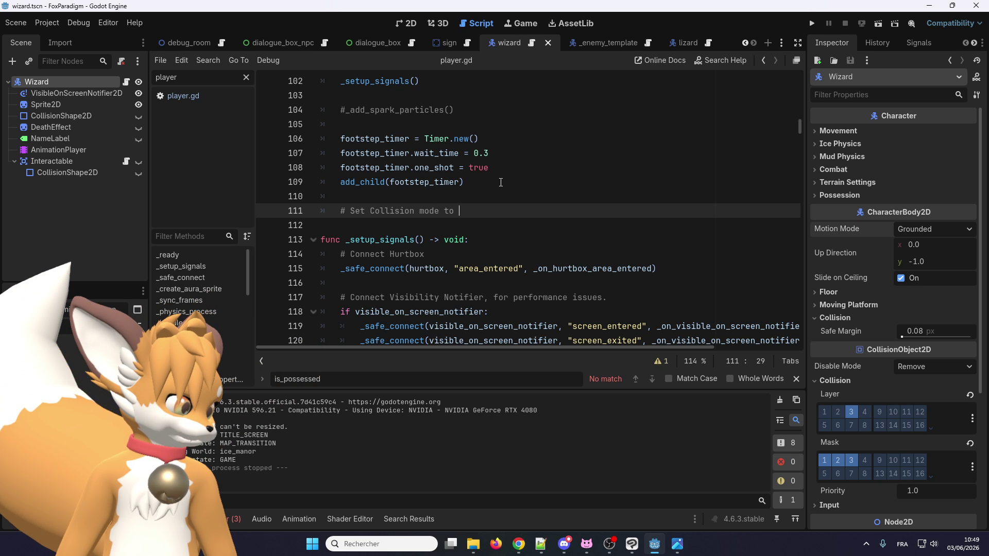
{"action": "left_click", "coordinate": [937, 230]}
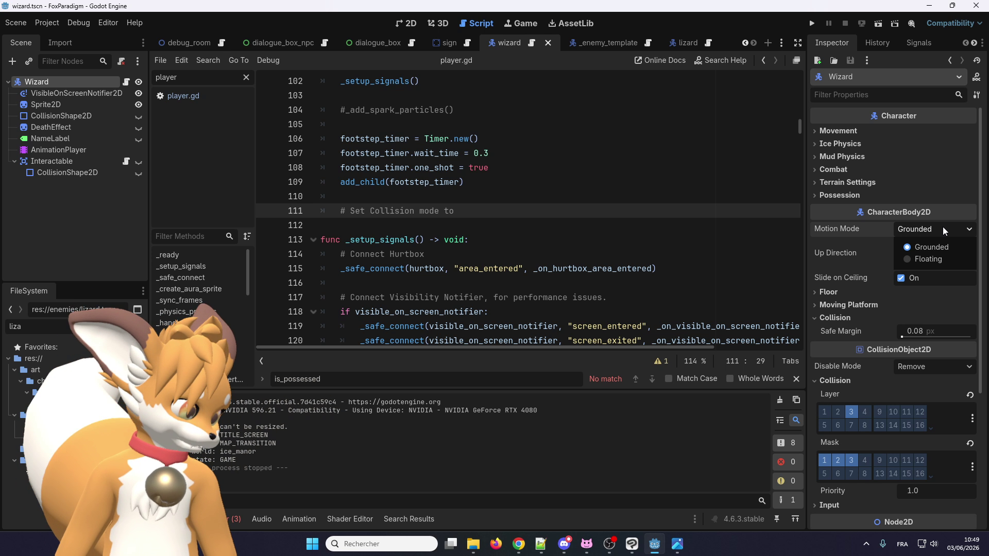
{"action": "left_click", "coordinate": [620, 214]}
{"action": "type", "text": "Floating"}
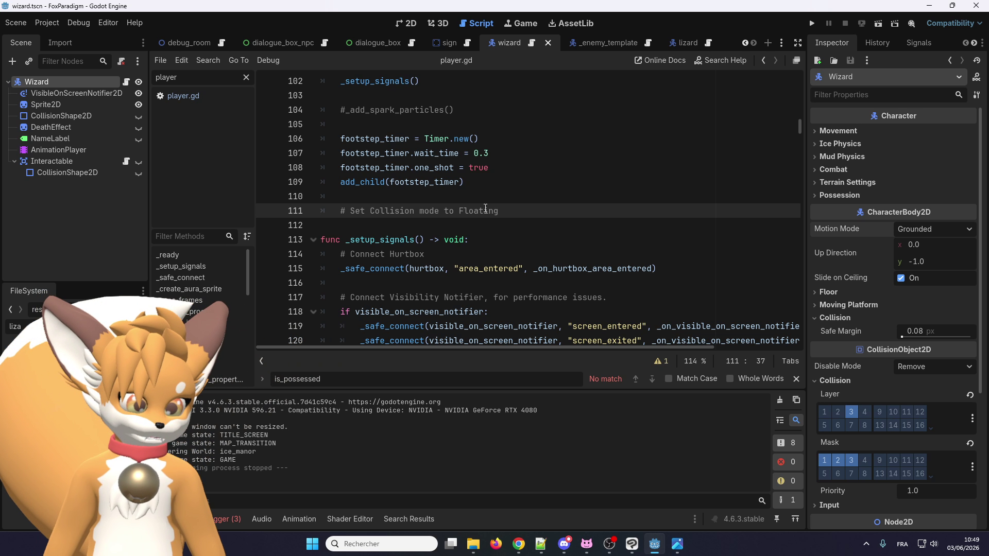
{"action": "type", "text": " (for top-down games"}
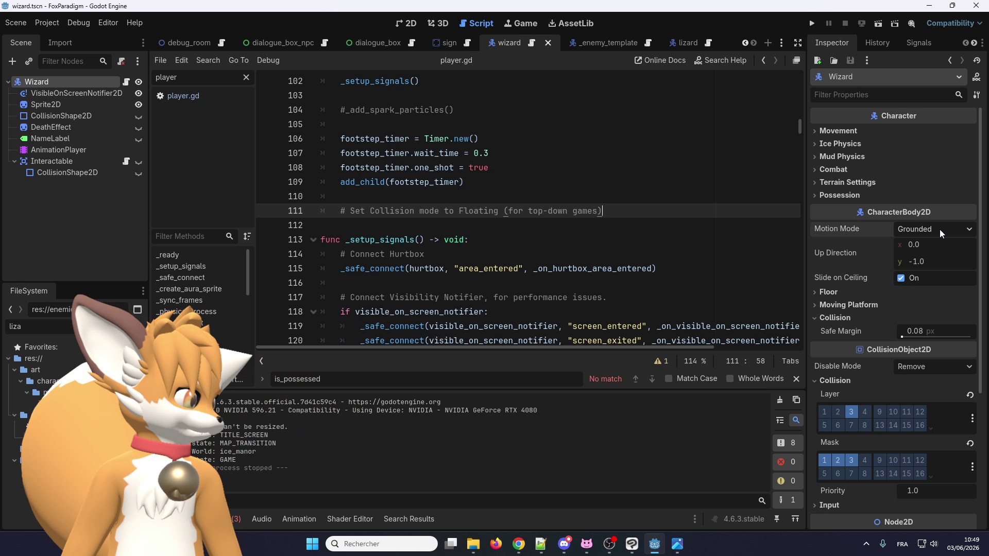
{"action": "mouse_move", "coordinate": [847, 229]}
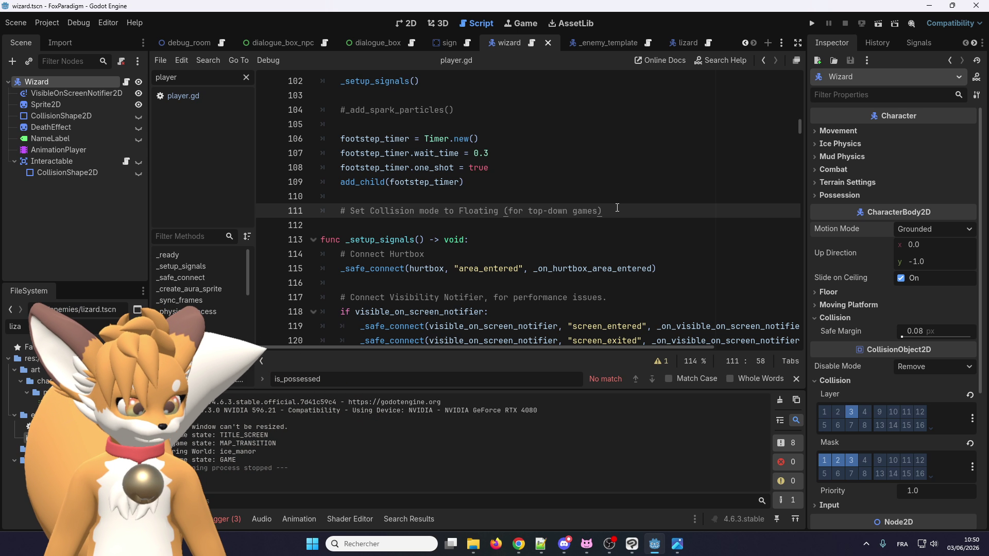
{"action": "key", "text": "Return"}
{"action": "type", "text": "mode ="}
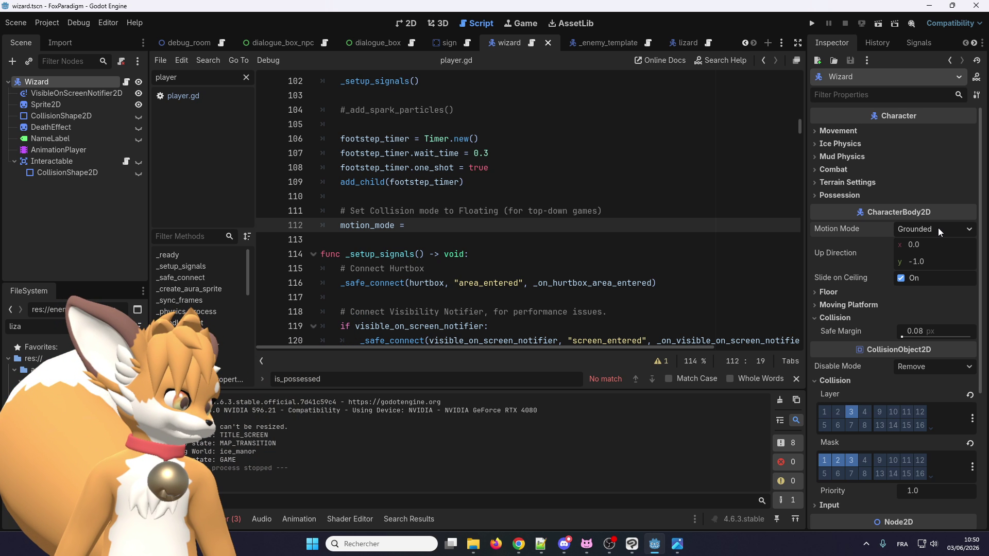
{"action": "left_click", "coordinate": [936, 229]}
{"action": "left_click", "coordinate": [896, 228]}
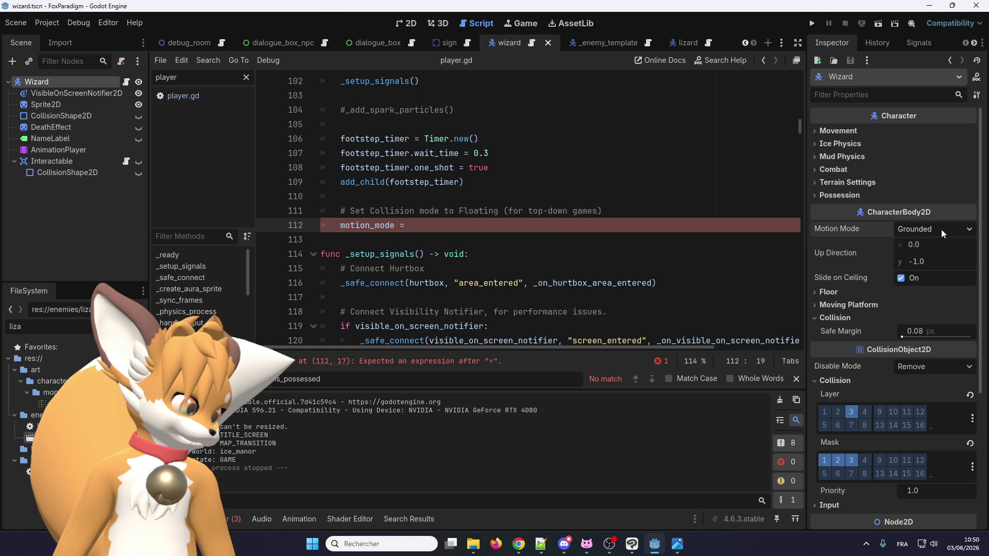
{"action": "mouse_move", "coordinate": [395, 225]}
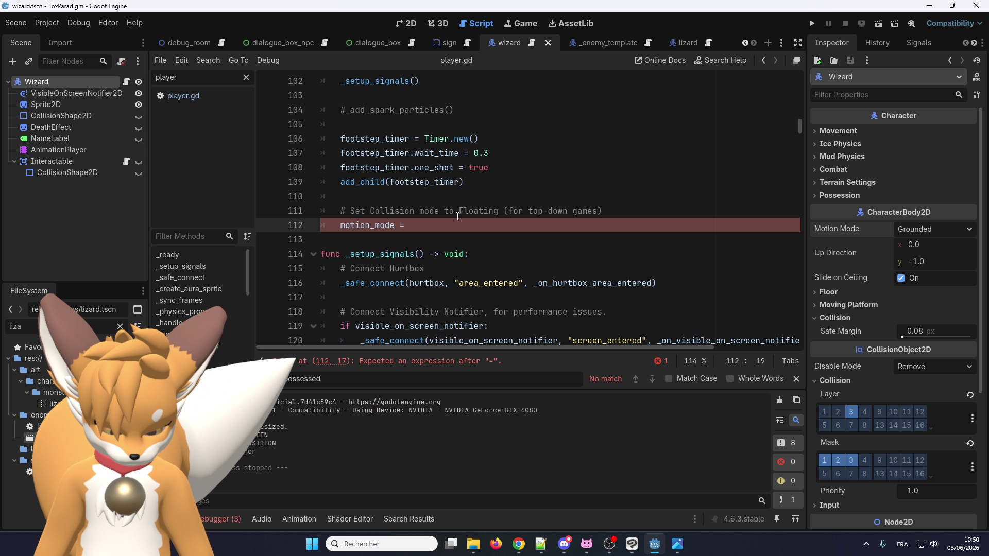
{"action": "type", "text": "MotionM"}
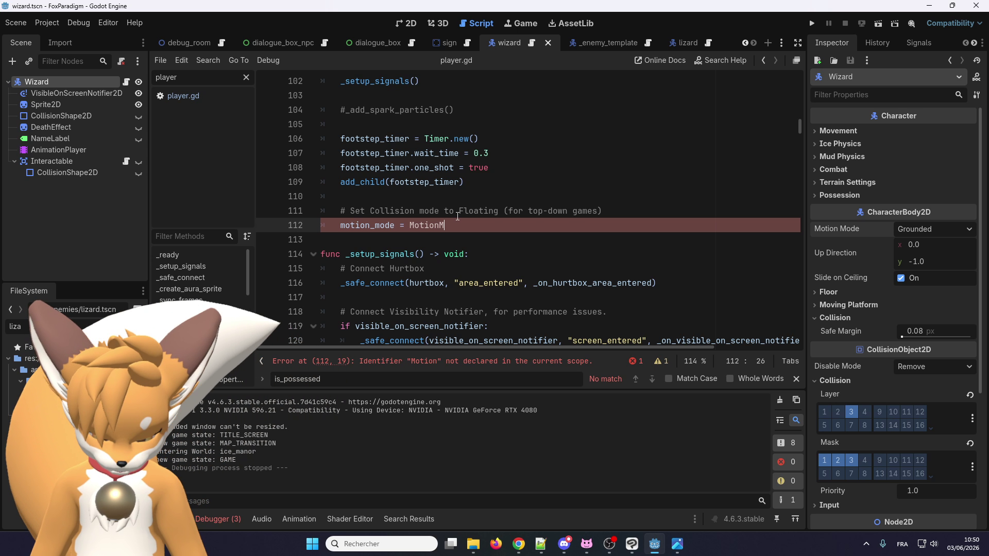
{"action": "type", "text": "l"}
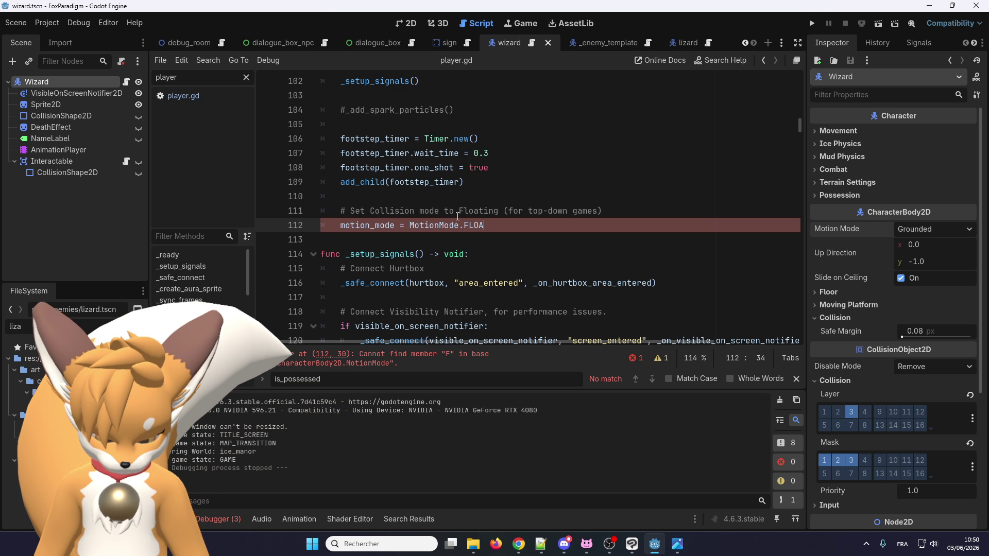
{"action": "left_click", "coordinate": [409, 283]}
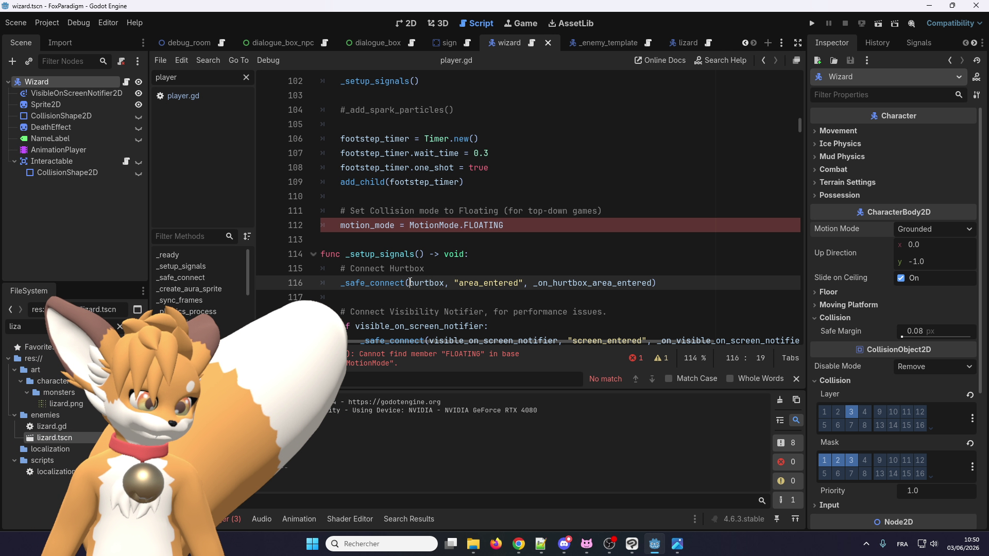
{"action": "left_click", "coordinate": [414, 211]}
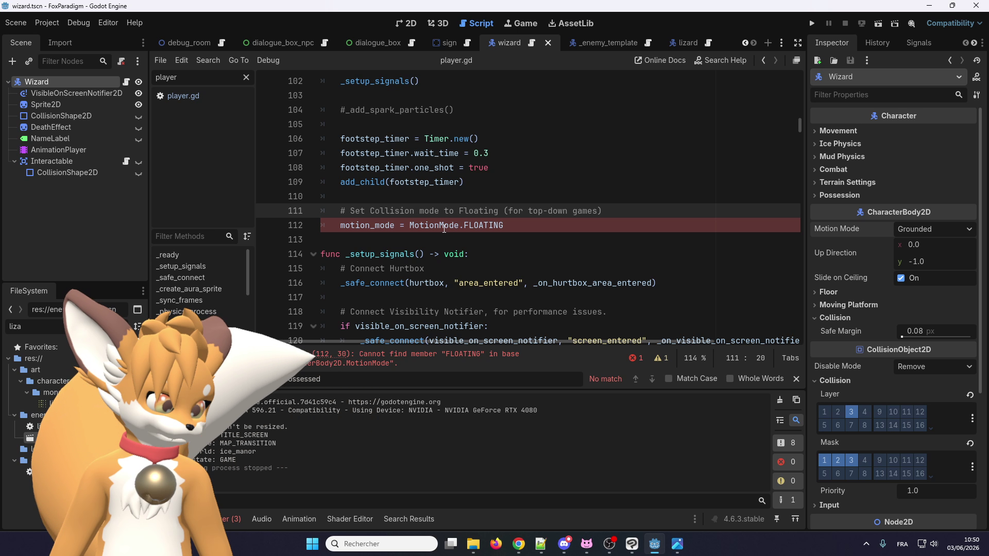
{"action": "left_click", "coordinate": [958, 229]}
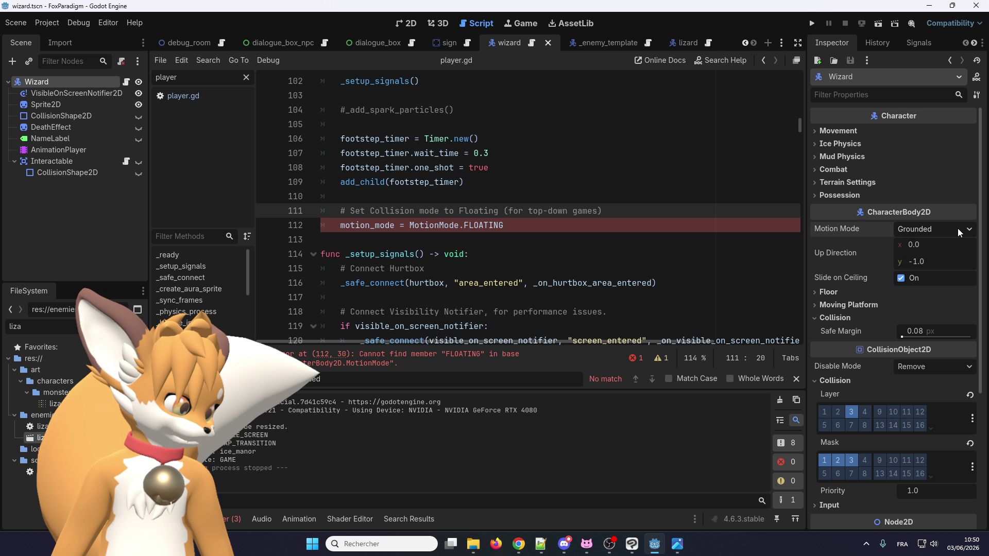
{"action": "left_click", "coordinate": [953, 227]}
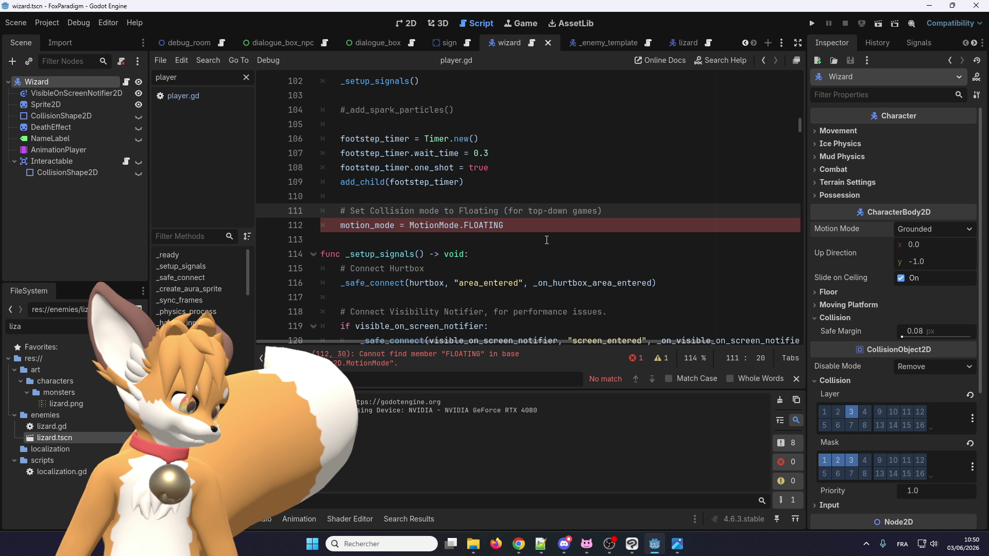
{"action": "right_click", "coordinate": [463, 225]}
- Look up MotionMode in the CharacterBody2D docs and select the MOTION_MODE_FLOATING constant name
{"action": "left_click", "coordinate": [489, 391]}
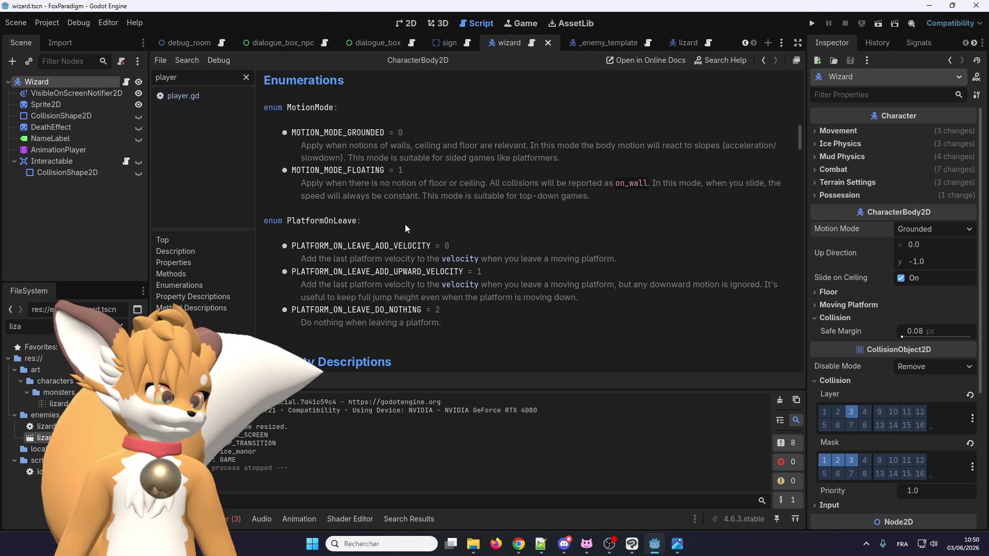
{"action": "left_click_drag", "start_coordinate": [388, 171], "coordinate": [293, 172]}
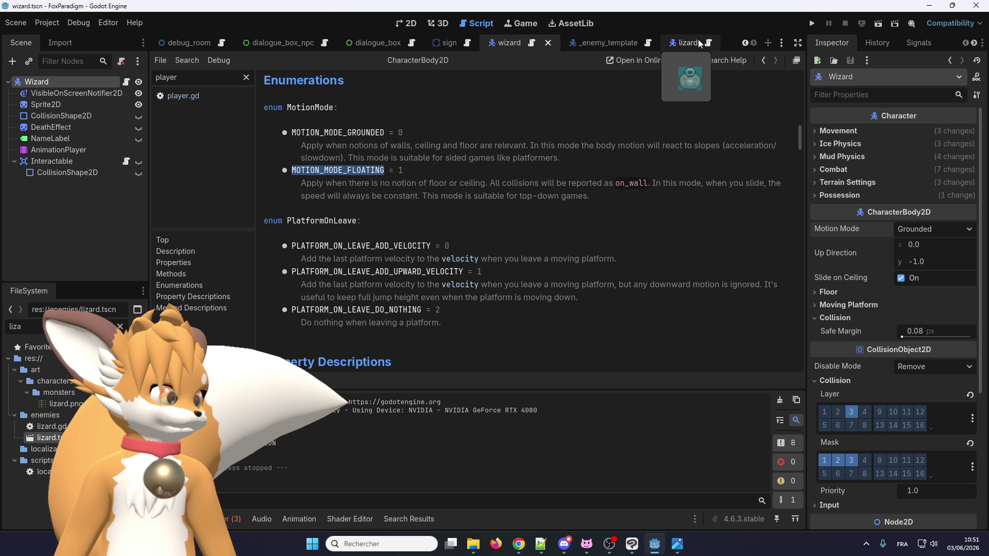
- Back in the wizard script, paste MOTION_MODE_FLOATING on line 112 and delete the leftover .FLOATING
{"action": "left_click", "coordinate": [764, 61]}
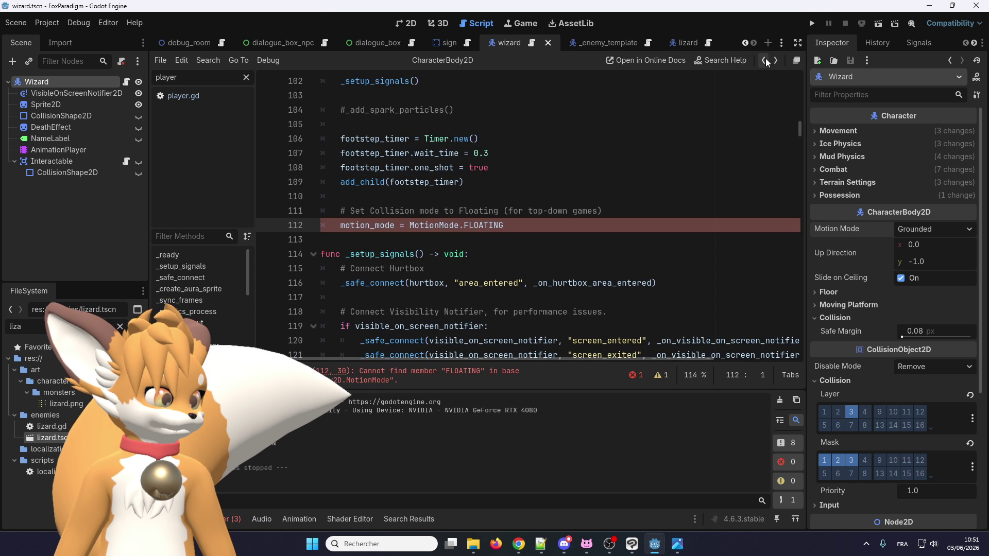
{"action": "type", "text": "MOTION_MODE_FLOATING"}
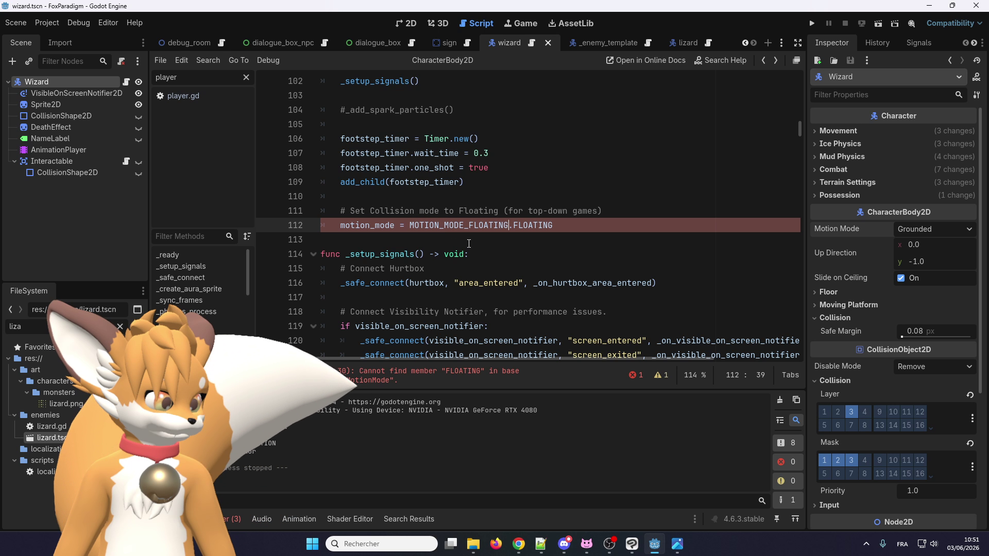
{"action": "left_click_drag", "start_coordinate": [515, 225], "coordinate": [579, 222]}
{"action": "key", "text": "Delete"}
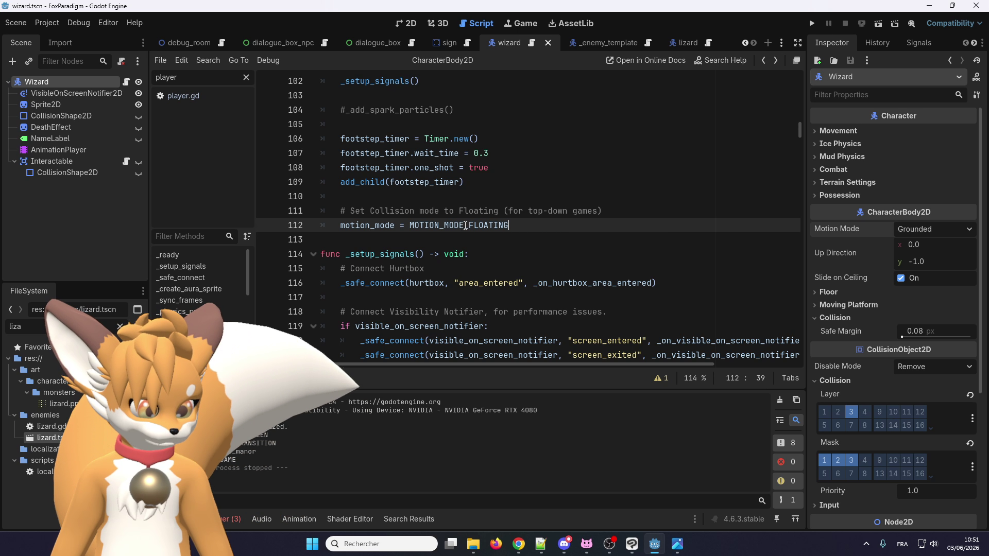
- Look up MOTION_MODE_FLOATING in the docs, then return to the wizard script
{"action": "right_click", "coordinate": [453, 223]}
{"action": "left_click", "coordinate": [479, 387]}
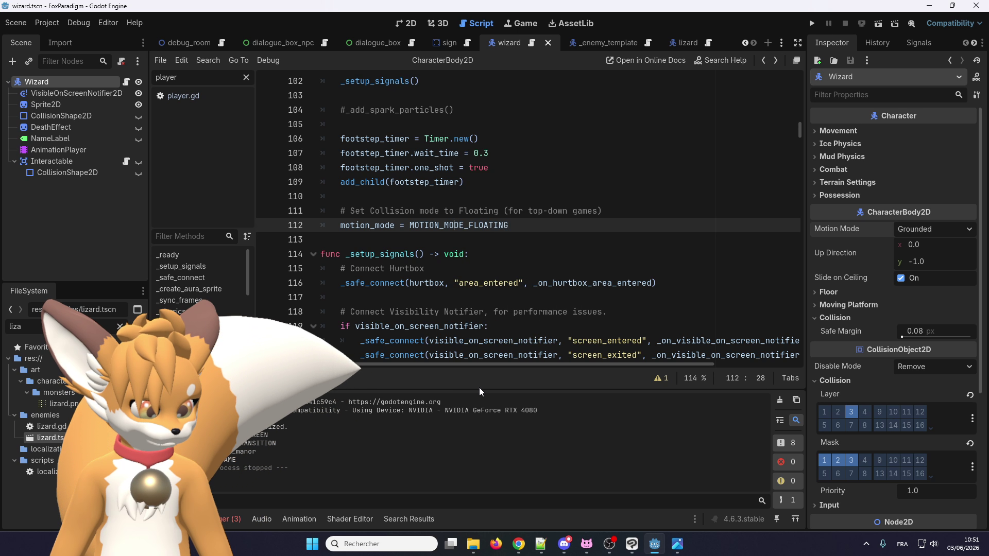
{"action": "scroll", "coordinate": [400, 223], "scroll_direction": "up", "scroll_amount": 3}
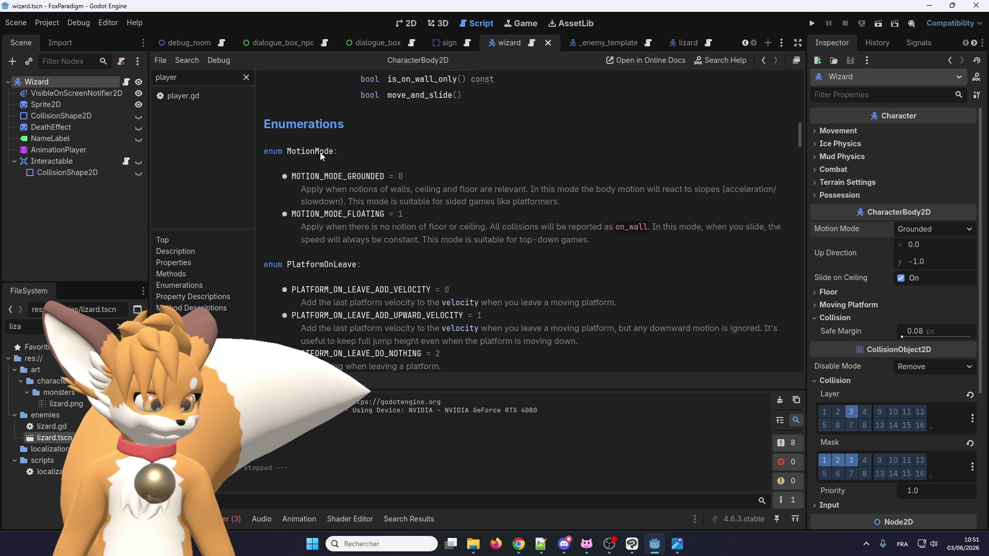
{"action": "scroll", "coordinate": [320, 154], "scroll_direction": "up", "scroll_amount": 3}
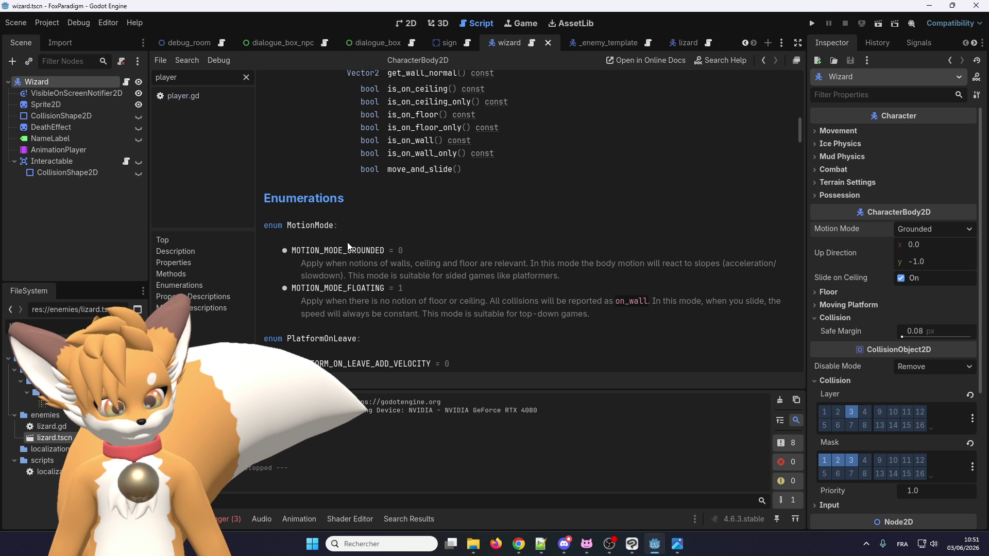
{"action": "scroll", "coordinate": [347, 242], "scroll_direction": "down", "scroll_amount": 4}
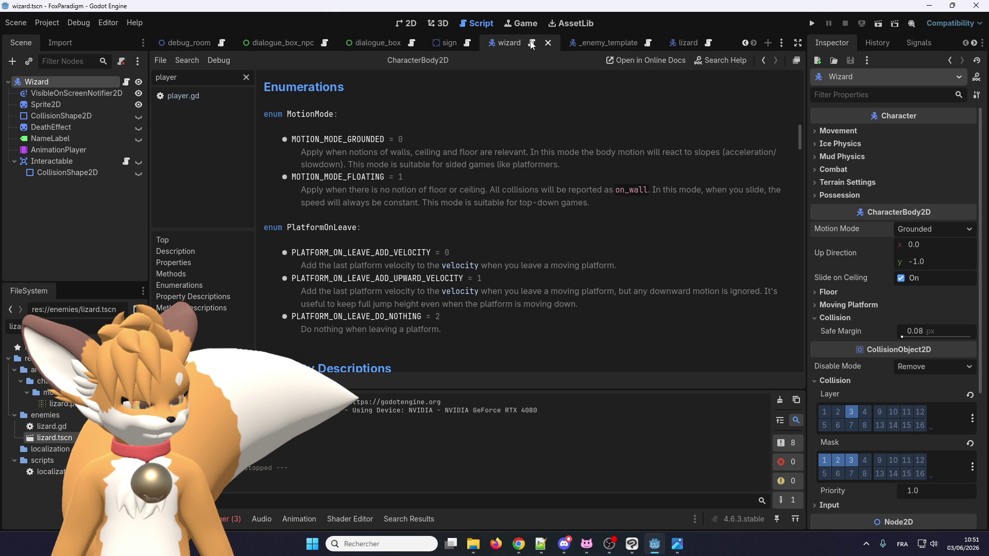
{"action": "left_click", "coordinate": [764, 60]}
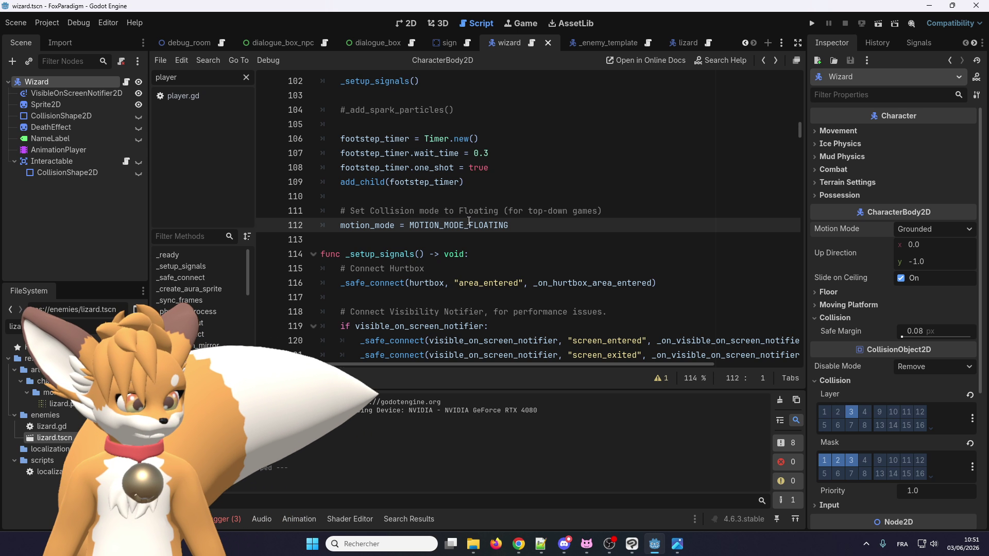
- Trim the extra MOTION_MODE prefix so line 112 reads motion_mode = MOTION_MODE_FLOATING, then run the game
{"action": "left_click", "coordinate": [407, 227]}
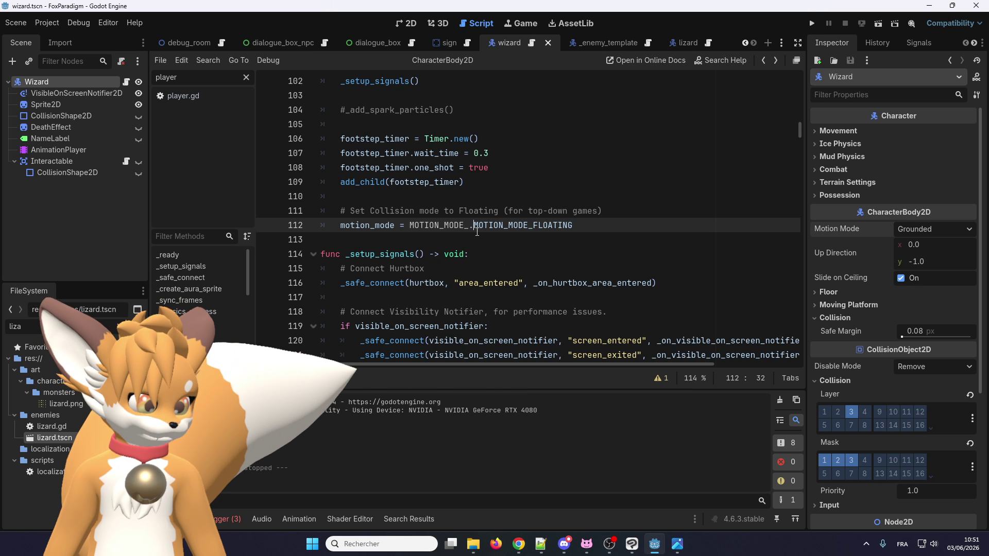
{"action": "key", "text": "BackSpace"}
{"action": "key", "text": "BackSpace"}
{"action": "type", "text": "."}
{"action": "left_click", "coordinate": [482, 267]}
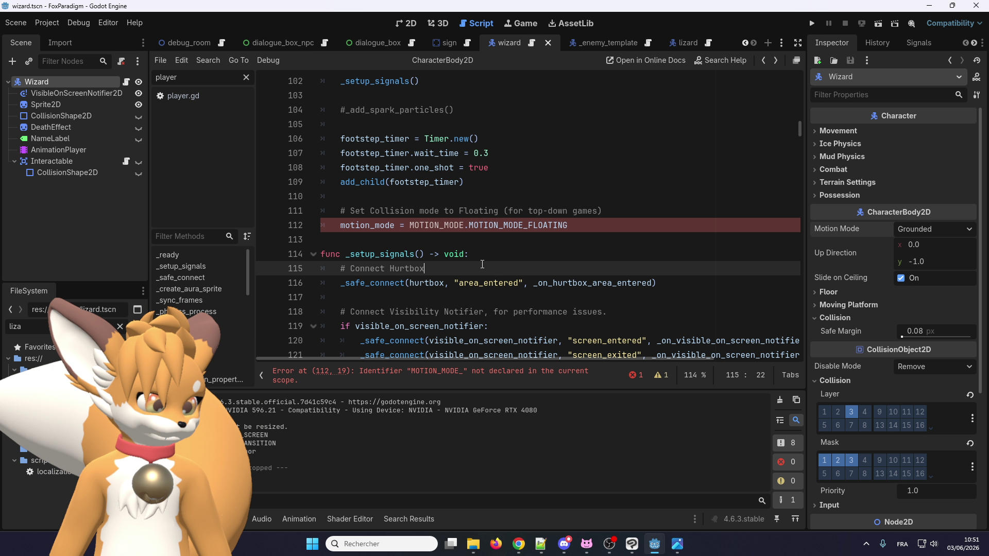
{"action": "double_click", "coordinate": [447, 225]}
{"action": "key", "text": "BackSpace"}
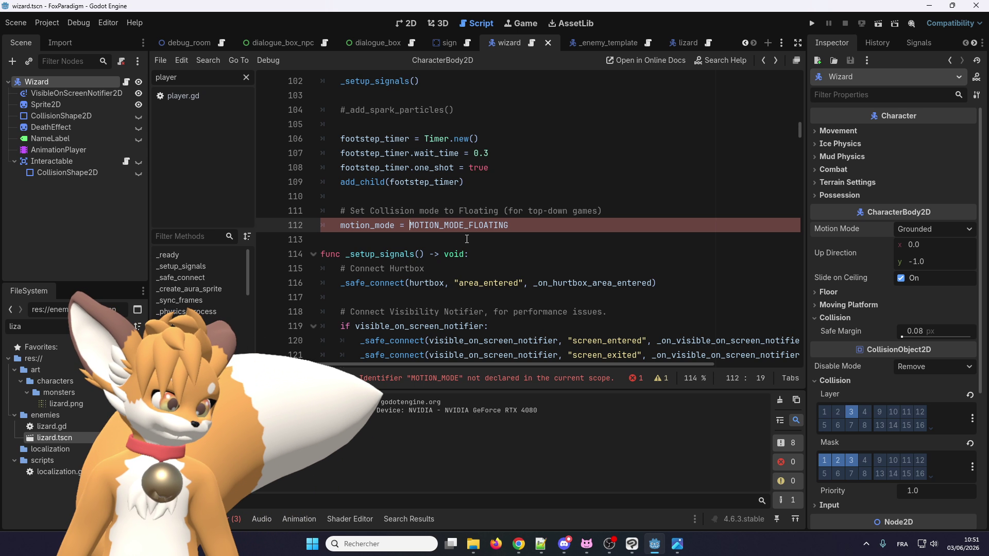
{"action": "left_click", "coordinate": [441, 243]}
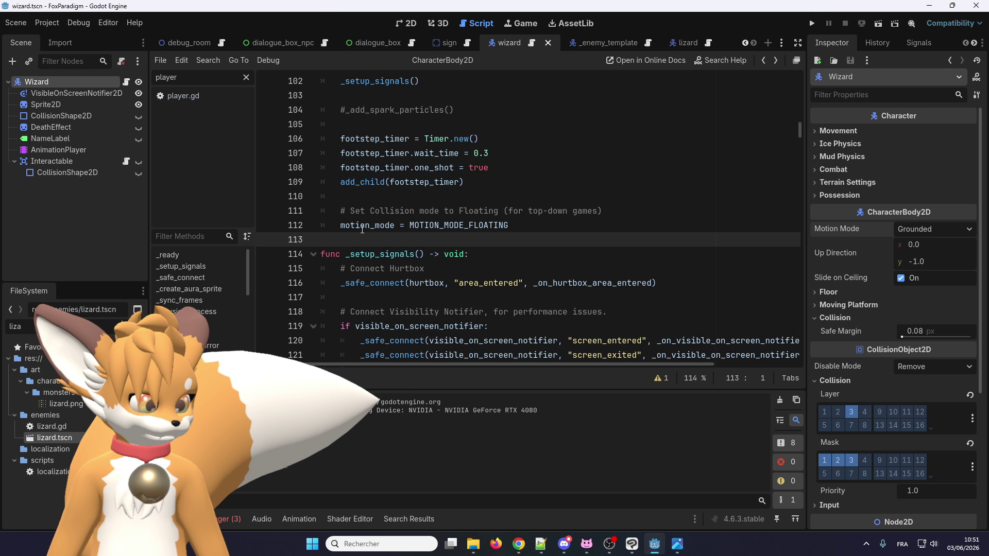
{"action": "left_click", "coordinate": [811, 23]}
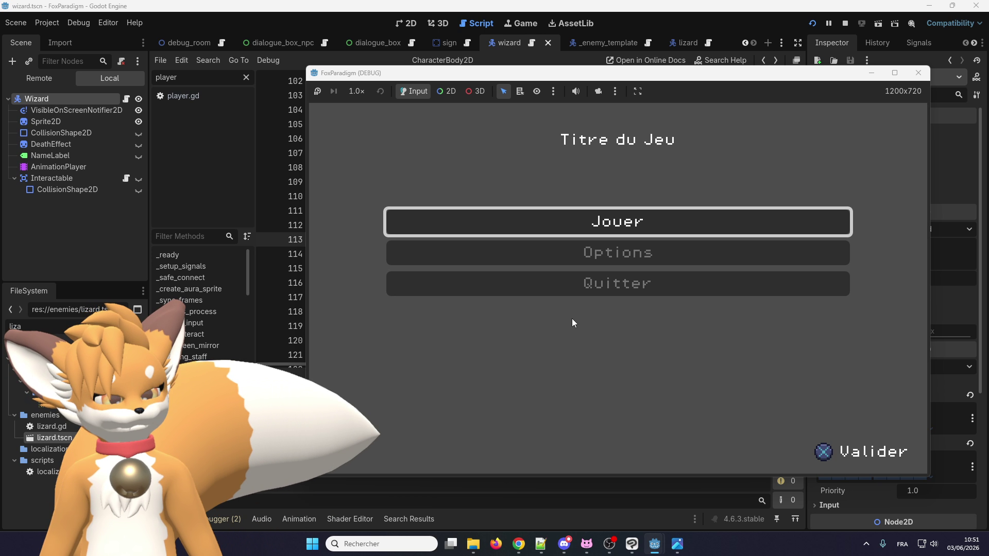
- Start a game from the title menu, walk the fox past the wizard, then close it with F8
{"action": "key", "text": "Return"}
{"action": "key", "text": "Return"}
{"action": "key", "text": "Right"}
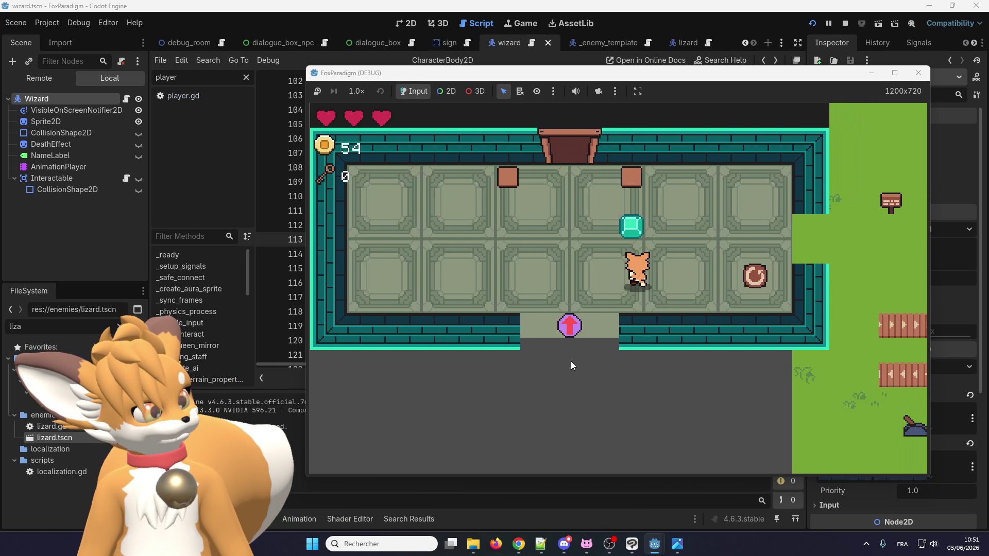
{"action": "key", "text": "Right"}
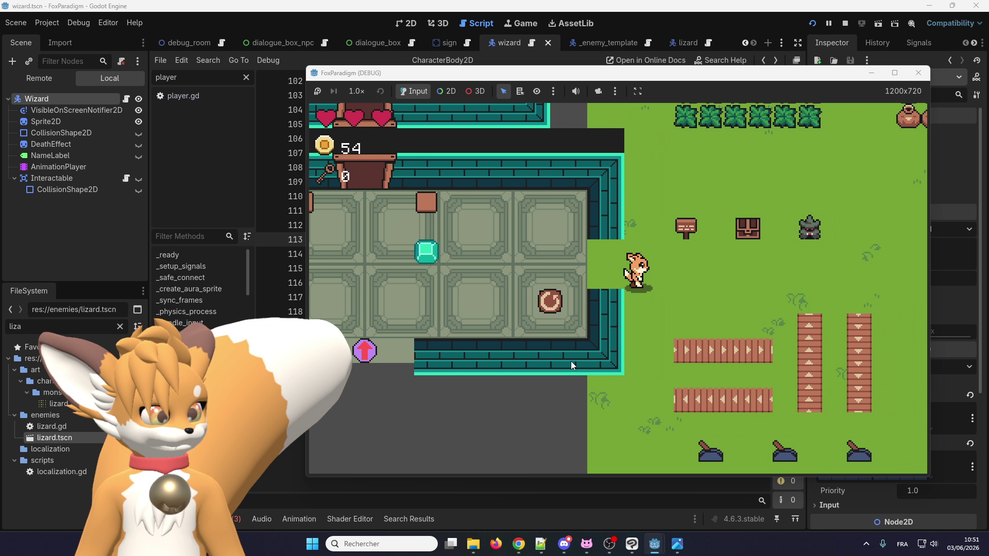
{"action": "key", "text": "Up"}
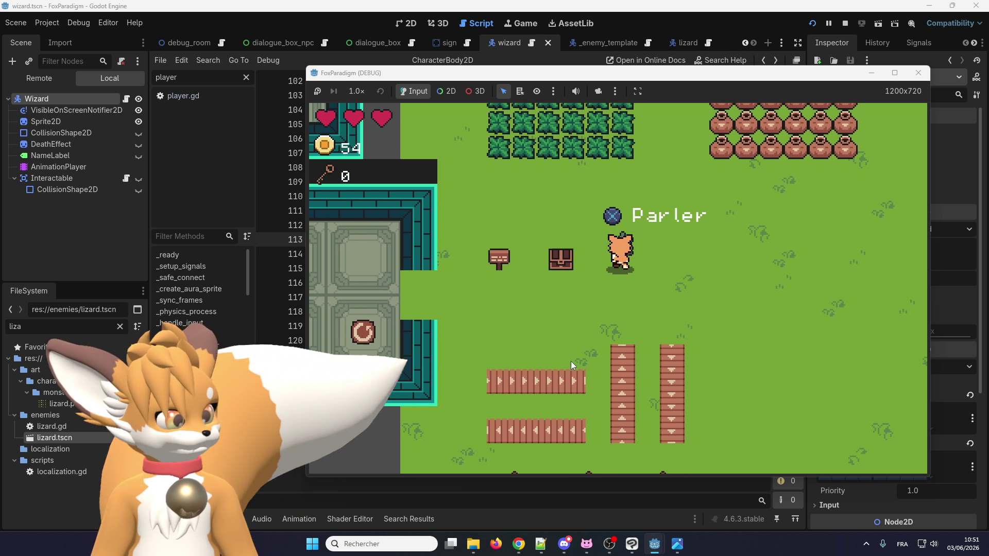
{"action": "key", "text": "Right"}
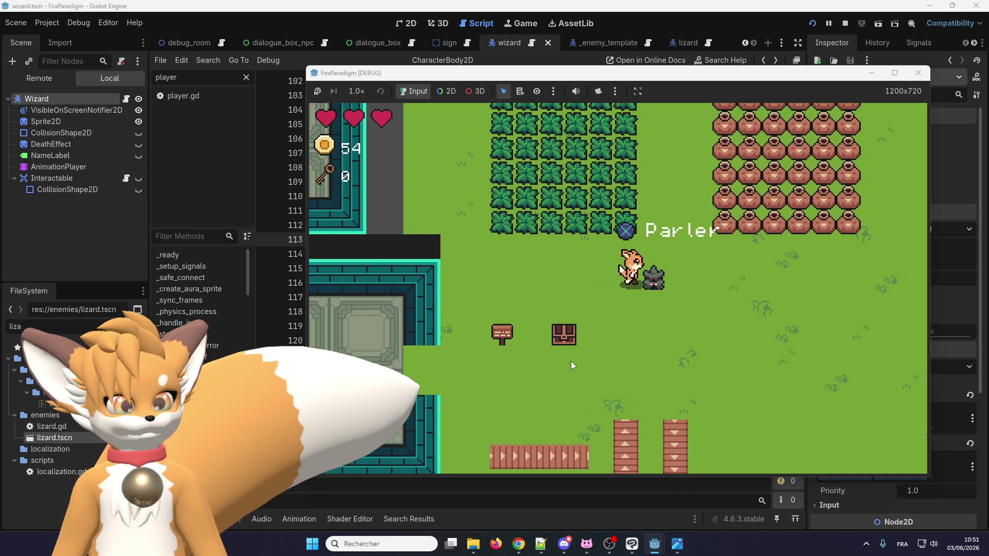
{"action": "key", "text": "Down"}
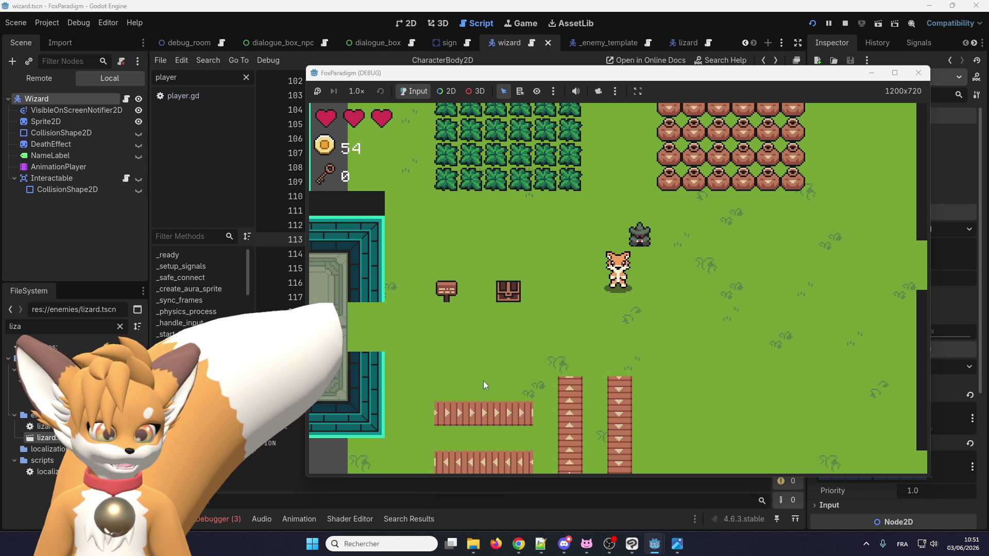
{"action": "key", "text": "F8"}
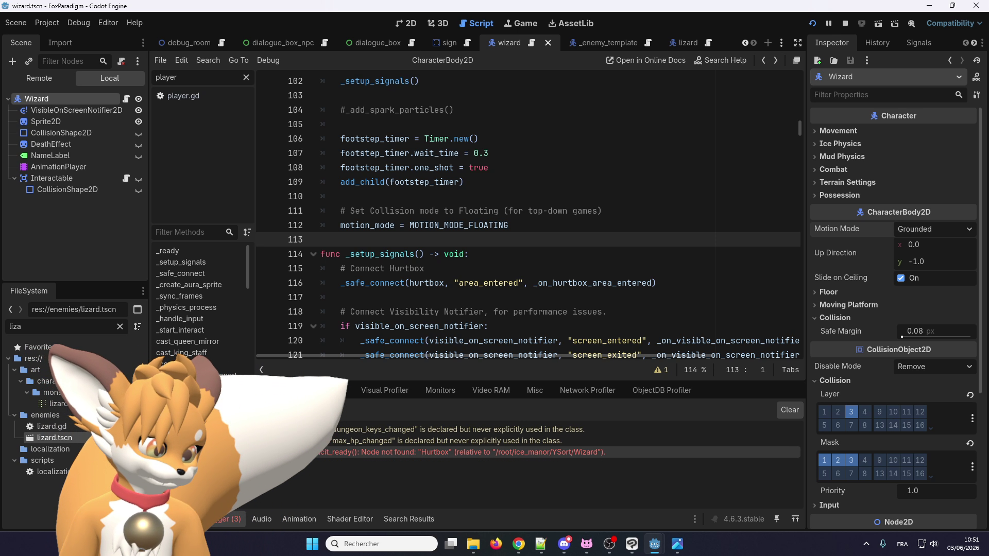
- Jump to the Hurtbox error and change line 80's get_node to get_node_or_null
{"action": "left_click", "coordinate": [357, 455]}
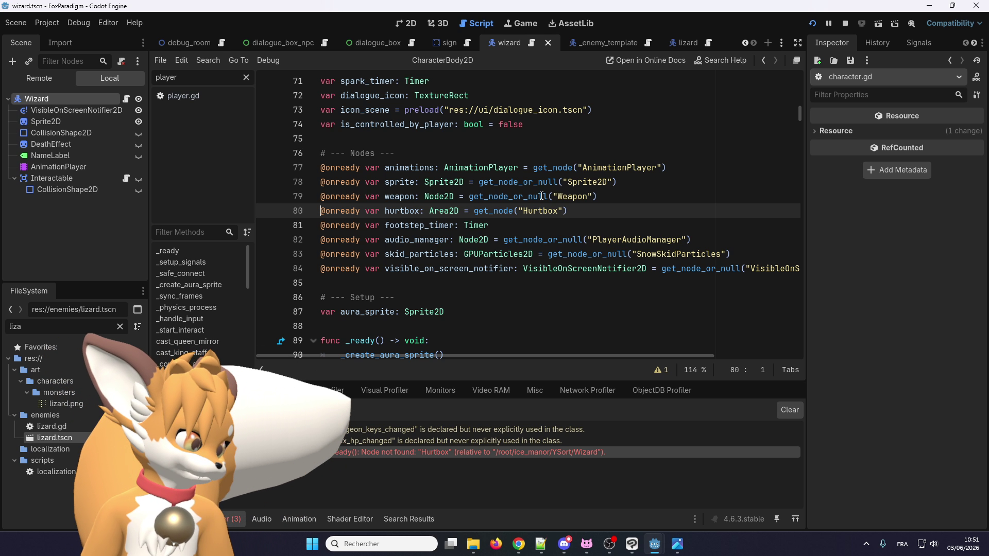
{"action": "double_click", "coordinate": [520, 197]}
{"action": "key", "text": "ctrl+c"}
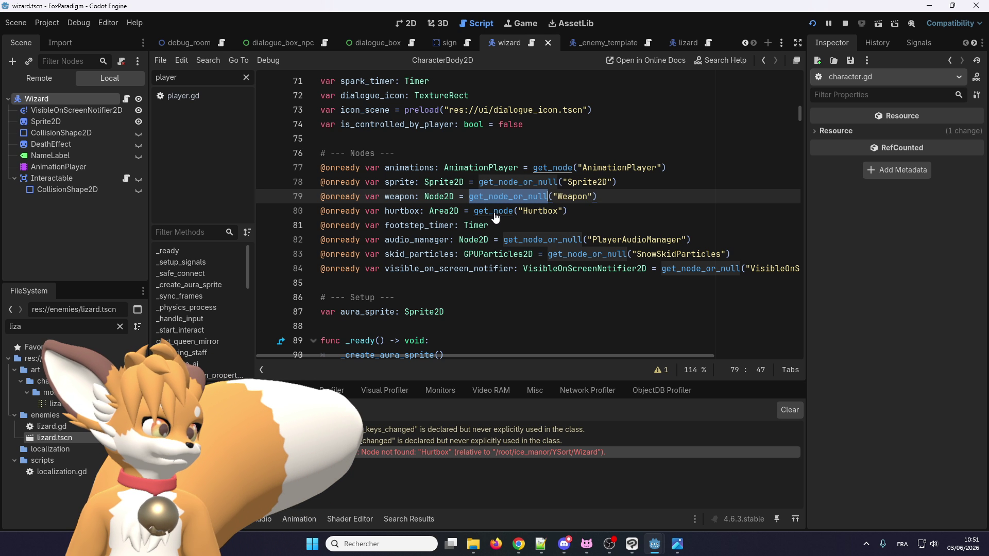
{"action": "double_click", "coordinate": [484, 211]}
{"action": "key", "text": "ctrl+v"}
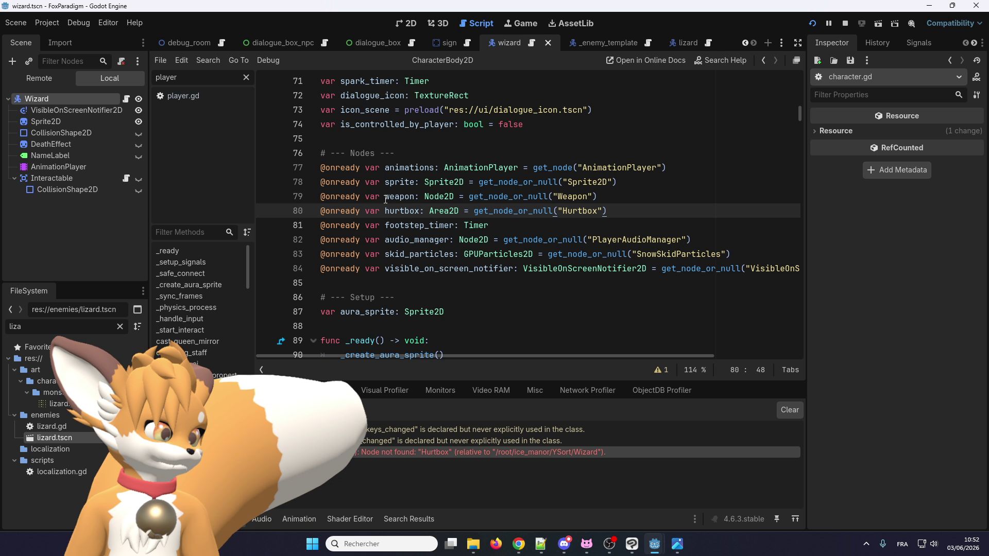
- Search the script for 'hurtbox', cycle through all 9 matches back to the first, and stop the game
{"action": "double_click", "coordinate": [401, 211]}
{"action": "key", "text": "ctrl+f"}
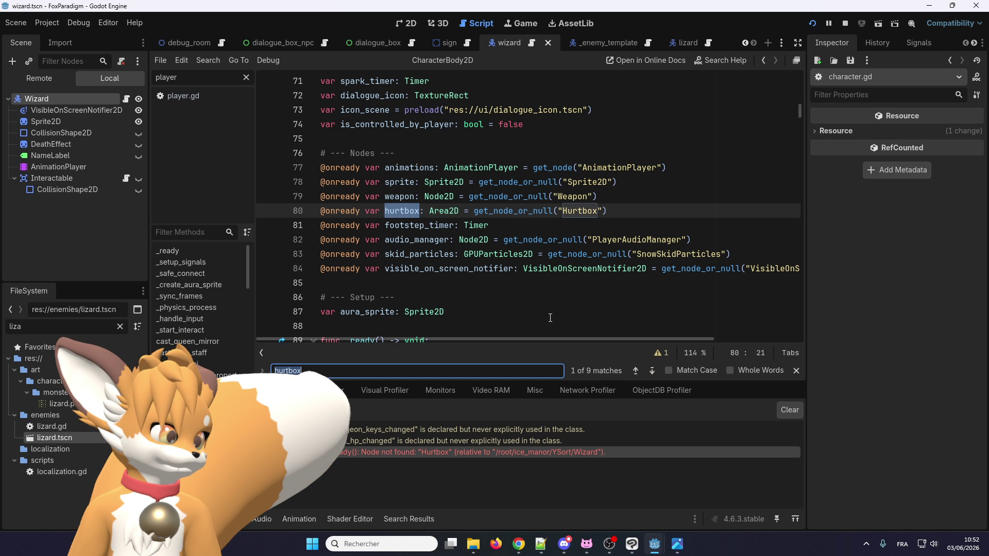
{"action": "left_click", "coordinate": [652, 371]}
{"action": "left_click", "coordinate": [651, 370]}
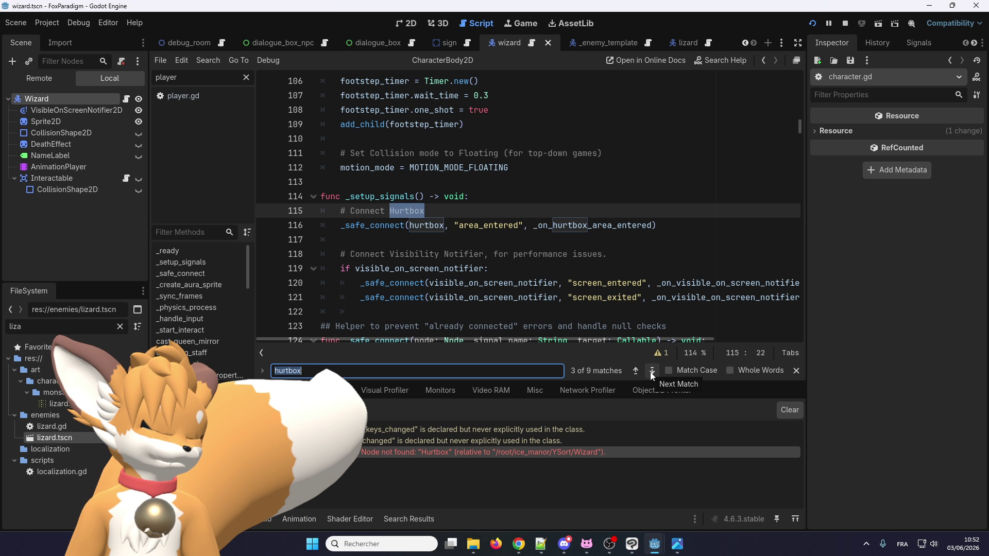
{"action": "left_click", "coordinate": [651, 371]}
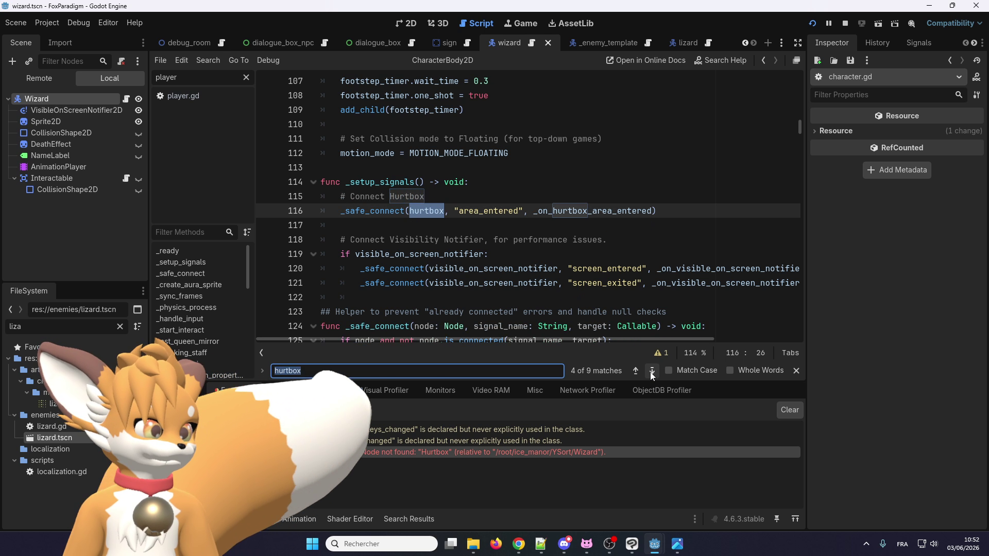
{"action": "left_click", "coordinate": [652, 371]}
{"action": "left_click", "coordinate": [651, 371]}
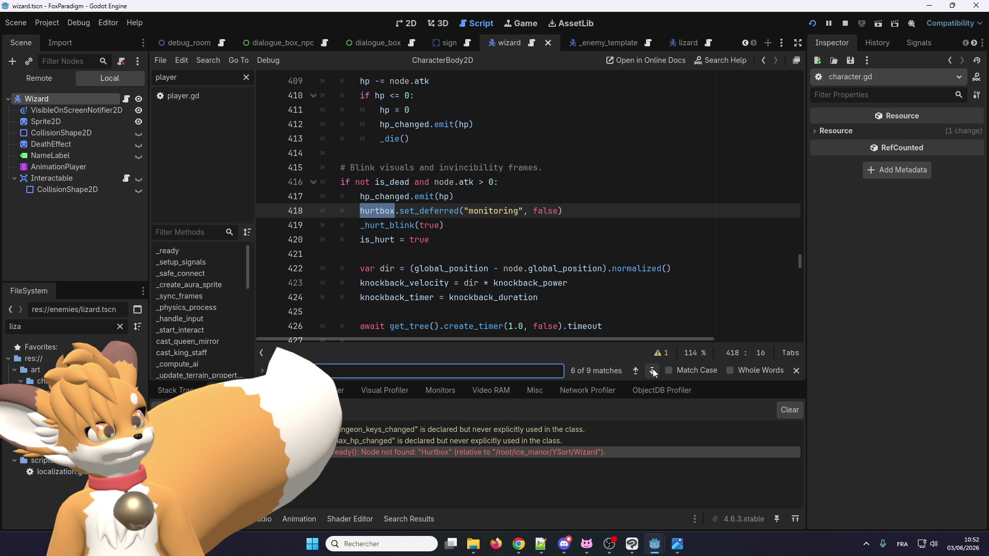
{"action": "scroll", "coordinate": [357, 247], "scroll_direction": "up", "scroll_amount": 8}
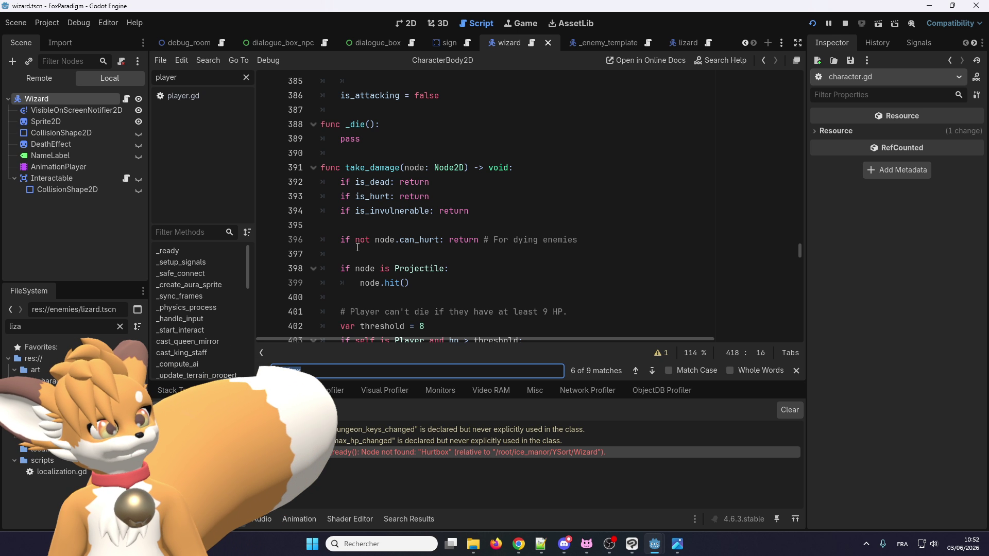
{"action": "scroll", "coordinate": [361, 242], "scroll_direction": "down", "scroll_amount": 8}
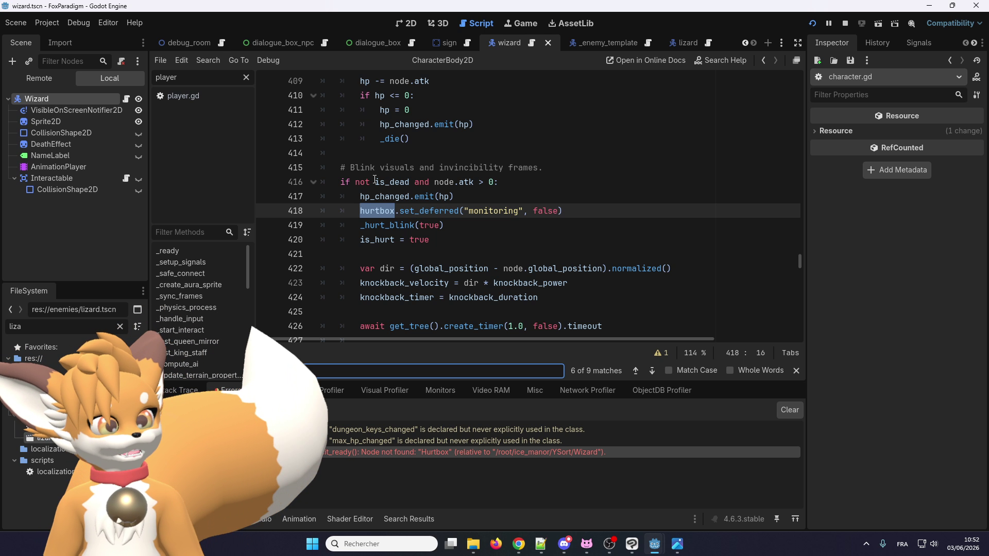
{"action": "left_click", "coordinate": [653, 373]}
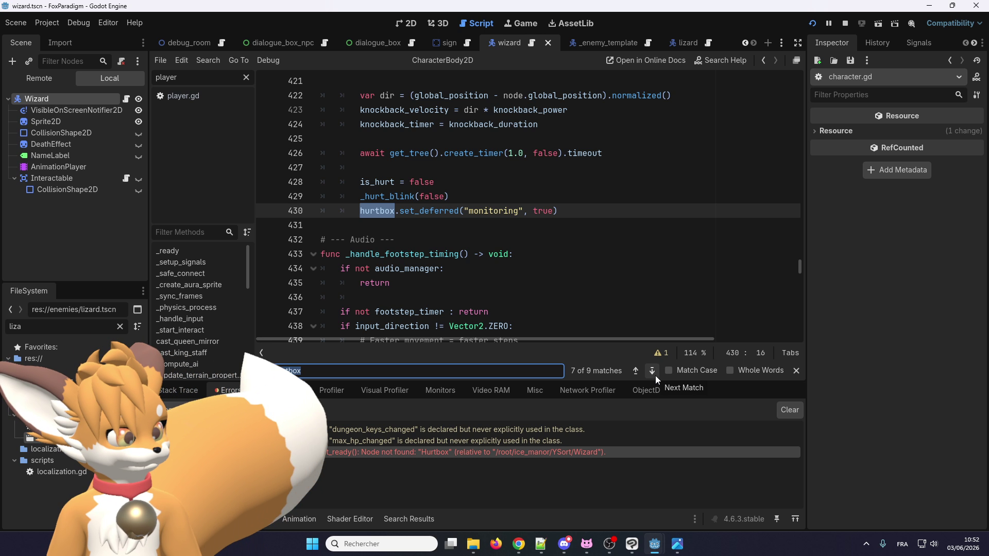
{"action": "left_click", "coordinate": [653, 373]}
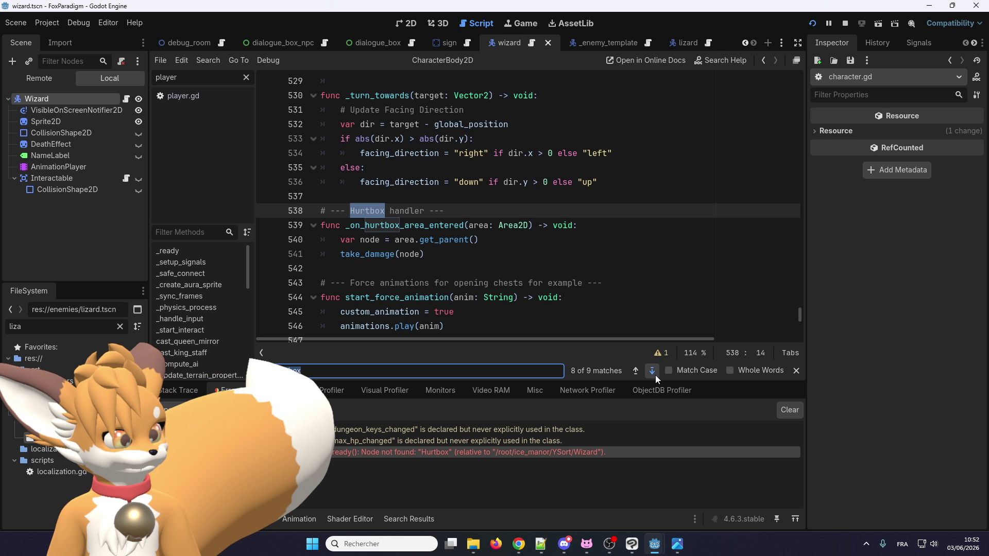
{"action": "left_click", "coordinate": [655, 375]}
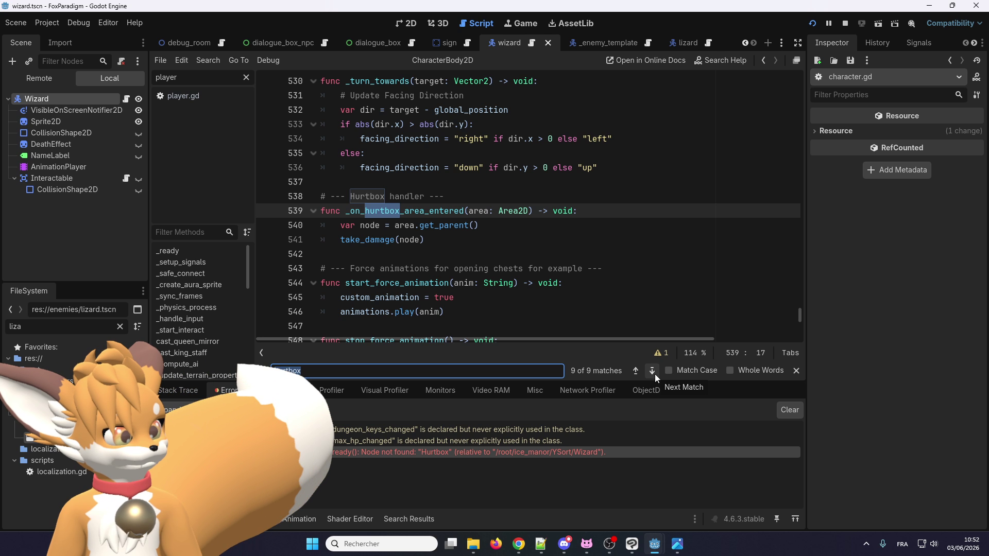
{"action": "left_click", "coordinate": [653, 372]}
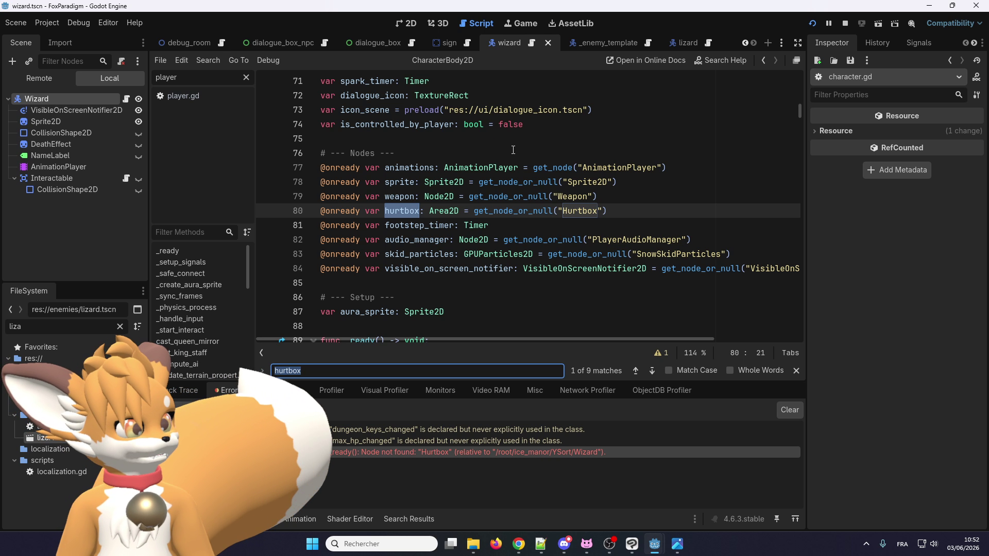
{"action": "left_click", "coordinate": [845, 24]}
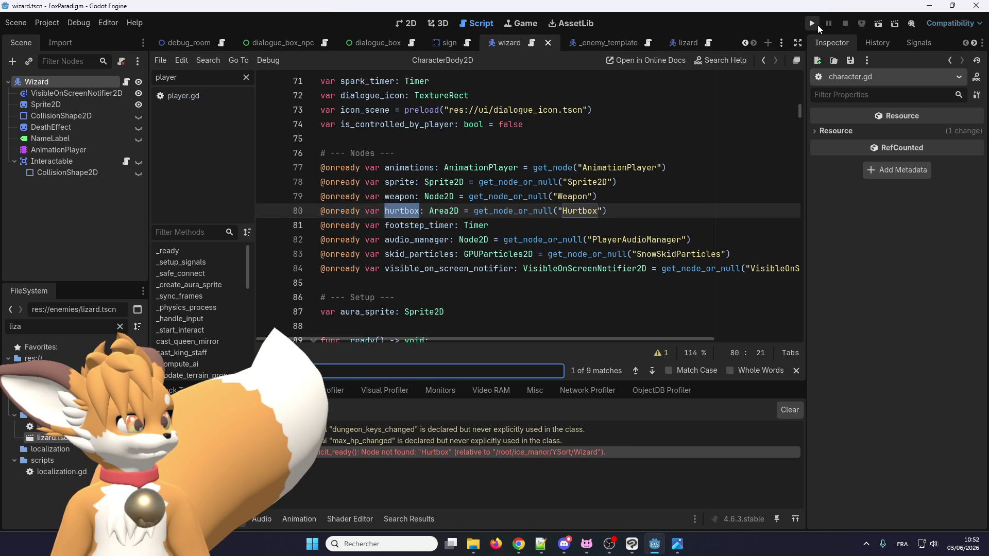
{"action": "key", "text": "F5"}
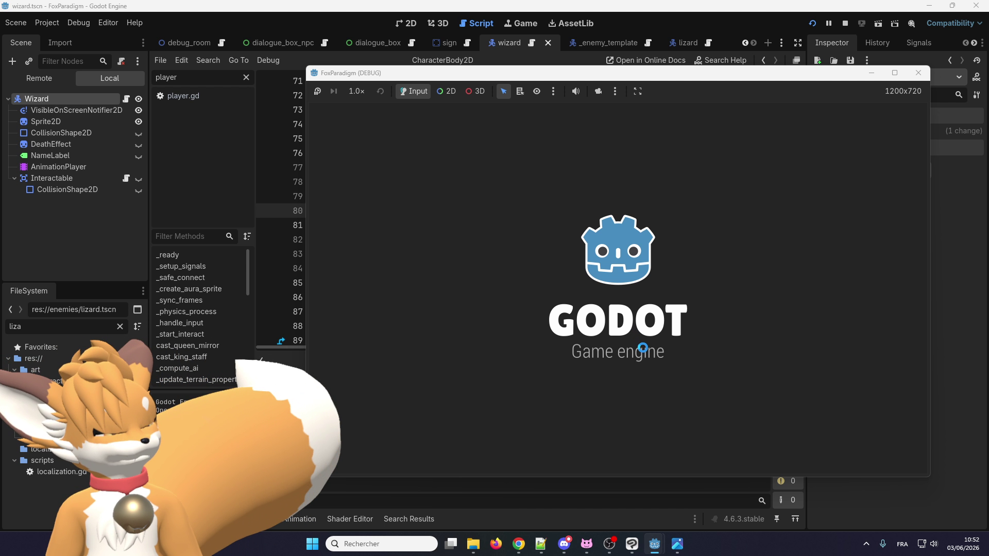
{"action": "key", "text": "Return"}
{"action": "key", "text": "Return"}
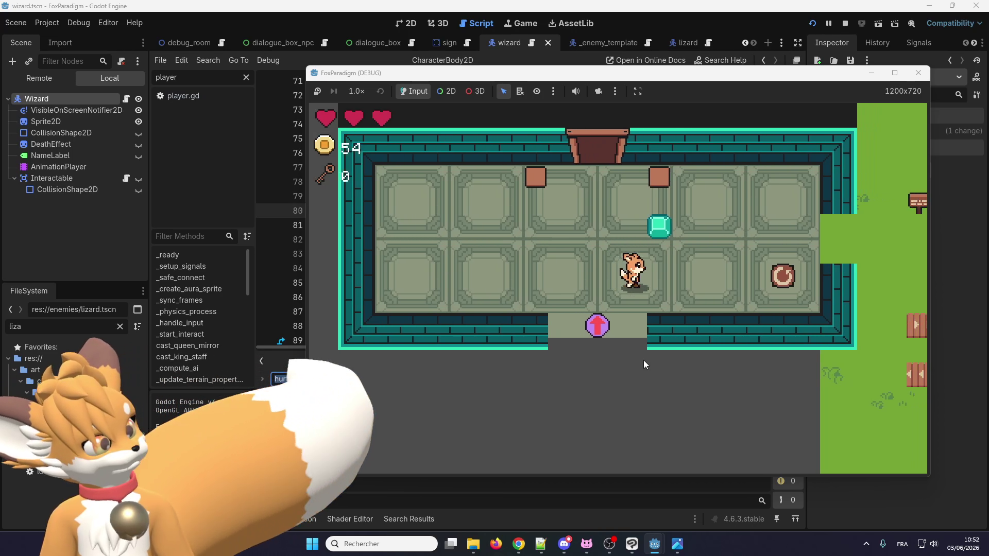
{"action": "key", "text": "Right"}
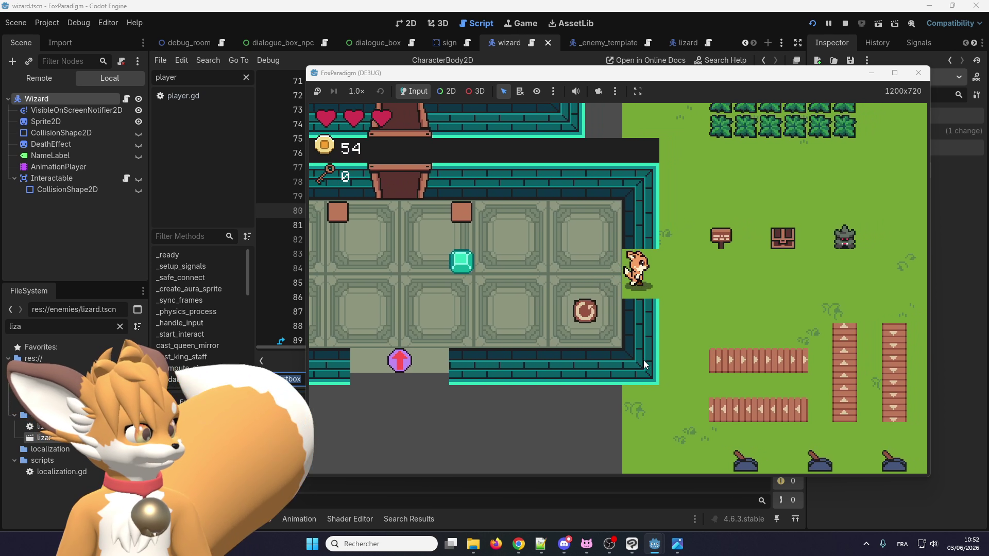
{"action": "key", "text": "Right"}
{"action": "key", "text": "Up"}
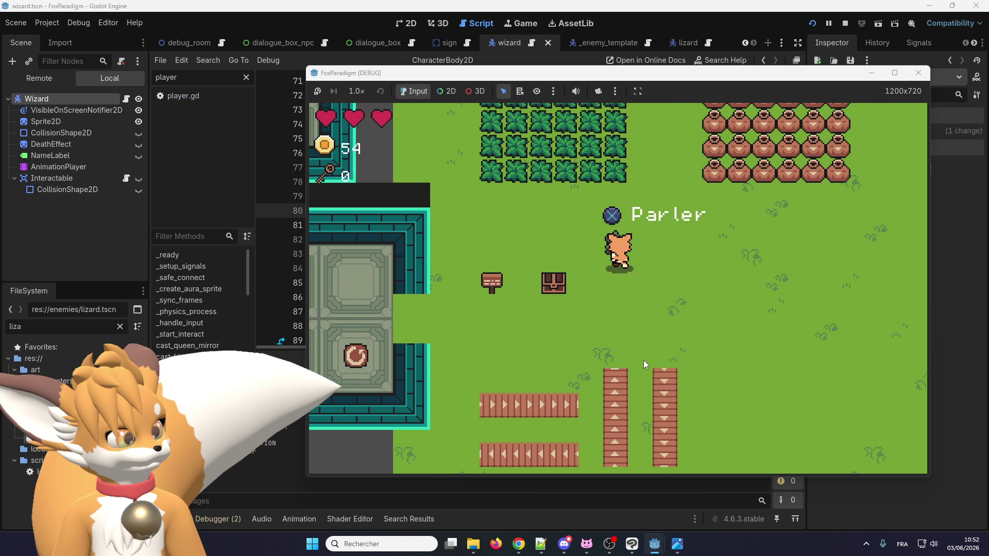
{"action": "key", "text": "Down"}
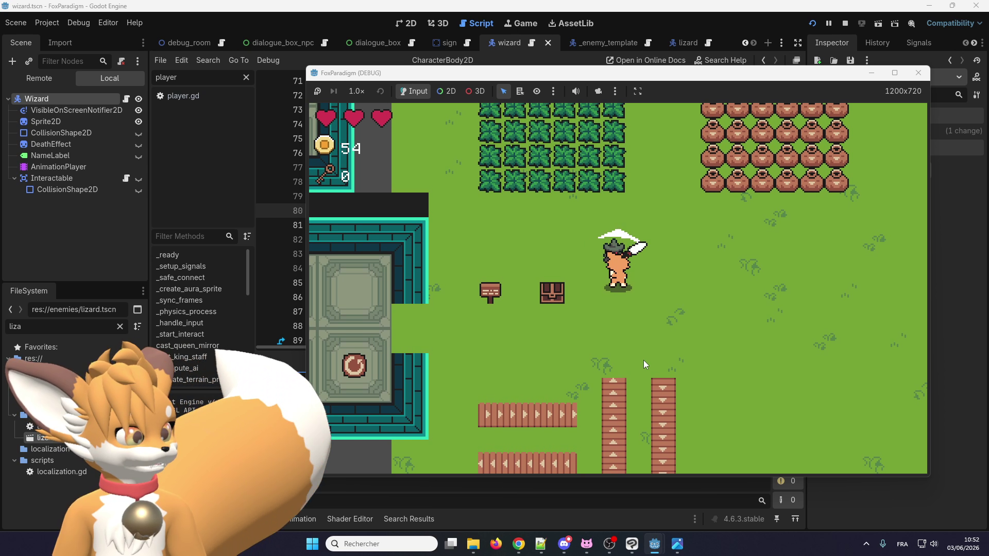
{"action": "key", "text": "Left"}
{"action": "key", "text": "Left"}
{"action": "key", "text": "Up"}
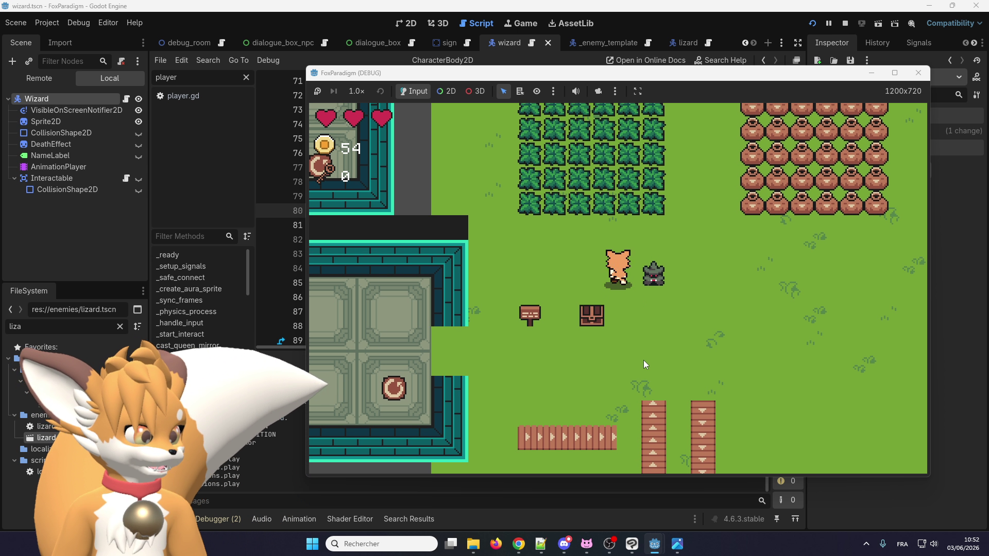
{"action": "key", "text": "Right"}
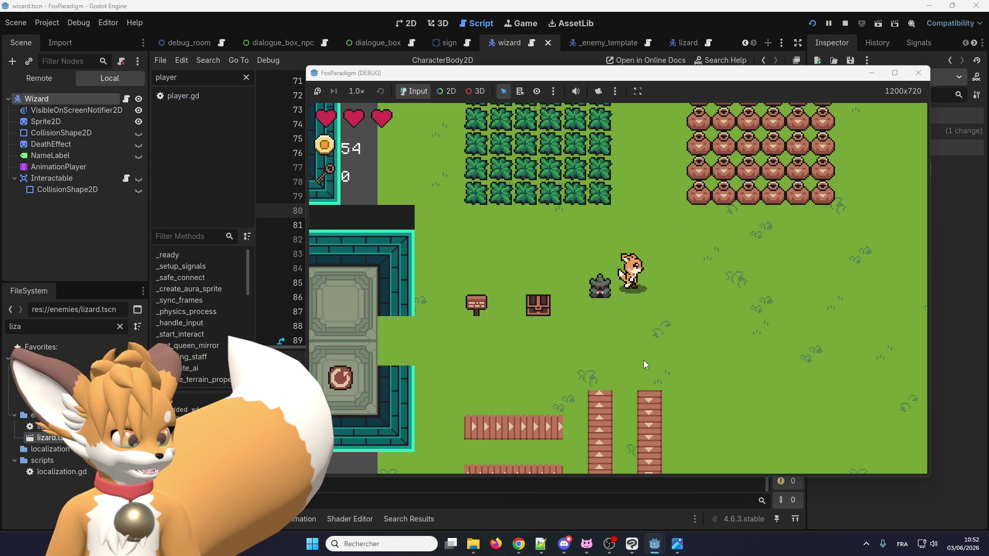
{"action": "key", "text": "Left"}
{"action": "key", "text": "Down"}
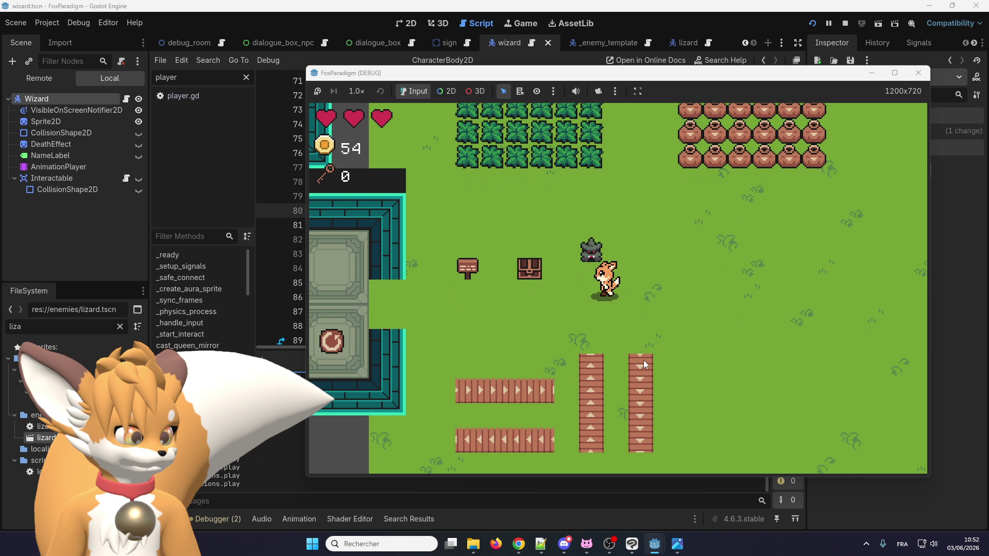
{"action": "key", "text": "Left"}
{"action": "key", "text": "Up"}
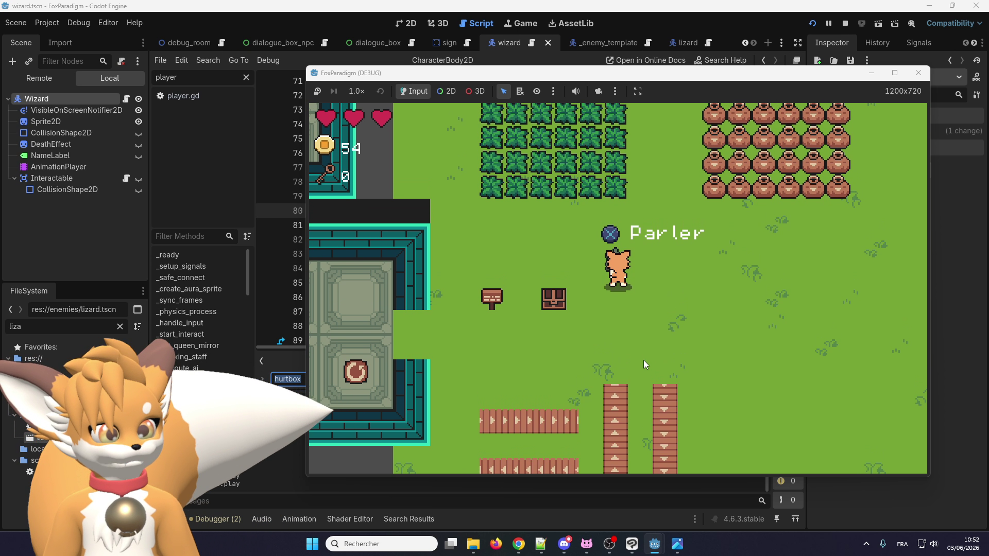
{"action": "key", "text": "Down"}
{"action": "key", "text": "Up"}
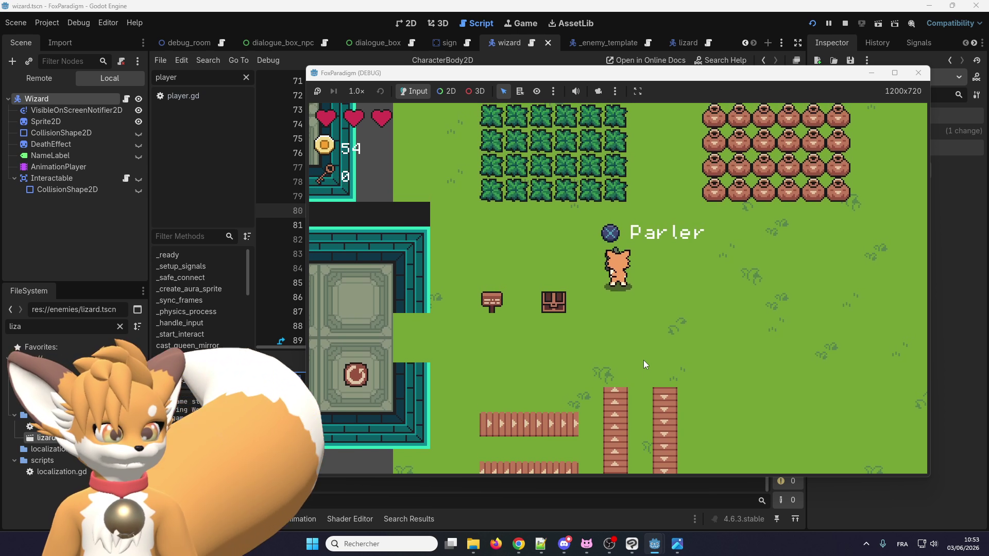
{"action": "key", "text": "Up"}
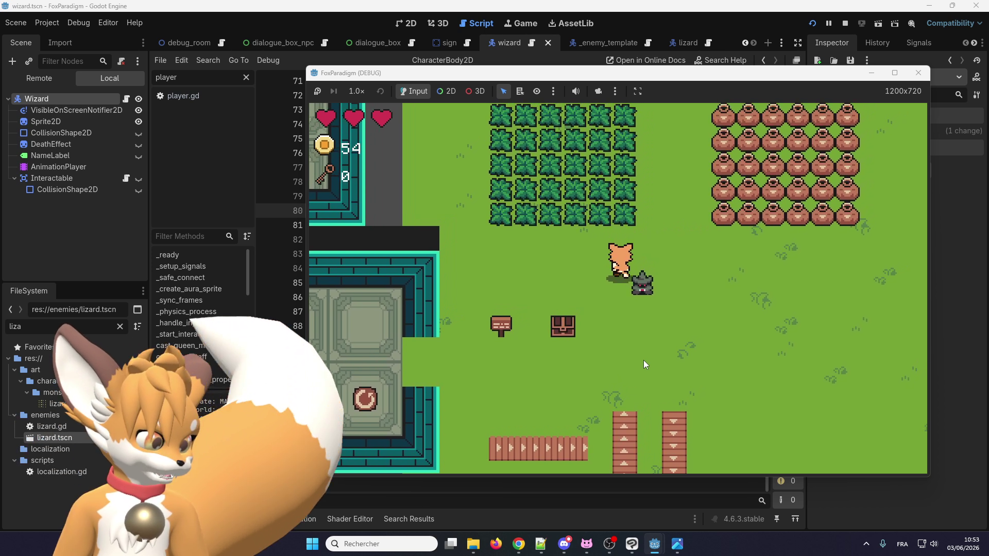
{"action": "key", "text": "Down"}
{"action": "key", "text": "Down"}
{"action": "key", "text": "Up"}
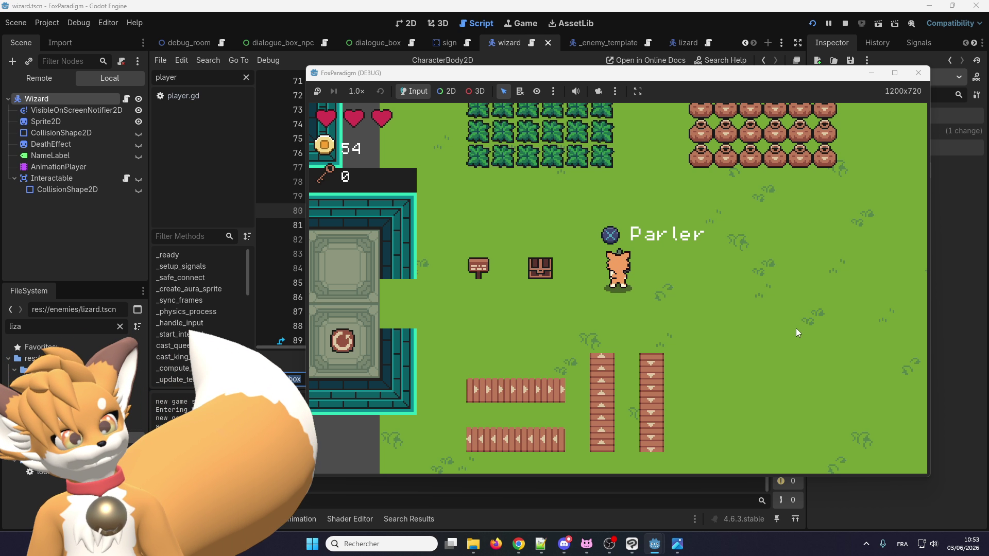
{"action": "key", "text": "Left"}
{"action": "left_click", "coordinate": [924, 76]}
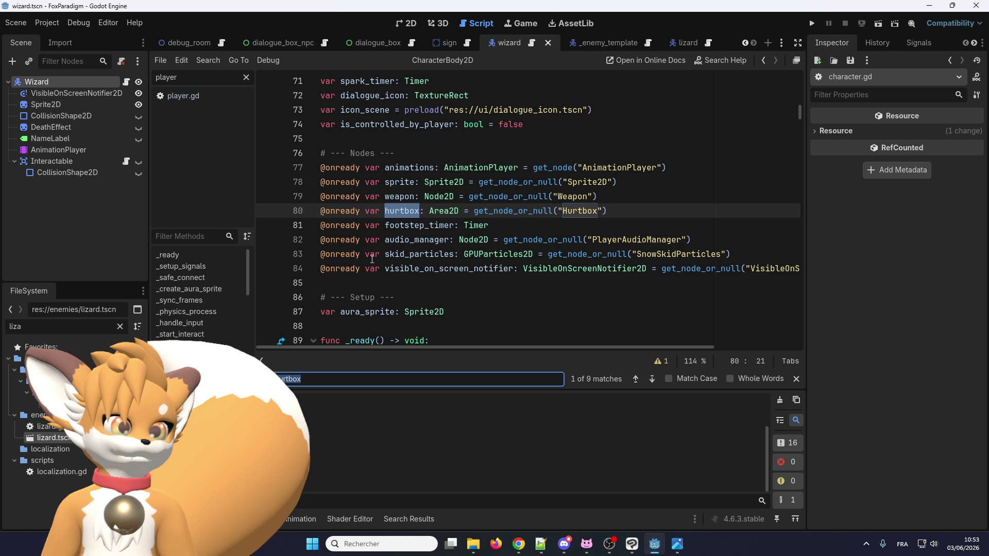
- Select the Wizard node and expand its Floor settings, showing Grounded mode with Max Angle 45.0
{"action": "left_click", "coordinate": [79, 82]}
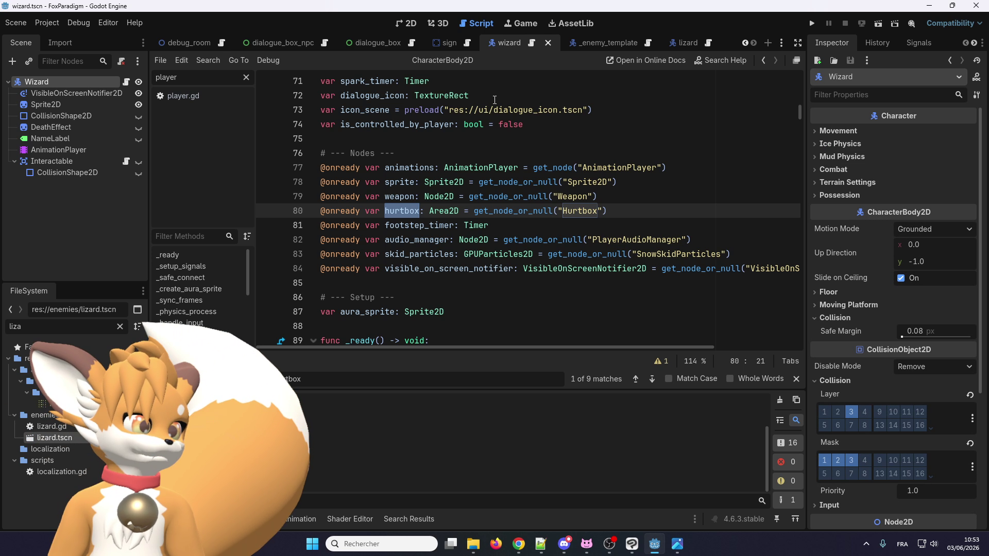
{"action": "scroll", "coordinate": [837, 257], "scroll_direction": "down", "scroll_amount": 1}
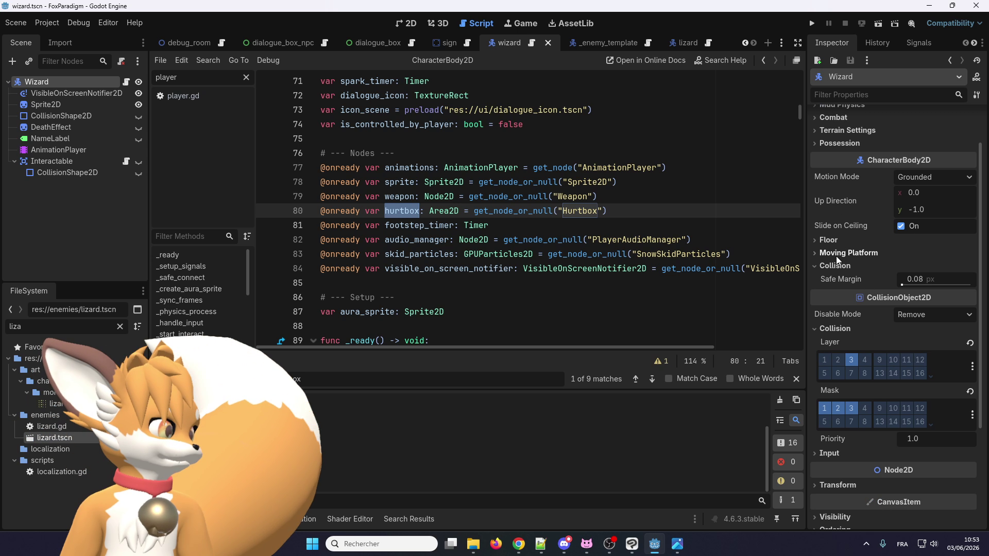
{"action": "left_click", "coordinate": [834, 238]}
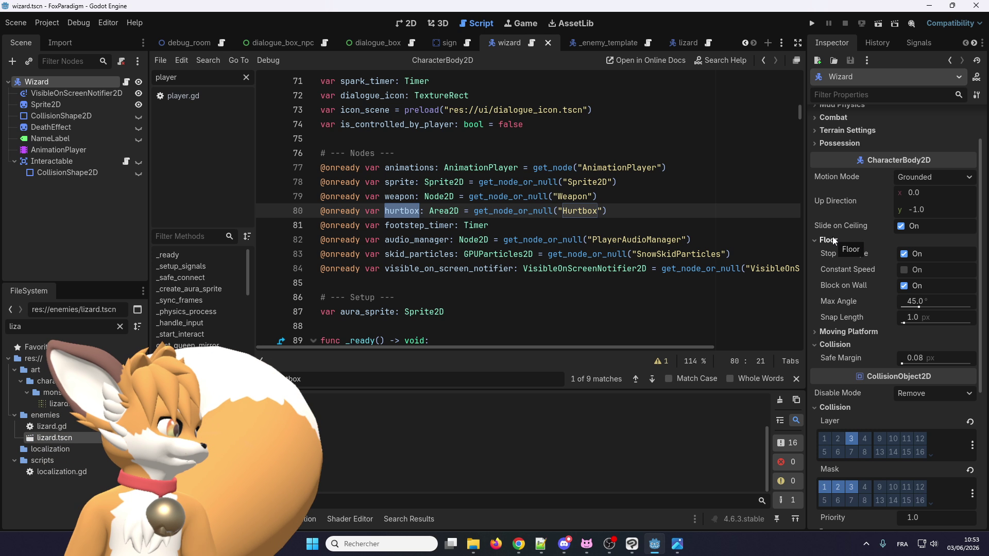
{"action": "mouse_move", "coordinate": [841, 259]}
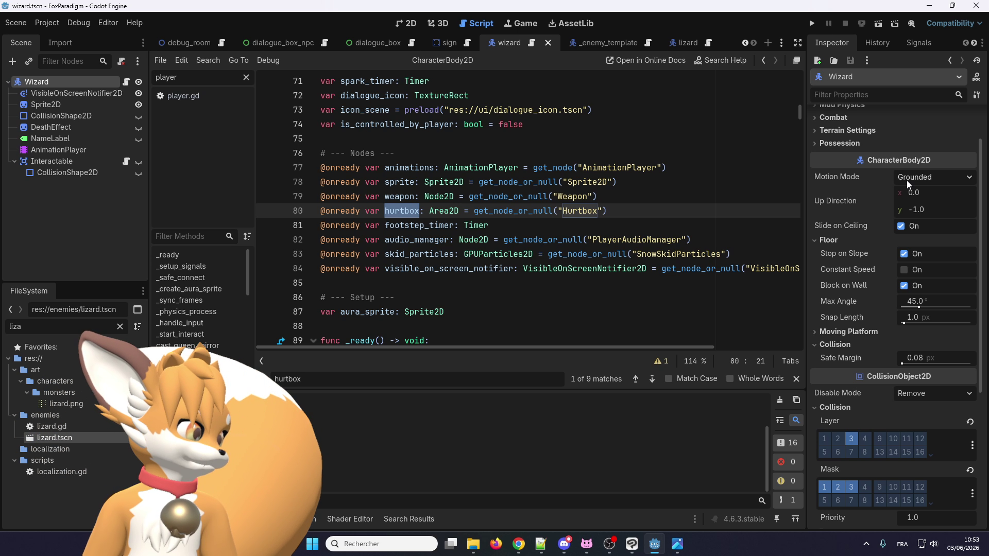
{"action": "scroll", "coordinate": [839, 184], "scroll_direction": "up", "scroll_amount": 2}
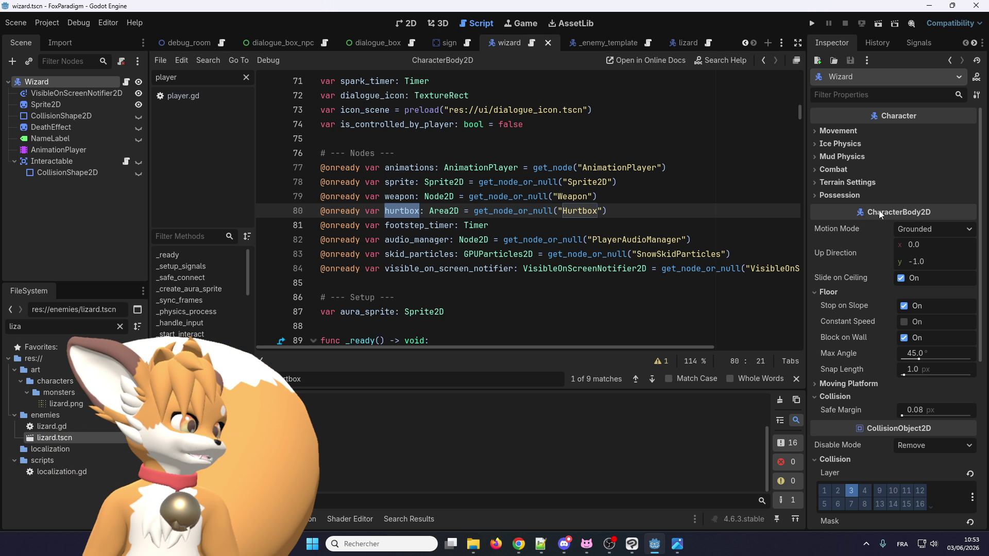
{"action": "mouse_move", "coordinate": [878, 210]}
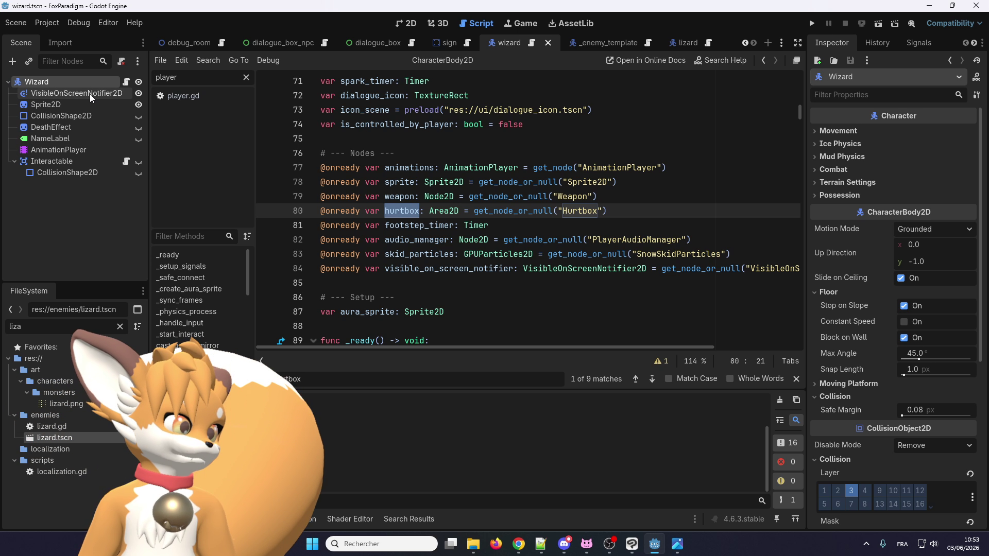
{"action": "left_click", "coordinate": [86, 96]}
{"action": "left_click", "coordinate": [111, 80]}
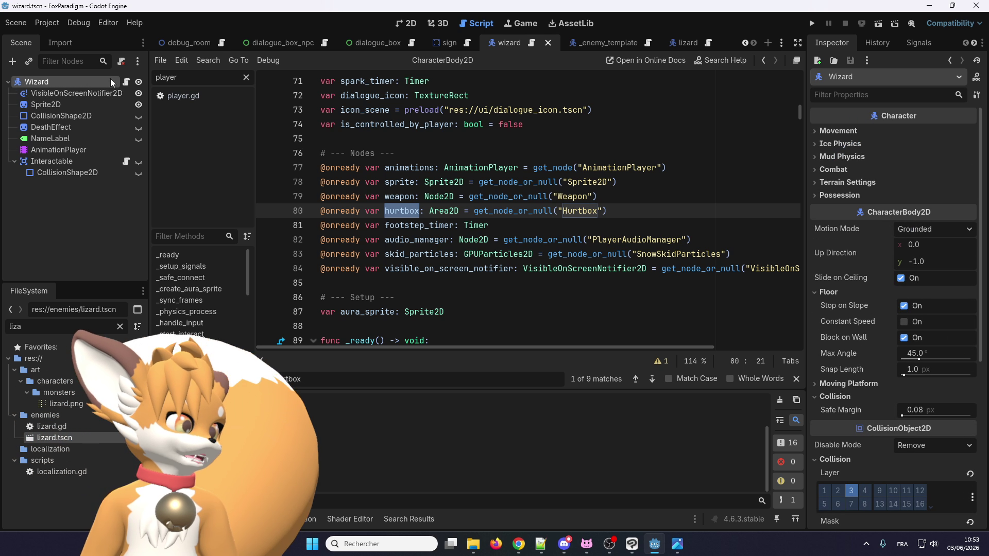
- Set the Wizard's Motion Mode to Floating and delete the 'liza' FileSystem filter text
{"action": "left_click", "coordinate": [935, 228]}
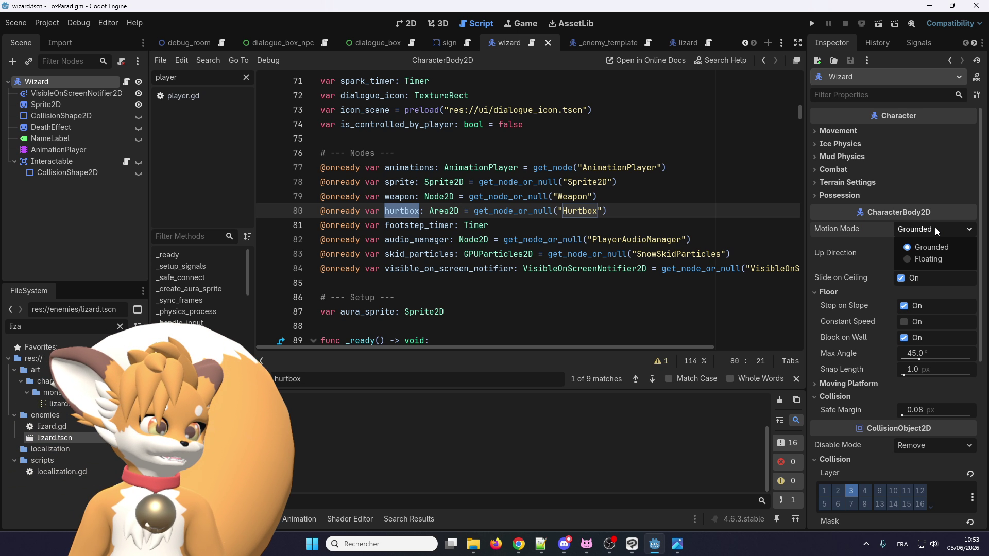
{"action": "left_click", "coordinate": [917, 260]}
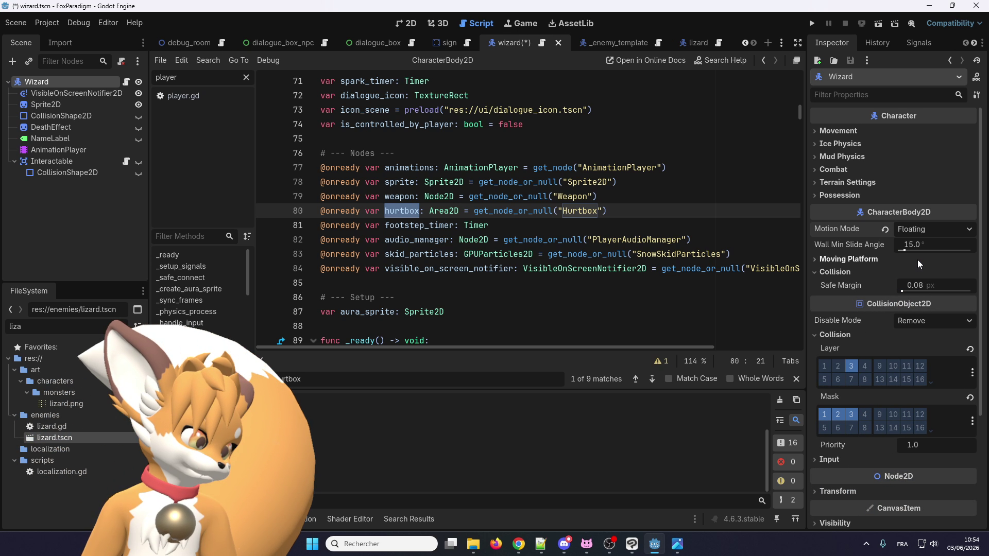
{"action": "left_click", "coordinate": [922, 230]}
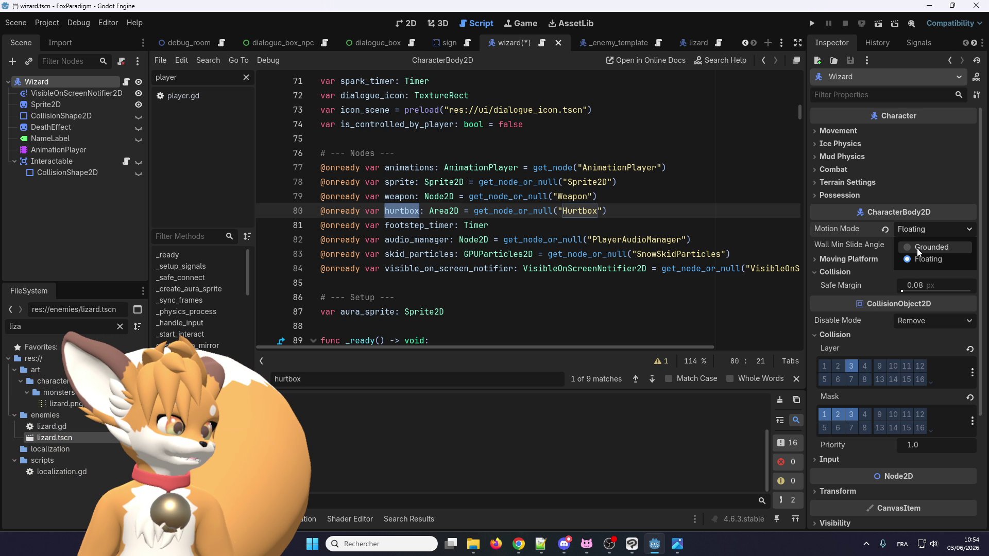
{"action": "left_click", "coordinate": [917, 244]}
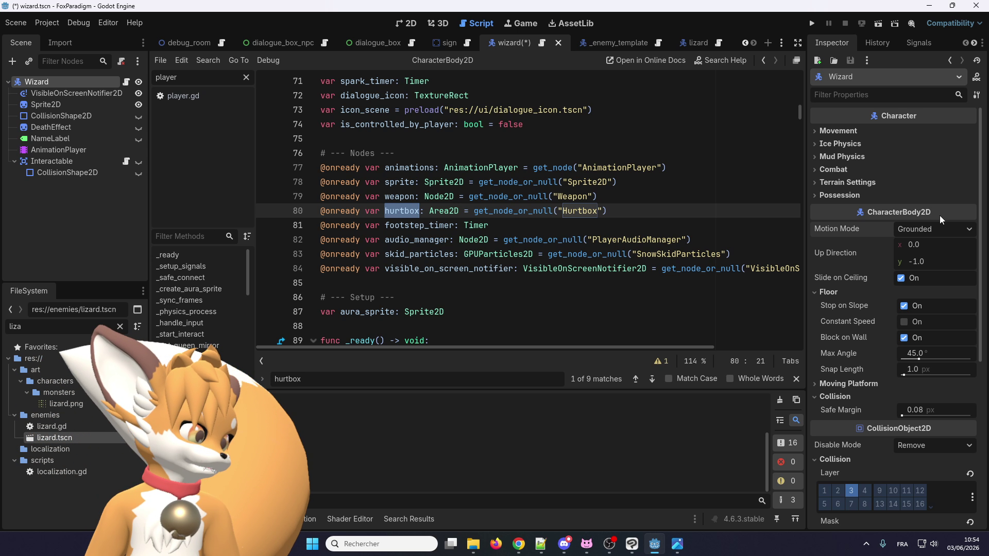
{"action": "left_click", "coordinate": [922, 258]}
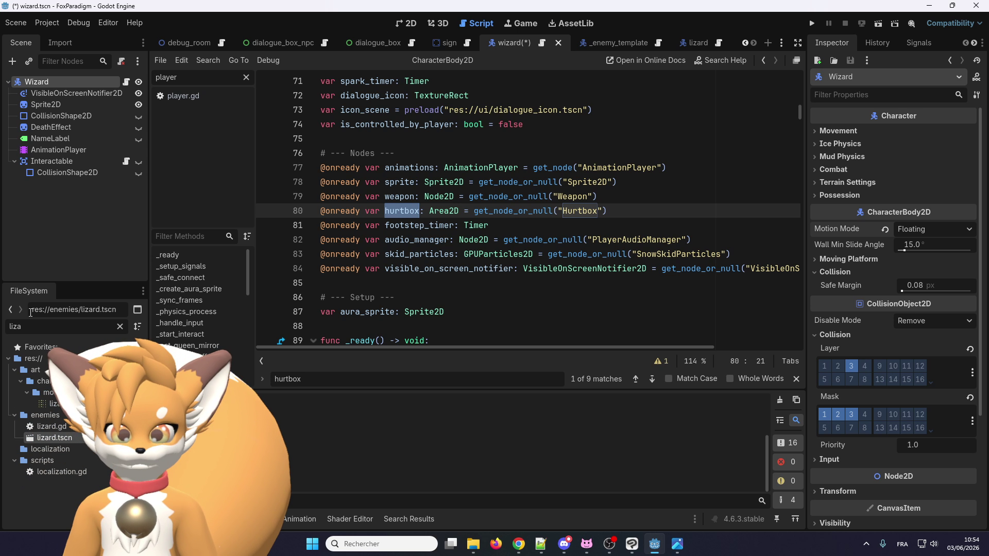
{"action": "left_click", "coordinate": [10, 327]}
{"action": "key", "text": "BackSpace"}
{"action": "key", "text": "BackSpace"}
{"action": "key", "text": "BackSpace"}
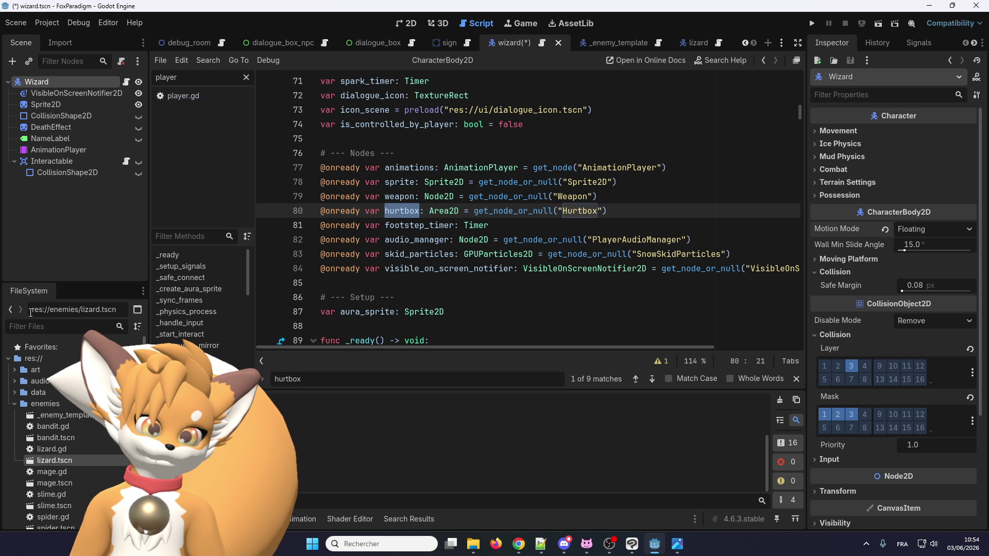
- Set the bandit scene's root node to Floating motion mode and open the lizard scene to check it
{"action": "double_click", "coordinate": [60, 438]}
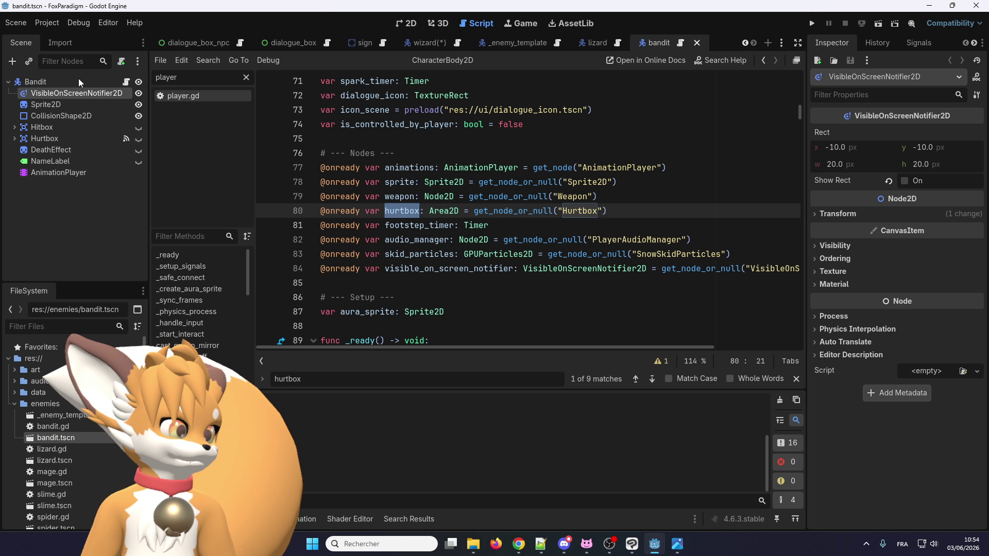
{"action": "left_click", "coordinate": [48, 81]}
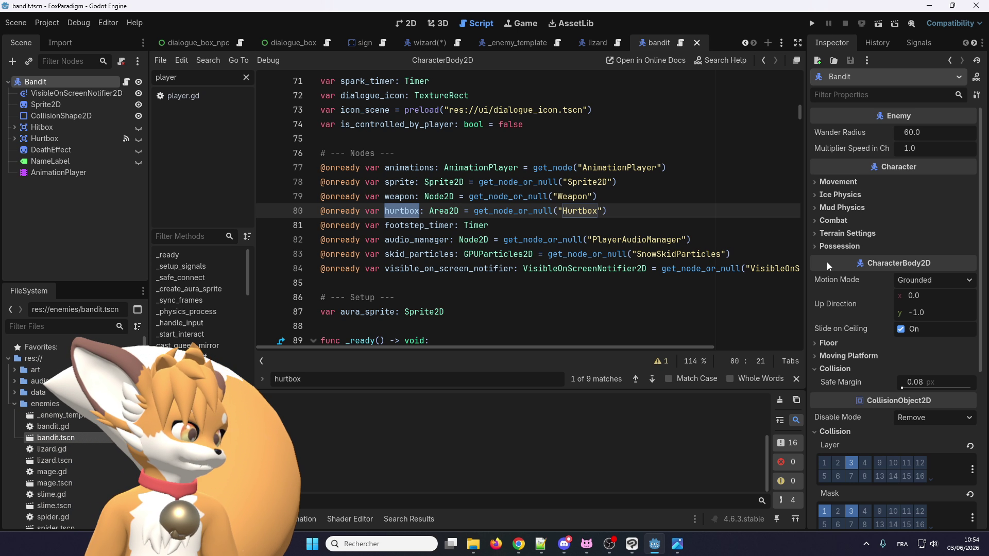
{"action": "left_click", "coordinate": [929, 280]}
{"action": "left_click", "coordinate": [959, 311]}
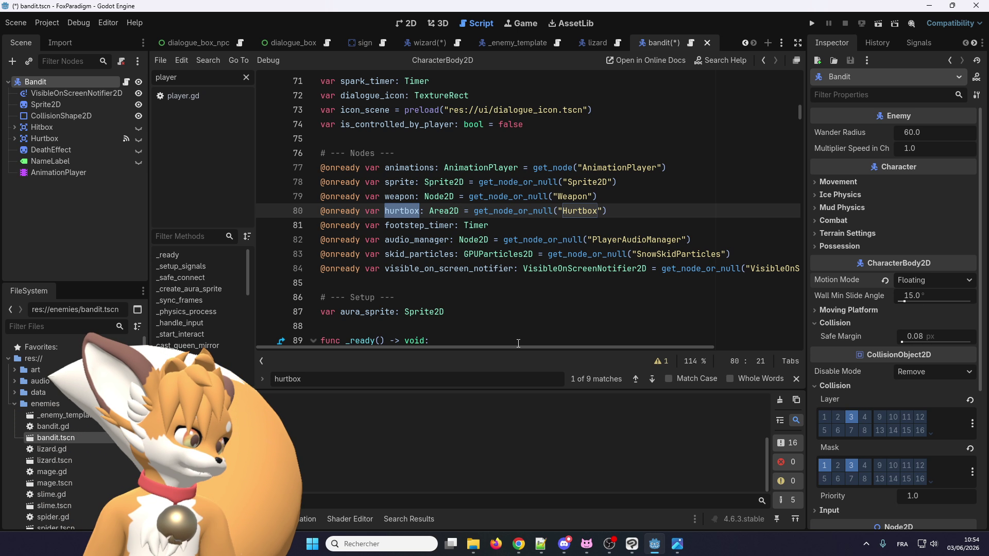
{"action": "double_click", "coordinate": [66, 456]}
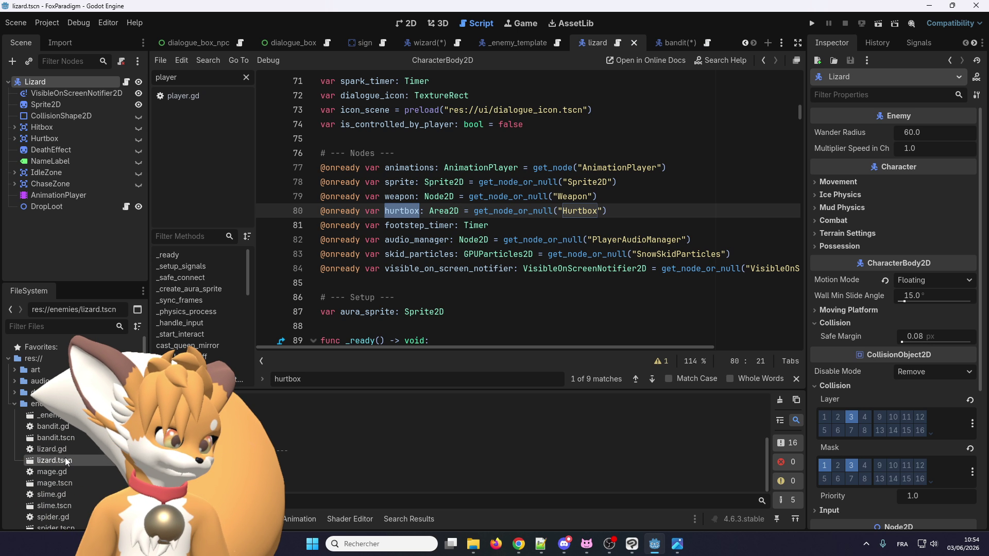
- Set the Mage root node's Motion Mode to Floating
{"action": "double_click", "coordinate": [55, 483]}
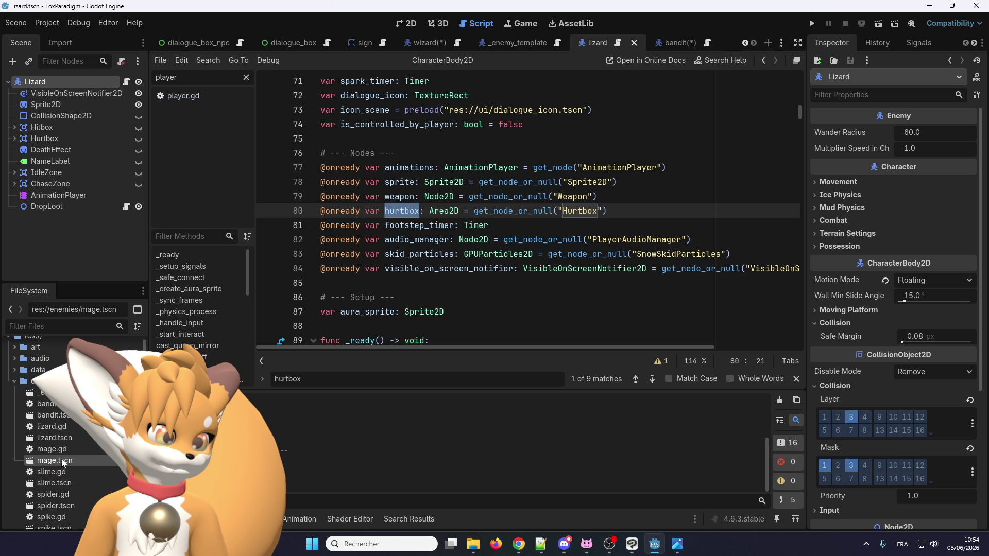
{"action": "left_click", "coordinate": [67, 77]}
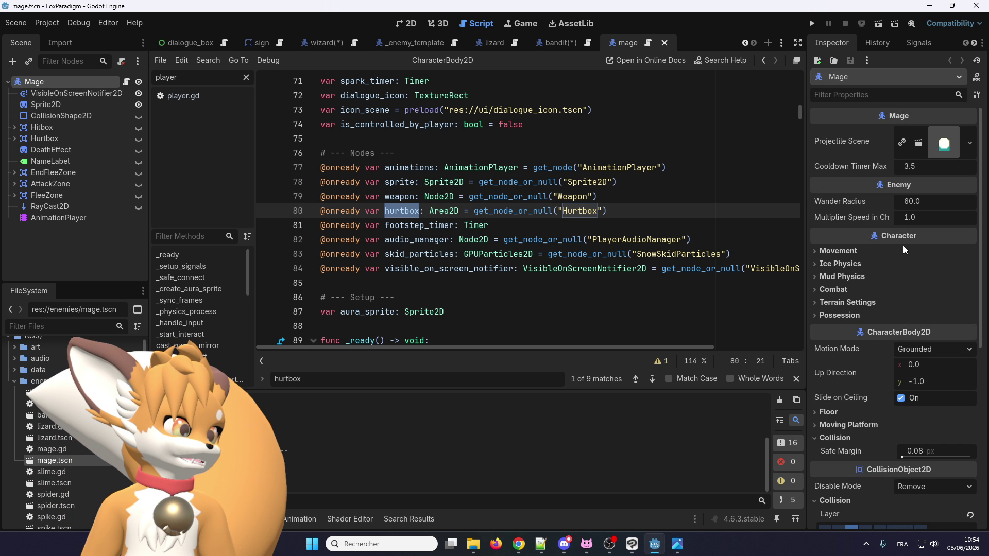
{"action": "left_click", "coordinate": [909, 349]}
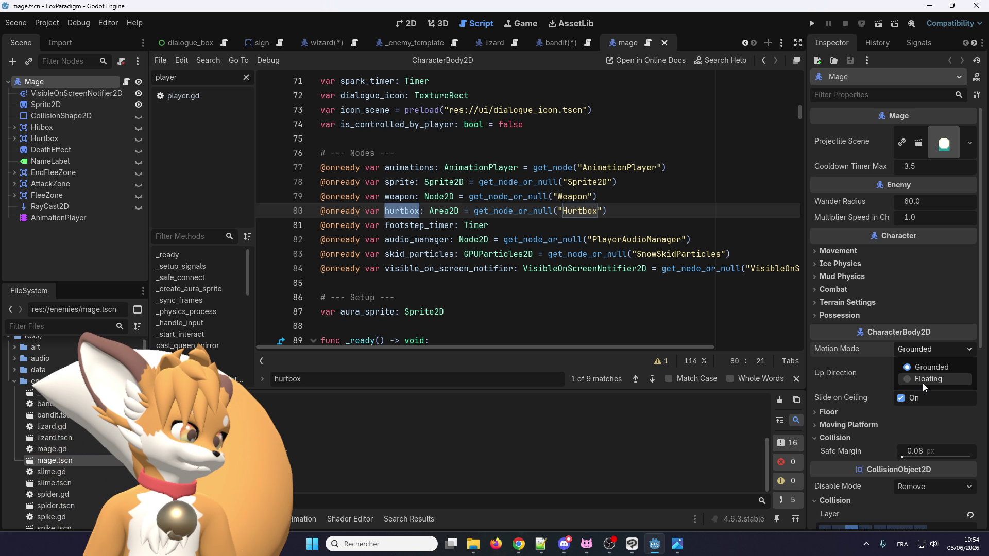
{"action": "left_click", "coordinate": [906, 378]}
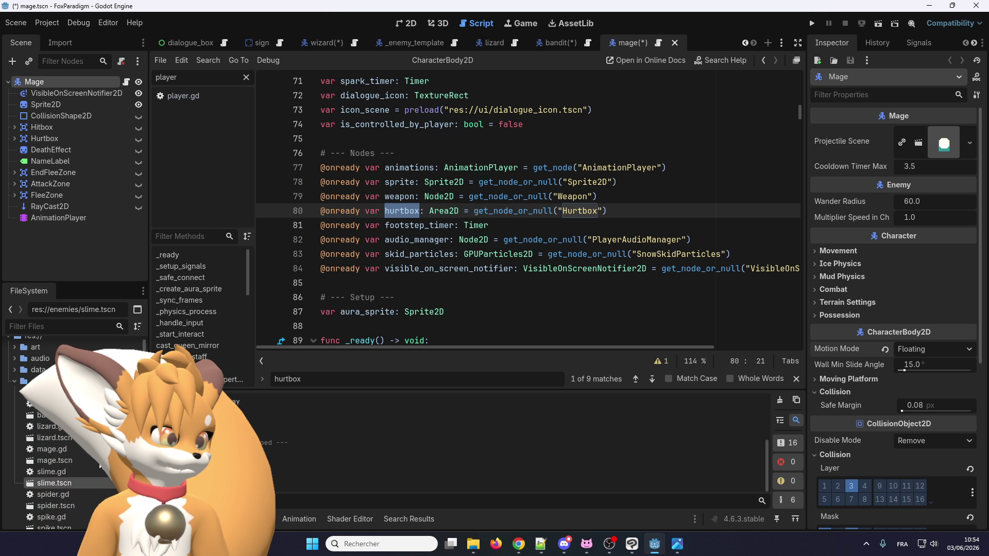
- Set the Slime root node's Motion Mode to Floating
{"action": "left_click", "coordinate": [58, 482]}
{"action": "double_click", "coordinate": [57, 483]}
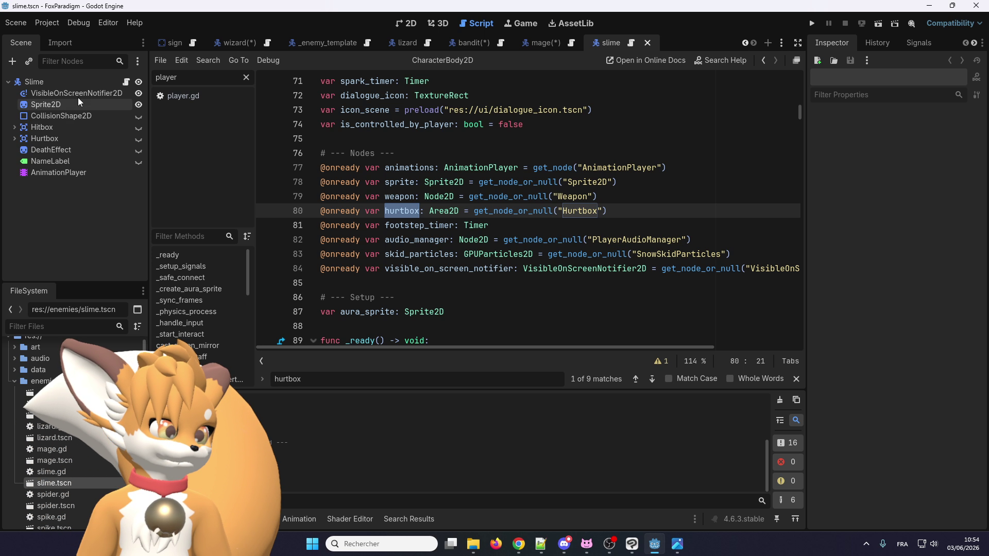
{"action": "left_click", "coordinate": [78, 82]}
{"action": "left_click", "coordinate": [907, 280]}
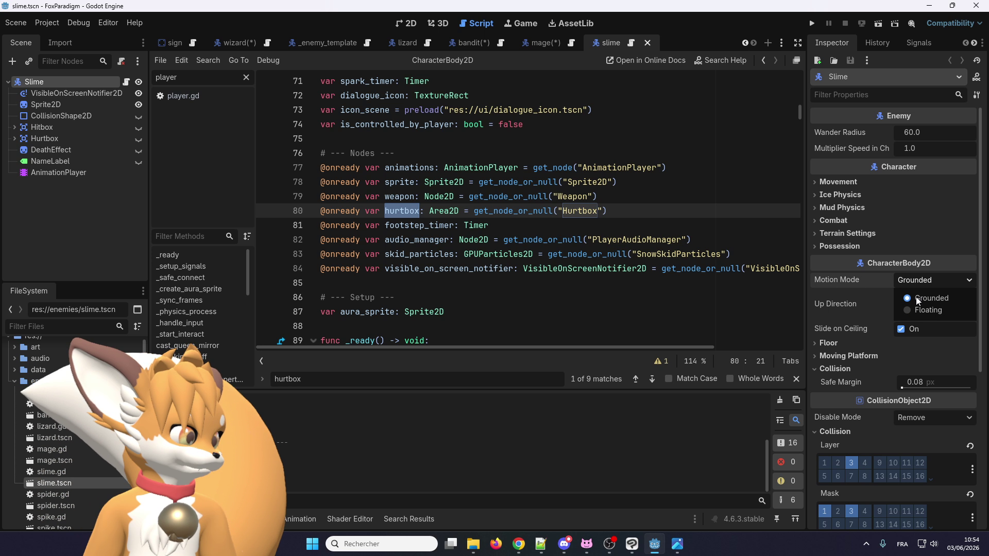
{"action": "left_click", "coordinate": [902, 309]}
- Set the Spider root node's Motion Mode to Floating, then open spike.tscn
{"action": "scroll", "coordinate": [49, 452], "scroll_direction": "down", "scroll_amount": 2}
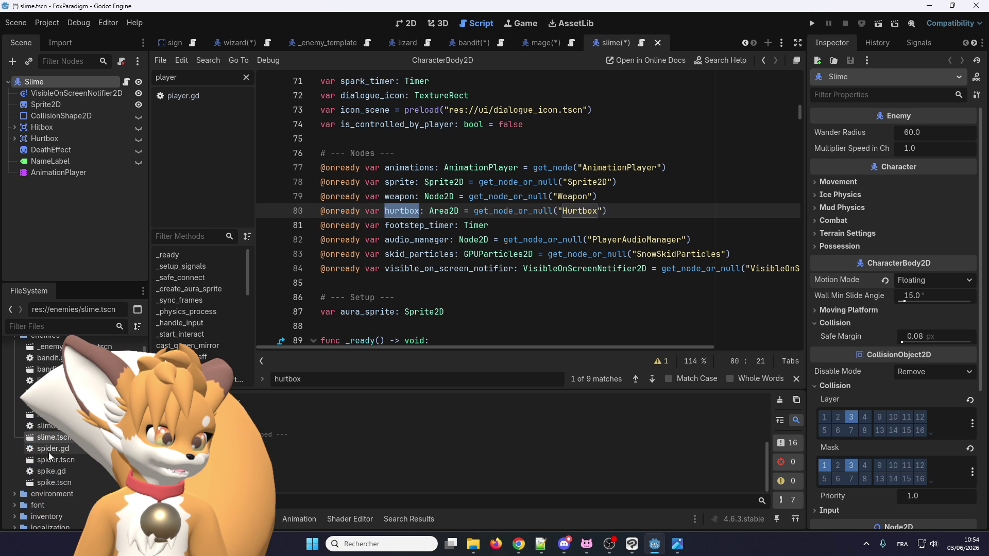
{"action": "left_click", "coordinate": [49, 460]}
{"action": "double_click", "coordinate": [48, 460]}
{"action": "left_click", "coordinate": [82, 80]}
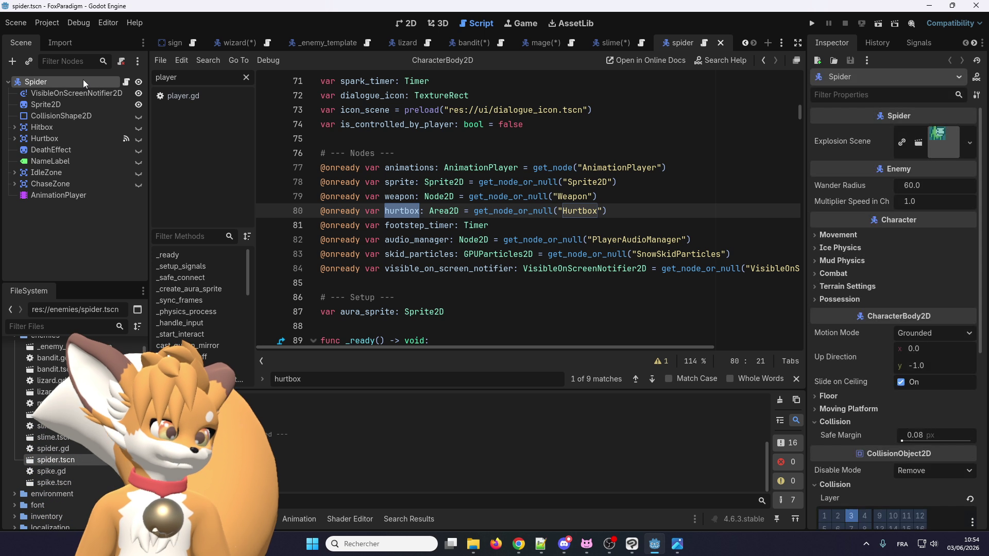
{"action": "left_click", "coordinate": [938, 333]}
{"action": "left_click", "coordinate": [919, 366]}
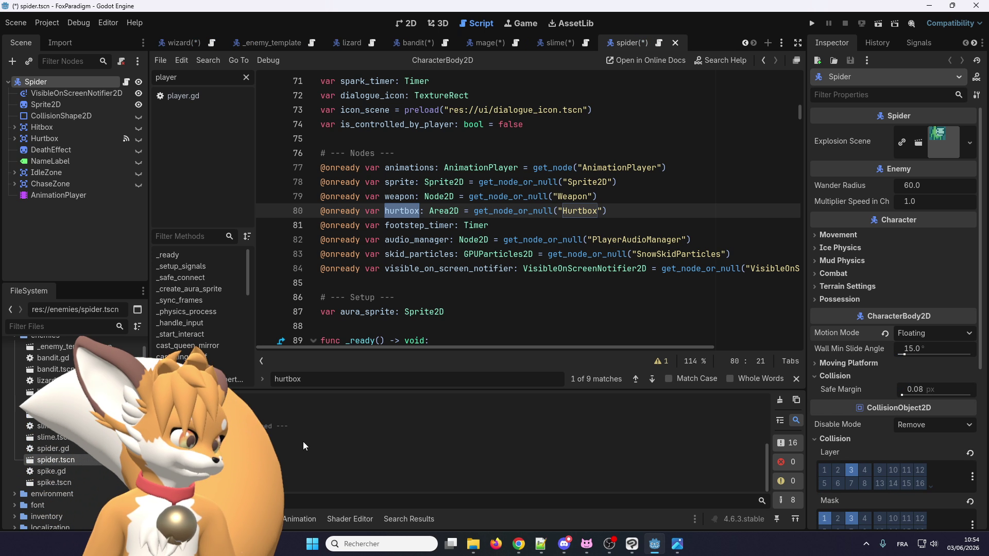
{"action": "double_click", "coordinate": [61, 482]}
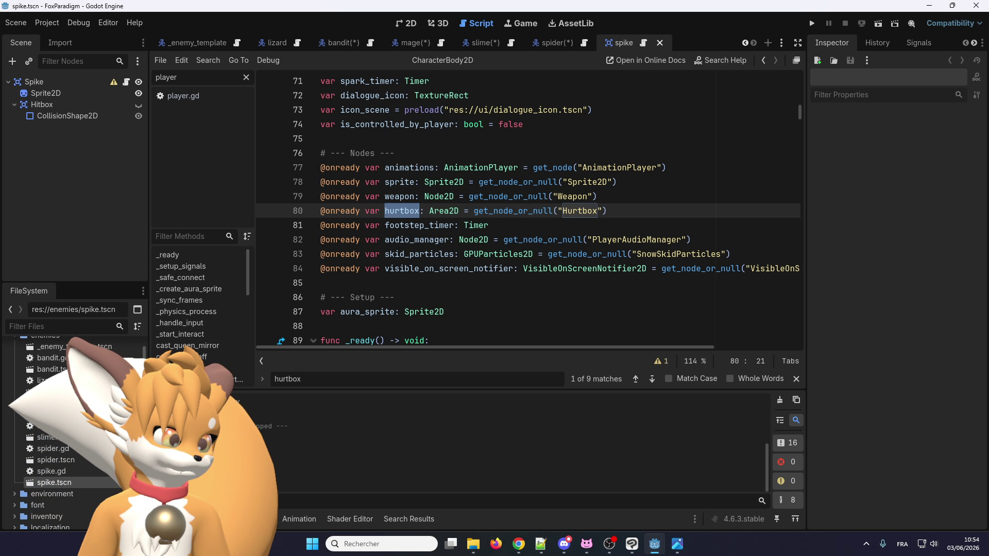
- Save and close the mage and slime scenes
{"action": "left_click", "coordinate": [84, 82]}
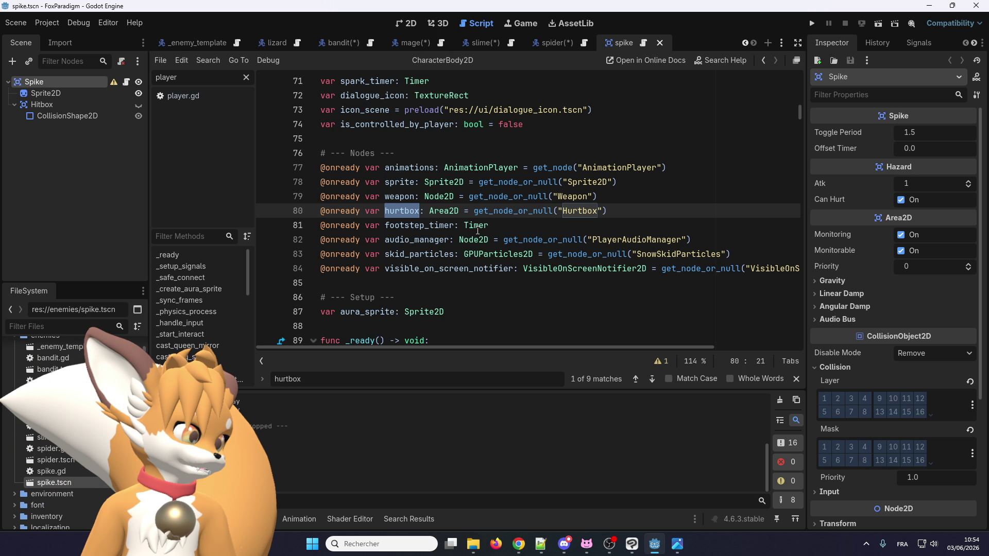
{"action": "left_click", "coordinate": [55, 414]}
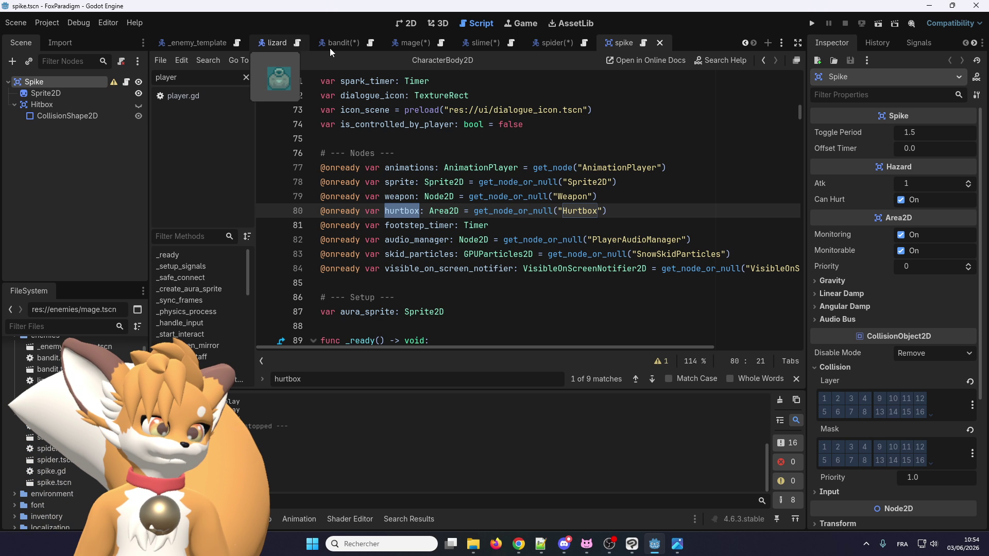
{"action": "key", "text": "ctrl+s"}
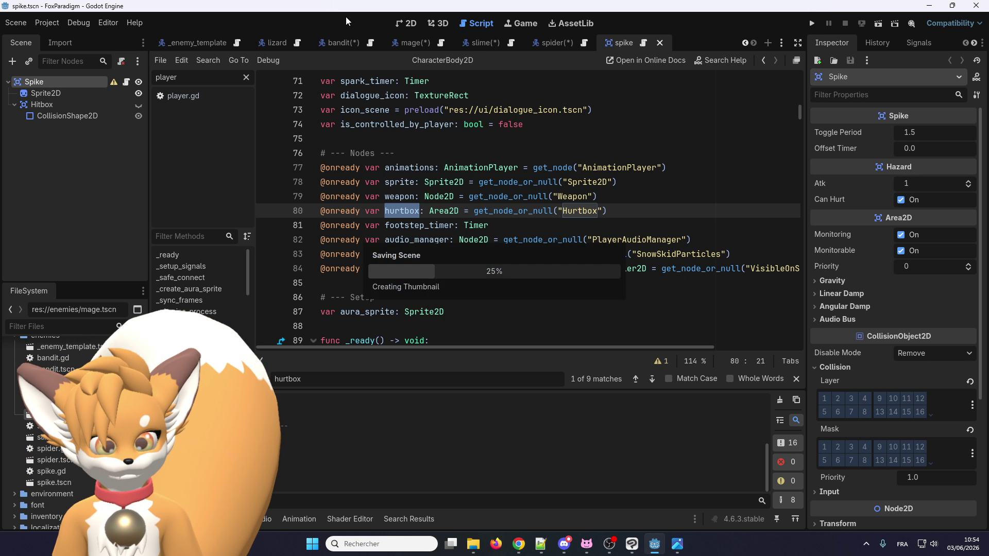
{"action": "left_click", "coordinate": [403, 45]}
{"action": "key", "text": "ctrl+s"}
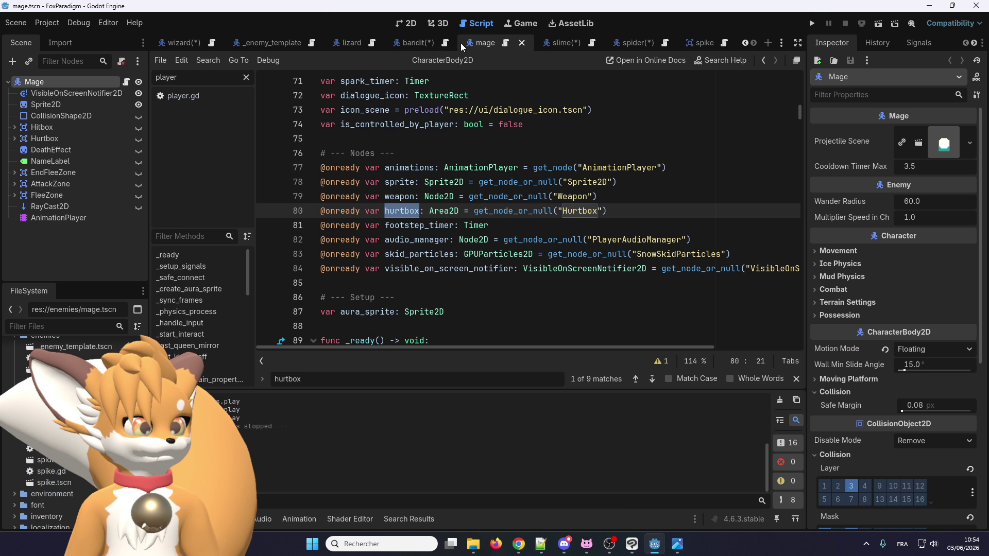
{"action": "left_click", "coordinate": [522, 43]}
{"action": "key", "text": "ctrl+s"}
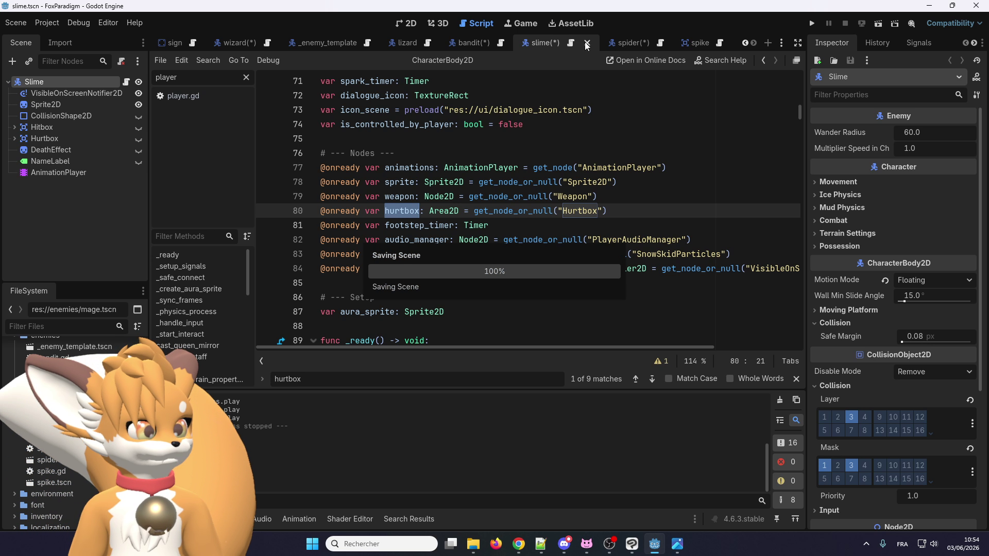
{"action": "left_click", "coordinate": [577, 43]}
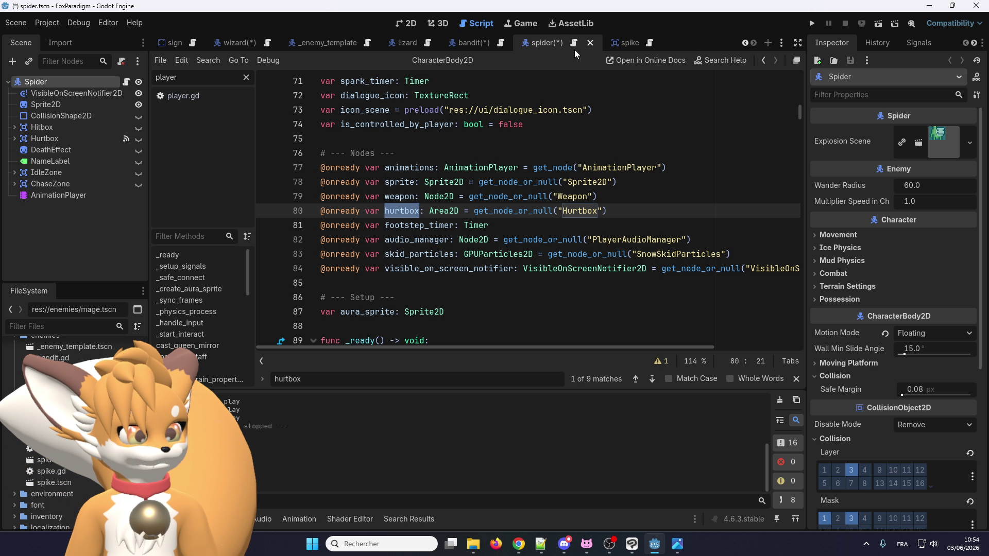
- Save the spider and bandit scenes, and close the spider, spike, bandit, lizard and enemy template tabs
{"action": "key", "text": "ctrl+s"}
{"action": "left_click", "coordinate": [667, 43]}
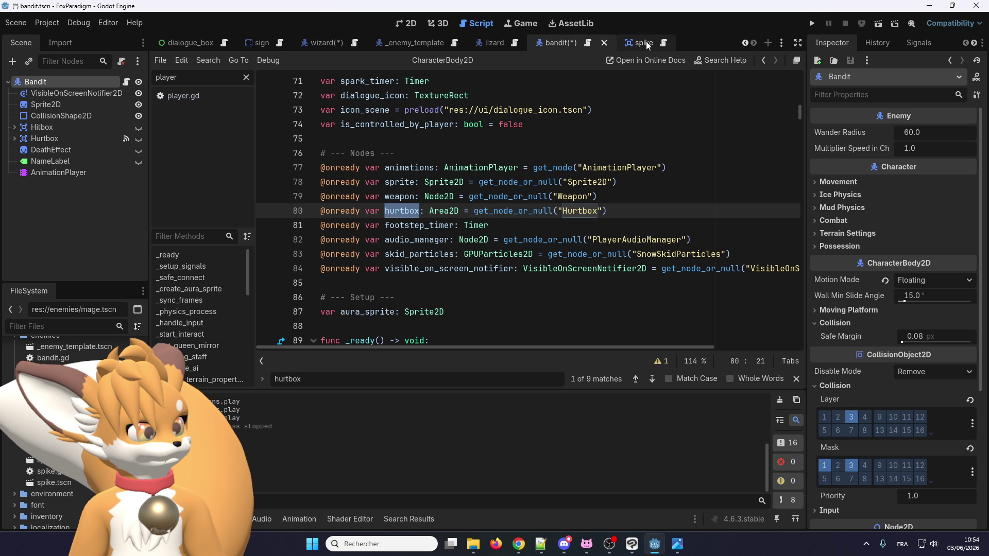
{"action": "left_click", "coordinate": [663, 43]}
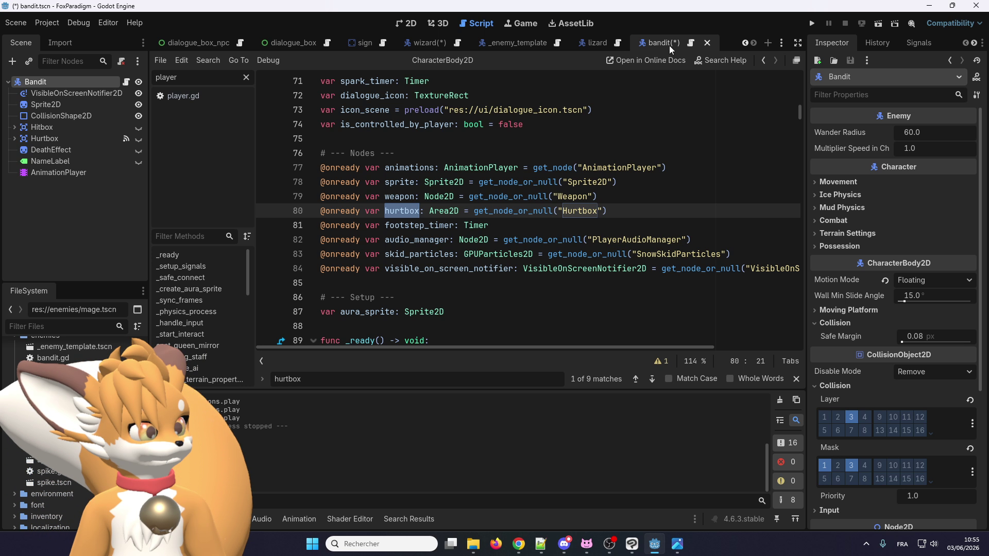
{"action": "key", "text": "ctrl+s"}
{"action": "left_click", "coordinate": [700, 43]}
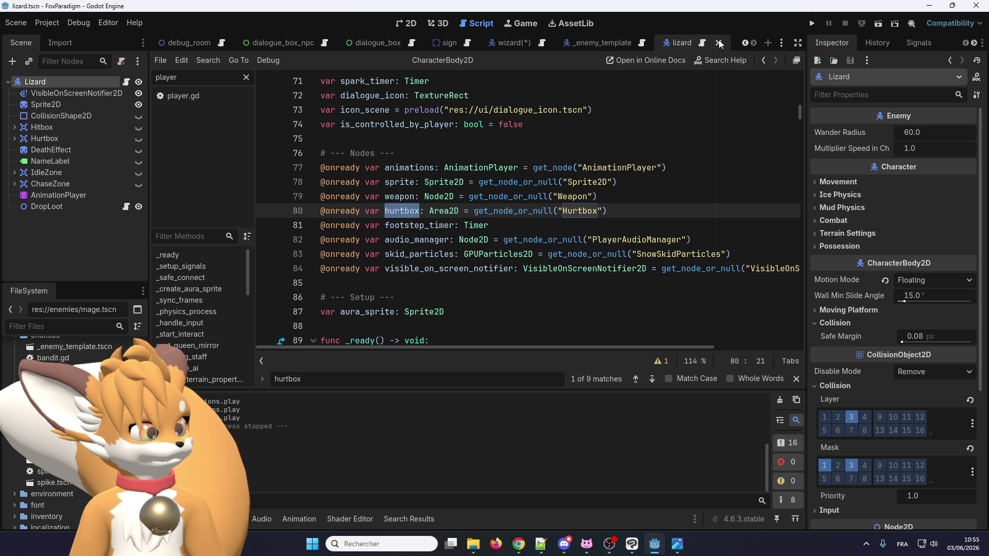
{"action": "left_click", "coordinate": [719, 44]}
{"action": "left_click", "coordinate": [658, 43]}
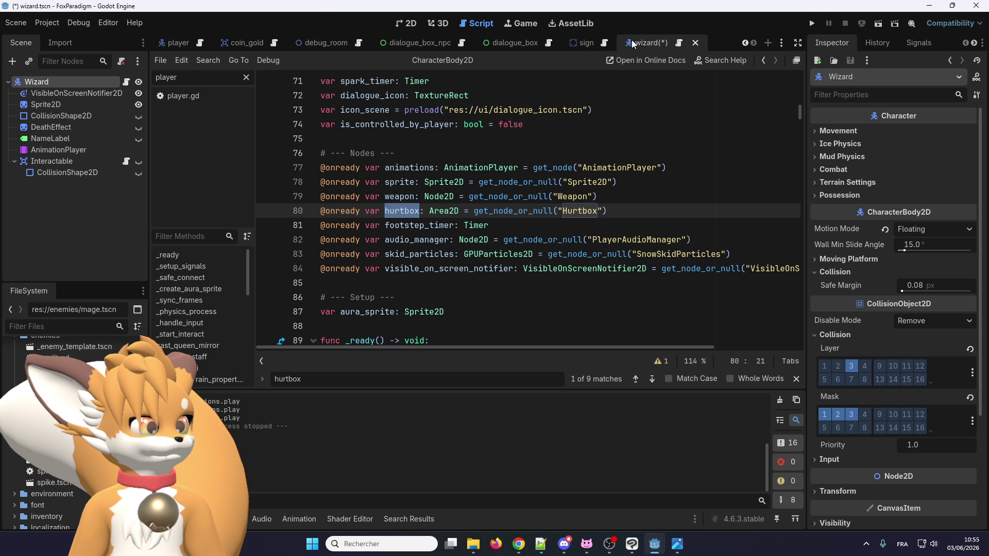
- Save wizard.tscn with Floating motion and expand its Moving Platform settings in the Inspector
{"action": "key", "text": "ctrl+s"}
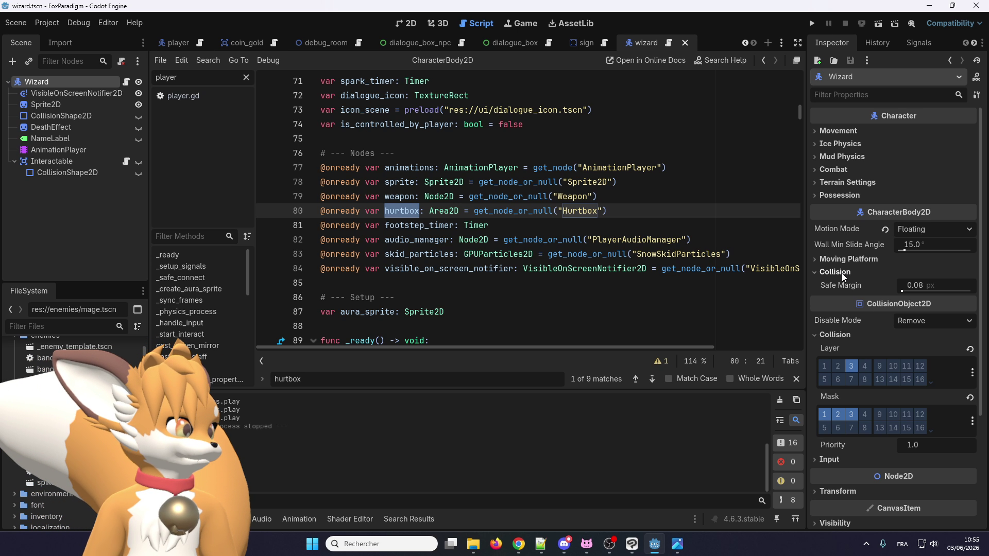
{"action": "left_click", "coordinate": [840, 260]}
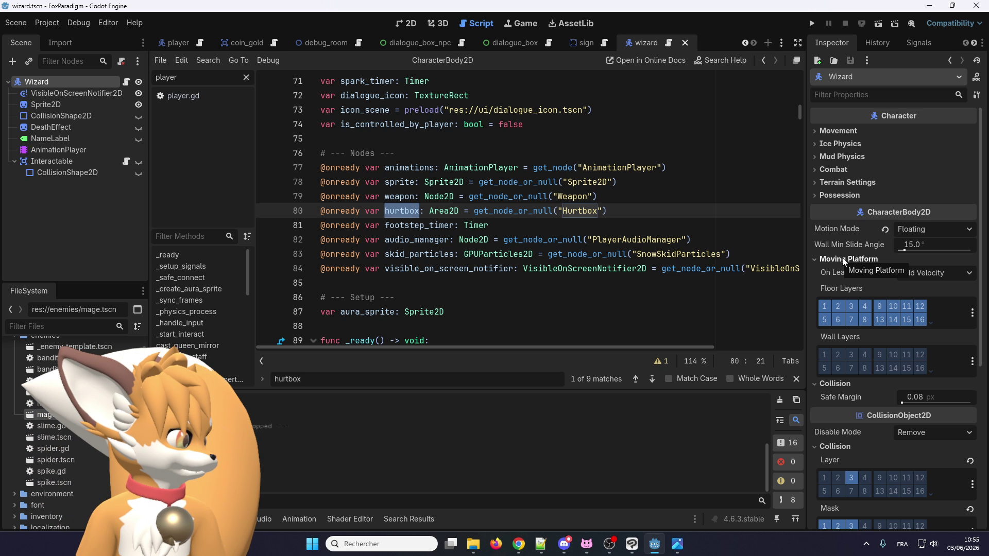
{"action": "mouse_move", "coordinate": [841, 276]}
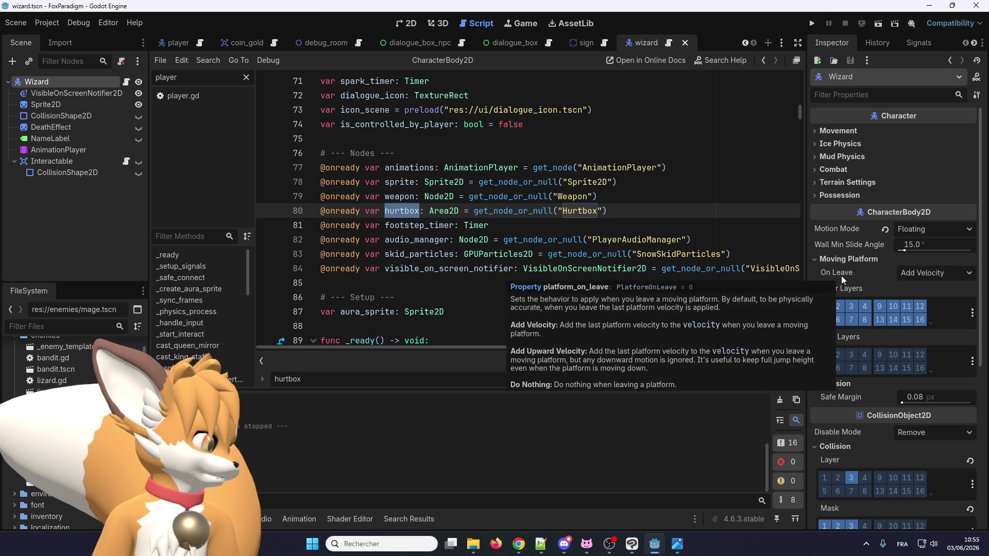